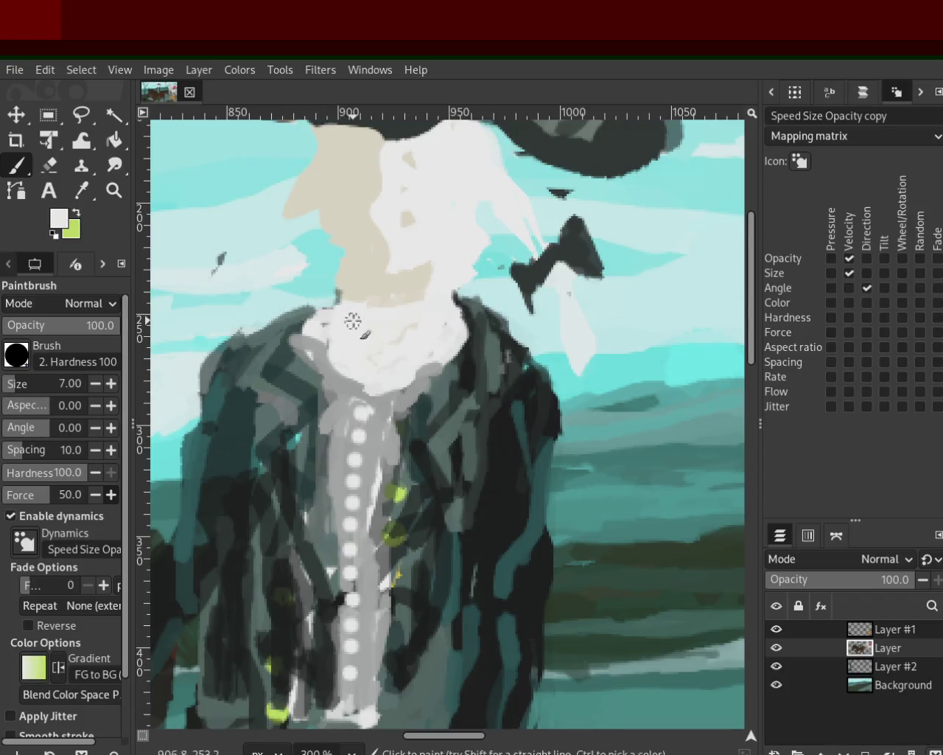
# Paint the white collar wider over the coat edges, sampling beige and near-white and undoing stray strokes
pyautogui.moveTo(317, 308)
pyautogui.mouseDown()
pyautogui.moveTo(421, 352)
pyautogui.moveTo(449, 322)
pyautogui.moveTo(417, 332)
pyautogui.moveTo(370, 319)
pyautogui.mouseUp()
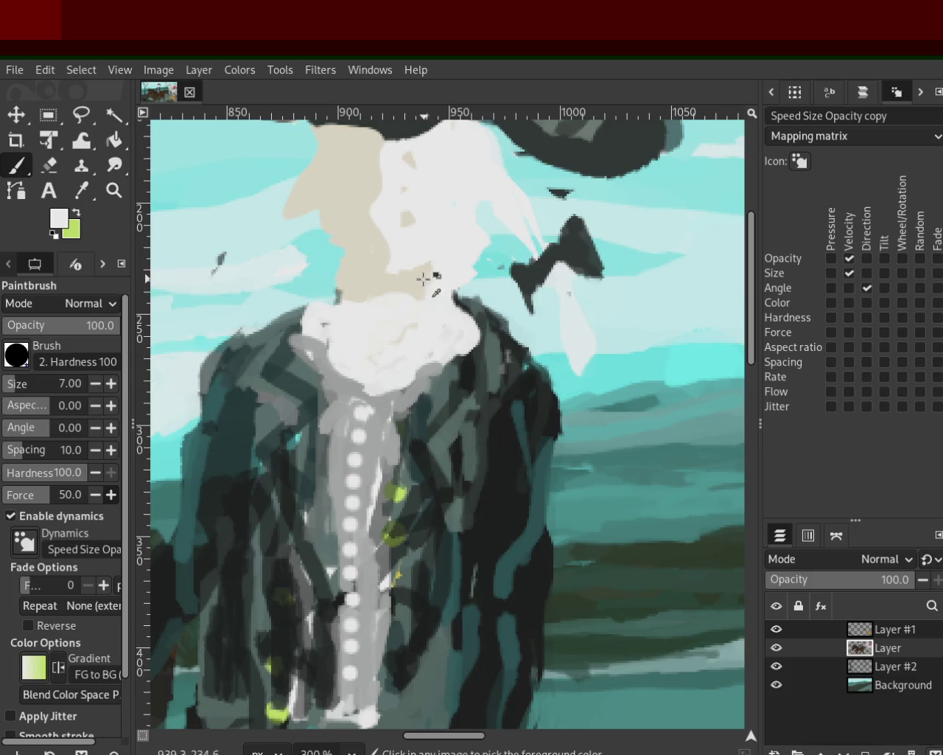
pyautogui.keyDown('ctrl'); pyautogui.click(420, 280); pyautogui.keyUp('ctrl')
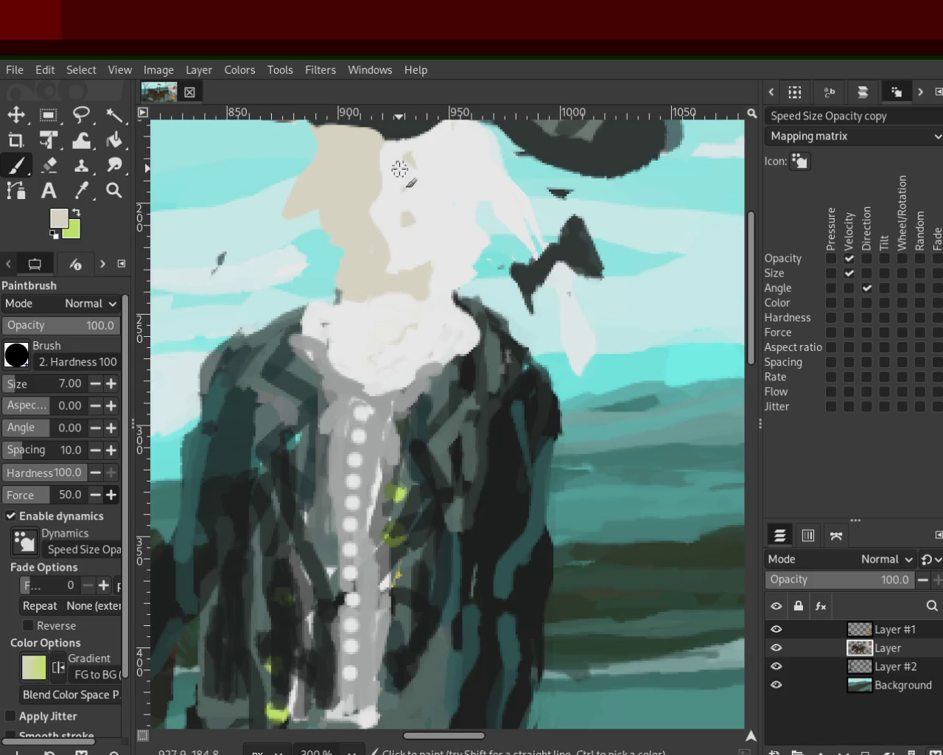
pyautogui.keyDown('ctrl'); pyautogui.click(398, 173); pyautogui.keyUp('ctrl')
pyautogui.moveTo(404, 291)
pyautogui.mouseDown()
pyautogui.moveTo(400, 274)
pyautogui.moveTo(381, 299)
pyautogui.mouseUp()
pyautogui.hotkey('ctrl', 'z')
pyautogui.moveTo(385, 213); pyautogui.dragTo(419, 270)
pyautogui.hotkey('ctrl', 'z')
pyautogui.keyDown('ctrl'); pyautogui.click(417, 284); pyautogui.keyUp('ctrl')
pyautogui.hotkey('ctrl', 'z')
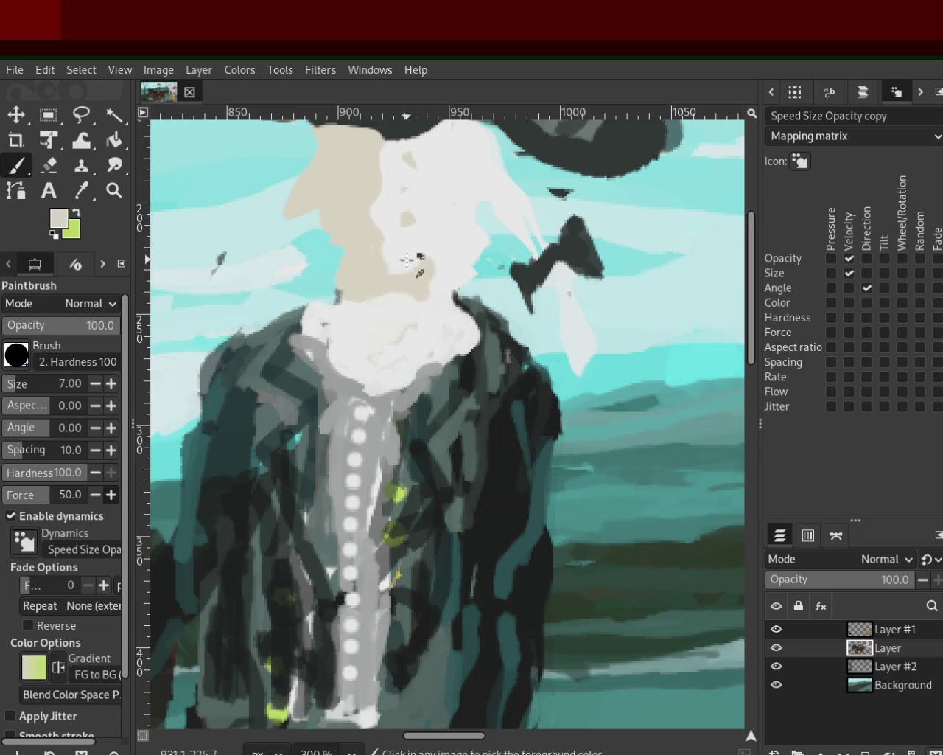
pyautogui.keyDown('ctrl'); pyautogui.click(457, 244); pyautogui.keyUp('ctrl')
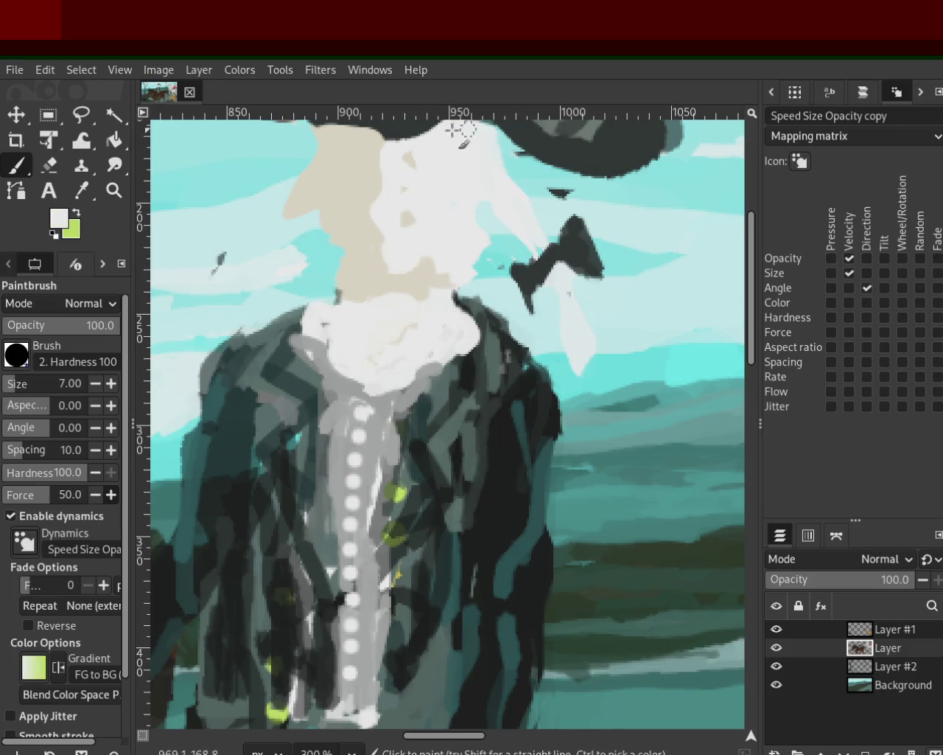
# Zoom in on the face and stroke the hat brim's lower edge in dark grey sampled from the hat
pyautogui.press('z')
pyautogui.keyDown('ctrl'); pyautogui.click(353, 314); pyautogui.keyUp('ctrl')
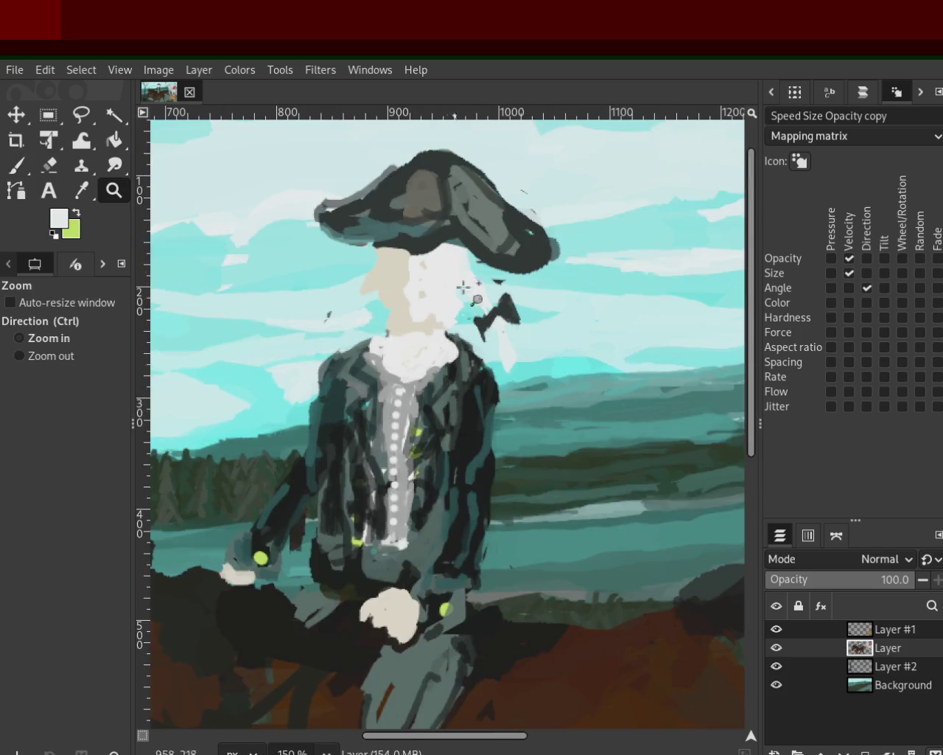
pyautogui.click(447, 253)
pyautogui.click(343, 238)
pyautogui.click(16, 165)
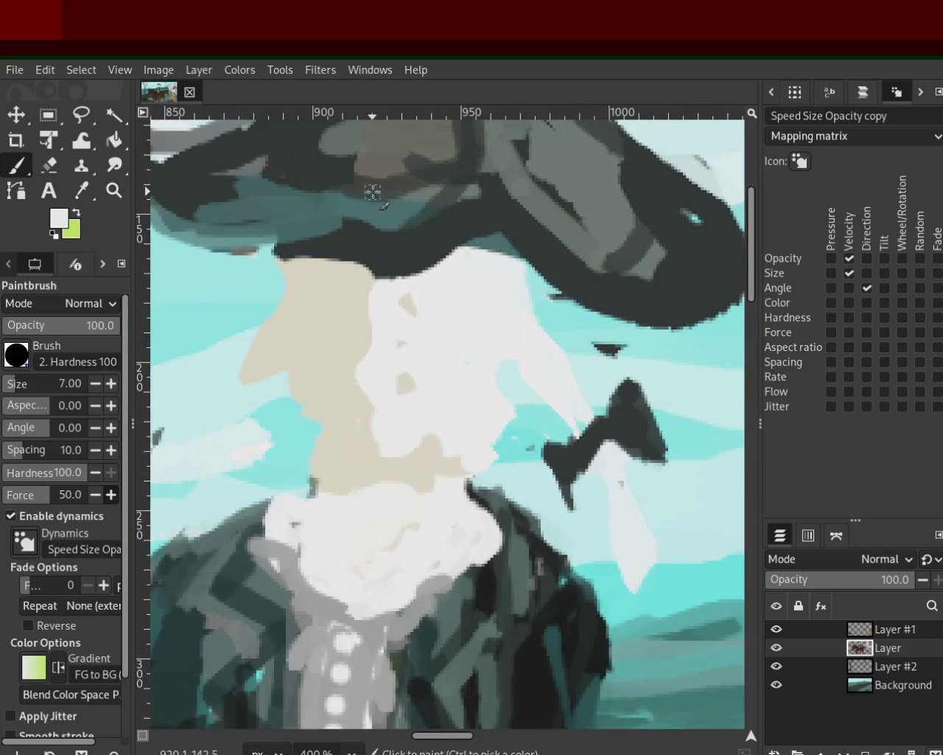
pyautogui.keyDown('ctrl'); pyautogui.click(583, 263); pyautogui.keyUp('ctrl')
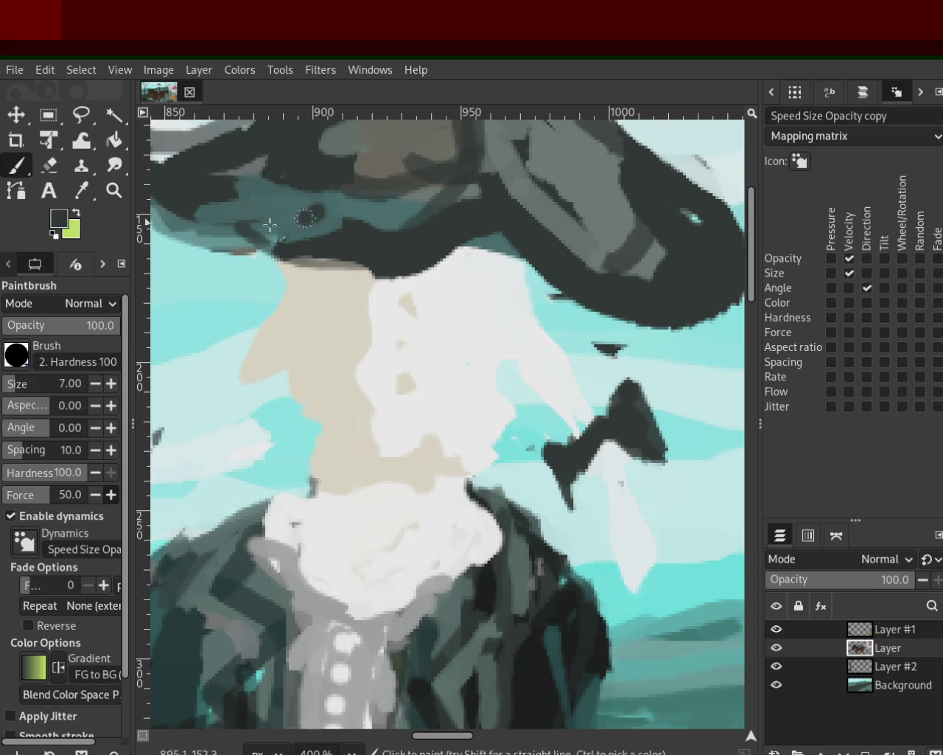
pyautogui.moveTo(375, 266)
pyautogui.mouseDown()
pyautogui.moveTo(156, 243)
pyautogui.moveTo(381, 252)
pyautogui.moveTo(414, 234)
pyautogui.mouseUp()
pyautogui.hotkey('ctrl', 'z')
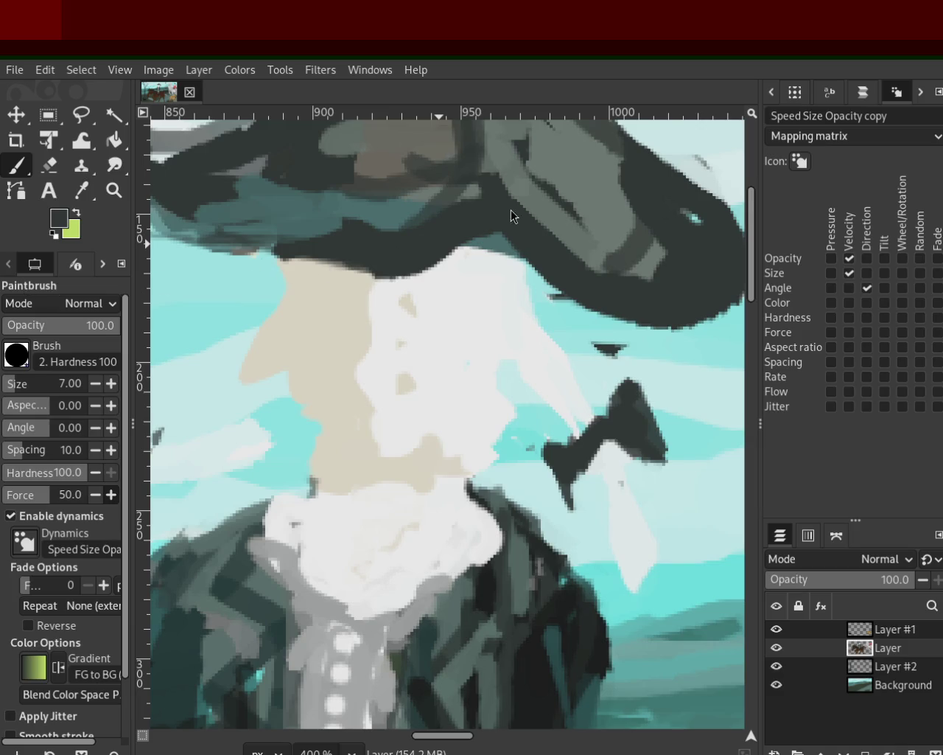
# Zoom in on the rider's chest and set the Paintbrush to the '2. Star' brush at size 15
pyautogui.click(114, 190)
pyautogui.click(442, 361)
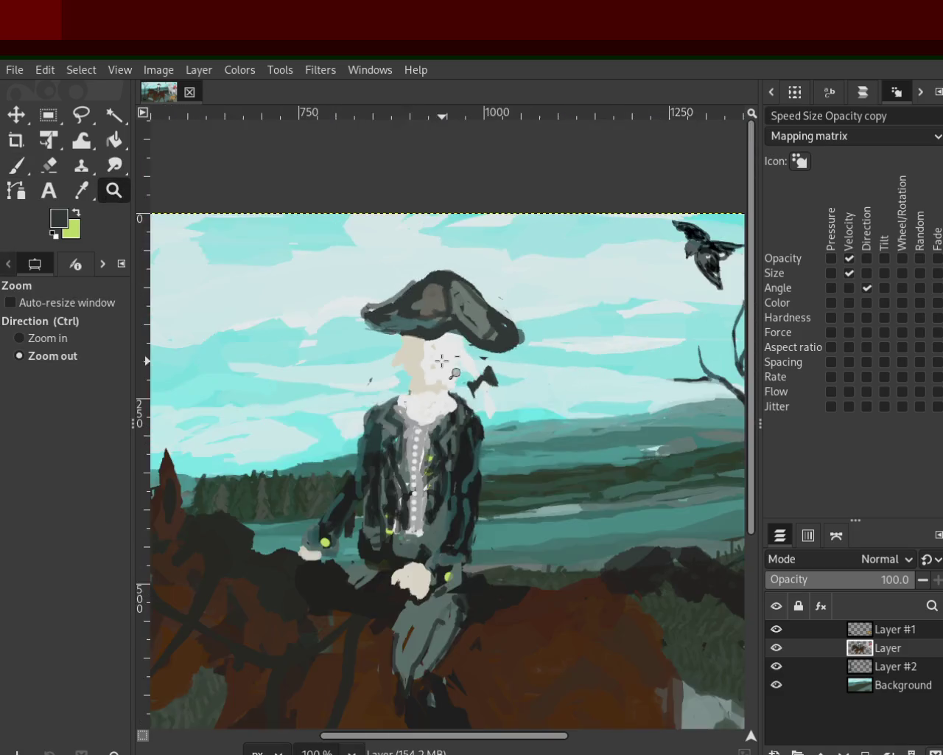
pyautogui.click(442, 360)
pyautogui.click(469, 330)
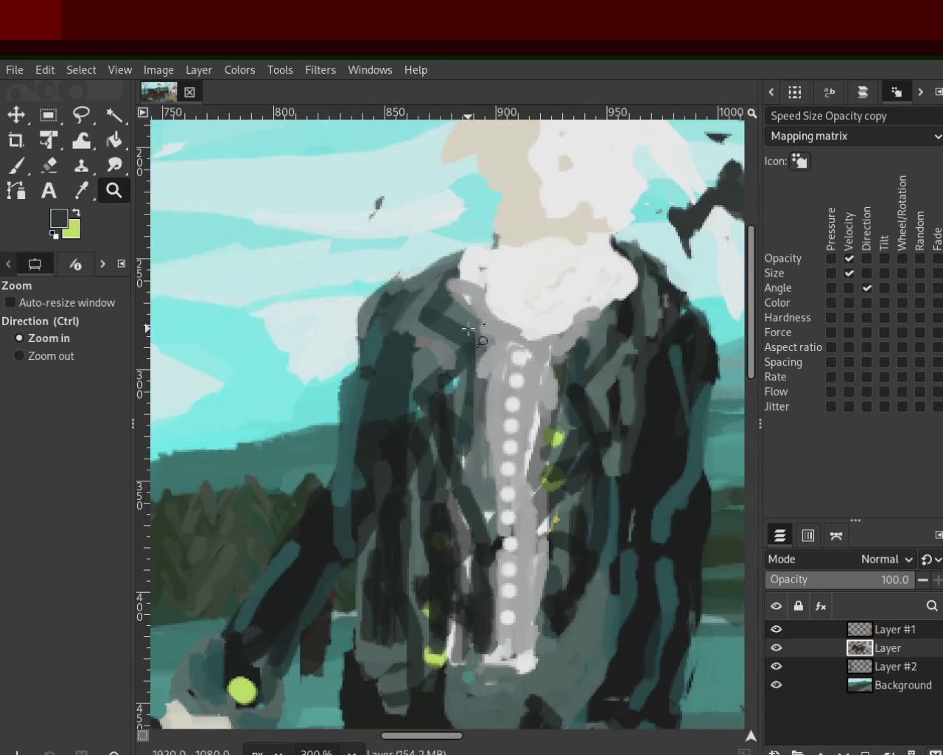
pyautogui.scroll(2, 659, 343)
pyautogui.press('p')
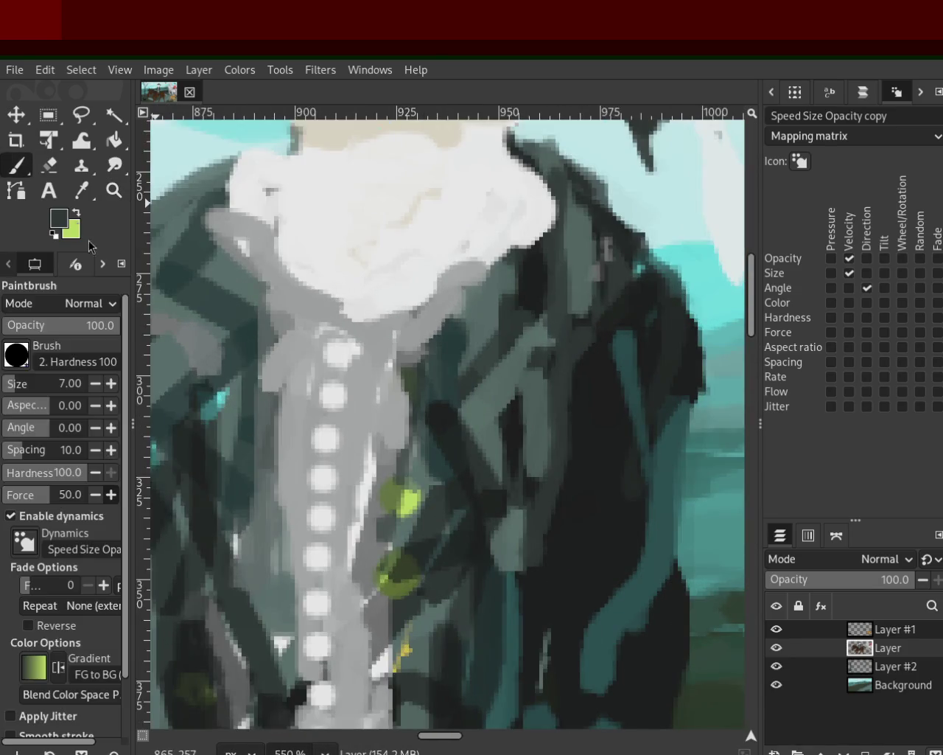
pyautogui.click(28, 380)
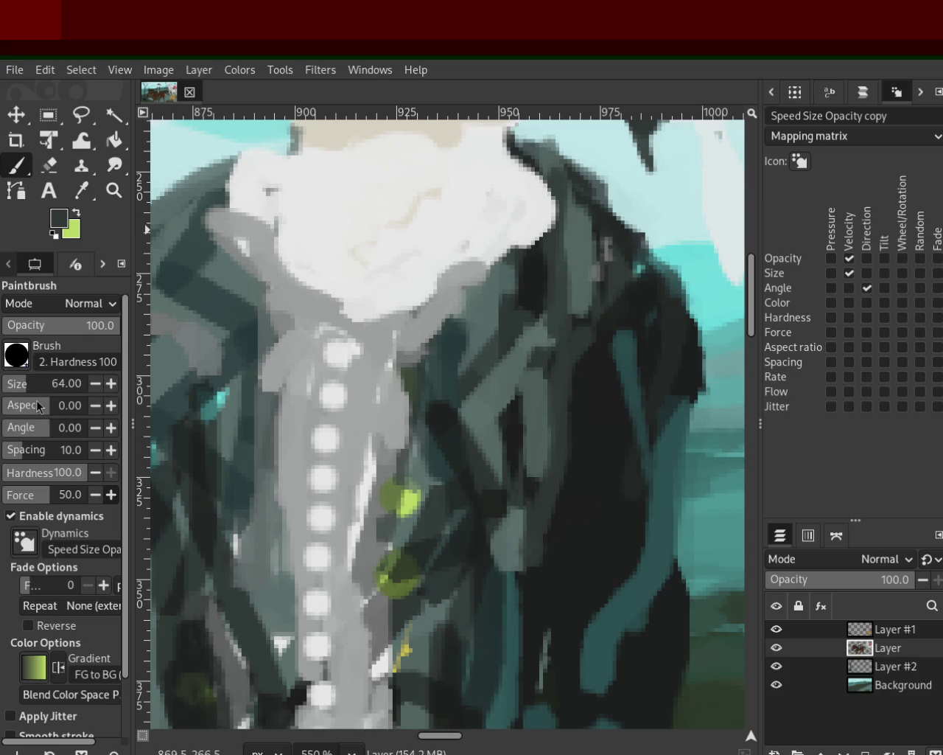
pyautogui.press('.')
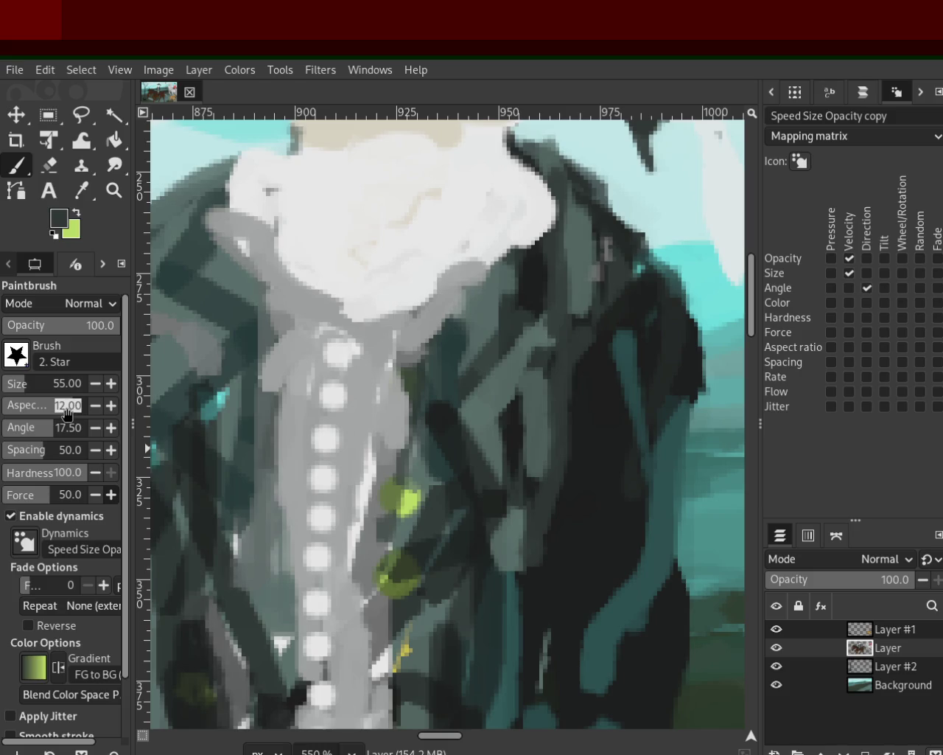
pyautogui.write('0')
pyautogui.click(13, 384)
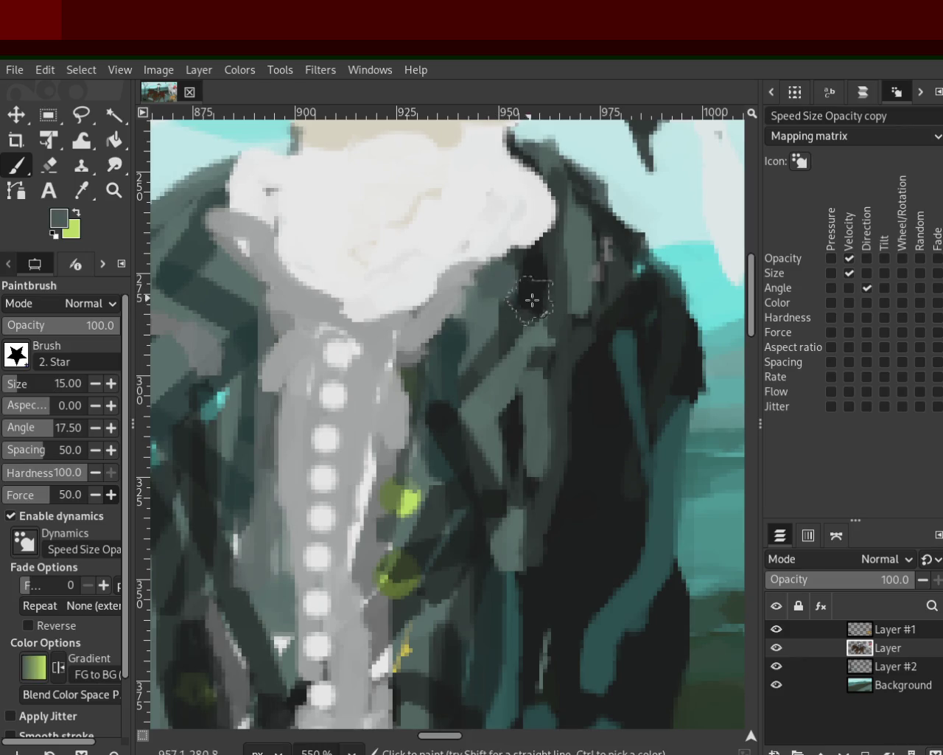
# Lay a grey-teal star stroke across the coat right of the buttons, undoing a straight line
pyautogui.moveTo(536, 323); pyautogui.dragTo(458, 404)
pyautogui.keyDown('shift'); pyautogui.click(504, 477); pyautogui.keyUp('shift')
pyautogui.hotkey('ctrl', 'z')
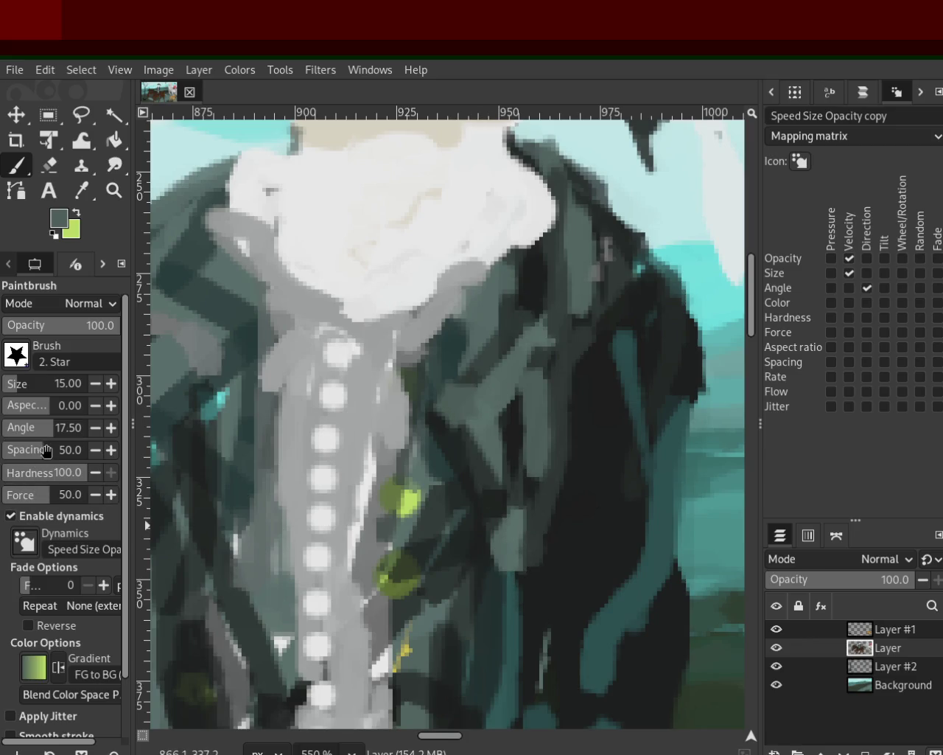
# Lower brush spacing to 1.0 and paint light-grey and near-black straight strokes on the coat
pyautogui.moveTo(46, 450); pyautogui.dragTo(4, 450)
pyautogui.moveTo(479, 379); pyautogui.dragTo(542, 302)
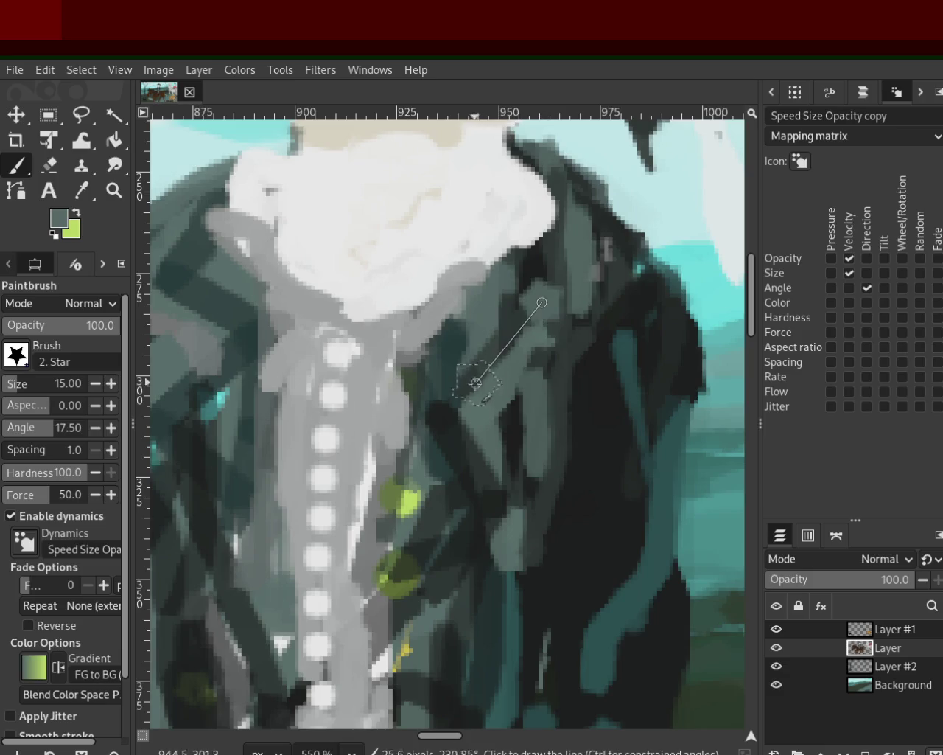
pyautogui.keyDown('ctrl'); pyautogui.click(548, 268); pyautogui.keyUp('ctrl')
pyautogui.click(538, 262)
pyautogui.keyDown('shift'); pyautogui.click(455, 401); pyautogui.keyUp('shift')
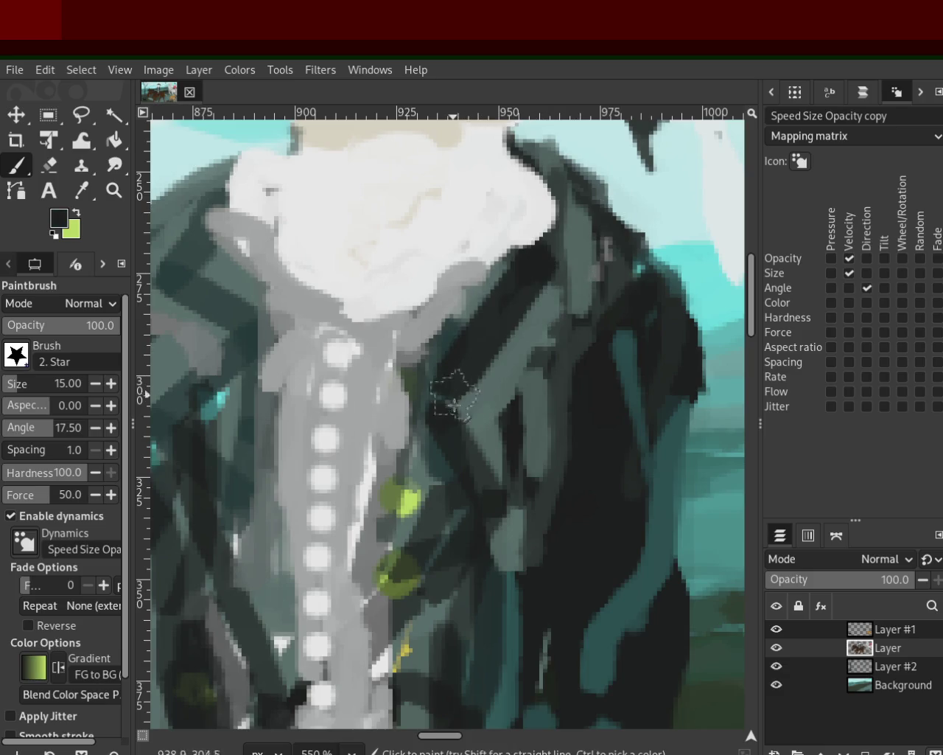
# Paint grey-teal zigzag folds down the coat beside the buttons, undoing the misplaced strokes
pyautogui.keyDown('ctrl'); pyautogui.click(490, 421); pyautogui.keyUp('ctrl')
pyautogui.moveTo(469, 412); pyautogui.dragTo(526, 554)
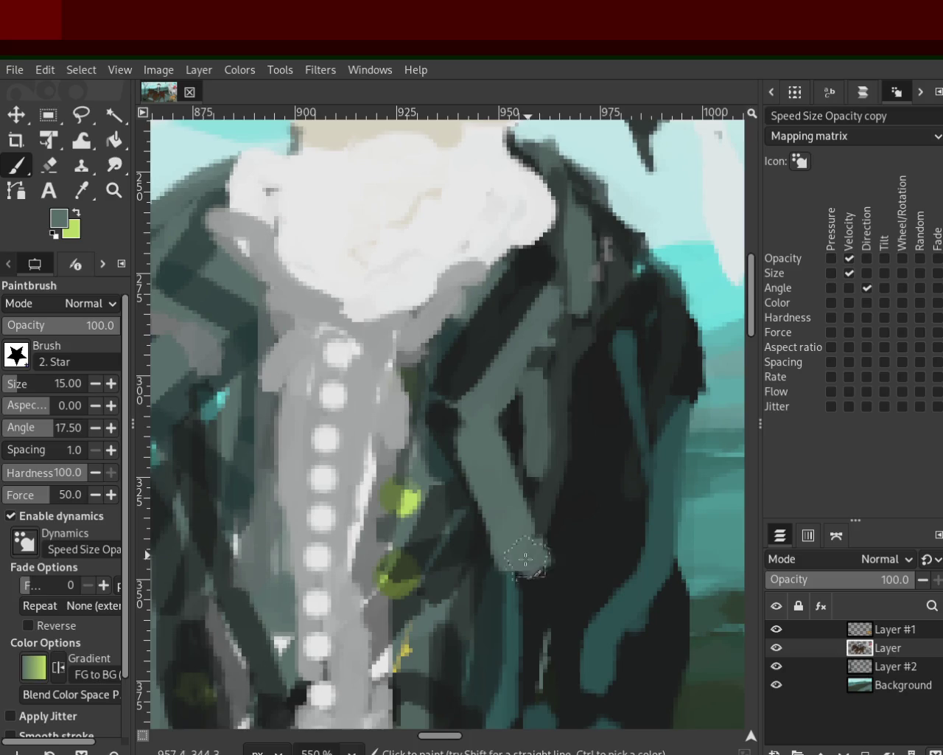
pyautogui.keyDown('shift'); pyautogui.click(442, 670); pyautogui.keyUp('shift')
pyautogui.moveTo(447, 343); pyautogui.dragTo(432, 523)
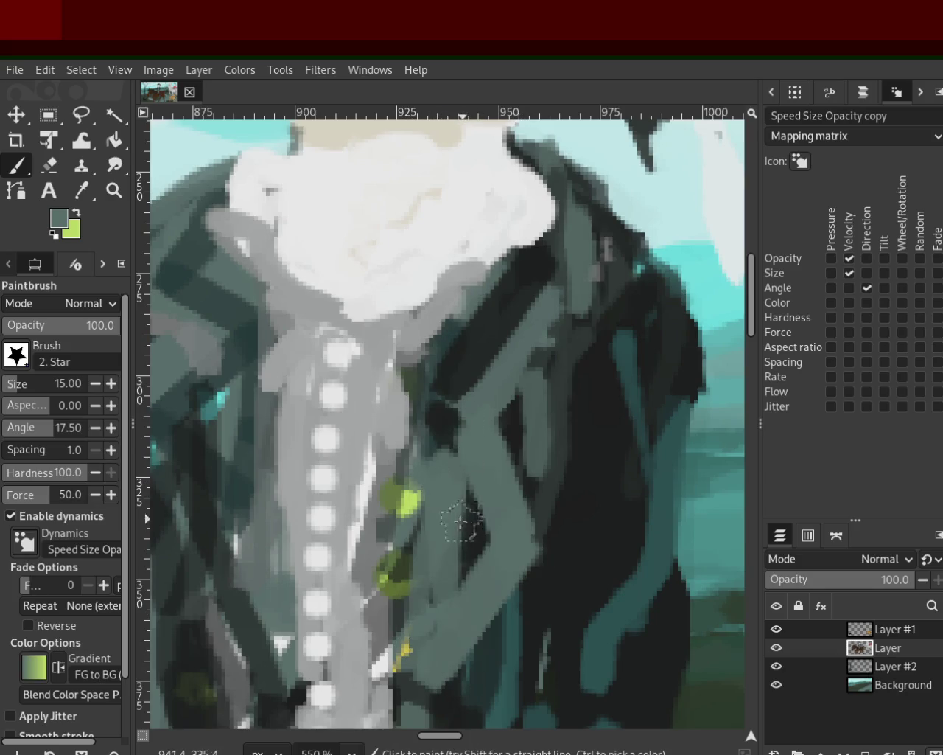
pyautogui.hotkey('ctrl', 'z')
pyautogui.keyDown('shift'); pyautogui.click(420, 598); pyautogui.keyUp('shift')
pyautogui.hotkey('ctrl', 'z')
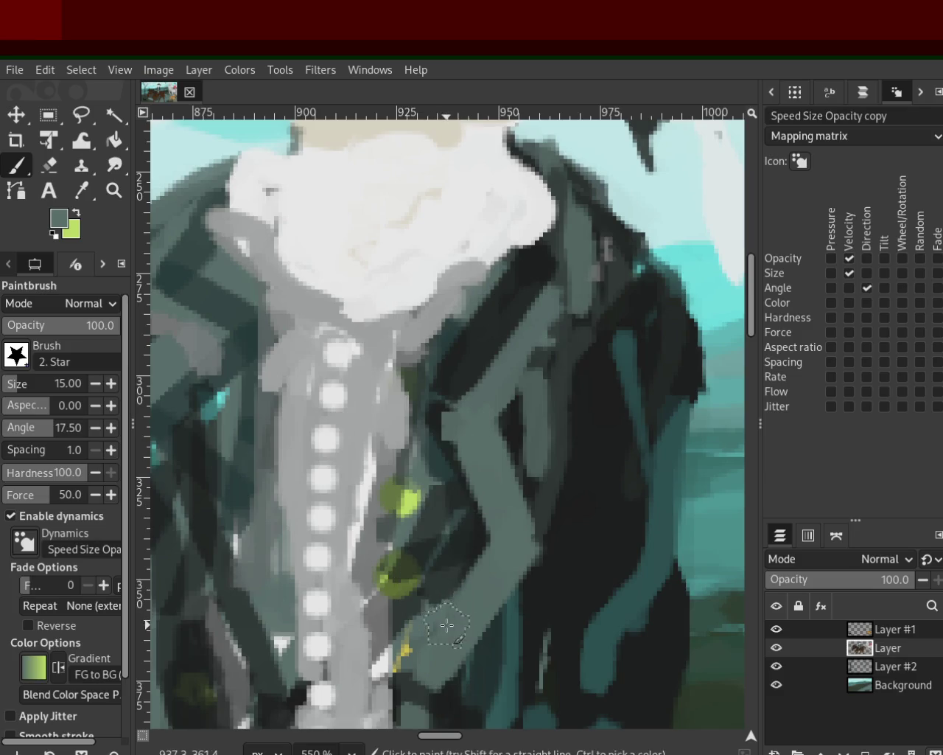
pyautogui.moveTo(447, 625); pyautogui.dragTo(538, 258)
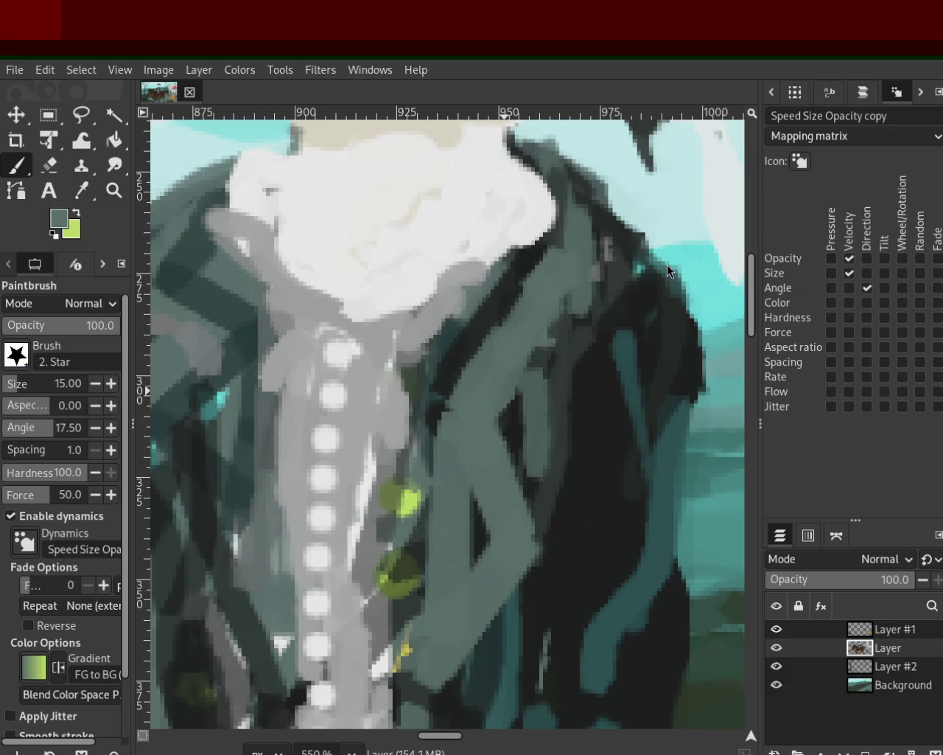
# Zoom to 400% on the coat and paint grey-green folds left and right of the buttons
pyautogui.press('z')
pyautogui.keyDown('ctrl'); pyautogui.click(449, 352); pyautogui.keyUp('ctrl')
pyautogui.keyDown('ctrl'); pyautogui.click(417, 355); pyautogui.keyUp('ctrl')
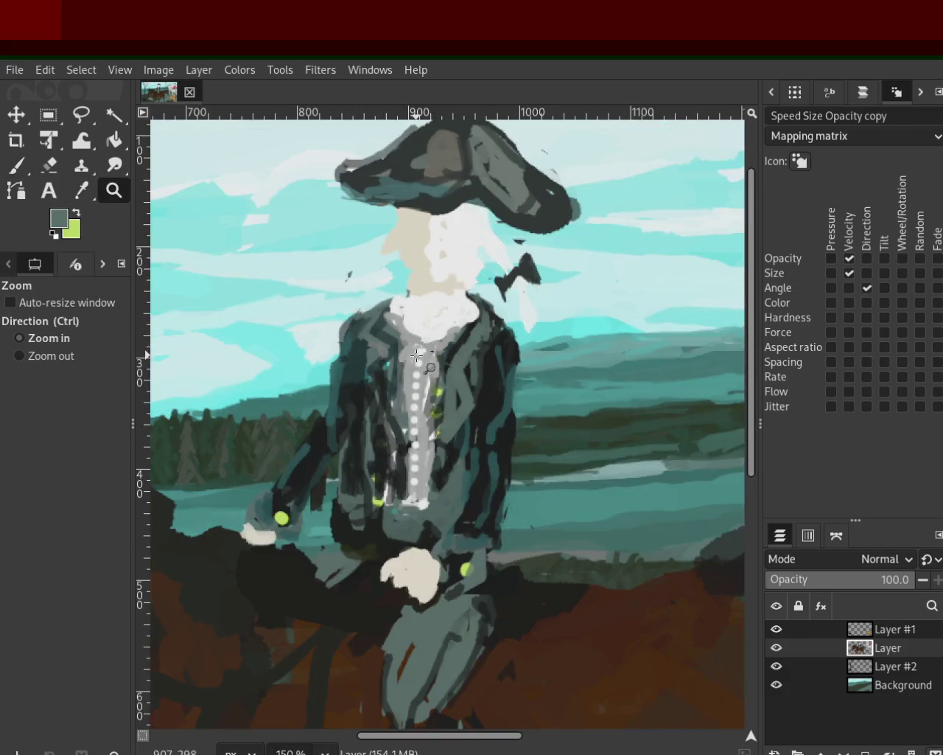
pyautogui.press('3')
pyautogui.press('p')
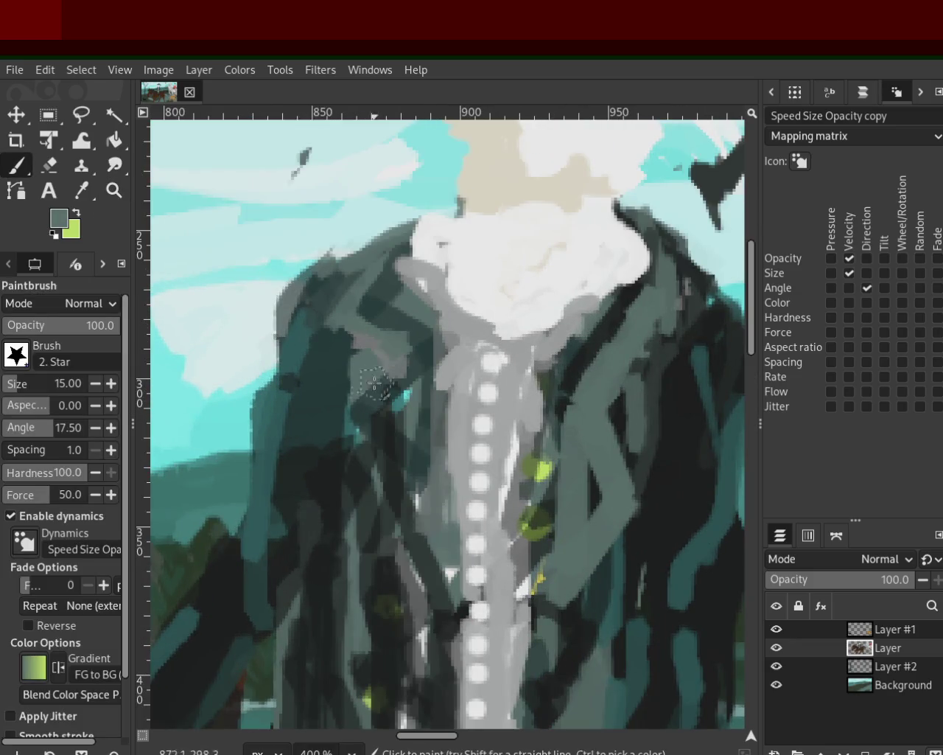
pyautogui.moveTo(375, 383); pyautogui.dragTo(362, 432)
pyautogui.keyDown('shift'); pyautogui.click(404, 488); pyautogui.keyUp('shift')
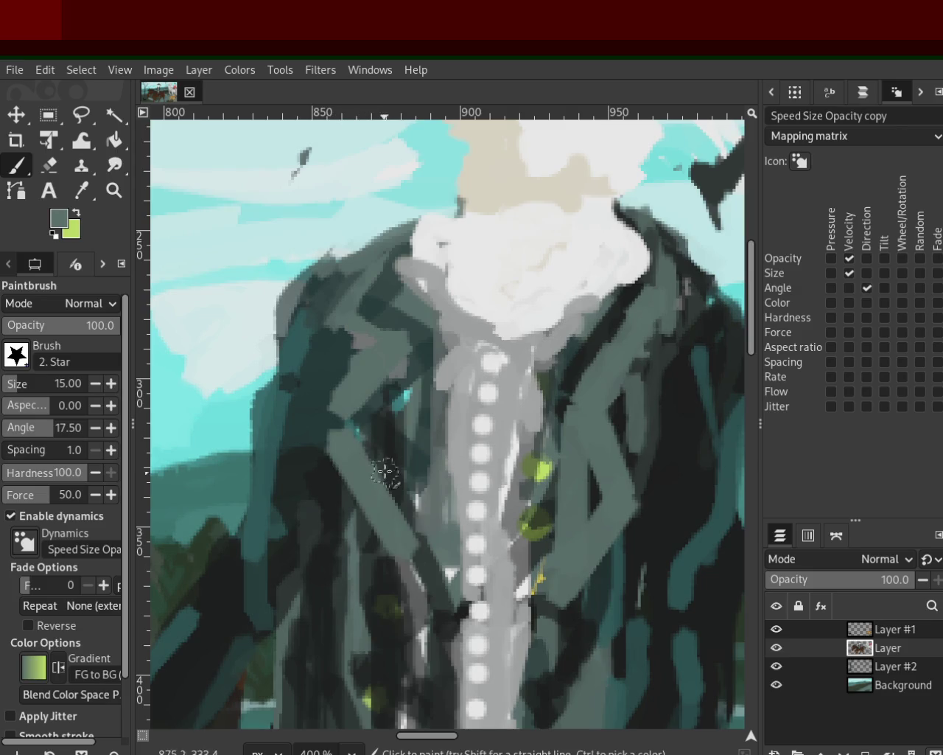
pyautogui.moveTo(412, 354); pyautogui.dragTo(413, 358)
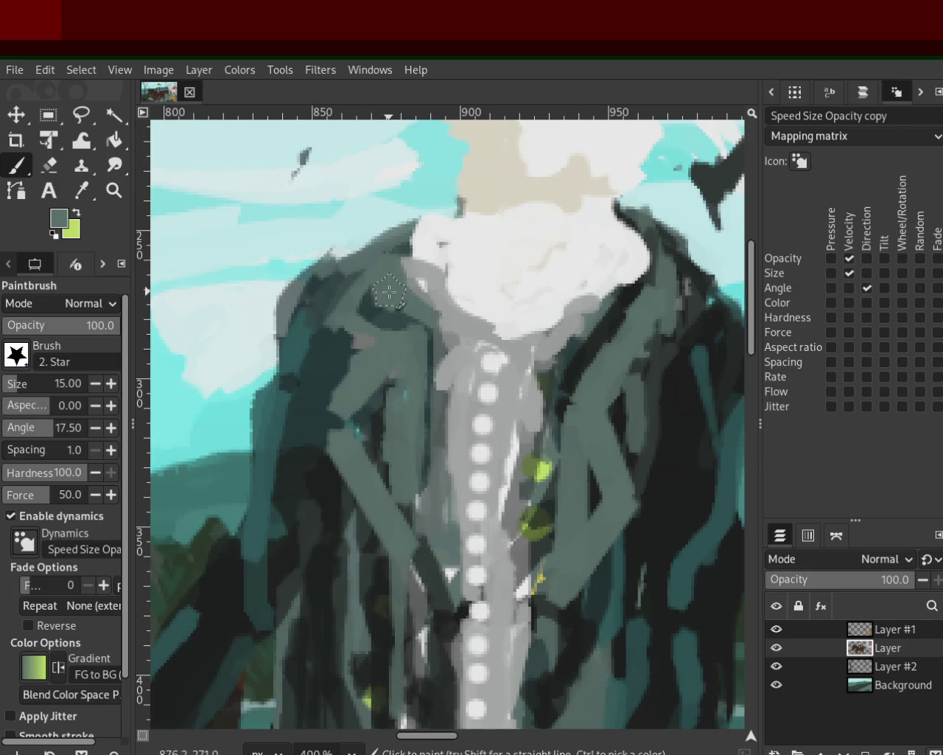
pyautogui.moveTo(641, 317)
pyautogui.mouseDown()
pyautogui.moveTo(677, 358)
pyautogui.moveTo(565, 417)
pyautogui.mouseUp()
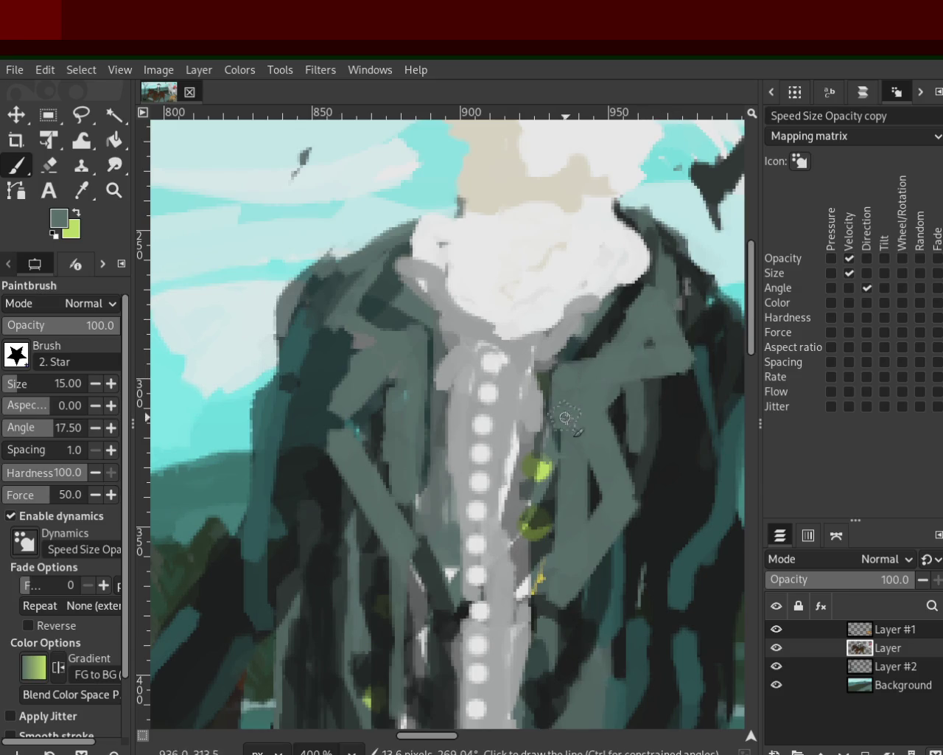
# Layer vertical grey-green and near-black strokes down the lower coat
pyautogui.moveTo(384, 380)
pyautogui.mouseDown()
pyautogui.moveTo(379, 543)
pyautogui.moveTo(391, 726)
pyautogui.mouseUp()
pyautogui.moveTo(376, 515); pyautogui.dragTo(369, 726)
pyautogui.moveTo(336, 498); pyautogui.dragTo(339, 673)
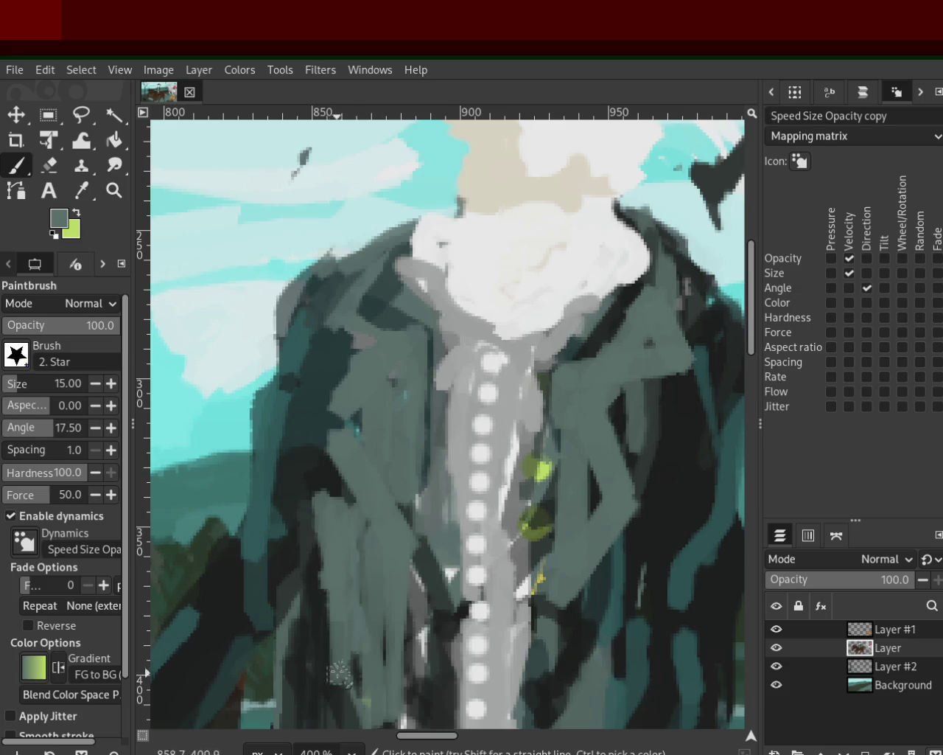
pyautogui.keyDown('ctrl'); pyautogui.click(326, 493); pyautogui.keyUp('ctrl')
pyautogui.moveTo(347, 498); pyautogui.dragTo(365, 726)
pyautogui.moveTo(379, 571); pyautogui.dragTo(372, 737)
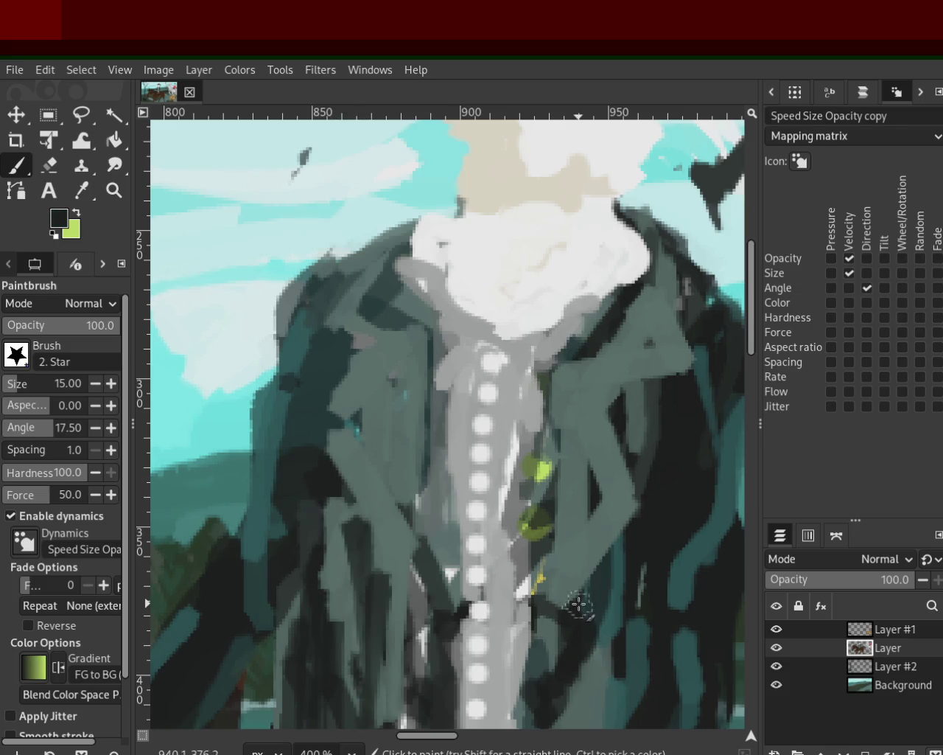
pyautogui.moveTo(578, 605); pyautogui.dragTo(582, 726)
pyautogui.keyDown('ctrl'); pyautogui.click(565, 586); pyautogui.keyUp('ctrl')
pyautogui.moveTo(564, 602); pyautogui.dragTo(564, 726)
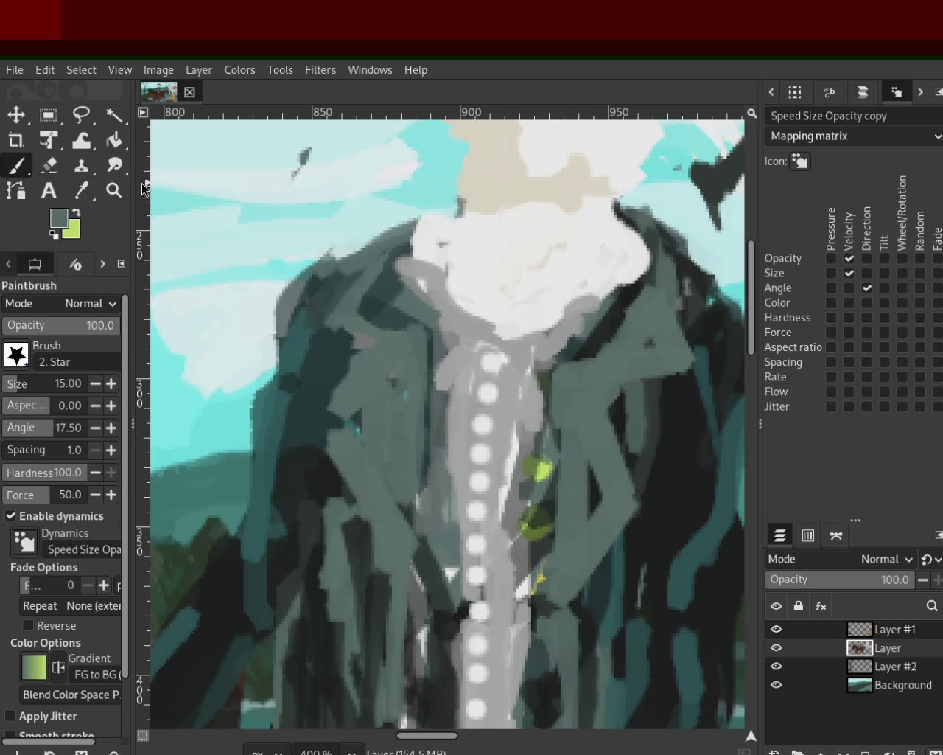
# Zoom out to check the figure, then zoom in on the coat's left collar
pyautogui.click(113, 191)
pyautogui.keyDown('ctrl'); pyautogui.click(486, 368); pyautogui.keyUp('ctrl')
pyautogui.keyDown('ctrl'); pyautogui.click(486, 372); pyautogui.keyUp('ctrl')
pyautogui.click(496, 356)
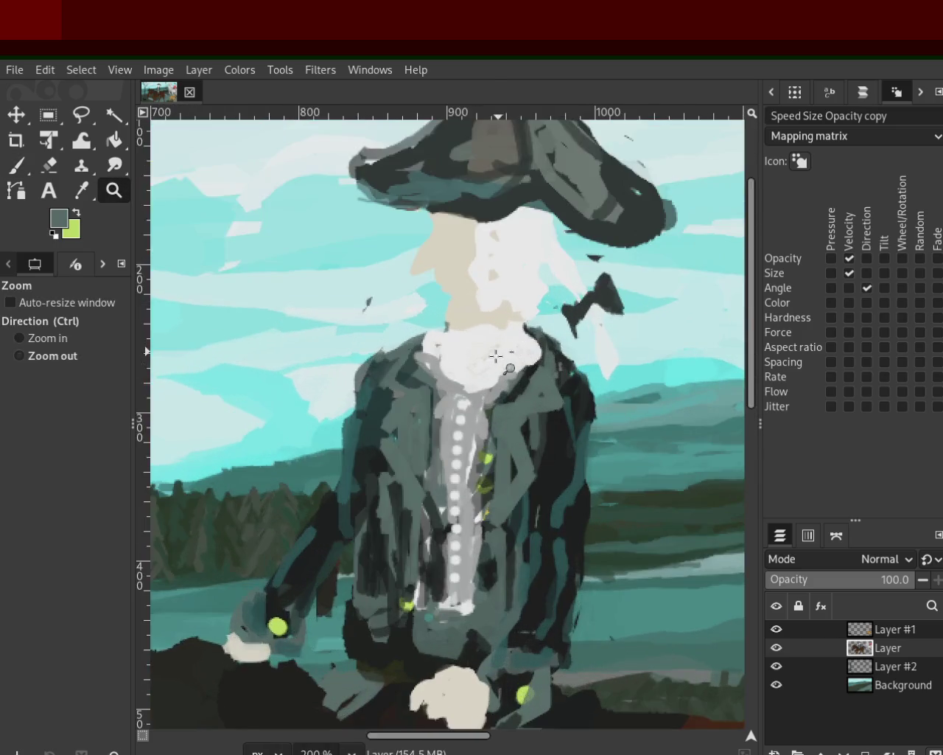
pyautogui.click(398, 409)
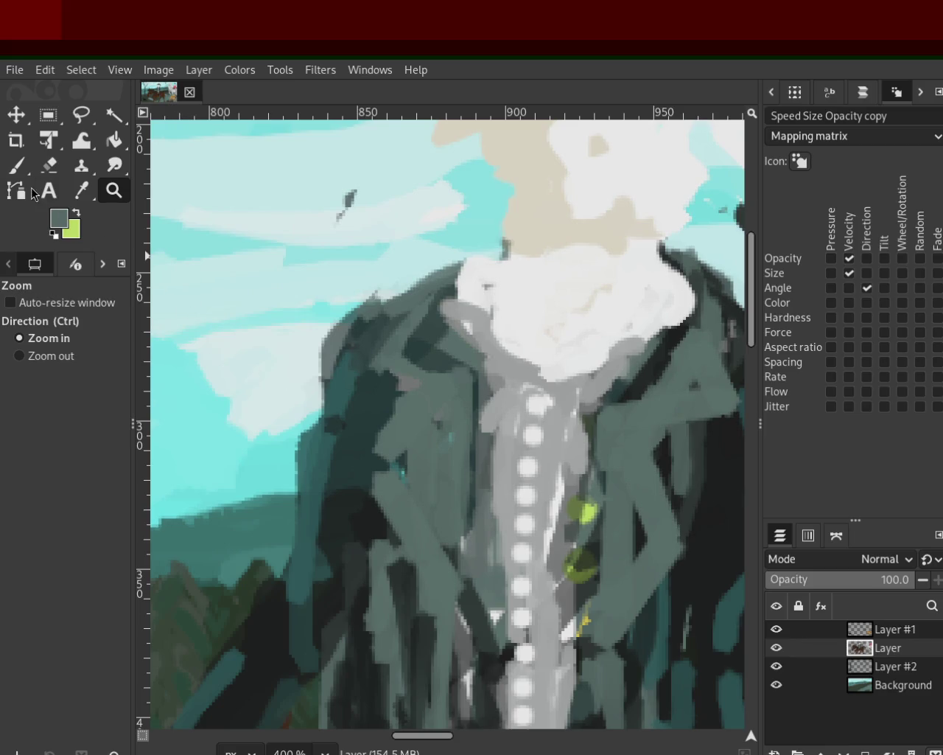
pyautogui.click(16, 140)
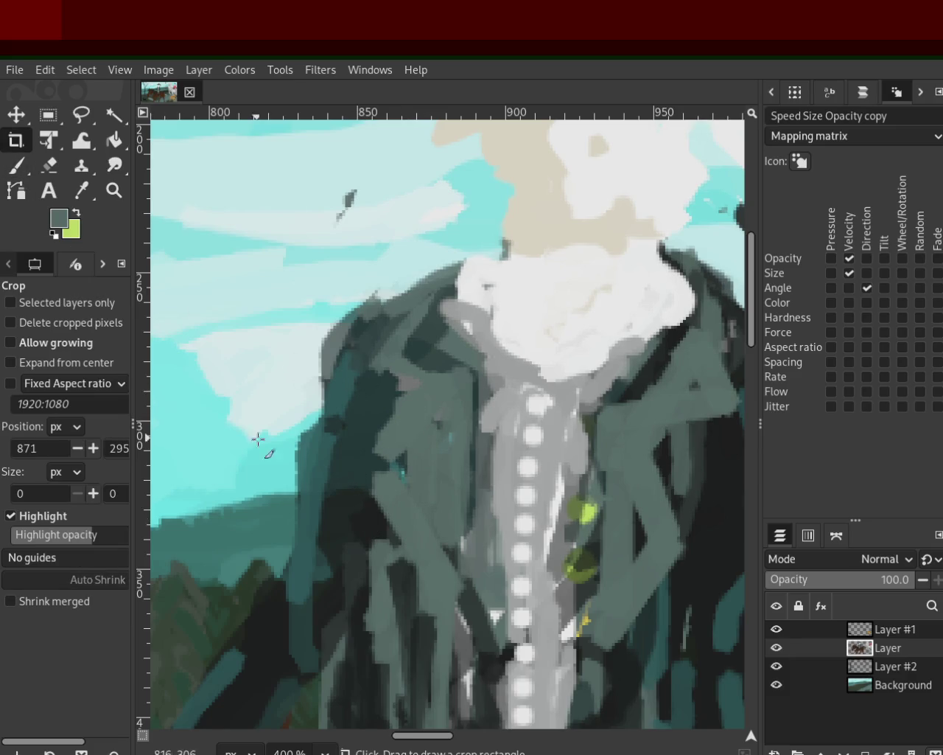
# Paint a bold black zigzag fold across the coat's left side, then pick grey-green again
pyautogui.press('p')
pyautogui.keyDown('ctrl'); pyautogui.click(376, 530); pyautogui.keyUp('ctrl')
pyautogui.moveTo(353, 492)
pyautogui.mouseDown()
pyautogui.moveTo(387, 375)
pyautogui.moveTo(445, 432)
pyautogui.mouseUp()
pyautogui.keyDown('ctrl'); pyautogui.click(389, 359); pyautogui.keyUp('ctrl')
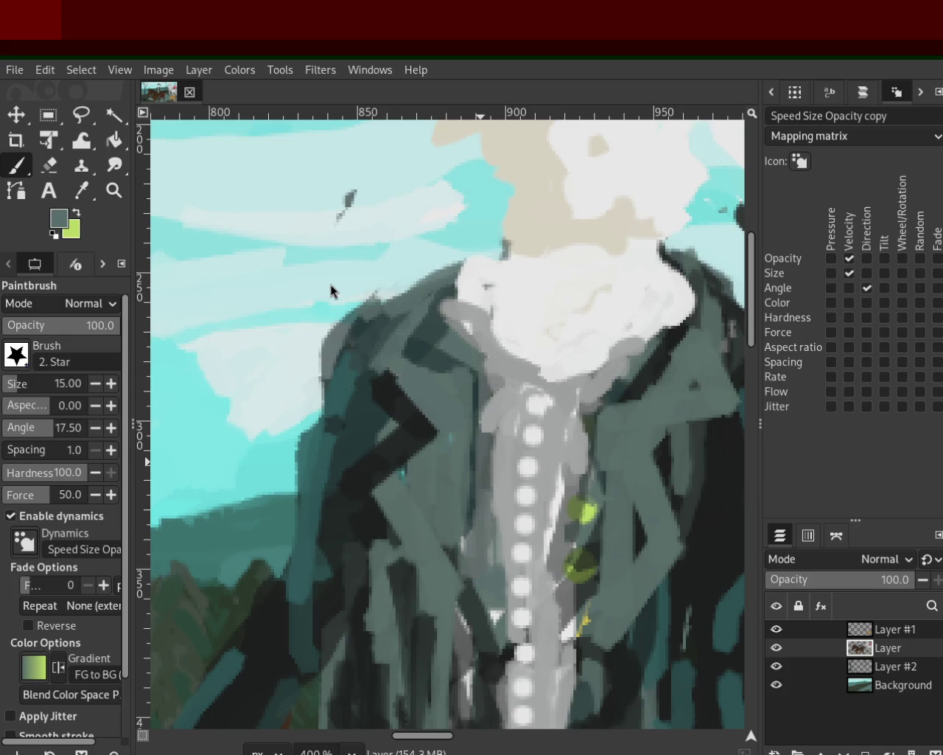
# Zoom out over the whole painting, then in on the grass flowers between the horses
pyautogui.click(115, 190)
pyautogui.click(305, 320)
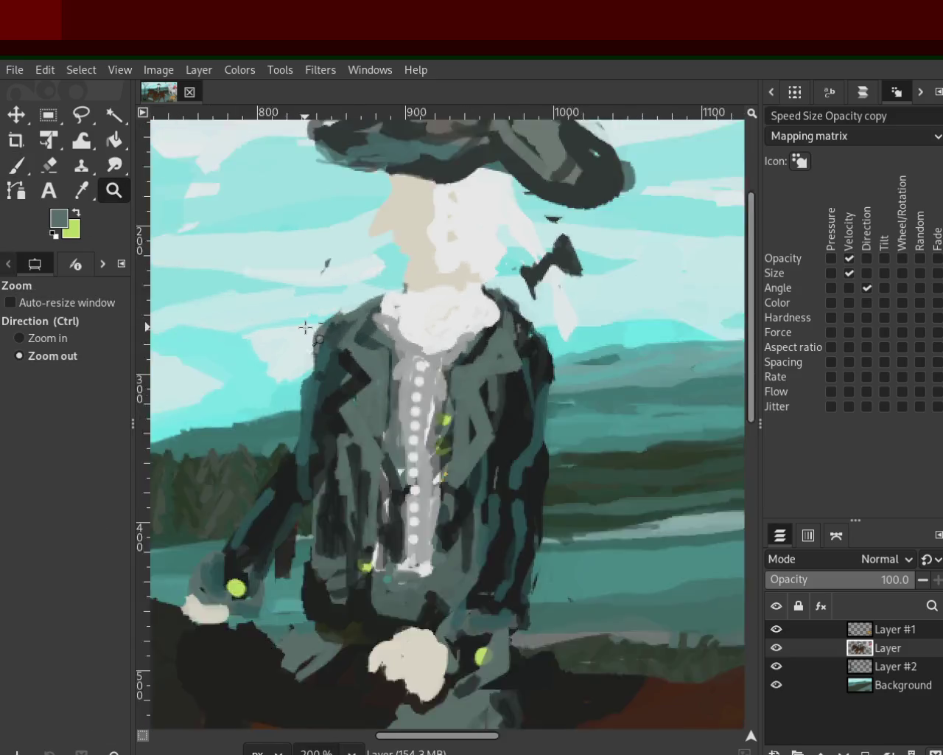
pyautogui.click(306, 322)
pyautogui.click(307, 325)
pyautogui.keyDown('ctrl'); pyautogui.click(398, 393); pyautogui.keyUp('ctrl')
pyautogui.keyDown('ctrl'); pyautogui.click(398, 392); pyautogui.keyUp('ctrl')
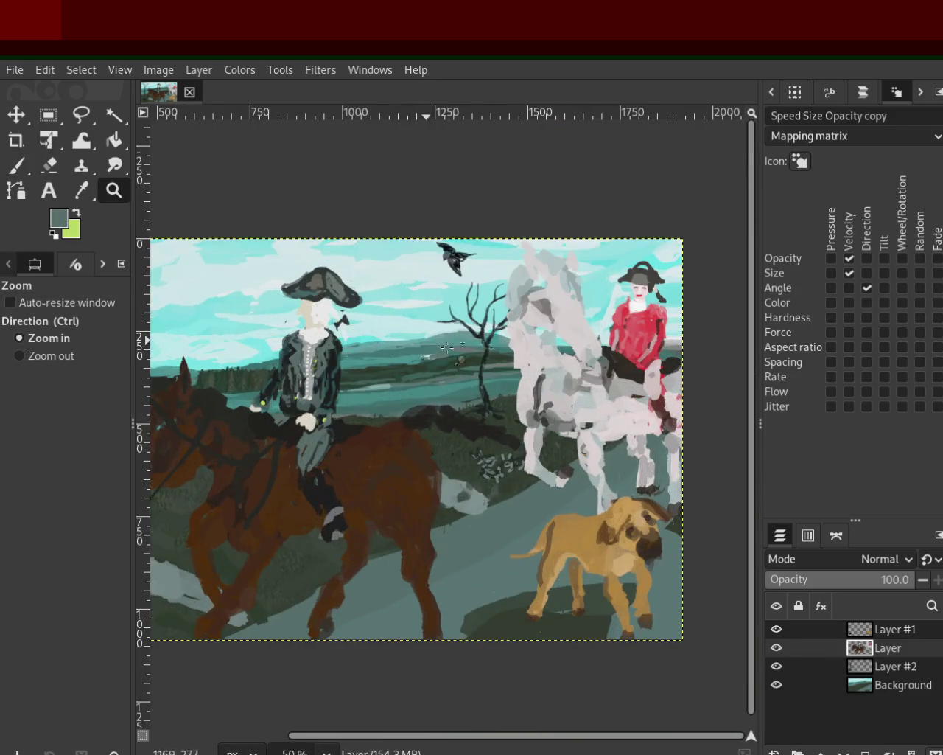
pyautogui.click(398, 393)
pyautogui.press('1')
pyautogui.keyDown('ctrl'); pyautogui.click(488, 431); pyautogui.keyUp('ctrl')
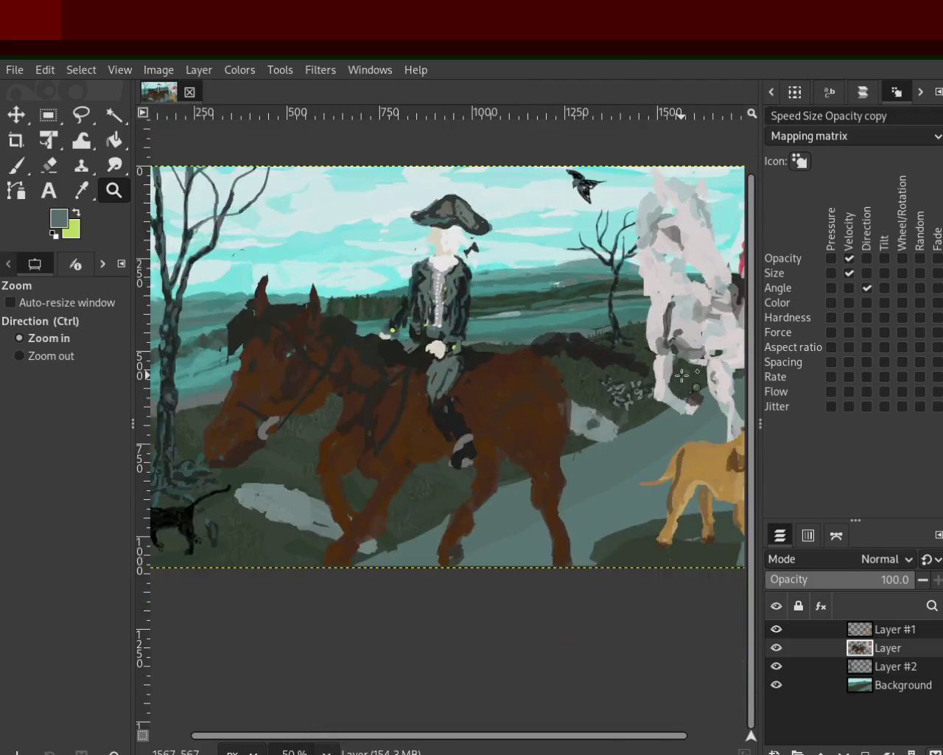
pyautogui.click(488, 431)
pyautogui.click(682, 376)
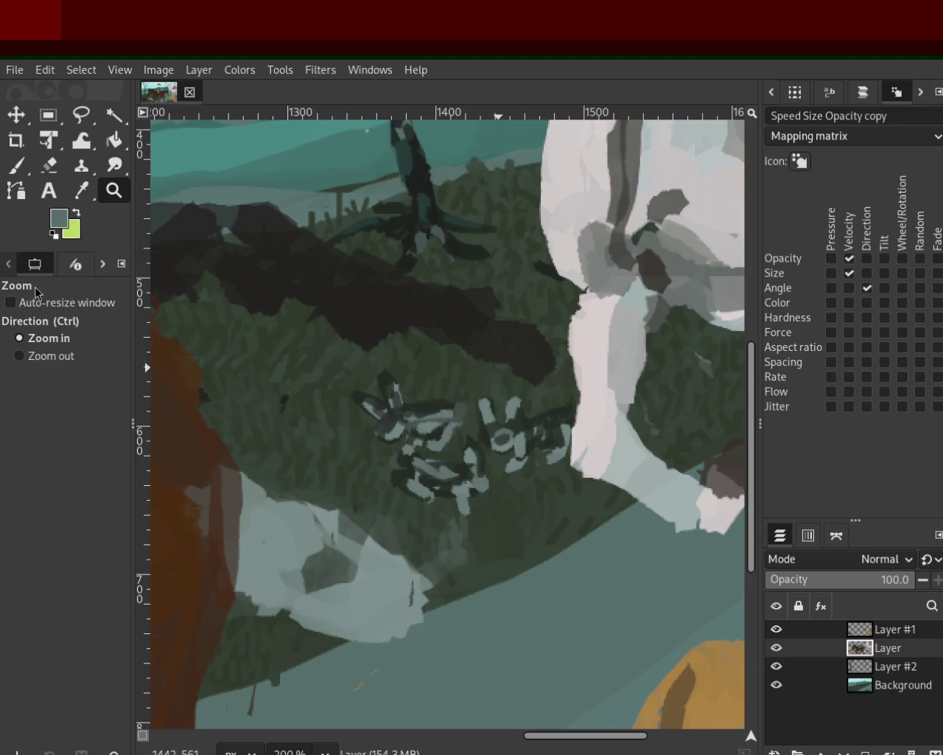
# Review the riders, then zoom in closely on the black cat and tree
pyautogui.keyDown('ctrl'); pyautogui.click(516, 331); pyautogui.keyUp('ctrl')
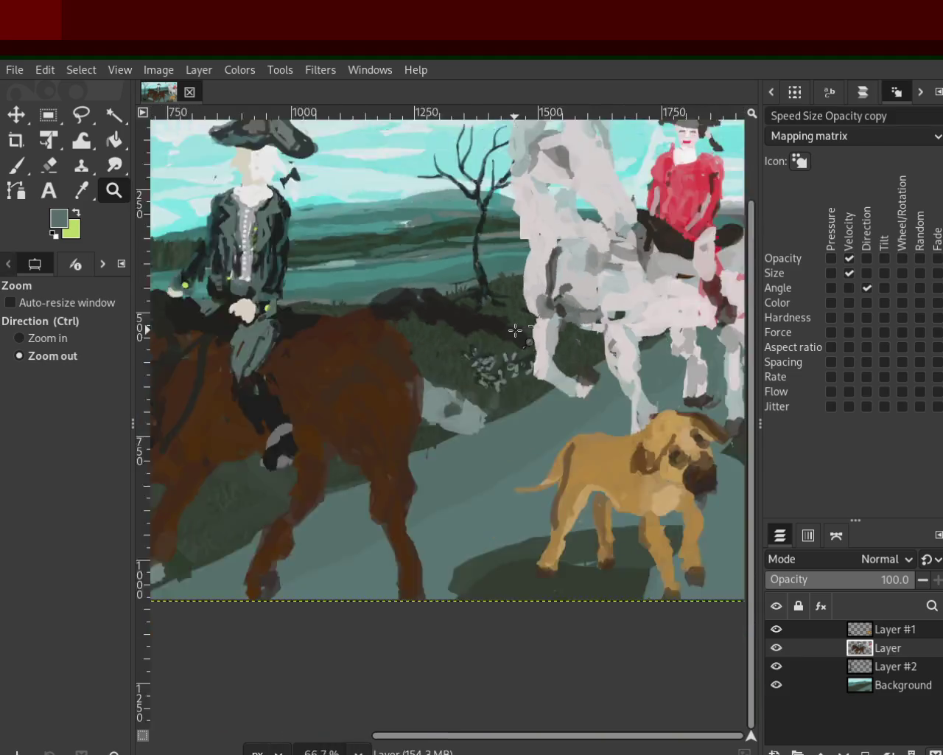
pyautogui.keyDown('ctrl'); pyautogui.click(368, 369); pyautogui.keyUp('ctrl')
pyautogui.click(369, 368)
pyautogui.click(652, 347)
pyautogui.keyDown('ctrl'); pyautogui.click(384, 230); pyautogui.keyUp('ctrl')
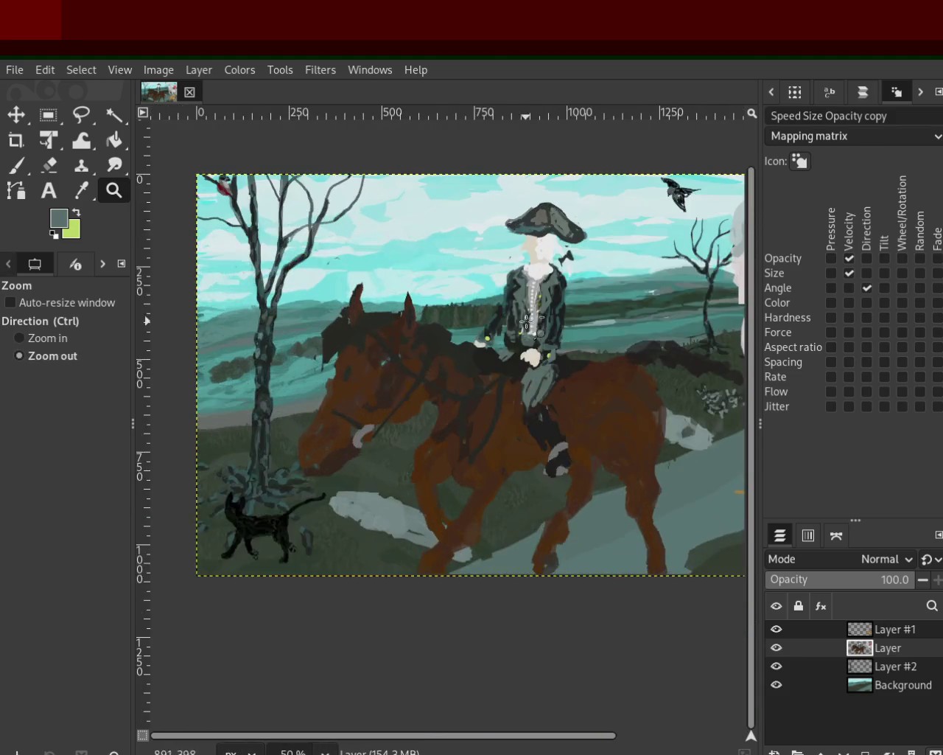
pyautogui.click(413, 258)
pyautogui.keyDown('ctrl'); pyautogui.click(442, 287); pyautogui.keyUp('ctrl')
pyautogui.click(477, 321)
pyautogui.click(387, 402)
pyautogui.click(332, 472)
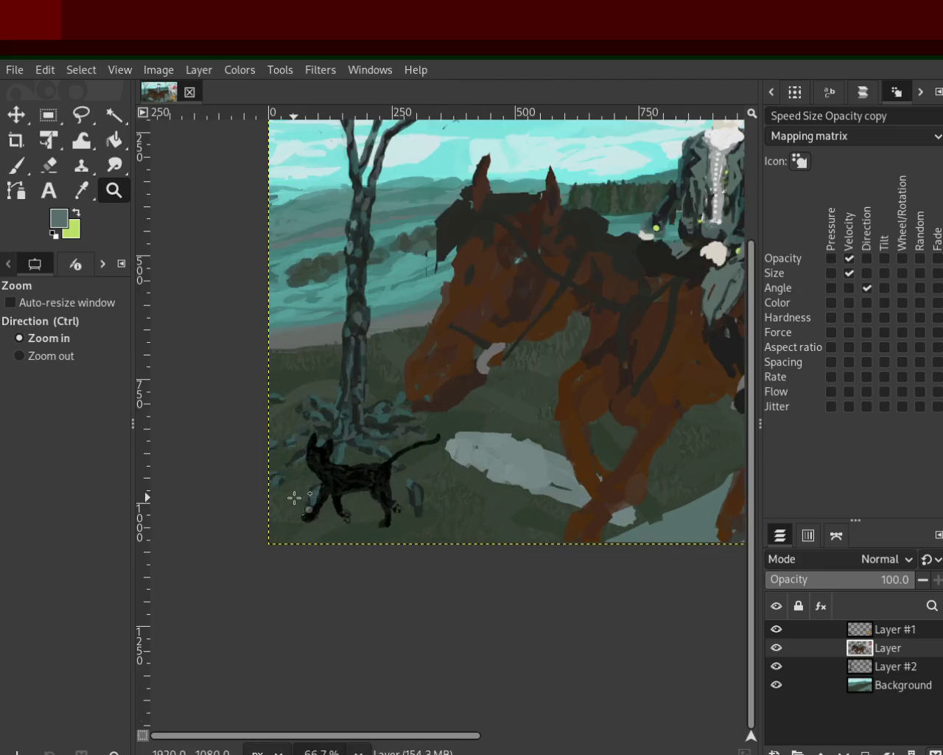
pyautogui.click(302, 513)
pyautogui.click(298, 520)
pyautogui.click(297, 521)
pyautogui.click(297, 521)
pyautogui.keyDown('ctrl'); pyautogui.click(297, 521); pyautogui.keyUp('ctrl')
pyautogui.keyDown('ctrl'); pyautogui.click(297, 521); pyautogui.keyUp('ctrl')
pyautogui.click(297, 521)
pyautogui.click(298, 521)
pyautogui.click(305, 512)
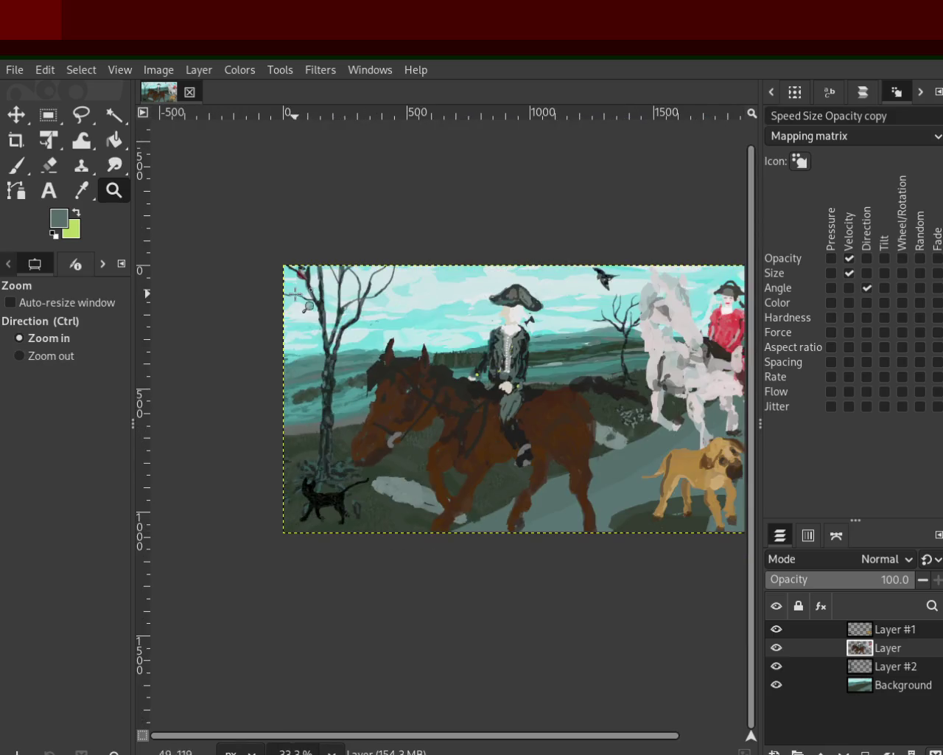
pyautogui.keyDown('ctrl'); pyautogui.click(273, 352); pyautogui.keyUp('ctrl')
pyautogui.click(273, 352)
# Zoom between the full painting and the rider with grass flowers to review the composition
pyautogui.click(396, 448)
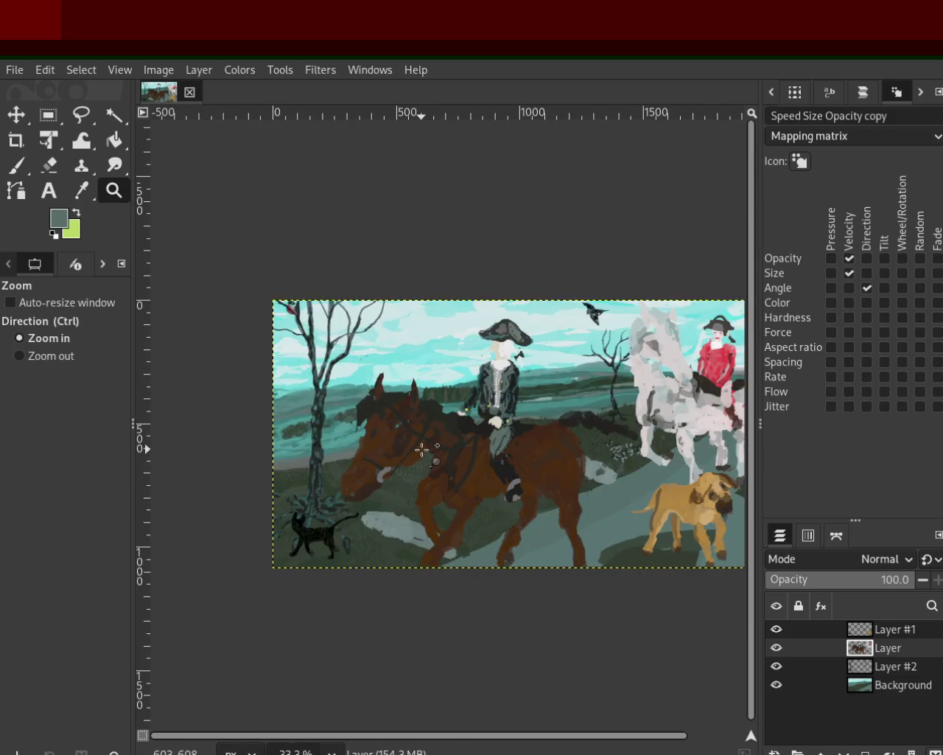
pyautogui.click(306, 488)
pyautogui.keyDown('ctrl'); pyautogui.click(306, 488); pyautogui.keyUp('ctrl')
pyautogui.click(306, 488)
pyautogui.click(306, 488)
pyautogui.click(304, 487)
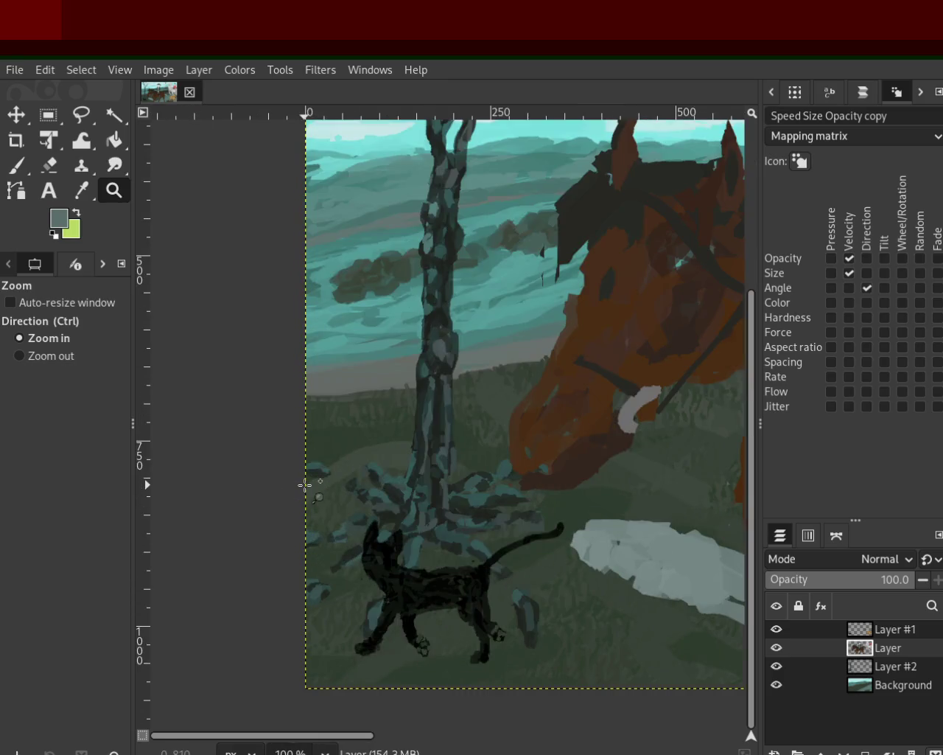
pyautogui.click(305, 485)
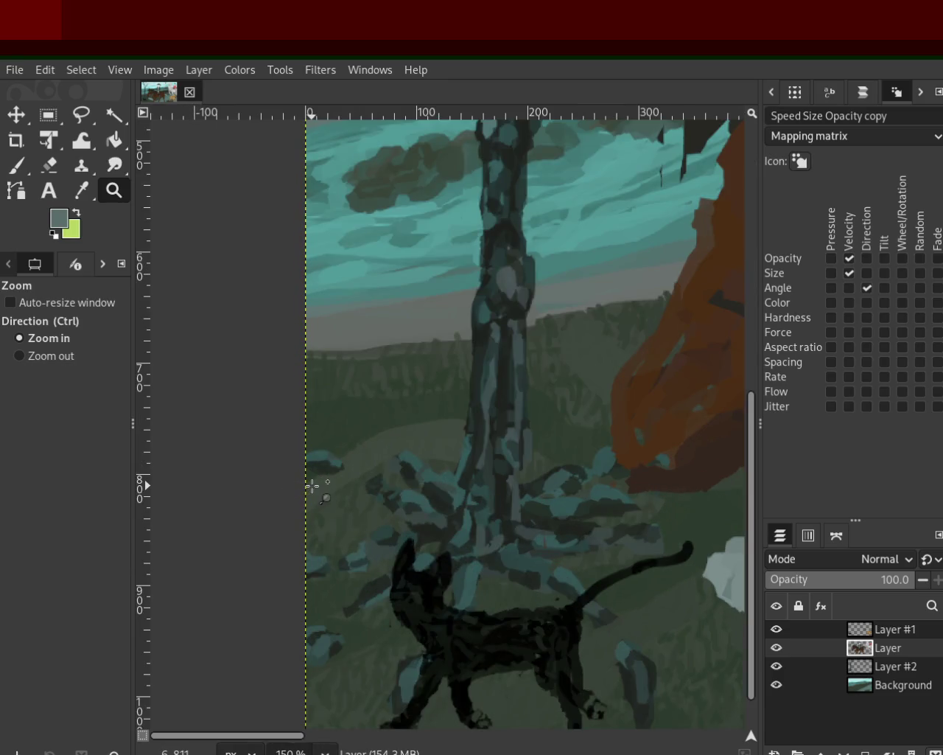
pyautogui.keyDown('ctrl'); pyautogui.click(312, 486); pyautogui.keyUp('ctrl')
pyautogui.keyDown('ctrl'); pyautogui.click(325, 481); pyautogui.keyUp('ctrl')
pyautogui.keyDown('ctrl'); pyautogui.click(326, 479); pyautogui.keyUp('ctrl')
pyautogui.keyDown('ctrl'); pyautogui.click(327, 480); pyautogui.keyUp('ctrl')
pyautogui.keyDown('ctrl'); pyautogui.click(327, 480); pyautogui.keyUp('ctrl')
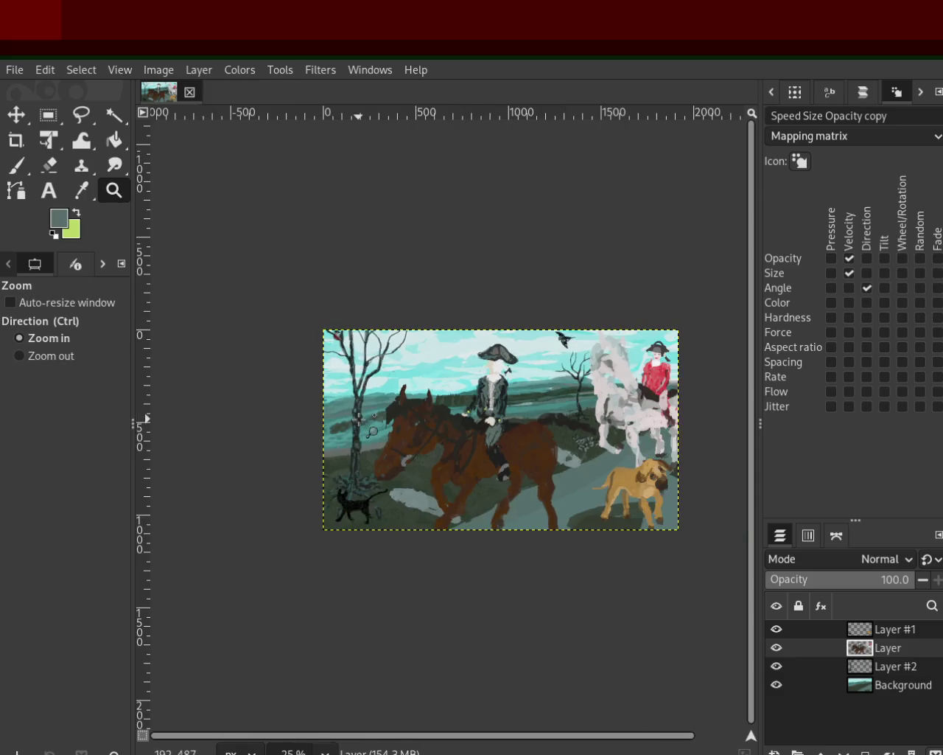
pyautogui.click(355, 406)
pyautogui.keyDown('ctrl'); pyautogui.click(576, 459); pyautogui.keyUp('ctrl')
pyautogui.click(590, 460)
pyautogui.keyDown('ctrl'); pyautogui.click(612, 461); pyautogui.keyUp('ctrl')
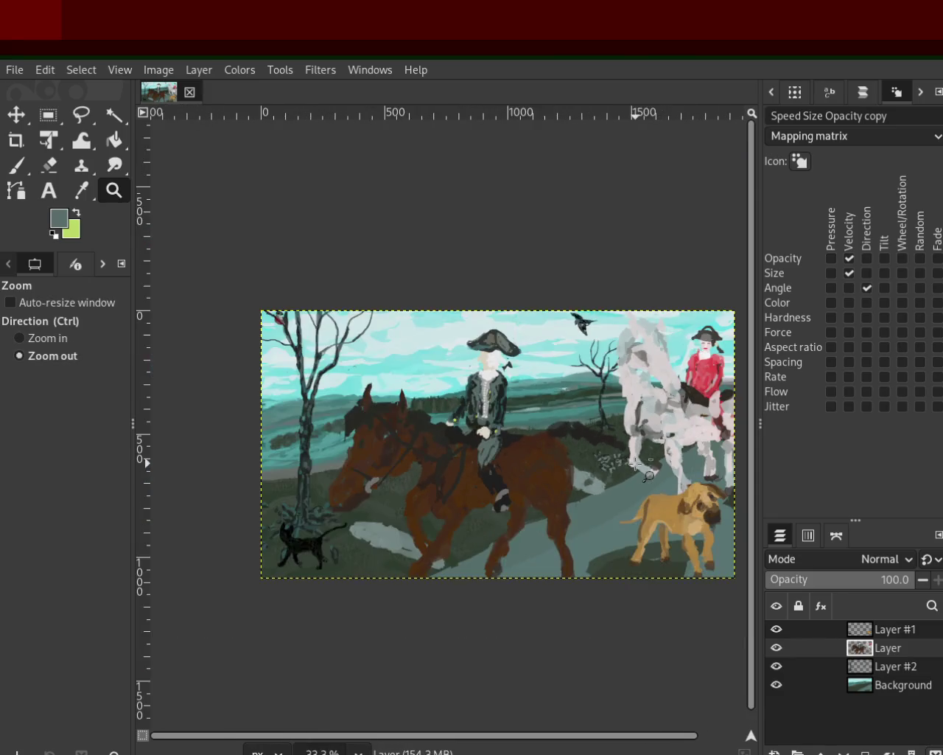
pyautogui.click(635, 462)
pyautogui.keyDown('ctrl'); pyautogui.click(627, 461); pyautogui.keyUp('ctrl')
pyautogui.keyDown('ctrl'); pyautogui.click(605, 446); pyautogui.keyUp('ctrl')
pyautogui.click(601, 443)
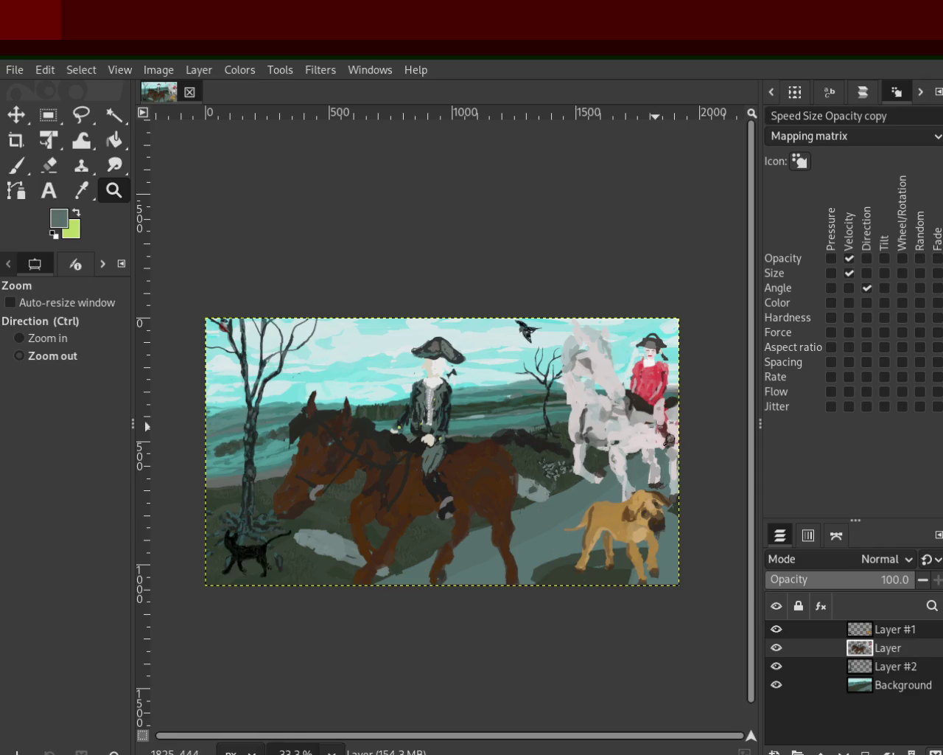
pyautogui.keyDown('ctrl'); pyautogui.click(595, 438); pyautogui.keyUp('ctrl')
pyautogui.keyDown('ctrl'); pyautogui.click(595, 439); pyautogui.keyUp('ctrl')
pyautogui.click(538, 457)
pyautogui.click(532, 472)
pyautogui.click(532, 472)
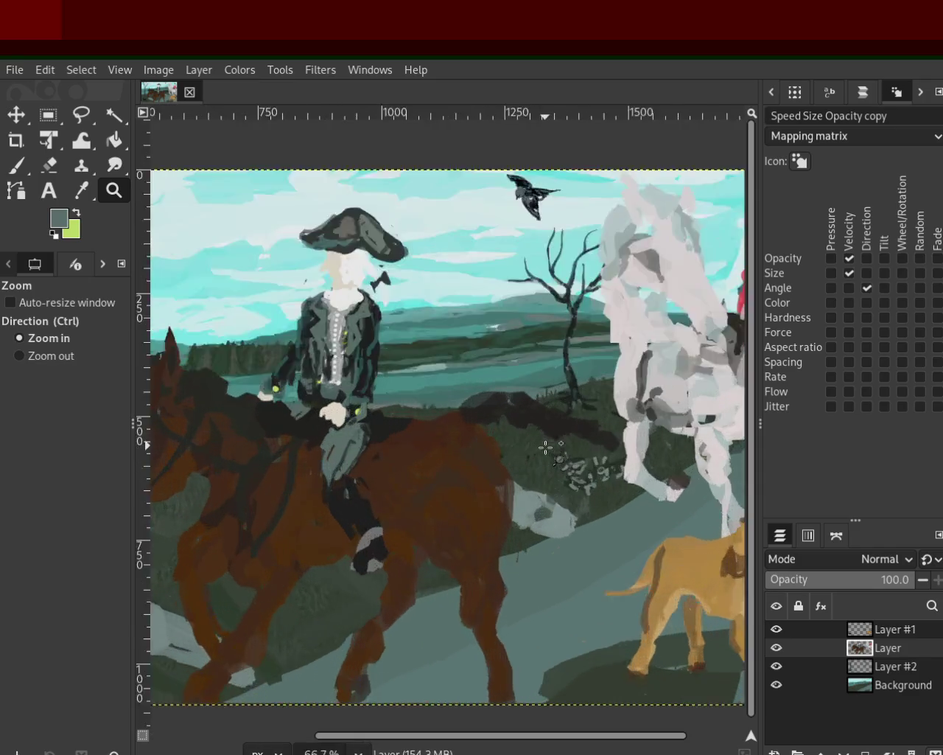
pyautogui.click(530, 476)
pyautogui.keyDown('ctrl'); pyautogui.click(530, 475); pyautogui.keyUp('ctrl')
pyautogui.keyDown('ctrl'); pyautogui.click(531, 476); pyautogui.keyUp('ctrl')
pyautogui.keyDown('ctrl'); pyautogui.click(530, 475); pyautogui.keyUp('ctrl')
pyautogui.keyDown('ctrl'); pyautogui.click(516, 501); pyautogui.keyUp('ctrl')
pyautogui.click(497, 512)
pyautogui.keyDown('ctrl'); pyautogui.click(508, 509); pyautogui.keyUp('ctrl')
pyautogui.click(601, 446)
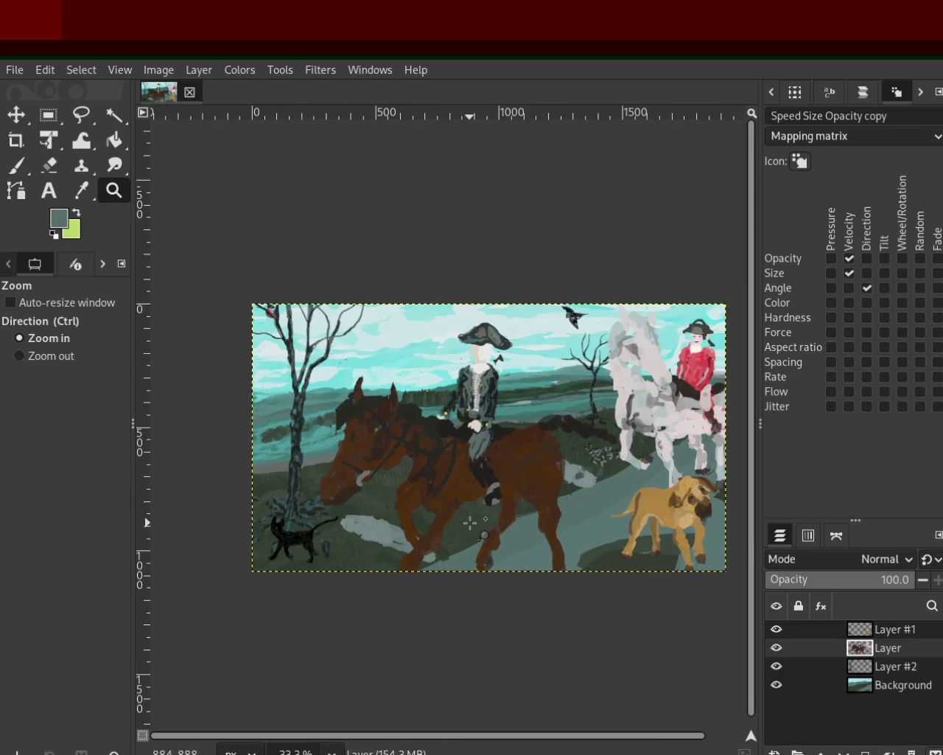
# Inspect the grass flowers by the white horse, ending at 100% on the tree and cat
pyautogui.keyDown('ctrl'); pyautogui.click(566, 496); pyautogui.keyUp('ctrl')
pyautogui.click(594, 460)
pyautogui.click(594, 460)
pyautogui.click(594, 460)
pyautogui.click(594, 459)
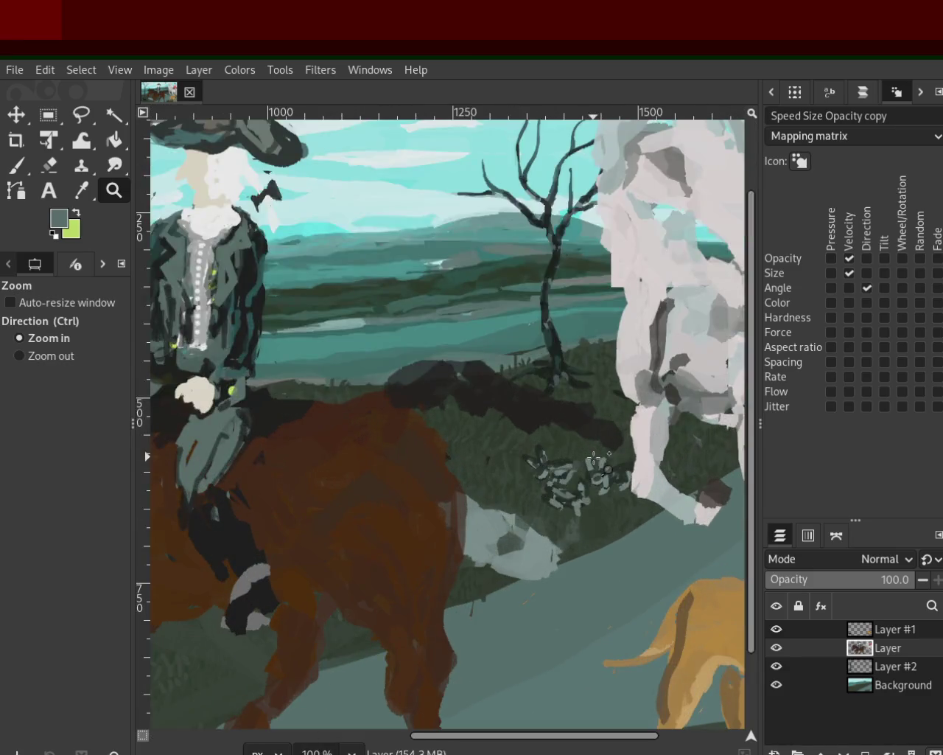
pyautogui.keyDown('ctrl'); pyautogui.click(594, 459); pyautogui.keyUp('ctrl')
pyautogui.keyDown('ctrl'); pyautogui.click(594, 460); pyautogui.keyUp('ctrl')
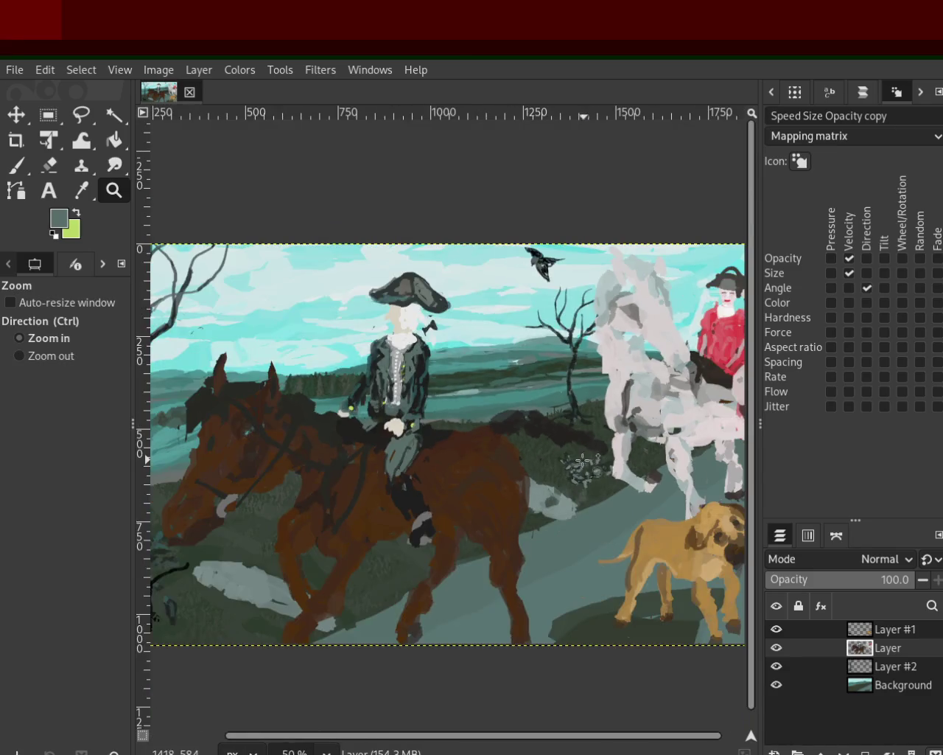
pyautogui.keyDown('ctrl'); pyautogui.click(577, 465); pyautogui.keyUp('ctrl')
pyautogui.click(294, 500)
pyautogui.click(294, 499)
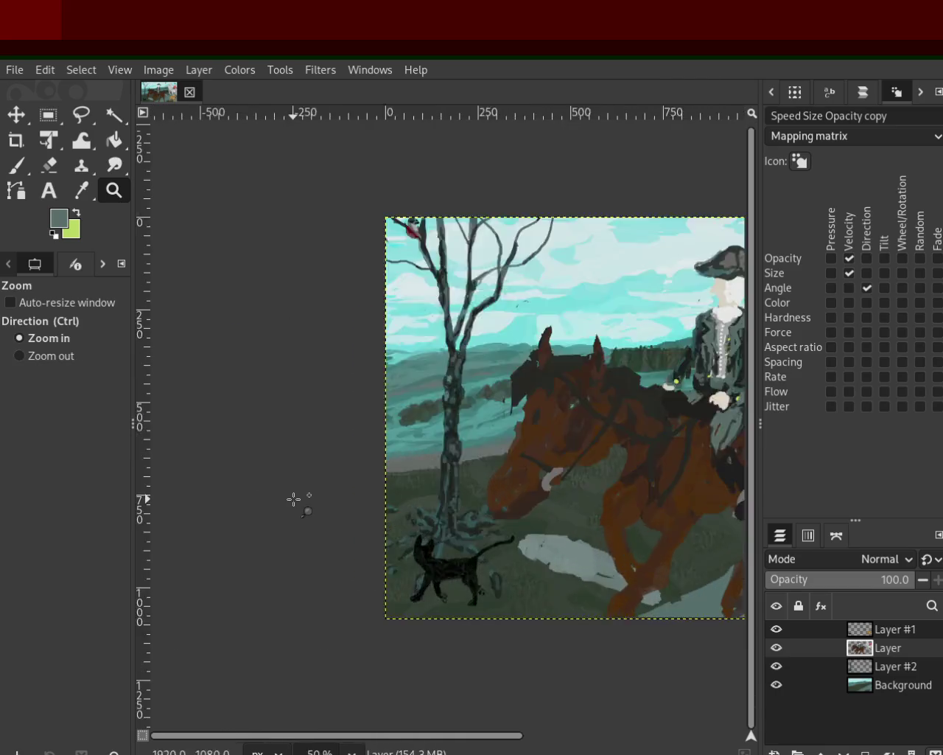
pyautogui.click(390, 498)
pyautogui.click(390, 498)
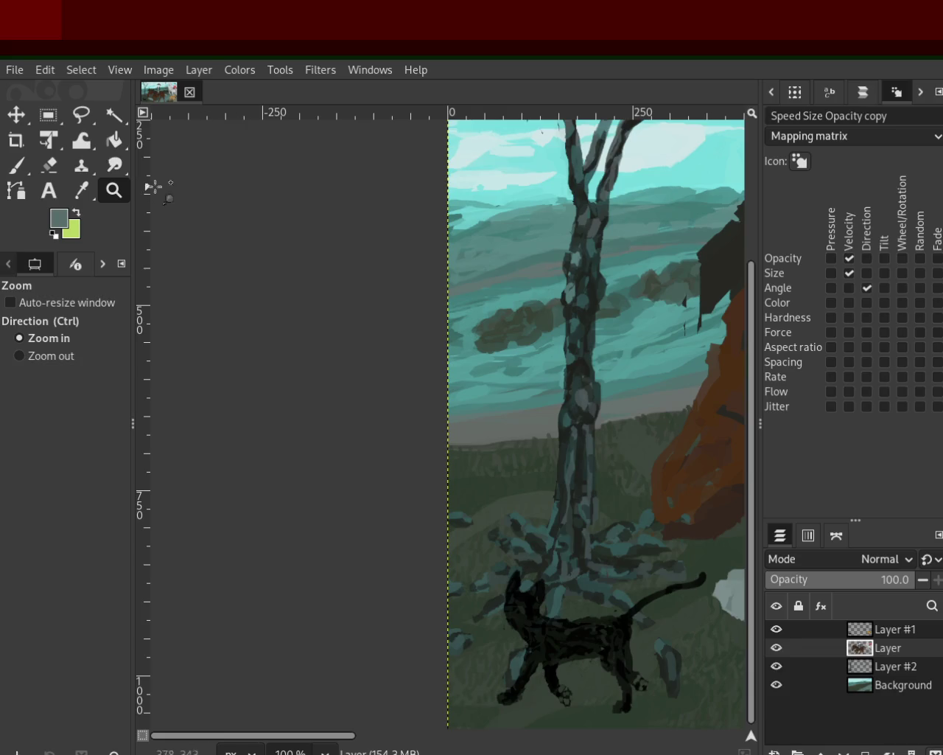
# Zoom far out from the tree close-up, then zoom back so the painting fills the view
pyautogui.keyDown('ctrl'); pyautogui.click(396, 320); pyautogui.keyUp('ctrl')
pyautogui.keyDown('ctrl'); pyautogui.click(397, 320); pyautogui.keyUp('ctrl')
pyautogui.keyDown('ctrl'); pyautogui.click(396, 320); pyautogui.keyUp('ctrl')
pyautogui.keyDown('ctrl'); pyautogui.click(397, 320); pyautogui.keyUp('ctrl')
pyautogui.keyDown('ctrl'); pyautogui.click(646, 307); pyautogui.keyUp('ctrl')
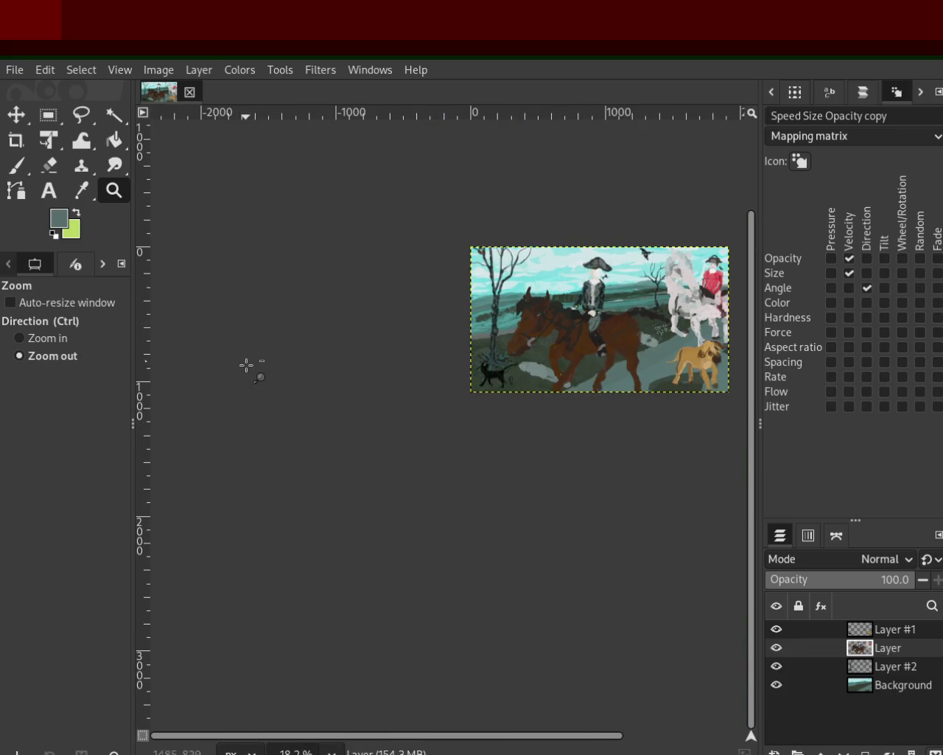
pyautogui.keyDown('ctrl'); pyautogui.click(550, 369); pyautogui.keyUp('ctrl')
pyautogui.click(616, 318)
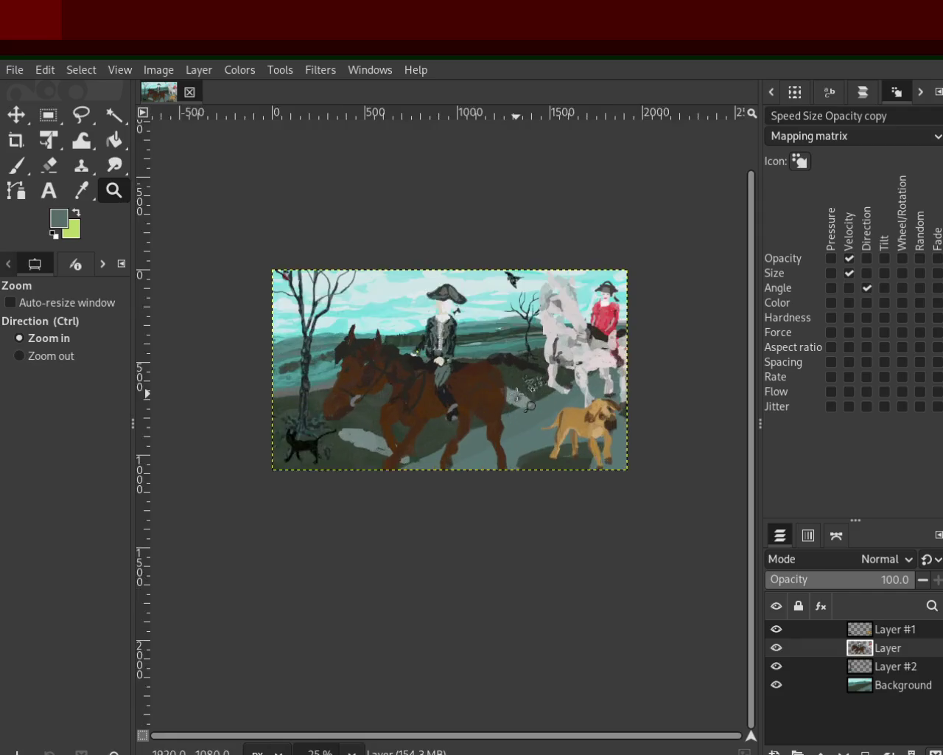
pyautogui.click(384, 252)
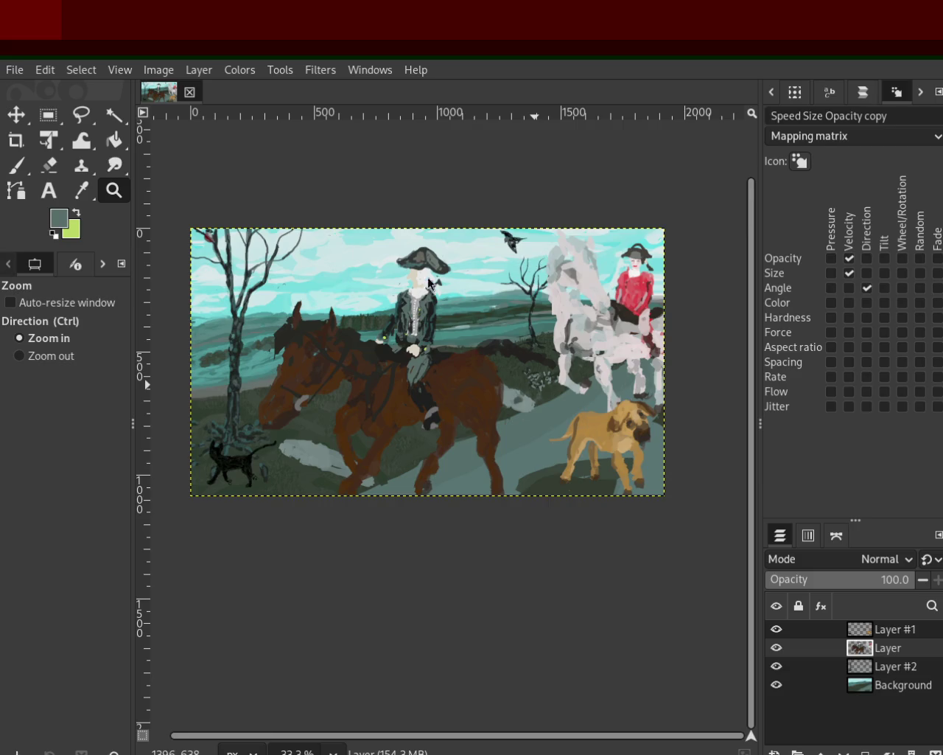
# Zoom to 300% on the tree trunk's base beside the cat and select the Paintbrush
pyautogui.keyDown('ctrl'); pyautogui.click(328, 438); pyautogui.keyUp('ctrl')
pyautogui.keyDown('ctrl'); pyautogui.click(328, 438); pyautogui.keyUp('ctrl')
pyautogui.click(328, 438)
pyautogui.click(337, 431)
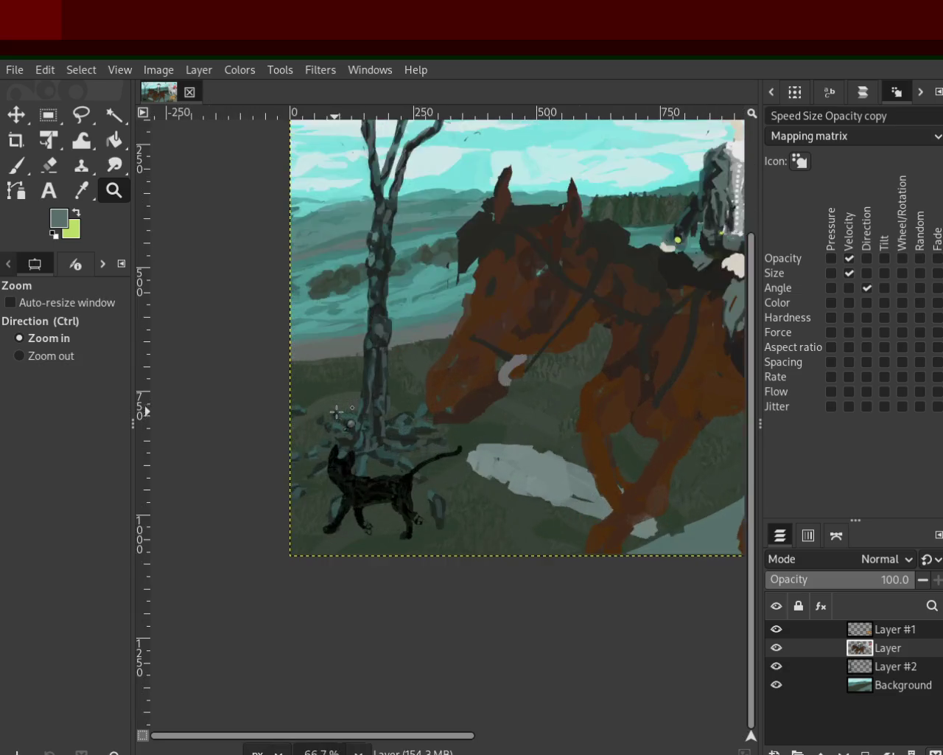
pyautogui.click(316, 382)
pyautogui.click(264, 353)
pyautogui.click(25, 175)
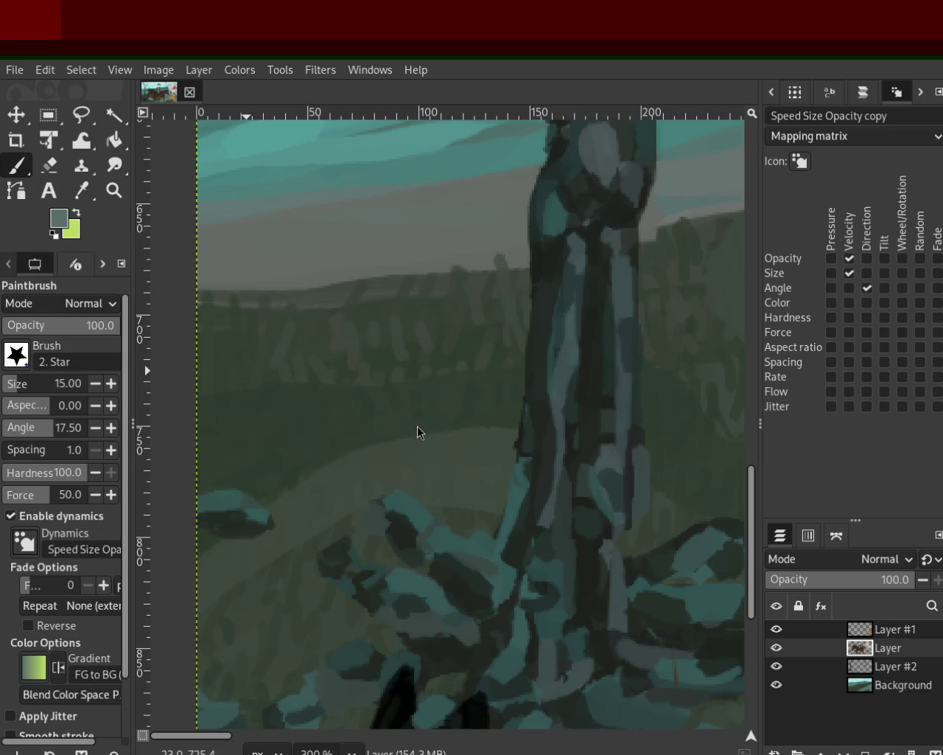
# Choose a deep dark-red foreground colour and set the brush size to 36
pyautogui.keyDown('ctrl'); pyautogui.click(435, 343); pyautogui.keyUp('ctrl')
pyautogui.keyDown('ctrl'); pyautogui.click(345, 475); pyautogui.keyUp('ctrl')
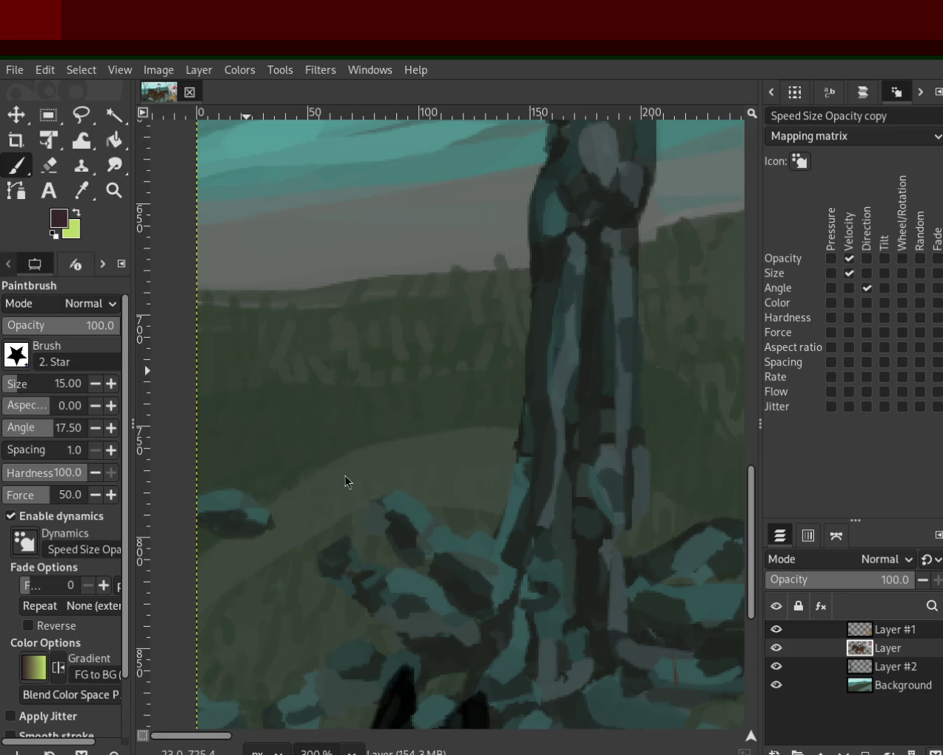
pyautogui.keyDown('ctrl'); pyautogui.click(396, 476); pyautogui.keyUp('ctrl')
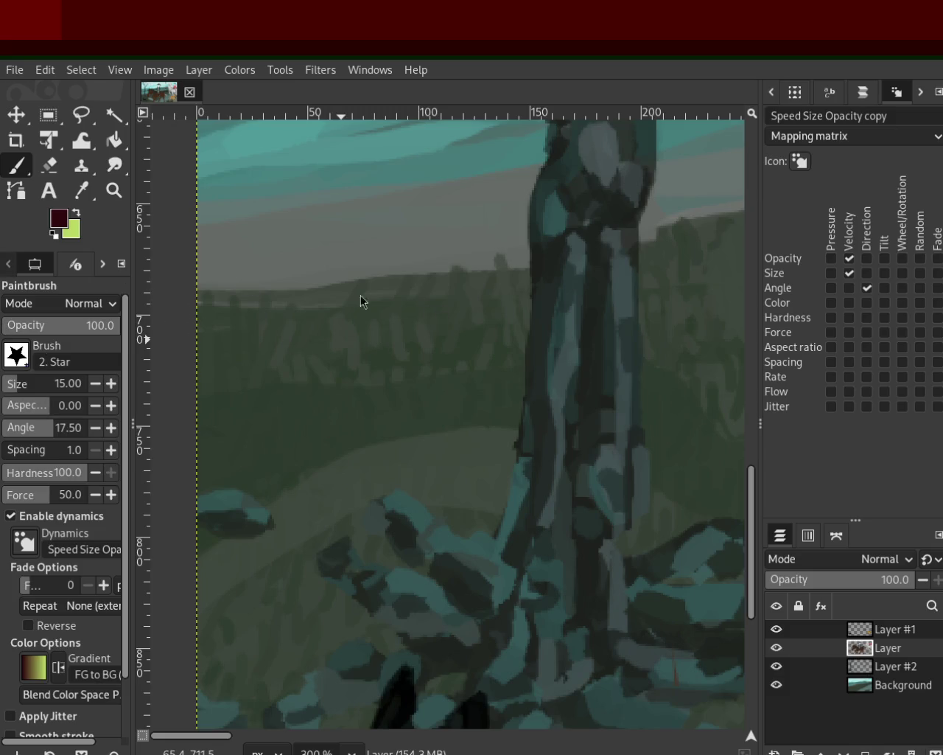
pyautogui.click(28, 383)
# Paint a large dark-red blob left of the trunk base, undoing unwanted strokes
pyautogui.moveTo(369, 452); pyautogui.dragTo(442, 453)
pyautogui.hotkey('ctrl', 'z')
pyautogui.moveTo(329, 462)
pyautogui.mouseDown()
pyautogui.moveTo(379, 432)
pyautogui.moveTo(348, 440)
pyautogui.moveTo(316, 432)
pyautogui.moveTo(369, 505)
pyautogui.mouseUp()
pyautogui.hotkey('ctrl', 'z')
pyautogui.hotkey('ctrl', 'z')
pyautogui.moveTo(301, 438); pyautogui.dragTo(423, 476)
pyautogui.hotkey('ctrl', 'z')
pyautogui.keyDown('ctrl'); pyautogui.click(509, 449); pyautogui.keyUp('ctrl')
pyautogui.hotkey('ctrl', 'z')
# Resample the dark red and extend the blob to the lower left and upward
pyautogui.keyDown('ctrl'); pyautogui.click(316, 394); pyautogui.keyUp('ctrl')
pyautogui.moveTo(325, 442); pyautogui.dragTo(363, 447)
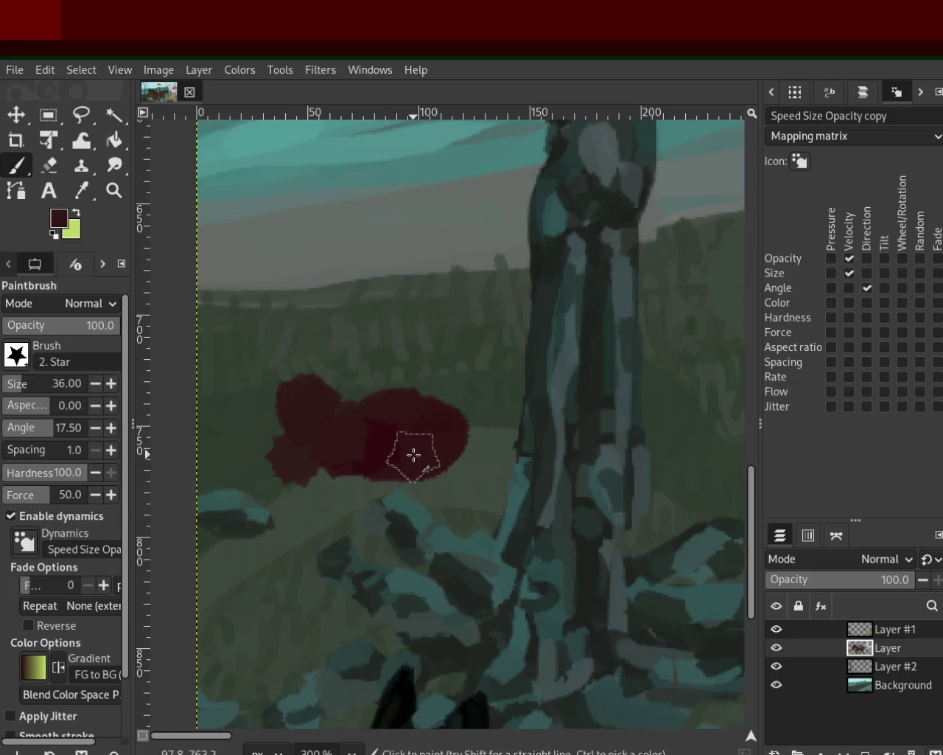
pyautogui.moveTo(315, 373); pyautogui.dragTo(347, 415)
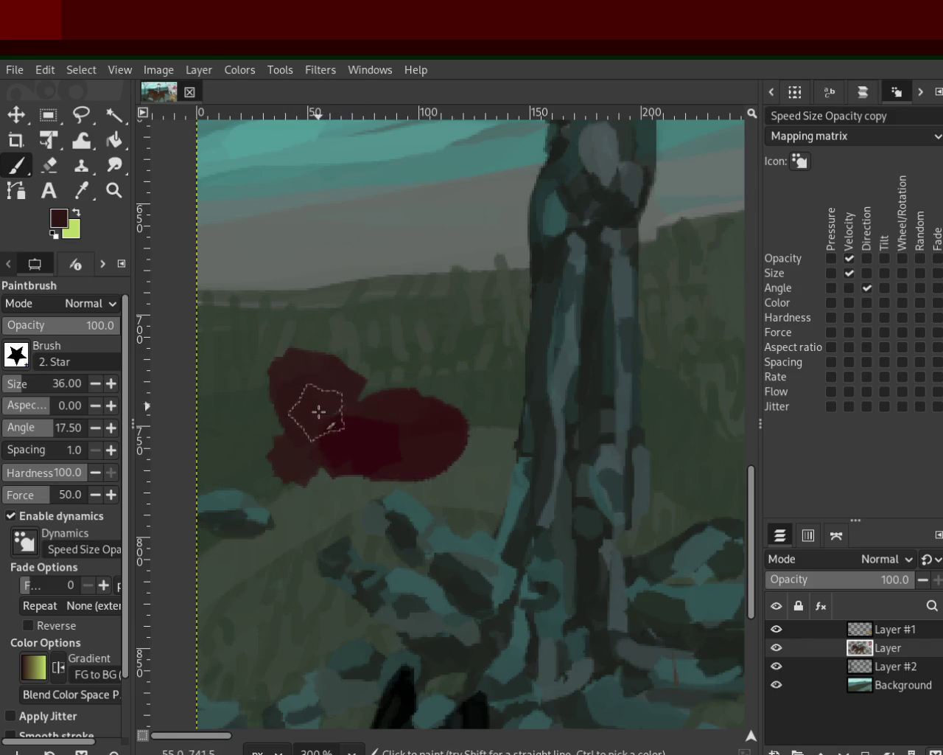
pyautogui.moveTo(278, 442); pyautogui.dragTo(302, 451)
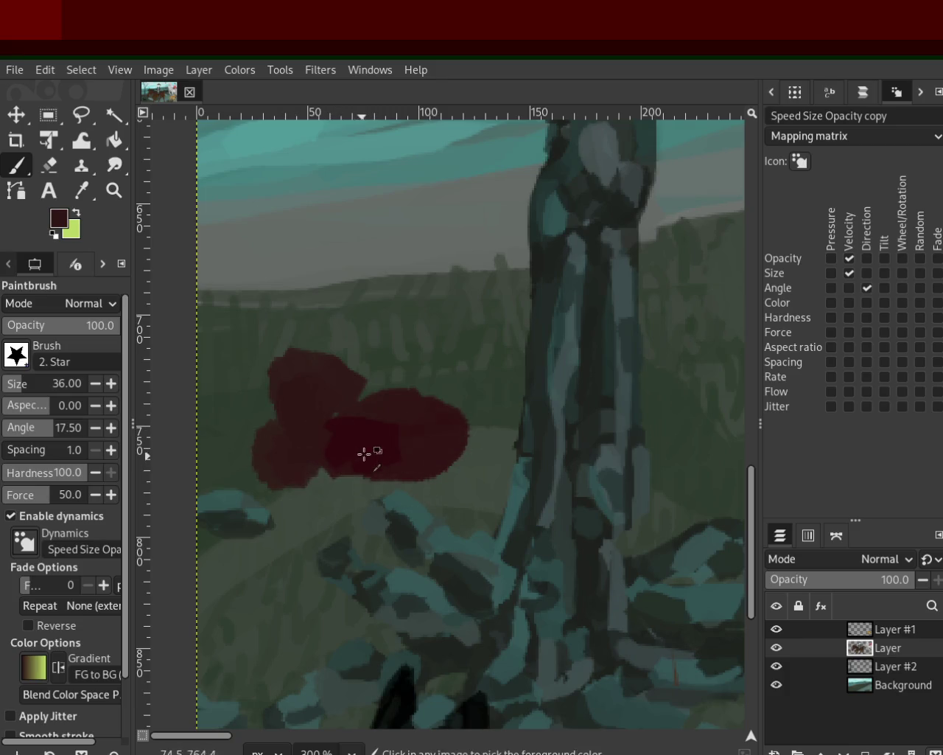
pyautogui.click(114, 191)
pyautogui.keyDown('ctrl'); pyautogui.click(479, 372); pyautogui.keyUp('ctrl')
pyautogui.keyDown('ctrl'); pyautogui.click(494, 375); pyautogui.keyUp('ctrl')
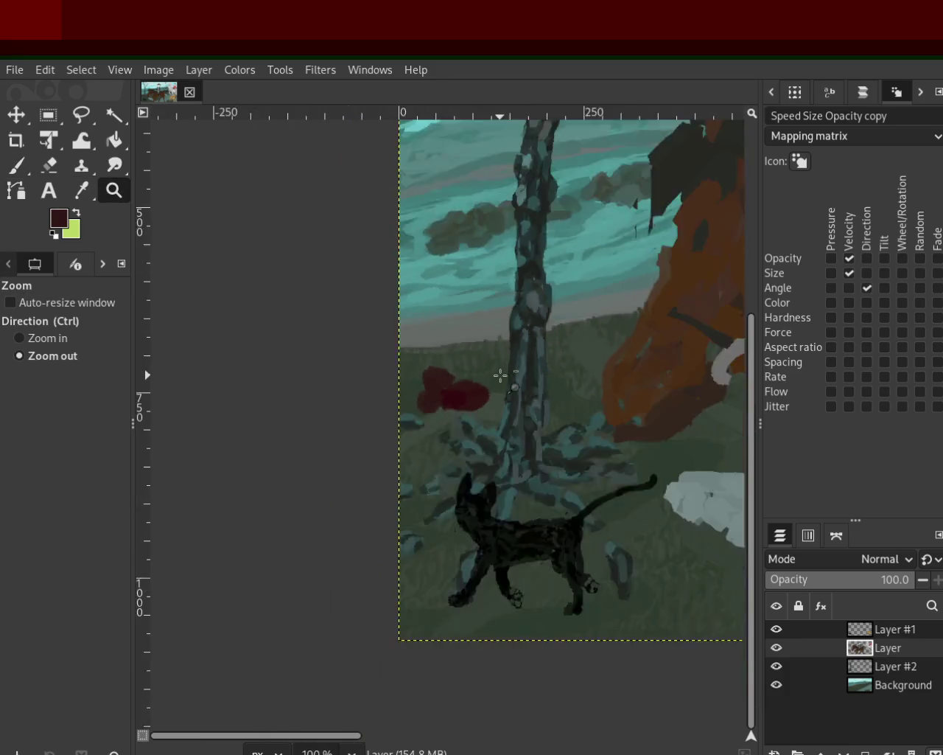
# Zoom in on the red blob and erase parts of its lobes with the Eraser
pyautogui.keyDown('ctrl'); pyautogui.click(499, 375); pyautogui.keyUp('ctrl')
pyautogui.click(482, 372)
pyautogui.click(482, 372)
pyautogui.click(482, 373)
pyautogui.click(482, 373)
pyautogui.click(482, 373)
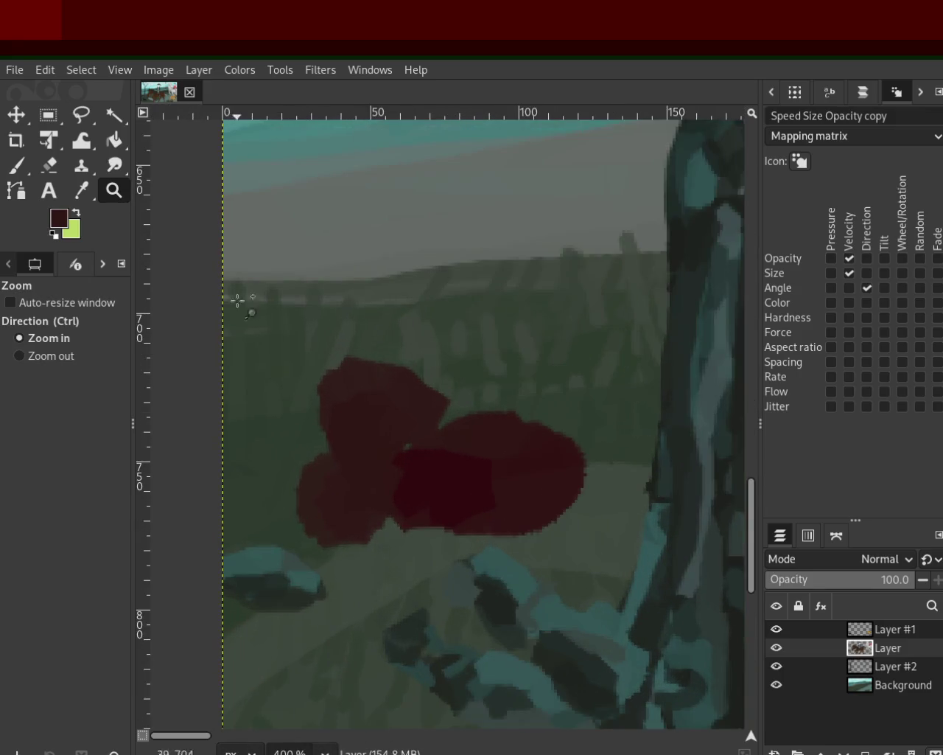
pyautogui.click(49, 165)
pyautogui.moveTo(434, 393); pyautogui.dragTo(666, 467)
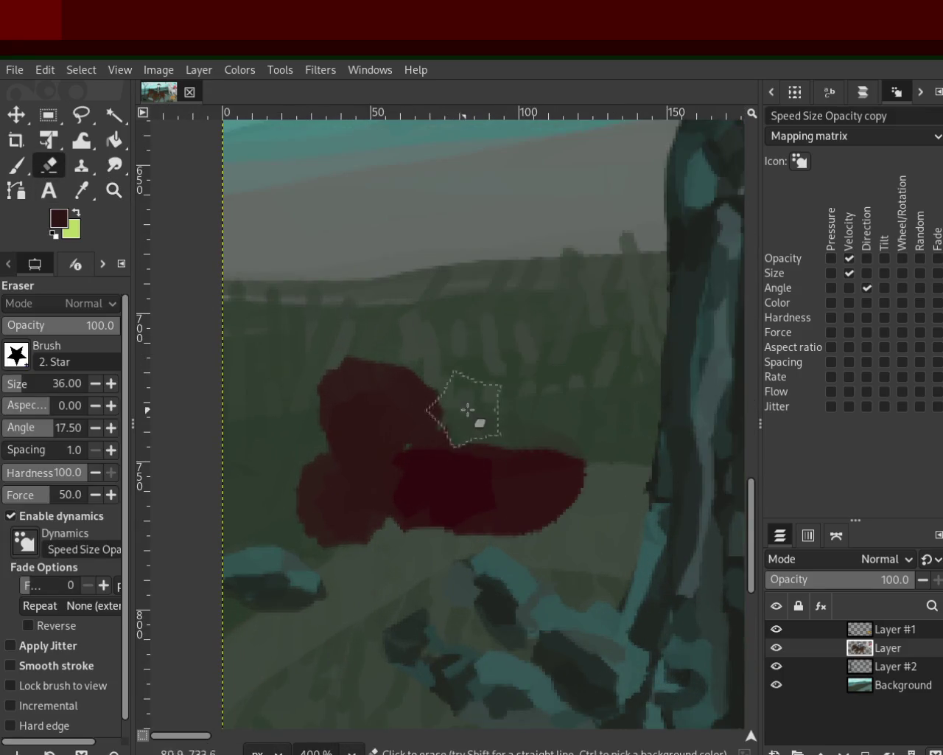
pyautogui.moveTo(468, 412); pyautogui.dragTo(381, 280)
pyautogui.moveTo(457, 414)
pyautogui.mouseDown()
pyautogui.moveTo(347, 386)
pyautogui.moveTo(344, 347)
pyautogui.moveTo(310, 442)
pyautogui.moveTo(278, 455)
pyautogui.moveTo(347, 520)
pyautogui.moveTo(370, 581)
pyautogui.moveTo(471, 508)
pyautogui.moveTo(407, 530)
pyautogui.moveTo(558, 479)
pyautogui.moveTo(558, 421)
pyautogui.mouseUp()
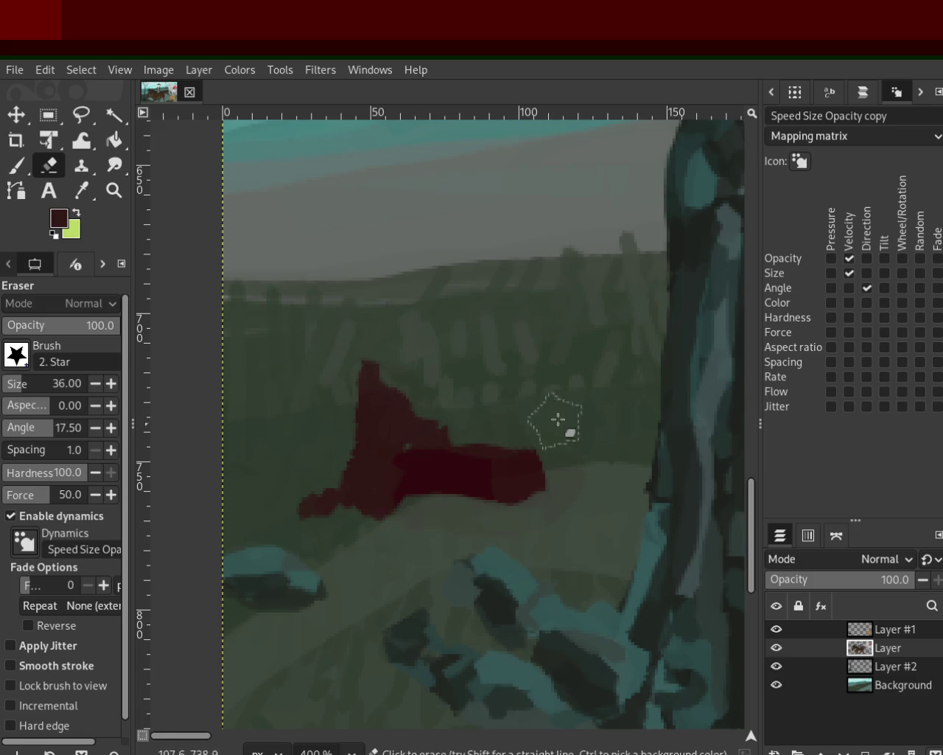
# Return to the Paintbrush, sample a darker red from the blob, and set brush size 11
pyautogui.click(18, 167)
pyautogui.moveTo(21, 390); pyautogui.dragTo(12, 392)
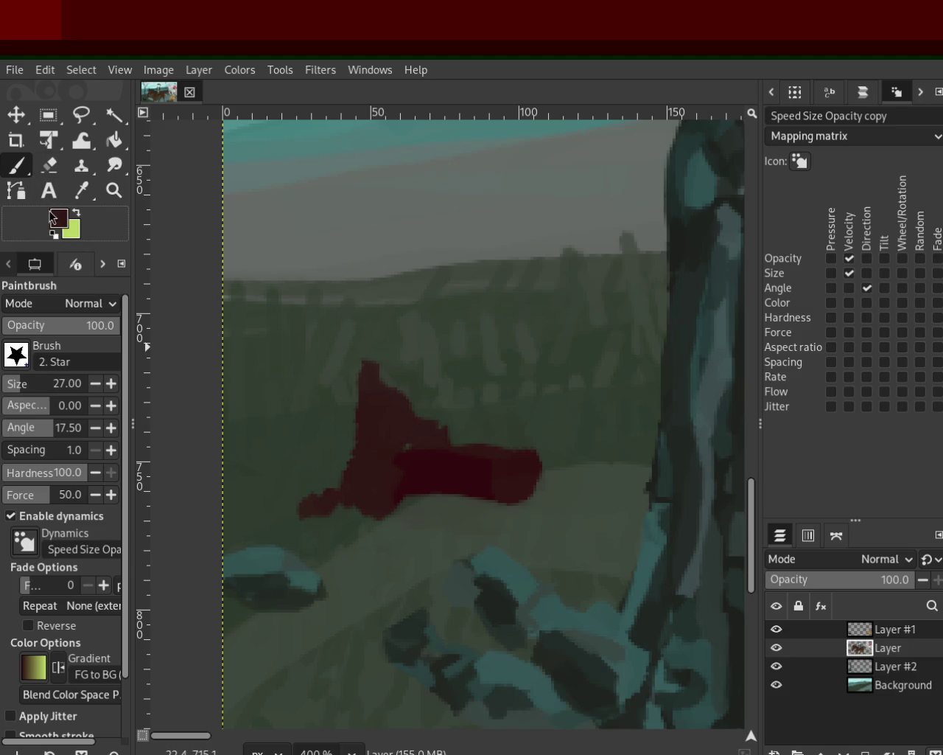
pyautogui.keyDown('ctrl'); pyautogui.click(274, 464); pyautogui.keyUp('ctrl')
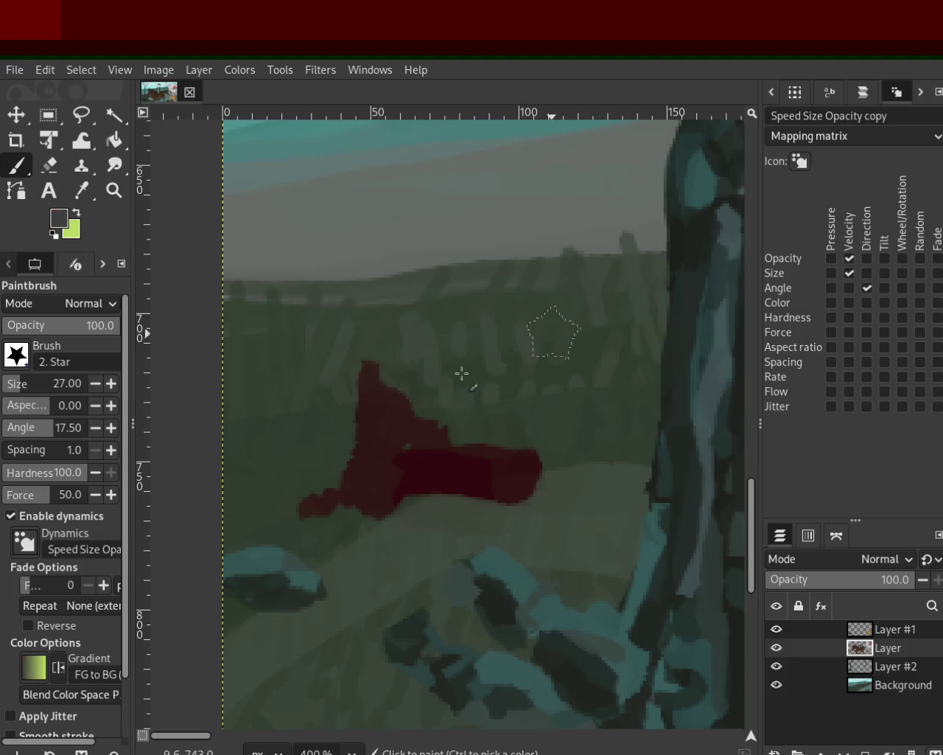
pyautogui.moveTo(383, 409); pyautogui.dragTo(403, 434)
pyautogui.hotkey('ctrl', 'z')
pyautogui.keyDown('ctrl'); pyautogui.click(400, 442); pyautogui.keyUp('ctrl')
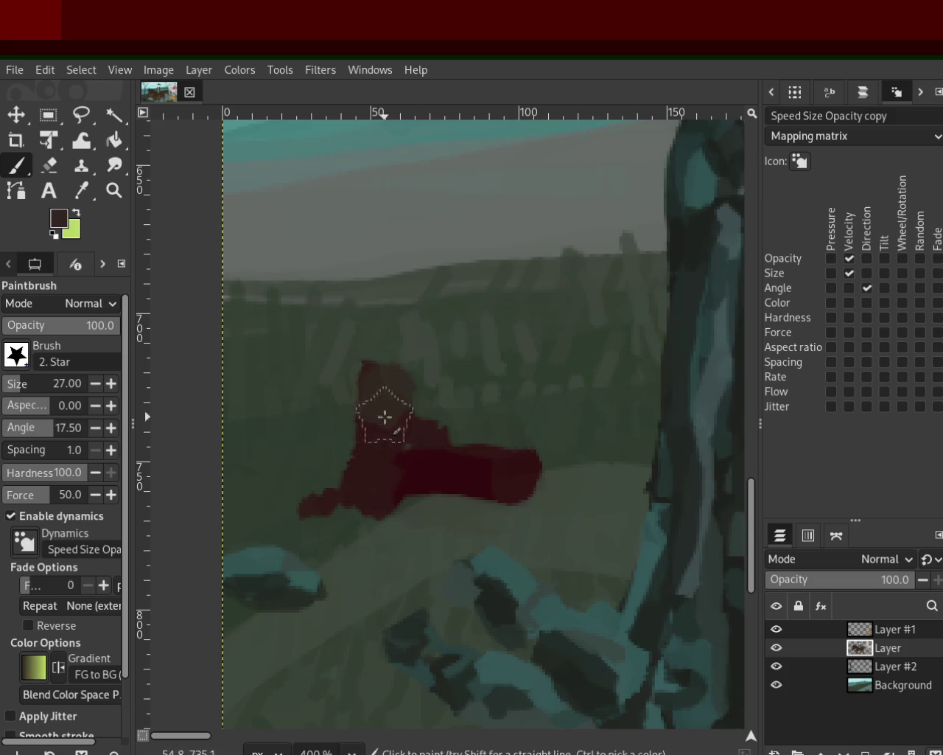
pyautogui.keyDown('ctrl'); pyautogui.click(364, 459); pyautogui.keyUp('ctrl')
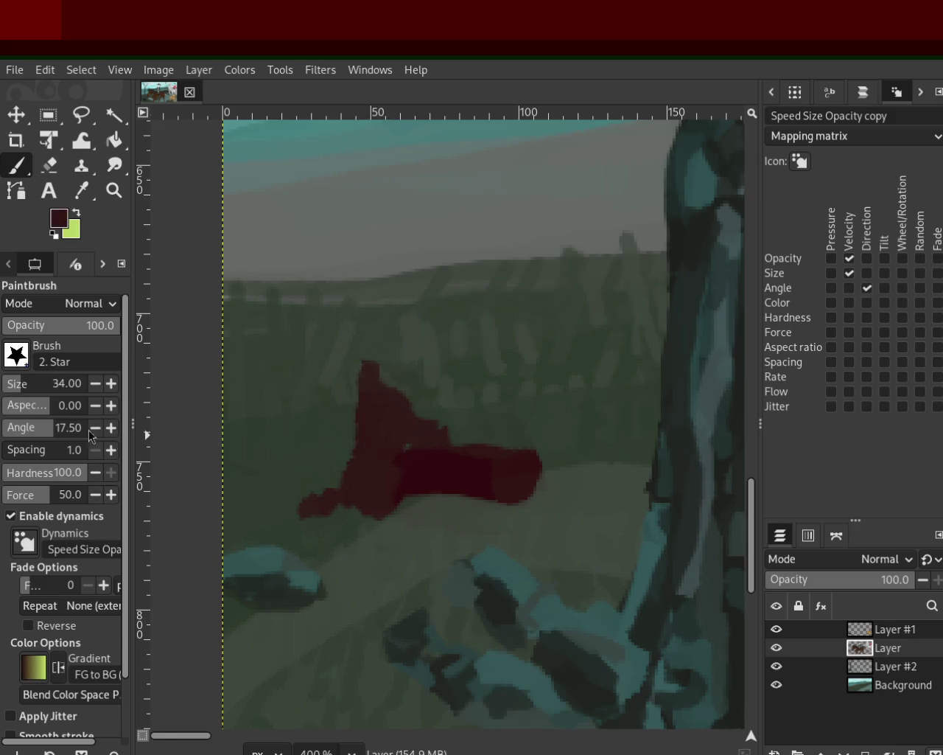
pyautogui.click(12, 395)
# Paint a grey ring over the red shape and erase red at its lower left
pyautogui.keyDown('ctrl'); pyautogui.click(279, 471); pyautogui.keyUp('ctrl')
pyautogui.moveTo(400, 422)
pyautogui.mouseDown()
pyautogui.moveTo(369, 460)
pyautogui.moveTo(435, 447)
pyautogui.mouseUp()
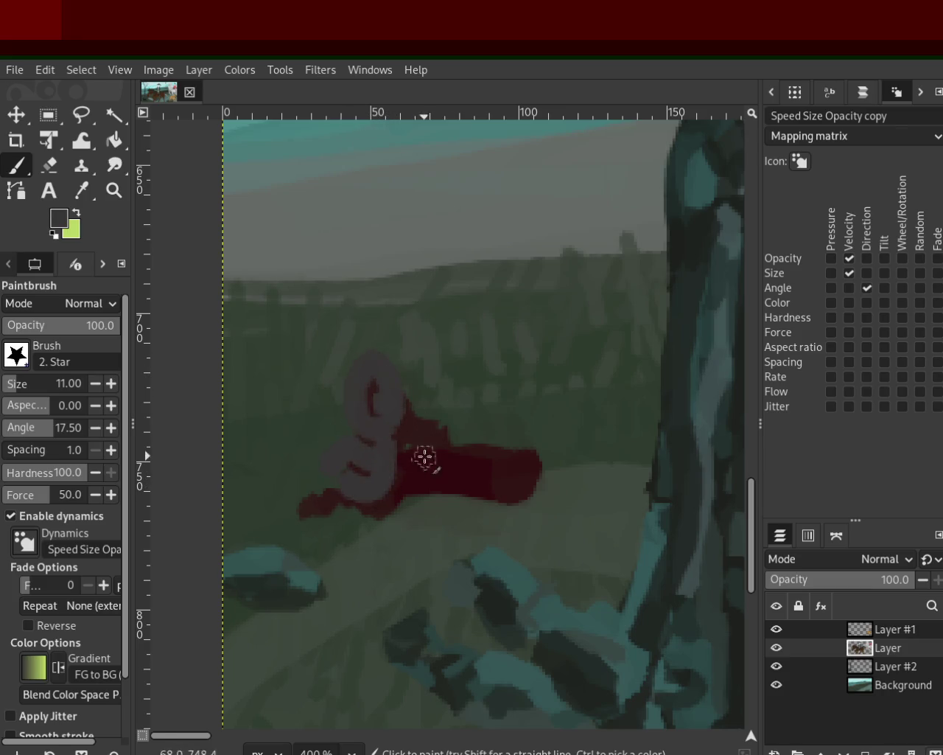
pyautogui.moveTo(426, 473); pyautogui.dragTo(646, 477)
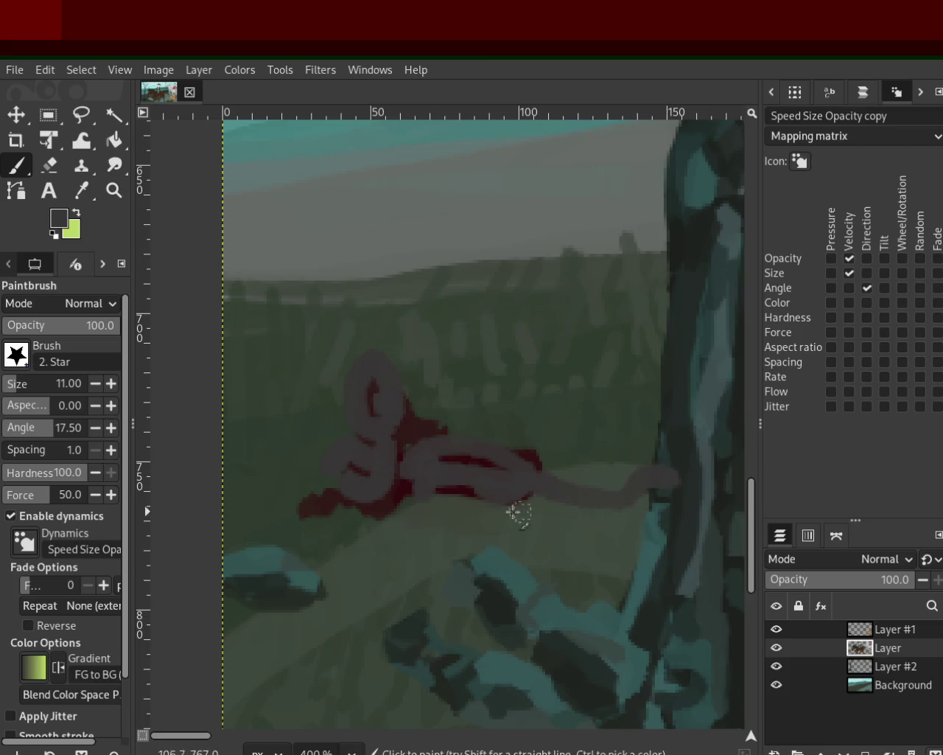
pyautogui.hotkey('ctrl', 'z')
pyautogui.click(49, 165)
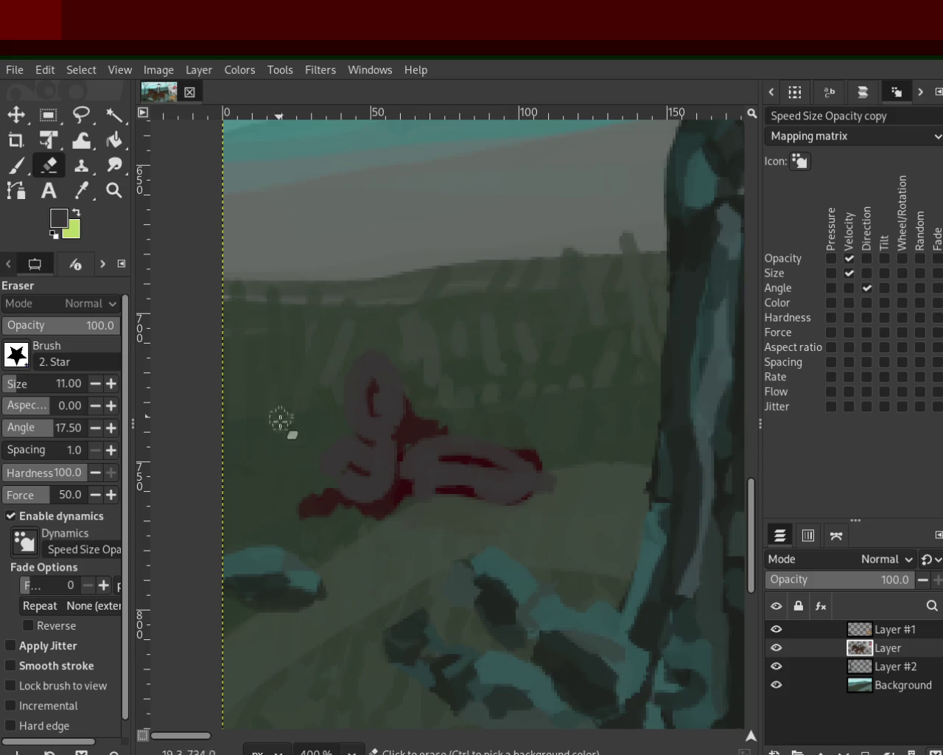
pyautogui.moveTo(337, 507); pyautogui.dragTo(409, 499)
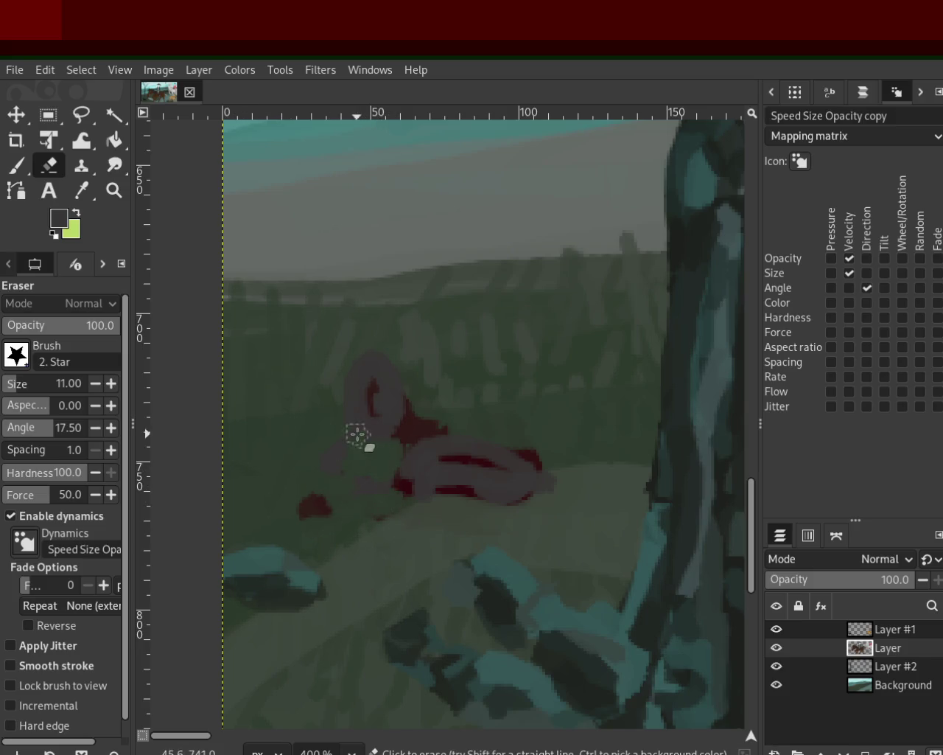
# Add a grey-mauve ear-shaped loop and a dark red curve inside the shape
pyautogui.click(17, 165)
pyautogui.keyDown('ctrl'); pyautogui.click(448, 445); pyautogui.keyUp('ctrl')
pyautogui.moveTo(451, 457); pyautogui.dragTo(407, 398)
pyautogui.hotkey('ctrl', 'z')
pyautogui.keyDown('ctrl'); pyautogui.click(442, 447); pyautogui.keyUp('ctrl')
pyautogui.moveTo(442, 442); pyautogui.dragTo(430, 444)
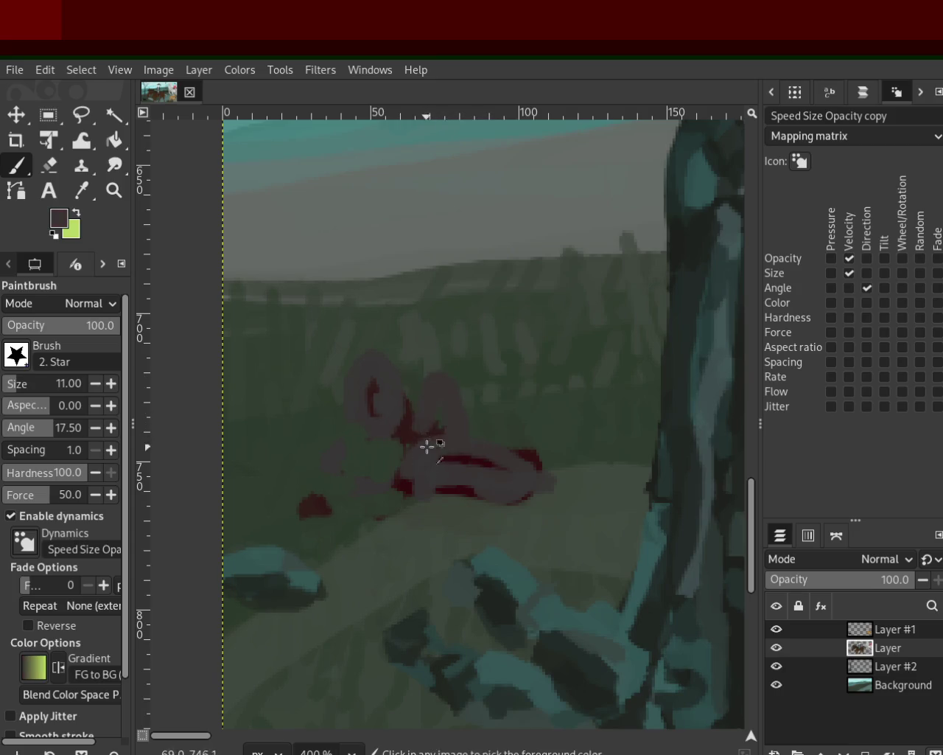
pyautogui.keyDown('ctrl'); pyautogui.click(438, 438); pyautogui.keyUp('ctrl')
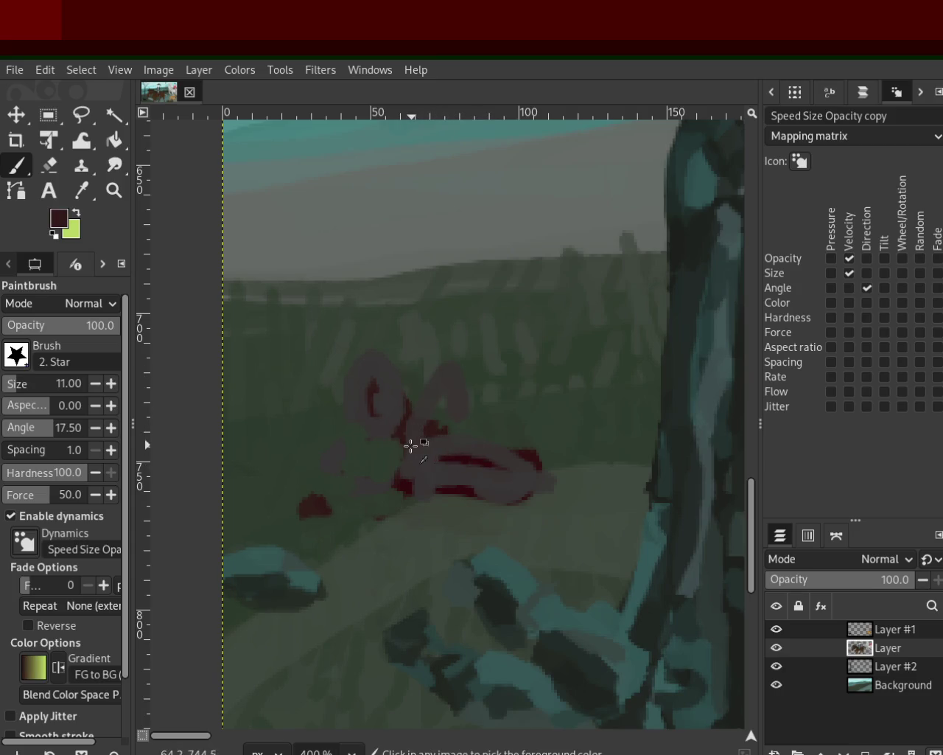
pyautogui.moveTo(407, 431)
pyautogui.mouseDown()
pyautogui.moveTo(390, 457)
pyautogui.moveTo(358, 448)
pyautogui.moveTo(400, 476)
pyautogui.moveTo(394, 466)
pyautogui.mouseUp()
# Zoom in on the red shape and erase the stray red dot beneath it
pyautogui.press('z')
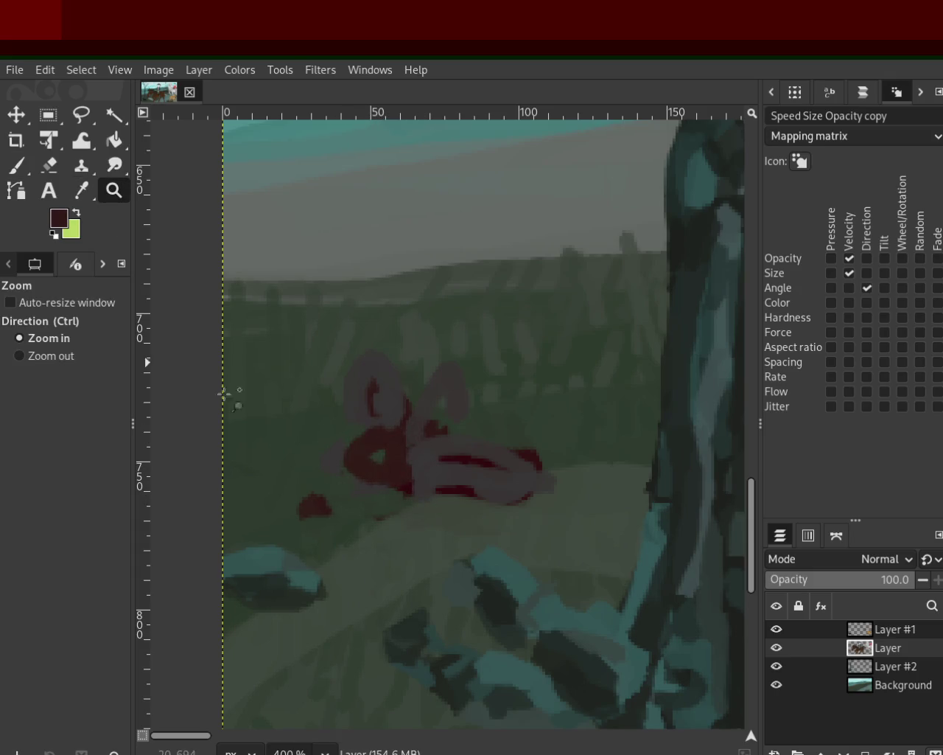
pyautogui.moveTo(251, 496); pyautogui.dragTo(251, 497)
pyautogui.keyDown('ctrl'); pyautogui.click(351, 485); pyautogui.keyUp('ctrl')
pyautogui.keyDown('ctrl'); pyautogui.click(352, 483); pyautogui.keyUp('ctrl')
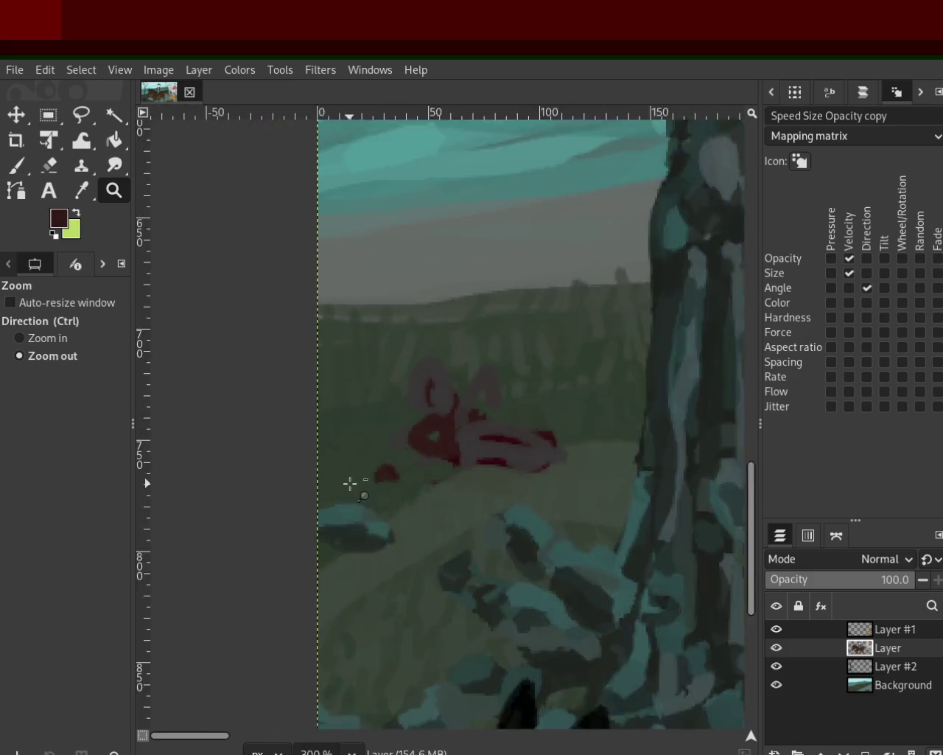
pyautogui.keyDown('ctrl'); pyautogui.click(490, 452); pyautogui.keyUp('ctrl')
pyautogui.click(490, 452)
pyautogui.click(49, 165)
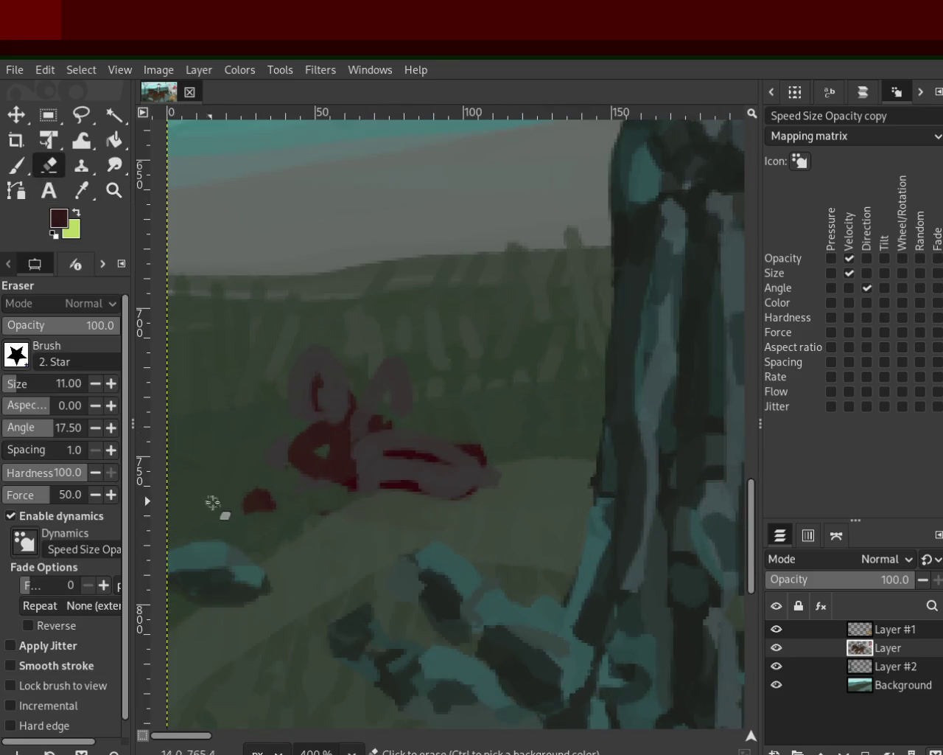
pyautogui.click(114, 190)
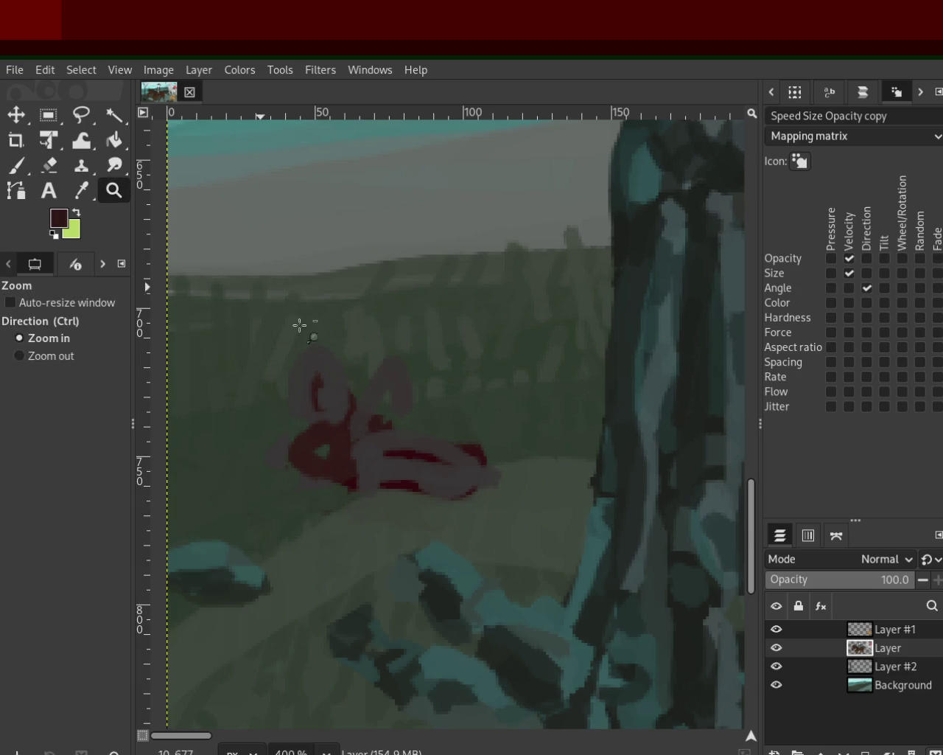
# Zoom around to inspect the whole painting, including the white horse and dog
pyautogui.keyDown('ctrl'); pyautogui.click(299, 322); pyautogui.keyUp('ctrl')
pyautogui.keyDown('ctrl'); pyautogui.click(336, 396); pyautogui.keyUp('ctrl')
pyautogui.keyDown('ctrl'); pyautogui.click(336, 396); pyautogui.keyUp('ctrl')
pyautogui.keyDown('ctrl'); pyautogui.click(466, 402); pyautogui.keyUp('ctrl')
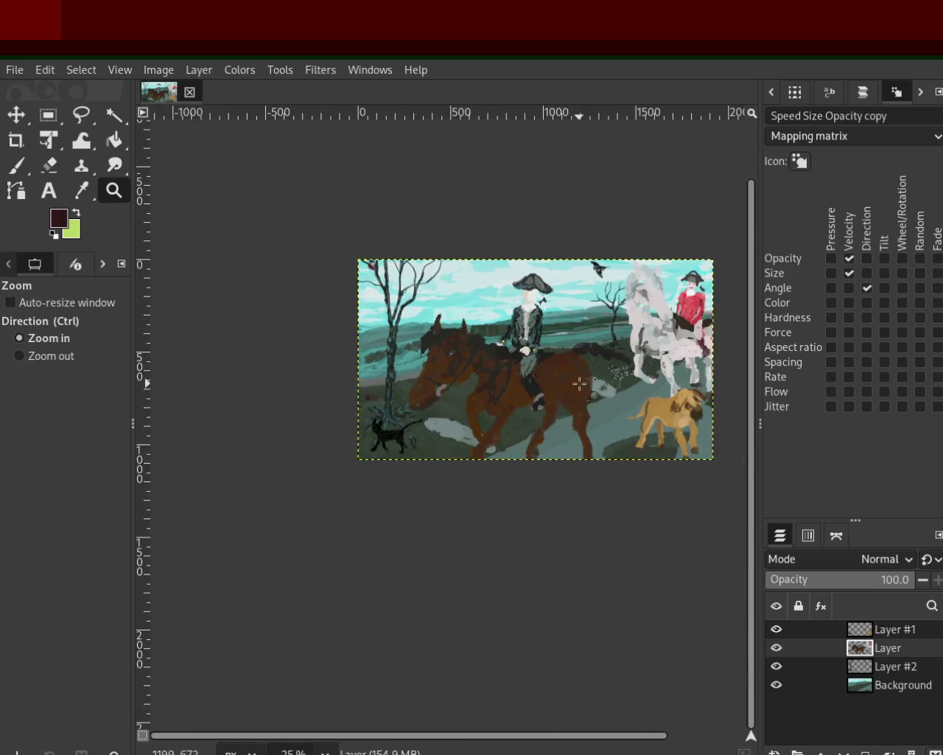
pyautogui.click(553, 392)
pyautogui.keyDown('ctrl'); pyautogui.click(367, 457); pyautogui.keyUp('ctrl')
pyautogui.click(270, 438)
pyautogui.click(270, 438)
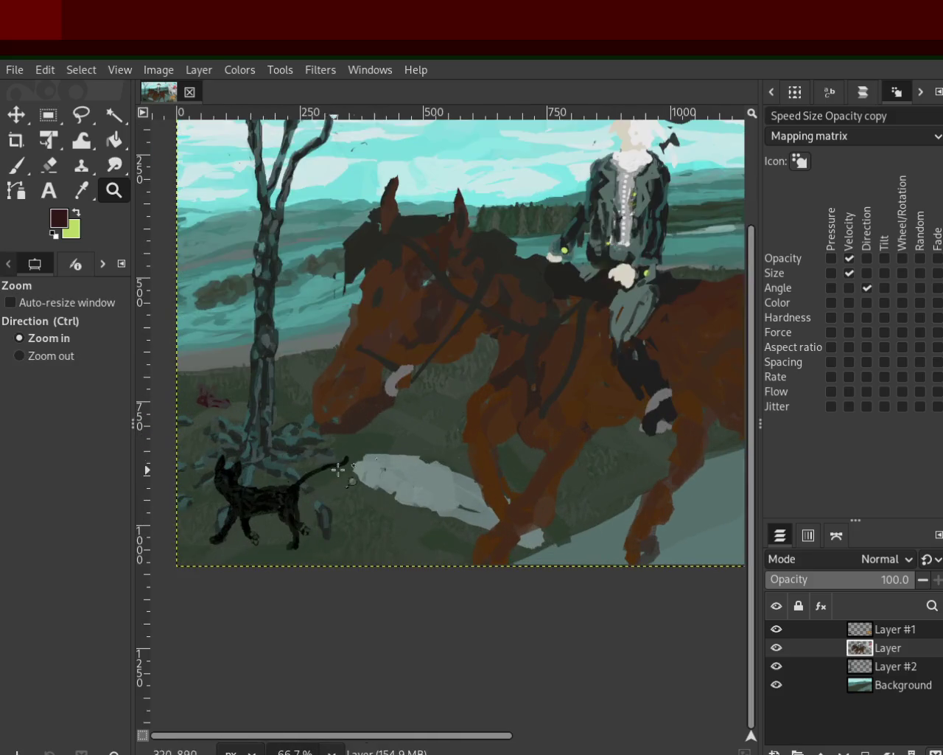
pyautogui.keyDown('ctrl'); pyautogui.click(417, 438); pyautogui.keyUp('ctrl')
pyautogui.keyDown('ctrl'); pyautogui.click(416, 439); pyautogui.keyUp('ctrl')
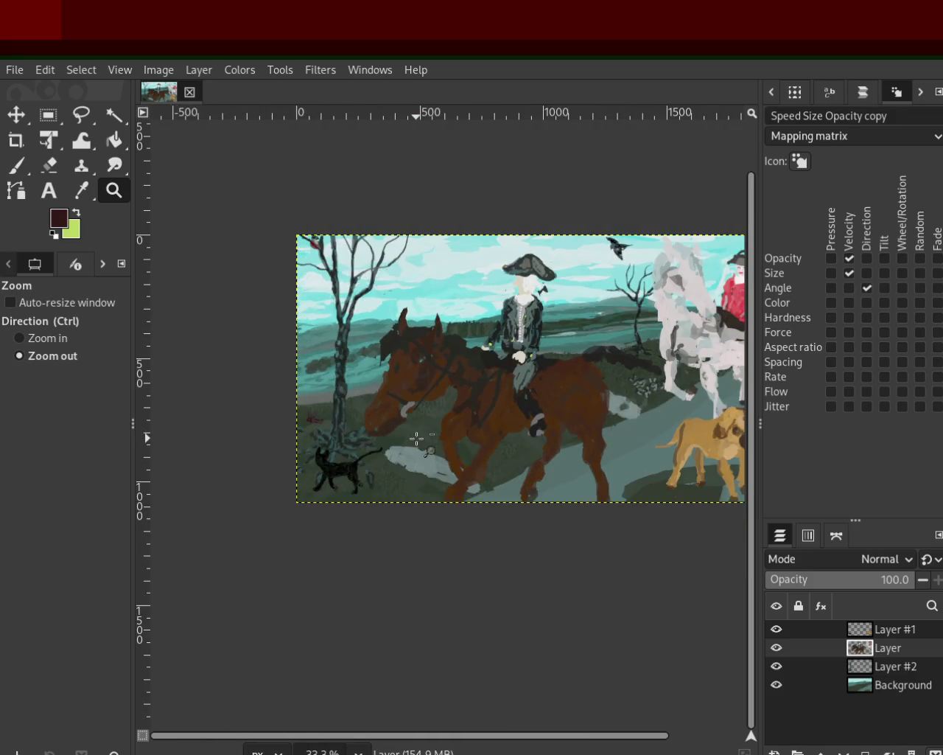
pyautogui.click(317, 442)
pyautogui.click(317, 442)
pyautogui.keyDown('ctrl'); pyautogui.click(294, 479); pyautogui.keyUp('ctrl')
pyautogui.click(236, 548)
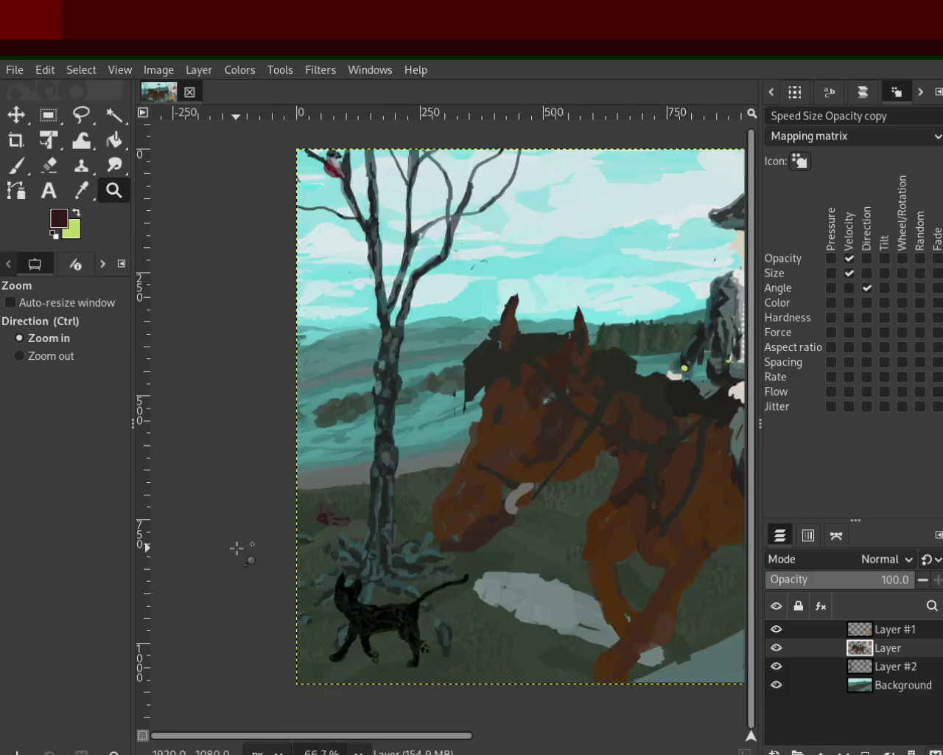
pyautogui.click(236, 548)
pyautogui.keyDown('ctrl'); pyautogui.click(237, 547); pyautogui.keyUp('ctrl')
pyautogui.keyDown('ctrl'); pyautogui.click(237, 547); pyautogui.keyUp('ctrl')
pyautogui.keyDown('ctrl'); pyautogui.click(237, 547); pyautogui.keyUp('ctrl')
pyautogui.click(497, 516)
pyautogui.click(498, 516)
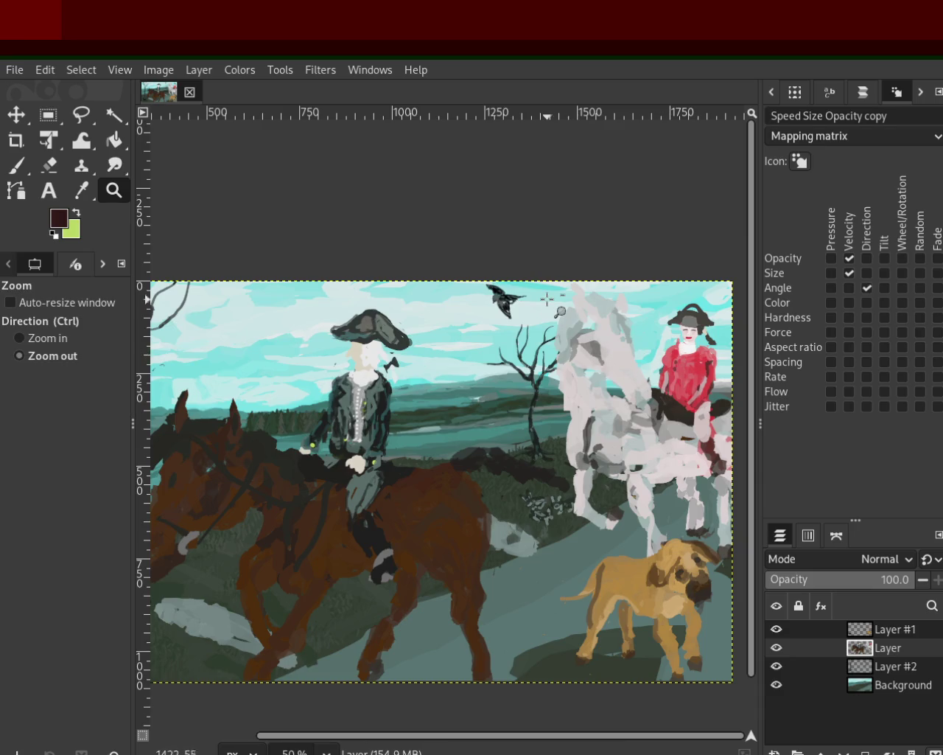
pyautogui.keyDown('ctrl'); pyautogui.click(543, 378); pyautogui.keyUp('ctrl')
pyautogui.click(543, 378)
pyautogui.click(543, 378)
pyautogui.click(543, 378)
pyautogui.keyDown('ctrl'); pyautogui.click(326, 379); pyautogui.keyUp('ctrl')
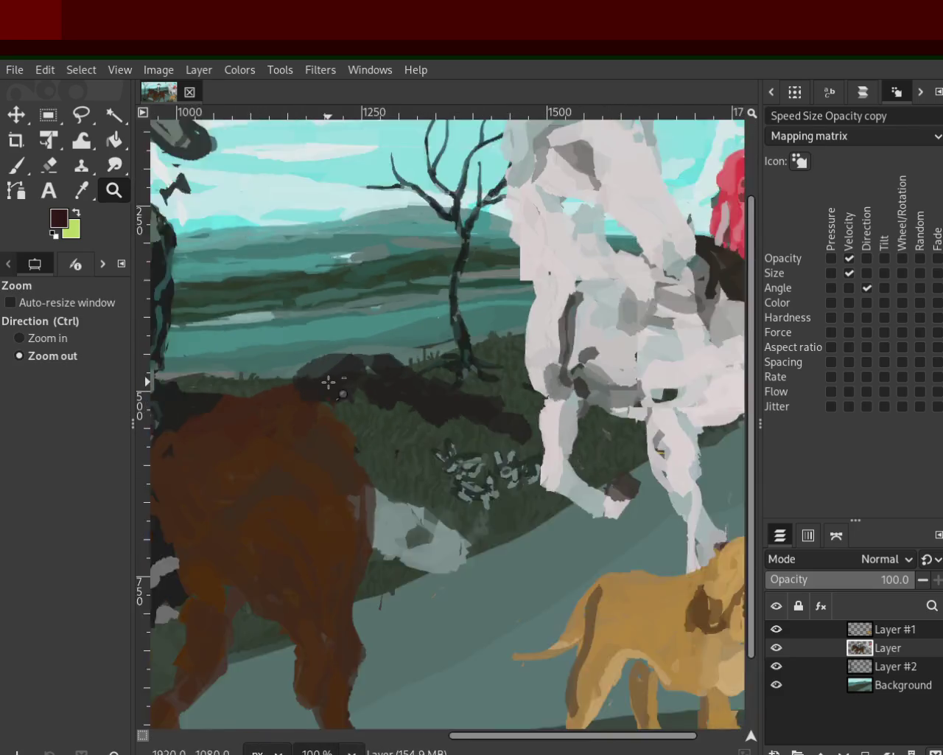
pyautogui.keyDown('ctrl'); pyautogui.click(327, 379); pyautogui.keyUp('ctrl')
pyautogui.click(607, 495)
pyautogui.click(610, 496)
pyautogui.click(613, 489)
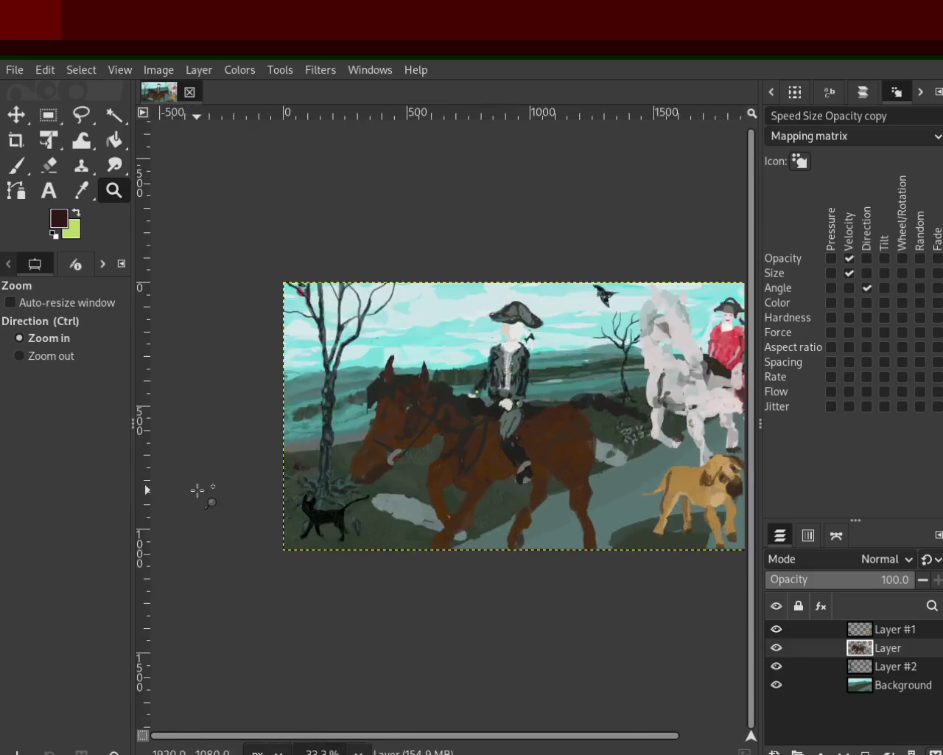
# Zoom back in to 400% on the tree base and the red shape
pyautogui.keyDown('ctrl'); pyautogui.click(250, 516); pyautogui.keyUp('ctrl')
pyautogui.click(345, 559)
pyautogui.click(344, 559)
pyautogui.keyDown('ctrl'); pyautogui.click(345, 559); pyautogui.keyUp('ctrl')
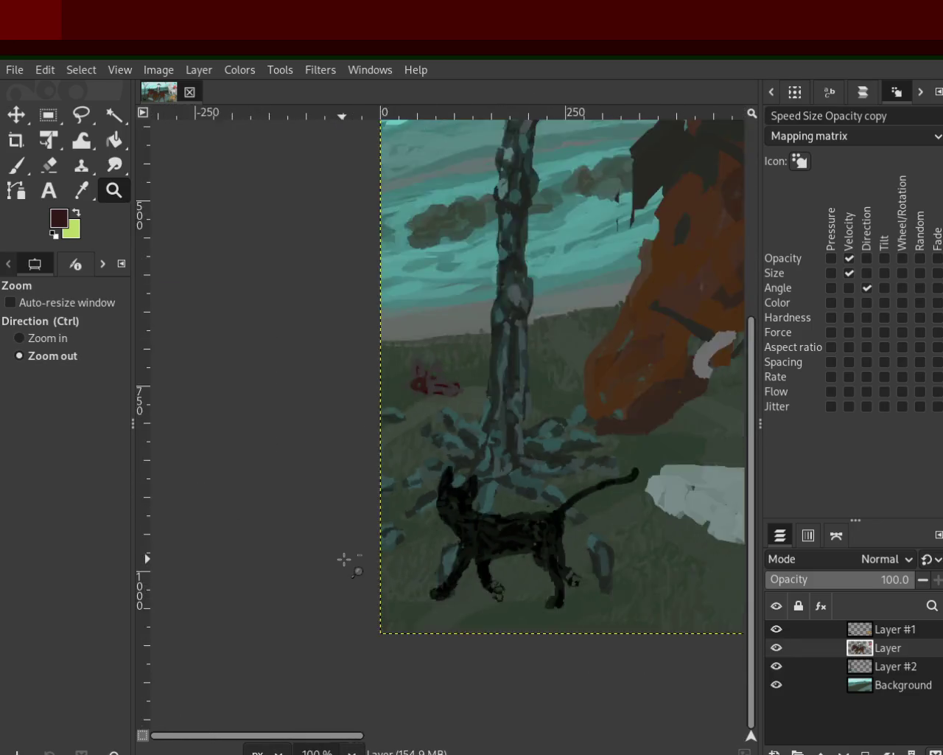
pyautogui.keyDown('ctrl'); pyautogui.click(344, 559); pyautogui.keyUp('ctrl')
pyautogui.keyDown('ctrl'); pyautogui.click(345, 559); pyautogui.keyUp('ctrl')
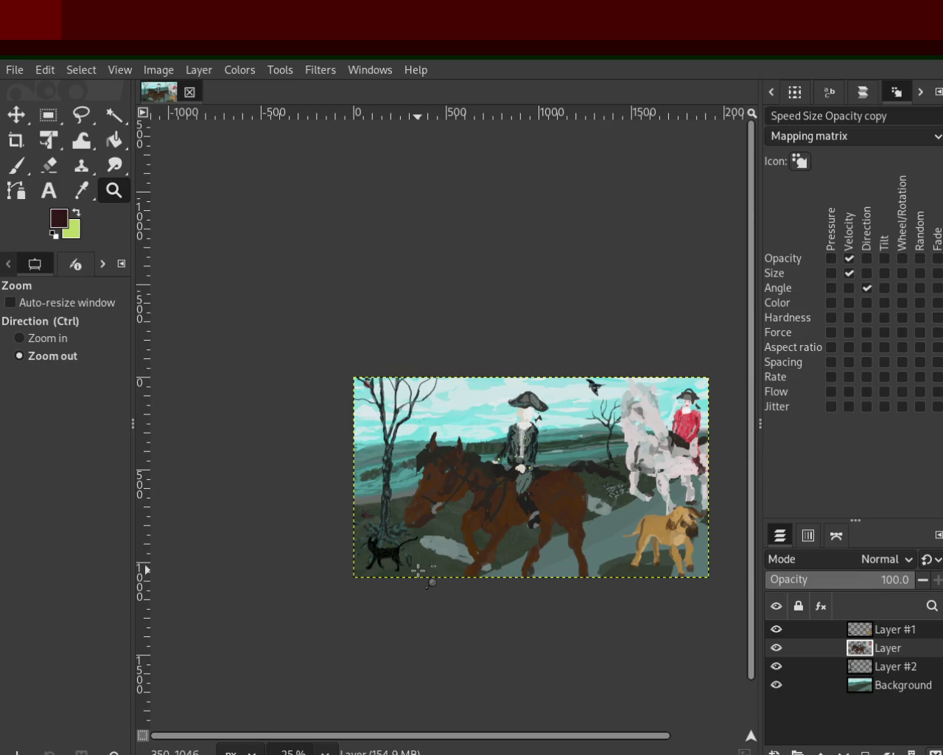
pyautogui.click(401, 554)
pyautogui.keyDown('ctrl'); pyautogui.click(386, 549); pyautogui.keyUp('ctrl')
pyautogui.keyDown('ctrl'); pyautogui.click(385, 549); pyautogui.keyUp('ctrl')
pyautogui.keyDown('ctrl'); pyautogui.click(375, 543); pyautogui.keyUp('ctrl')
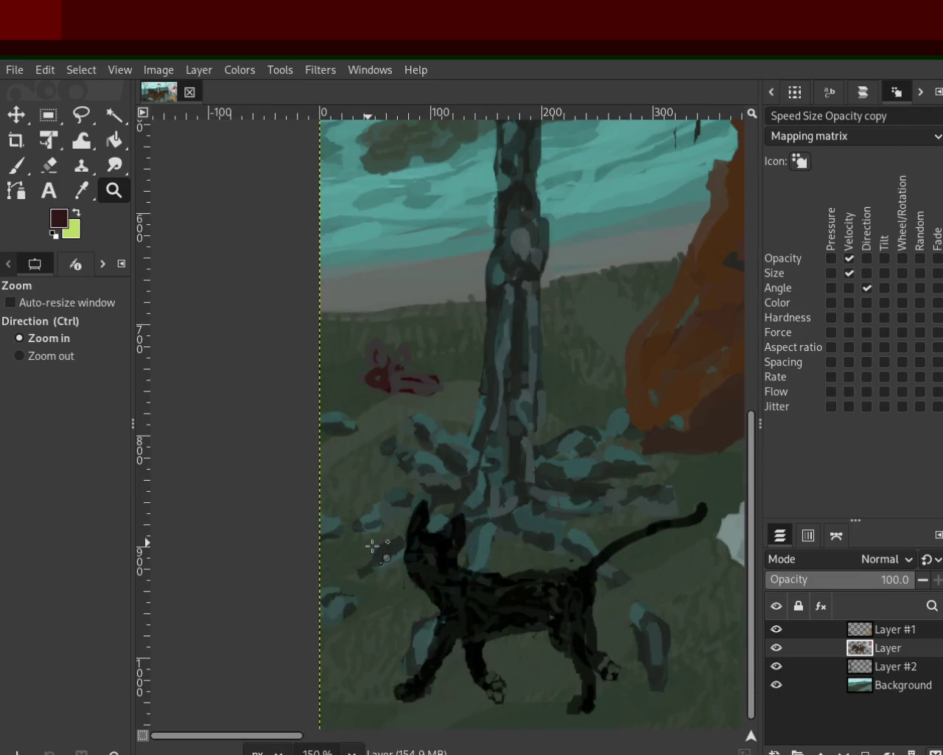
pyautogui.keyDown('ctrl'); pyautogui.click(378, 532); pyautogui.keyUp('ctrl')
pyautogui.keyDown('ctrl'); pyautogui.click(351, 517); pyautogui.keyUp('ctrl')
pyautogui.click(377, 390)
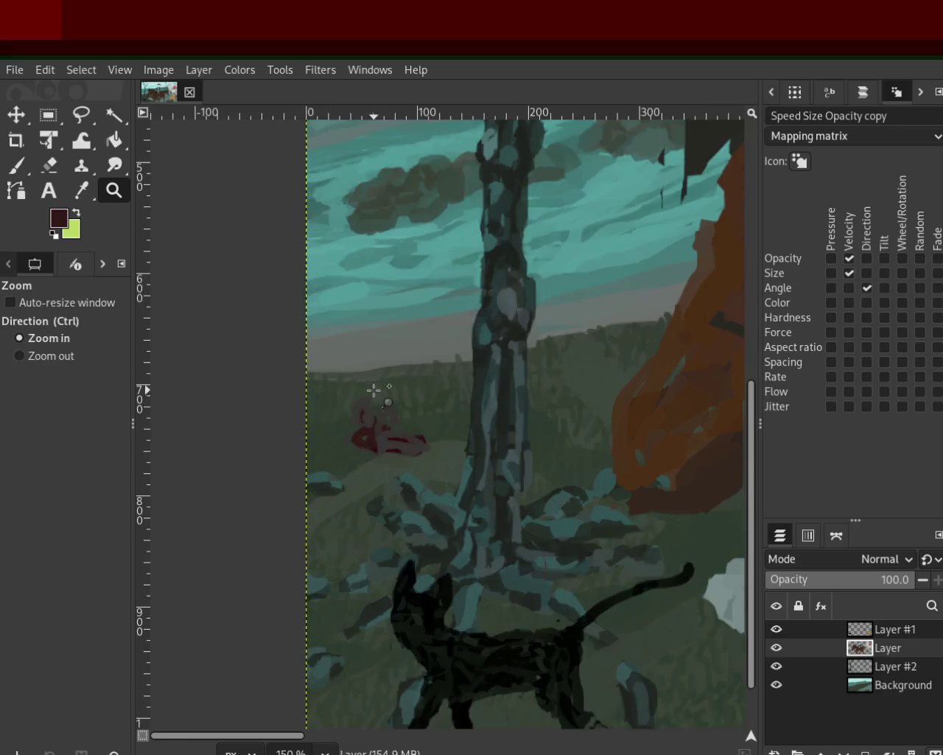
pyautogui.click(390, 432)
pyautogui.keyDown('ctrl'); pyautogui.click(378, 475); pyautogui.keyUp('ctrl')
pyautogui.click(374, 482)
pyautogui.click(375, 482)
pyautogui.click(48, 115)
# Select a small square above the red flower and try grey-purple marks, undoing the overpaint
pyautogui.moveTo(260, 274); pyautogui.dragTo(214, 239)
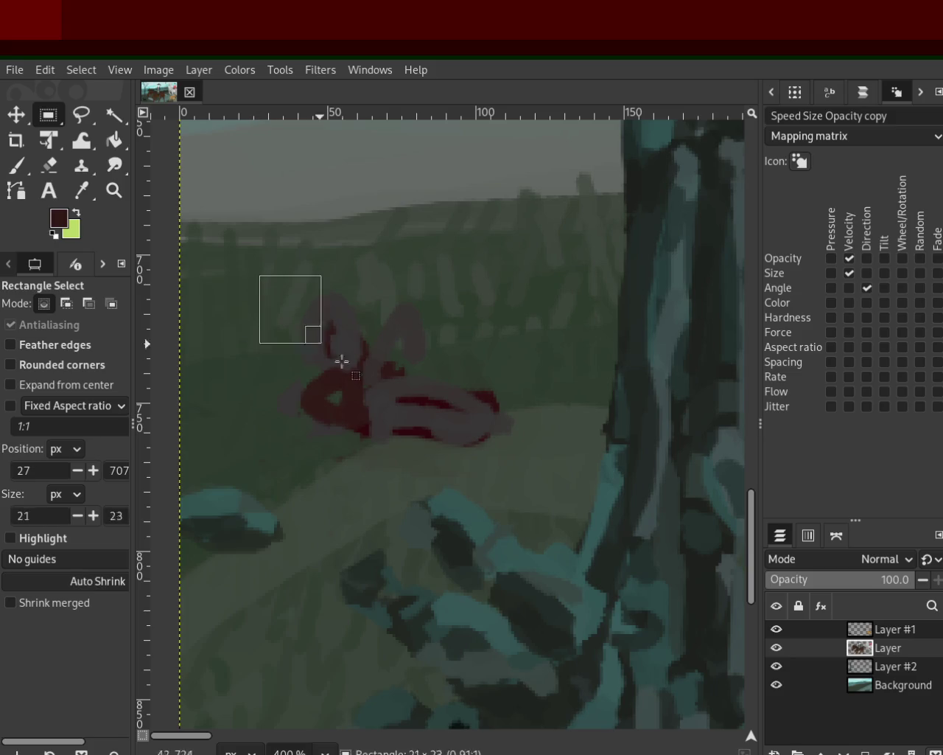
pyautogui.click(16, 165)
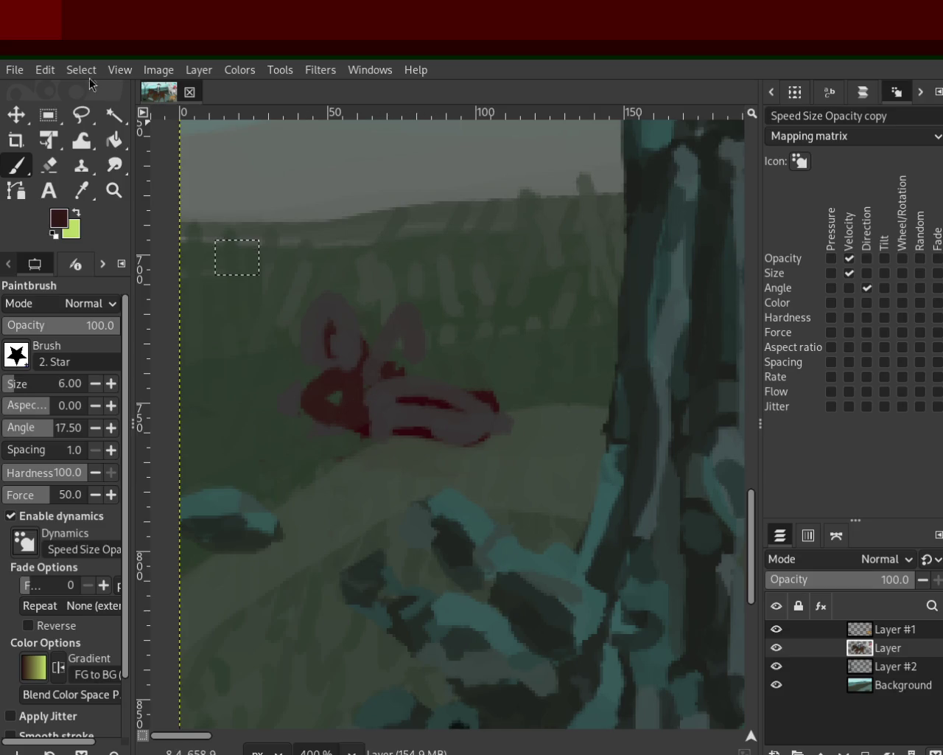
pyautogui.keyDown('ctrl'); pyautogui.click(433, 404); pyautogui.keyUp('ctrl')
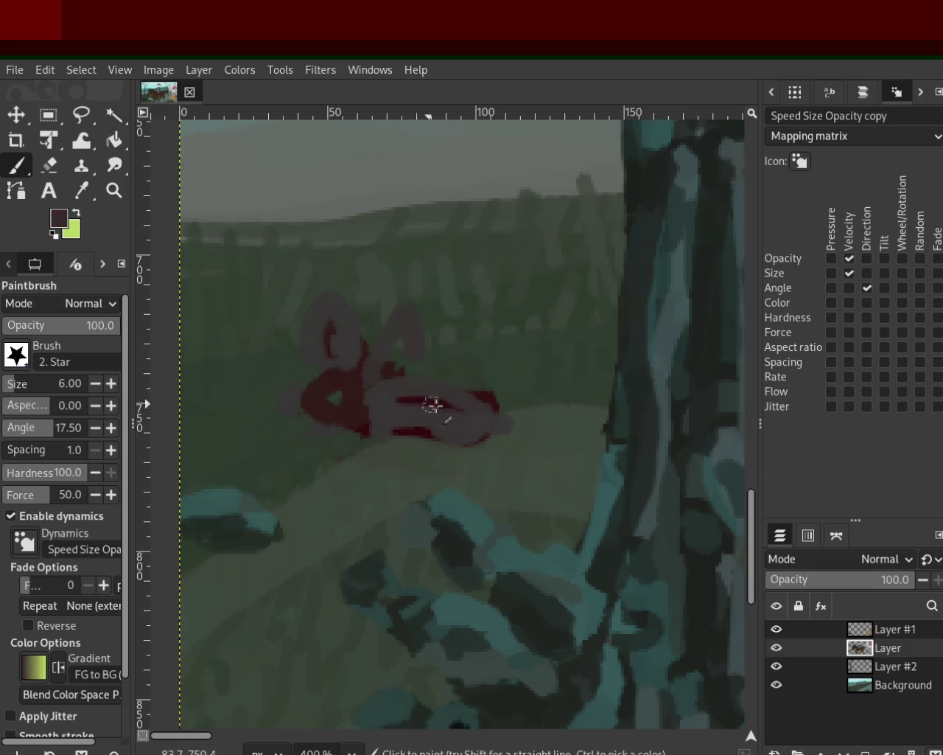
pyautogui.hotkey('ctrl', 'z')
pyautogui.moveTo(453, 406); pyautogui.dragTo(395, 395)
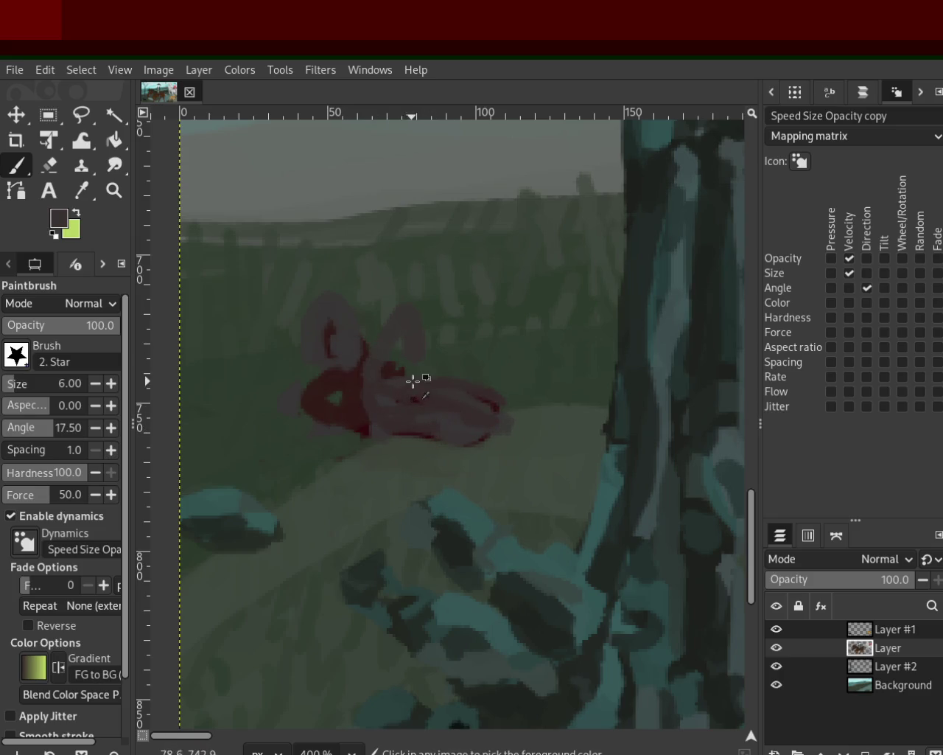
pyautogui.hotkey('ctrl', 'z')
pyautogui.hotkey('ctrl', 'z')
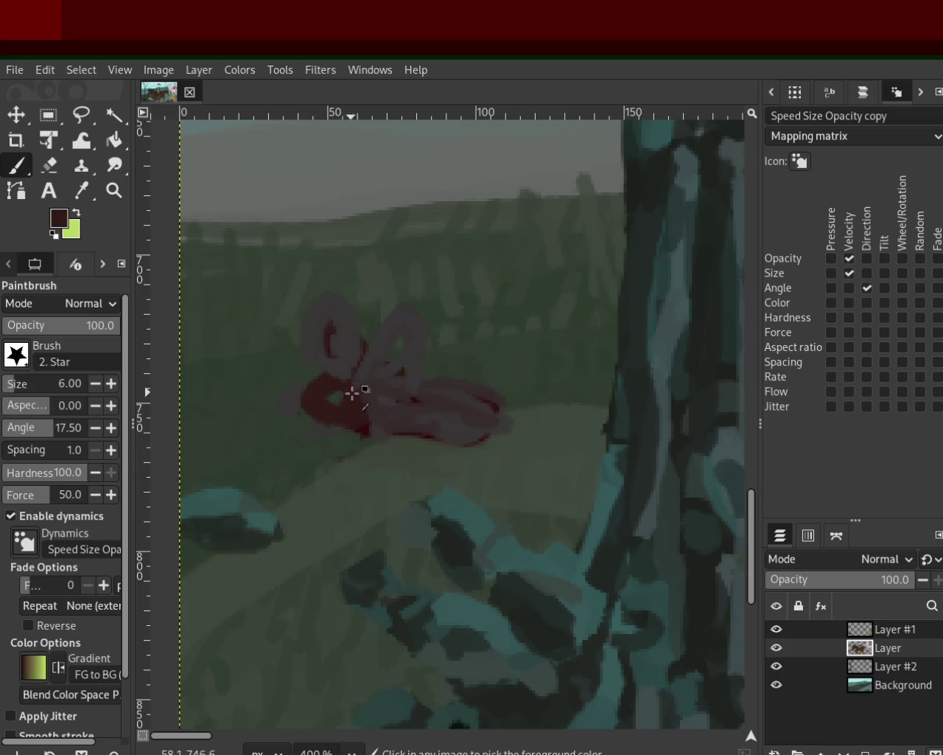
pyautogui.moveTo(312, 396)
pyautogui.mouseDown()
pyautogui.moveTo(308, 384)
pyautogui.moveTo(344, 404)
pyautogui.moveTo(387, 408)
pyautogui.mouseUp()
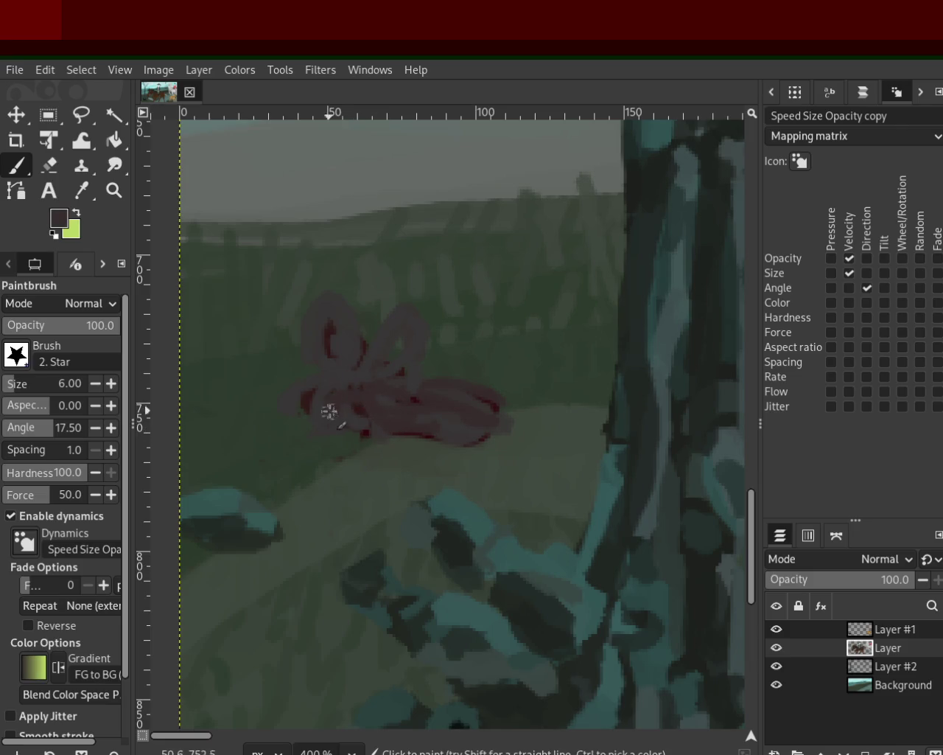
# Sample reds from the flower, extend a dark stem rightward, and add dark-red dabs
pyautogui.keyDown('ctrl'); pyautogui.click(317, 398); pyautogui.keyUp('ctrl')
pyautogui.keyDown('ctrl'); pyautogui.click(383, 409); pyautogui.keyUp('ctrl')
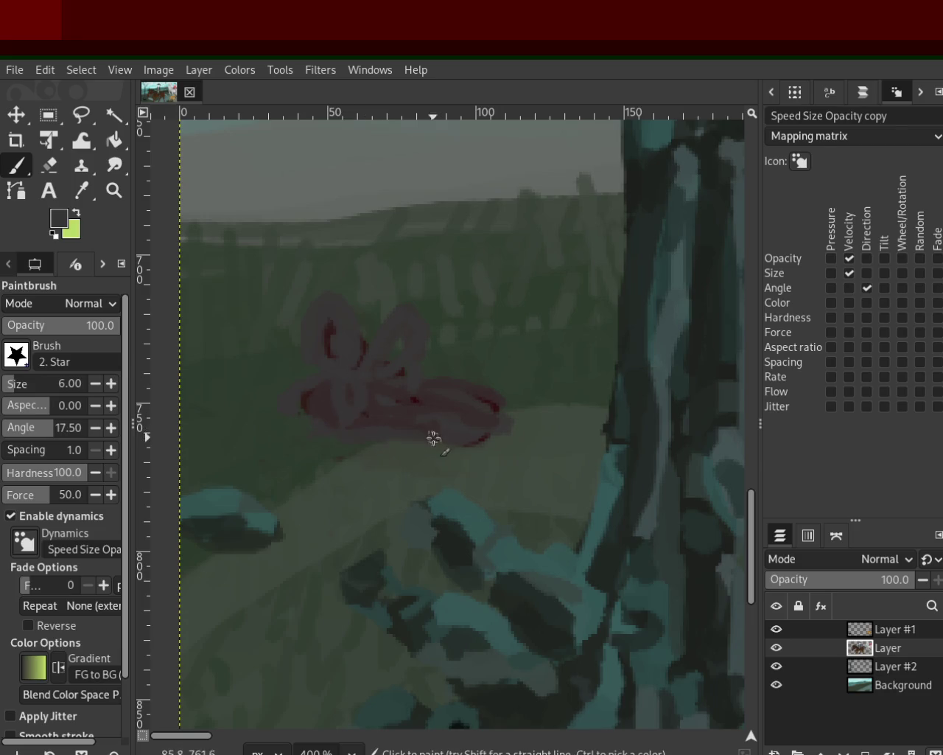
pyautogui.moveTo(502, 425); pyautogui.dragTo(542, 429)
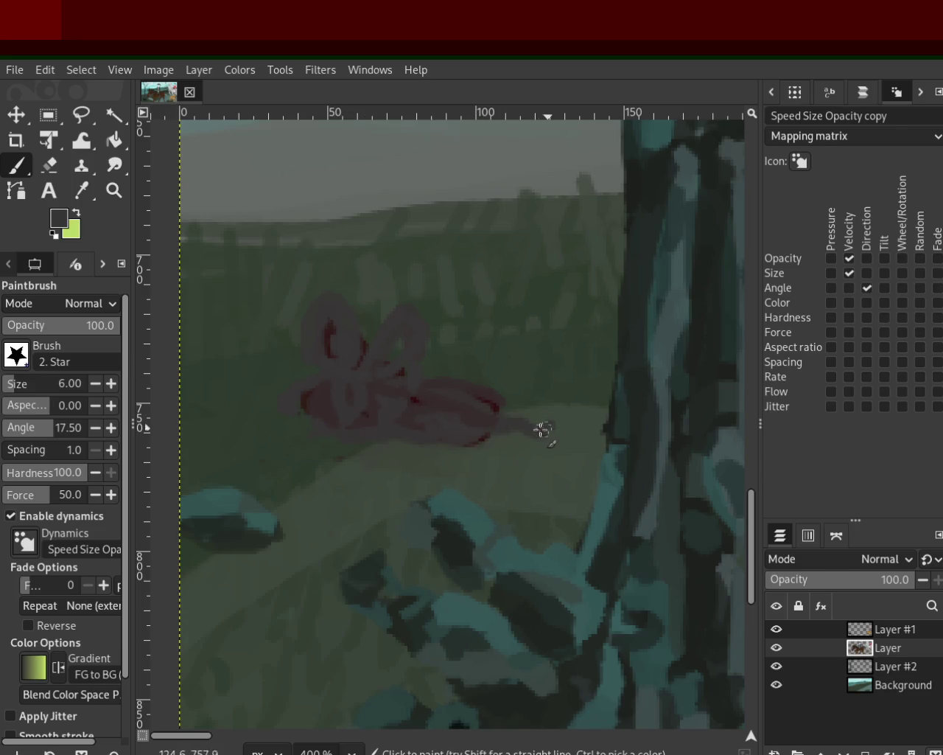
pyautogui.moveTo(443, 415)
pyautogui.mouseDown()
pyautogui.moveTo(491, 400)
pyautogui.moveTo(356, 409)
pyautogui.moveTo(410, 427)
pyautogui.mouseUp()
pyautogui.keyDown('ctrl'); pyautogui.click(409, 404); pyautogui.keyUp('ctrl')
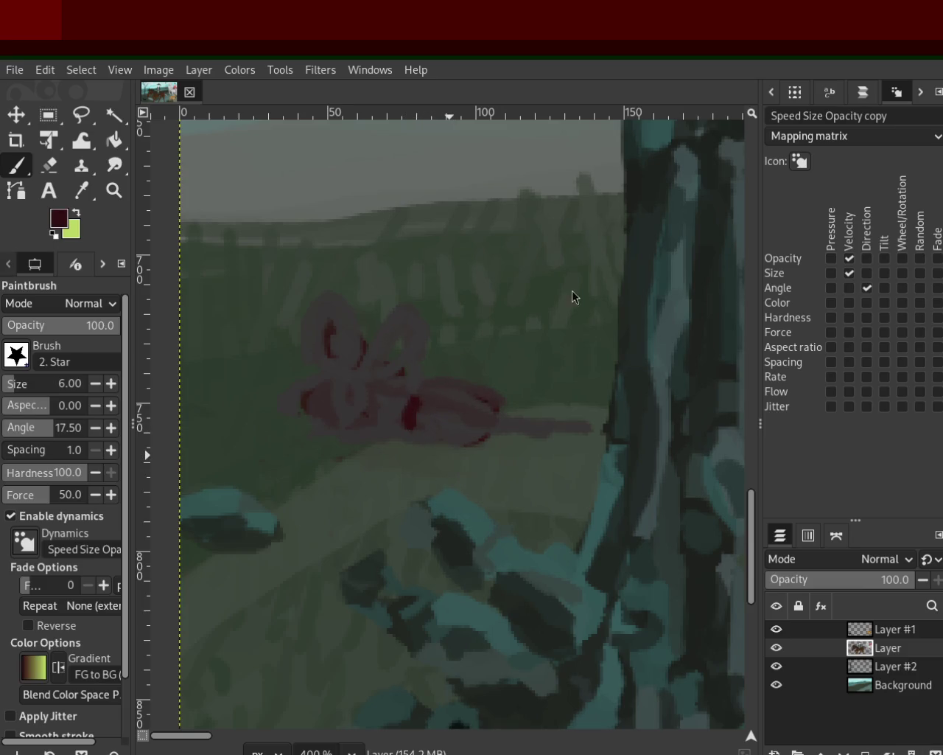
pyautogui.click(118, 194)
pyautogui.click(360, 428)
pyautogui.click(359, 429)
pyautogui.click(360, 429)
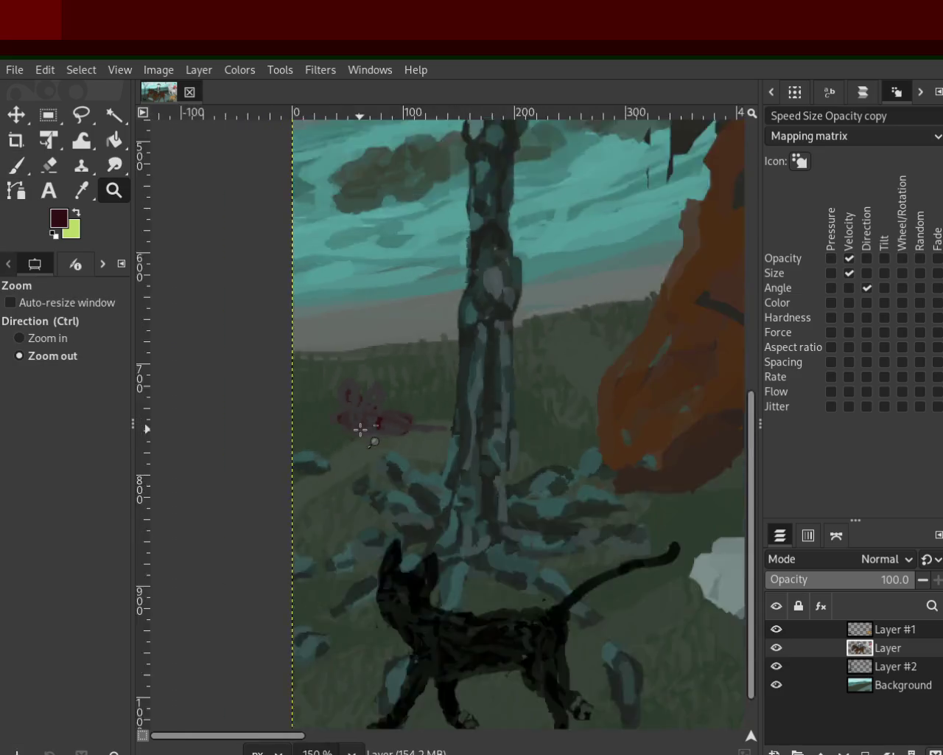
# Scroll the view out and back in to review the whole painting
pyautogui.scroll(-4, 360, 428)
pyautogui.scroll(-1, 490, 449)
pyautogui.scroll(-1, 587, 355)
pyautogui.scroll(-1, 587, 355)
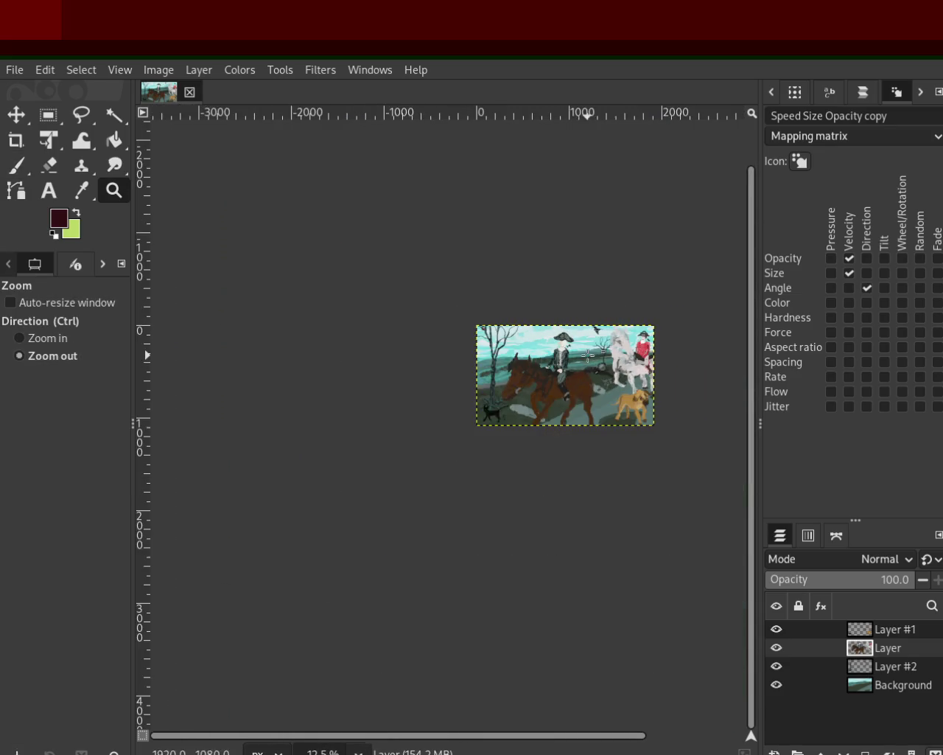
pyautogui.scroll(2, 587, 355)
pyautogui.scroll(2, 463, 394)
pyautogui.scroll(1, 510, 393)
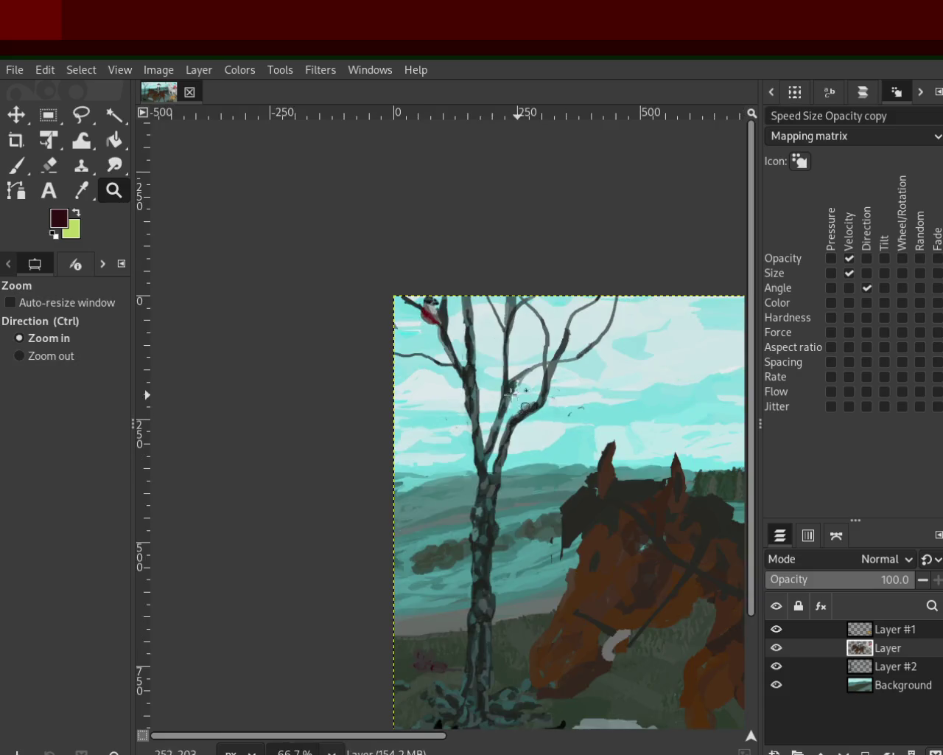
pyautogui.scroll(-1, 510, 393)
pyautogui.scroll(1, 538, 387)
pyautogui.scroll(-1, 538, 380)
pyautogui.scroll(-1, 518, 375)
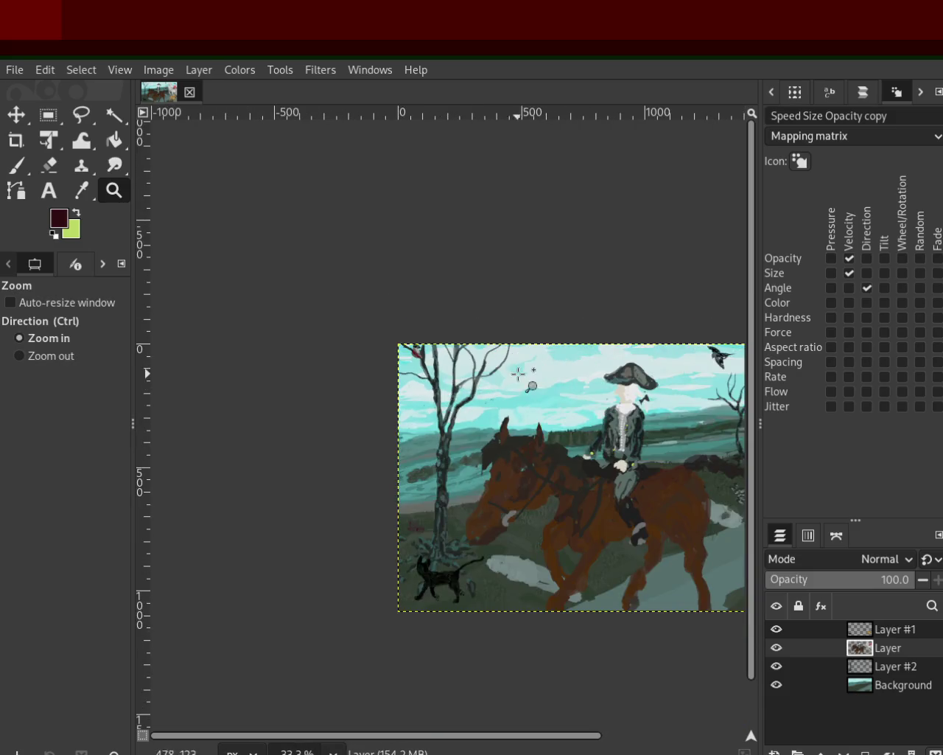
pyautogui.scroll(-1, 518, 375)
pyautogui.scroll(-1, 446, 381)
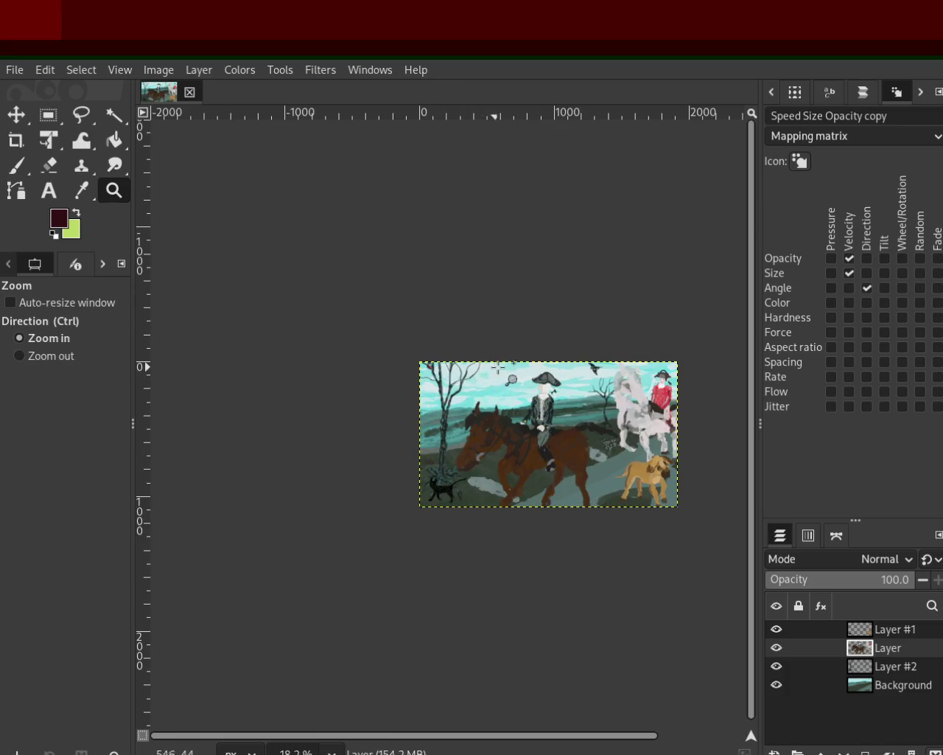
pyautogui.scroll(2, 479, 378)
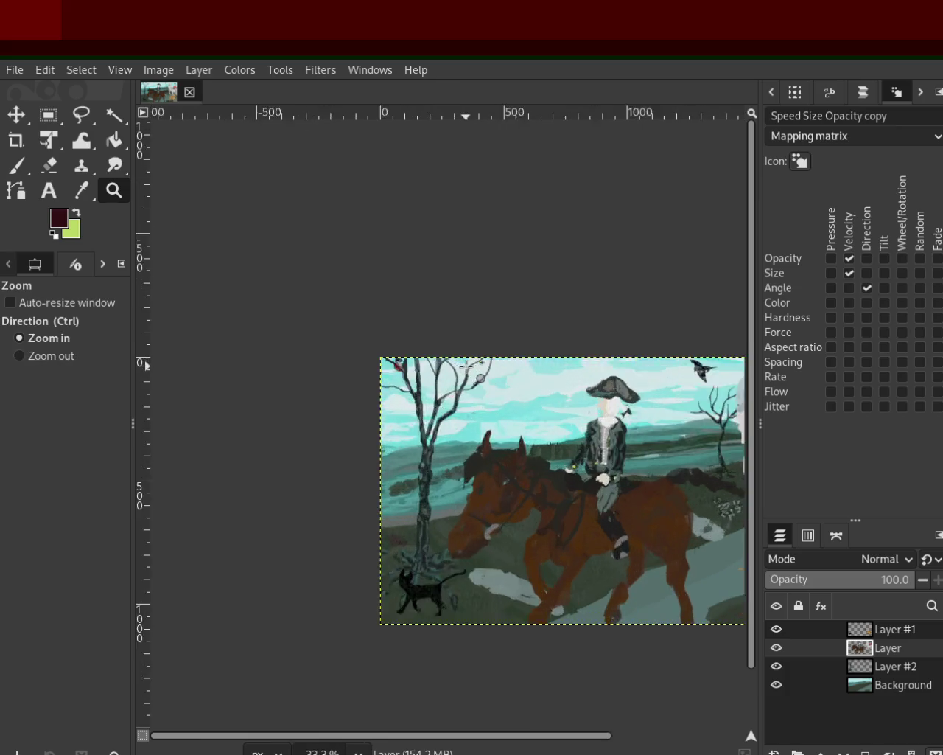
pyautogui.scroll(2, 479, 378)
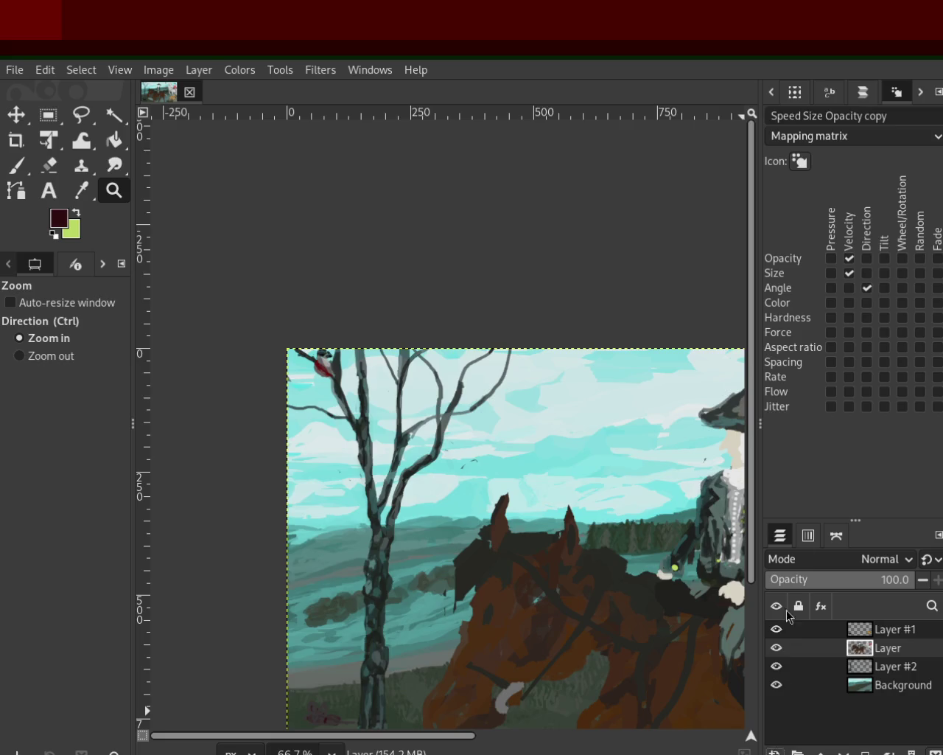
# Create an empty Layer #3 just below 'Layer' and zoom in on the upper branches
pyautogui.hotkey('ctrl', 'shift', 'n')
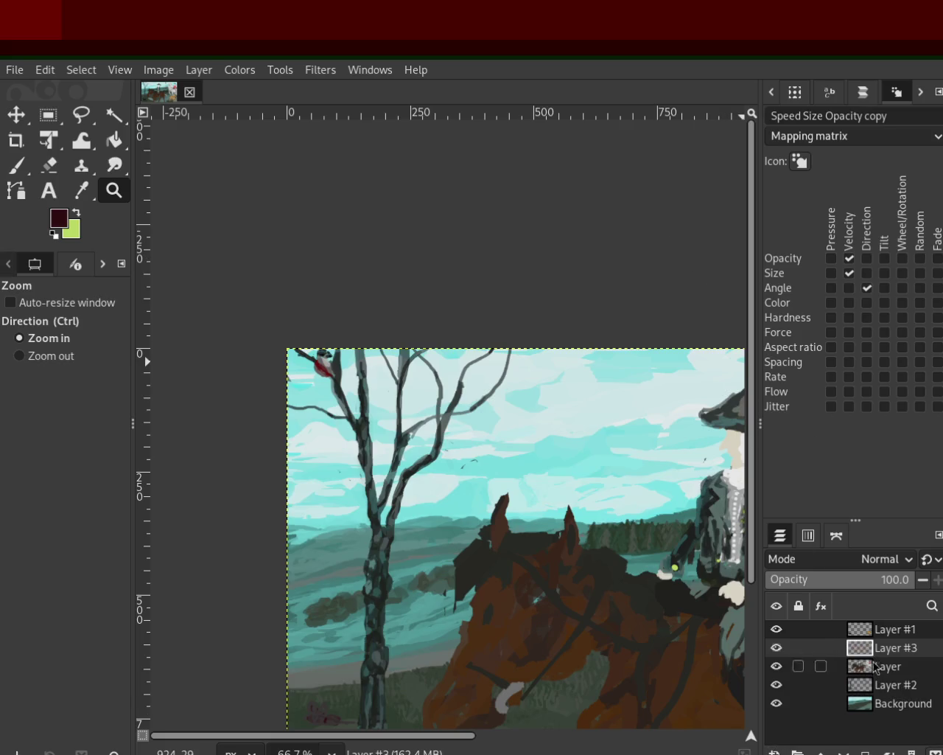
pyautogui.moveTo(875, 667); pyautogui.dragTo(875, 680)
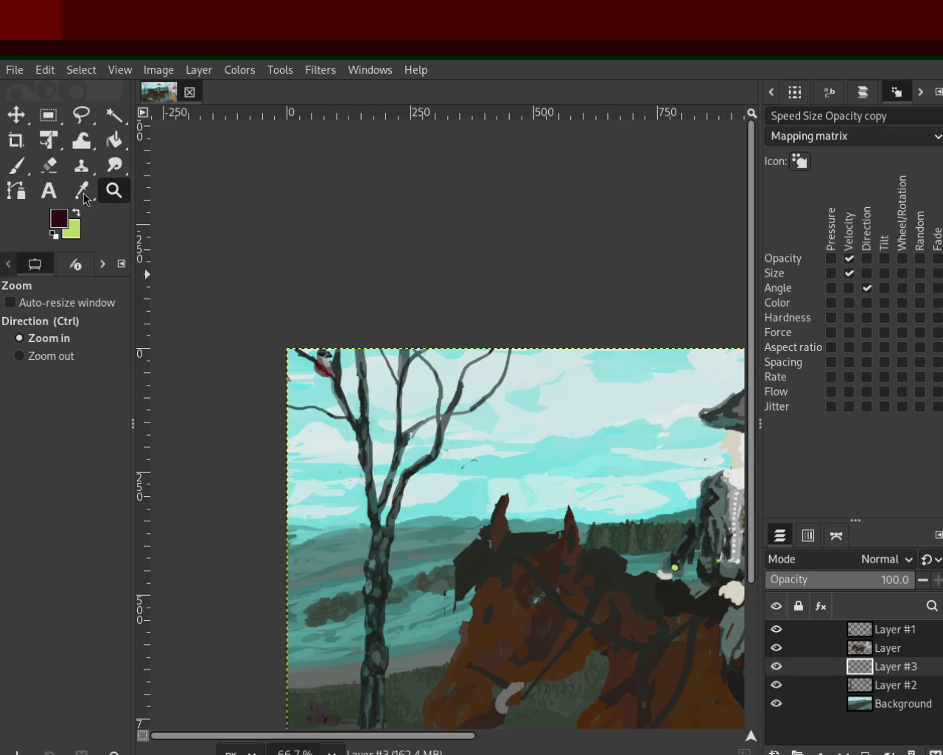
pyautogui.keyDown('ctrl'); pyautogui.click(468, 420); pyautogui.keyUp('ctrl')
pyautogui.click(499, 385)
pyautogui.click(499, 385)
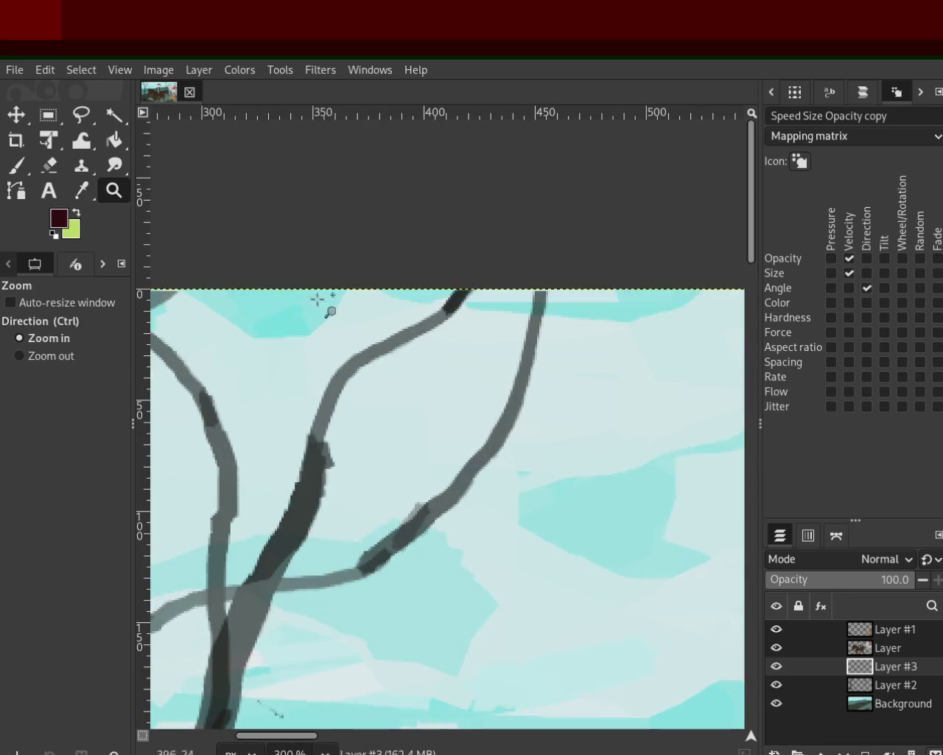
# Try painting two small leaves on the branch, then undo both attempts
pyautogui.click(23, 170)
pyautogui.scroll(1, 10, 384)
pyautogui.moveTo(504, 450)
pyautogui.mouseDown()
pyautogui.moveTo(512, 491)
pyautogui.moveTo(497, 483)
pyautogui.mouseUp()
pyautogui.hotkey('ctrl', 'z')
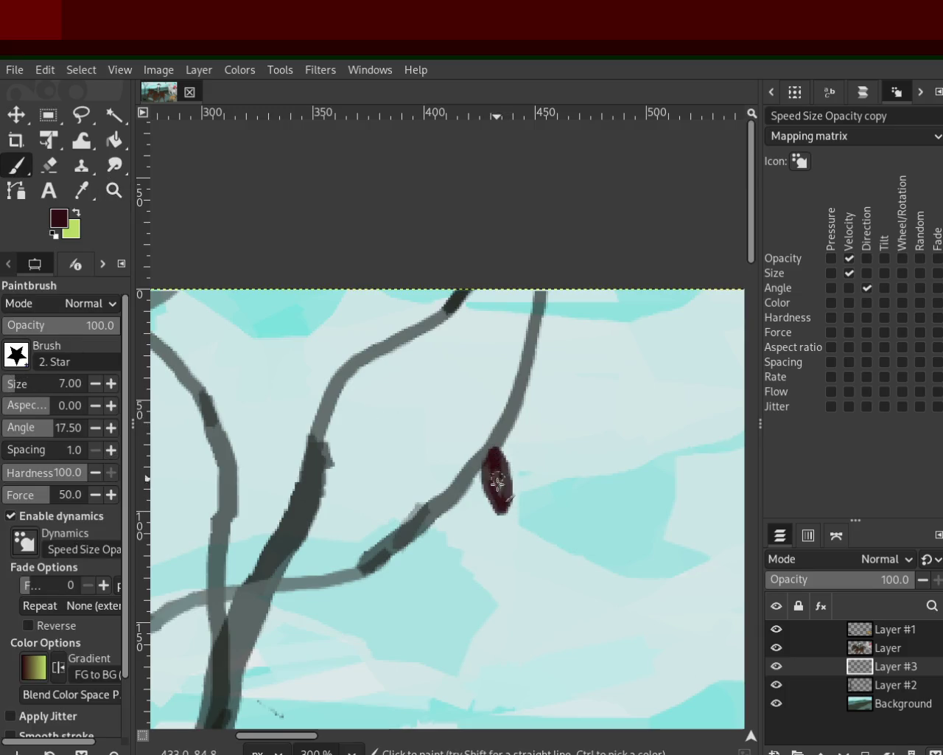
pyautogui.moveTo(504, 423); pyautogui.dragTo(526, 458)
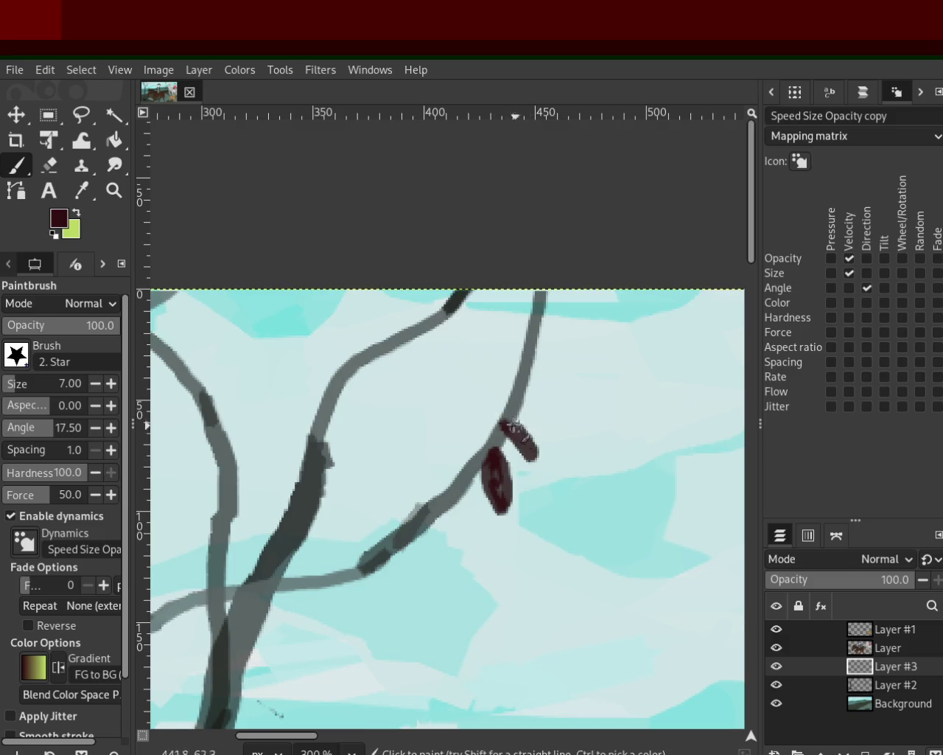
pyautogui.hotkey('ctrl', 'z')
pyautogui.hotkey('ctrl', 'z')
pyautogui.hotkey('ctrl', 'z')
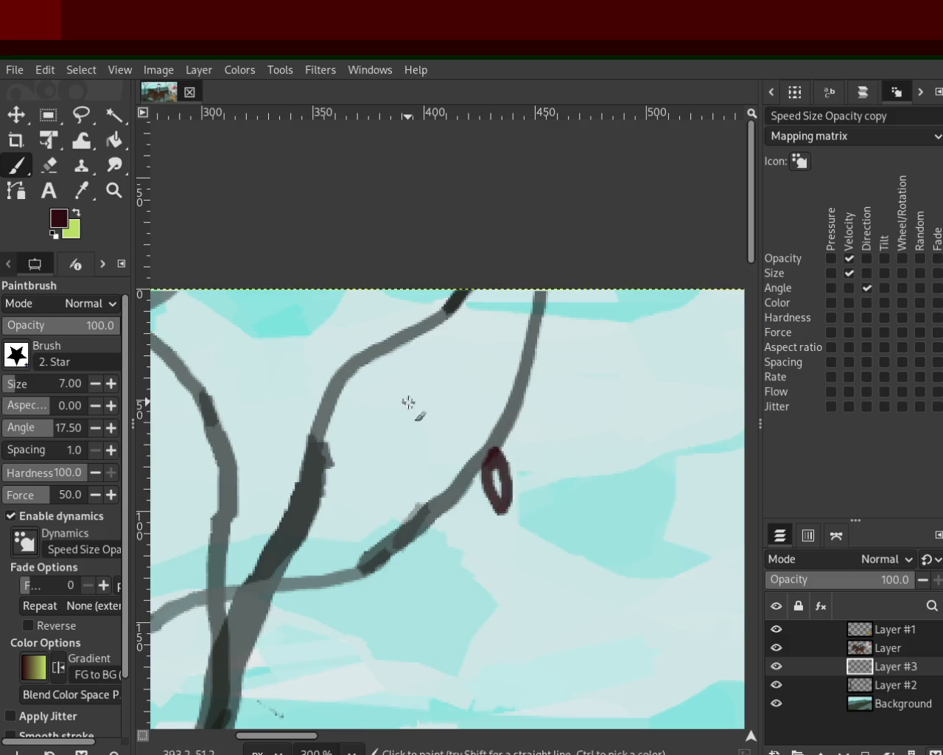
pyautogui.hotkey('ctrl', 'z')
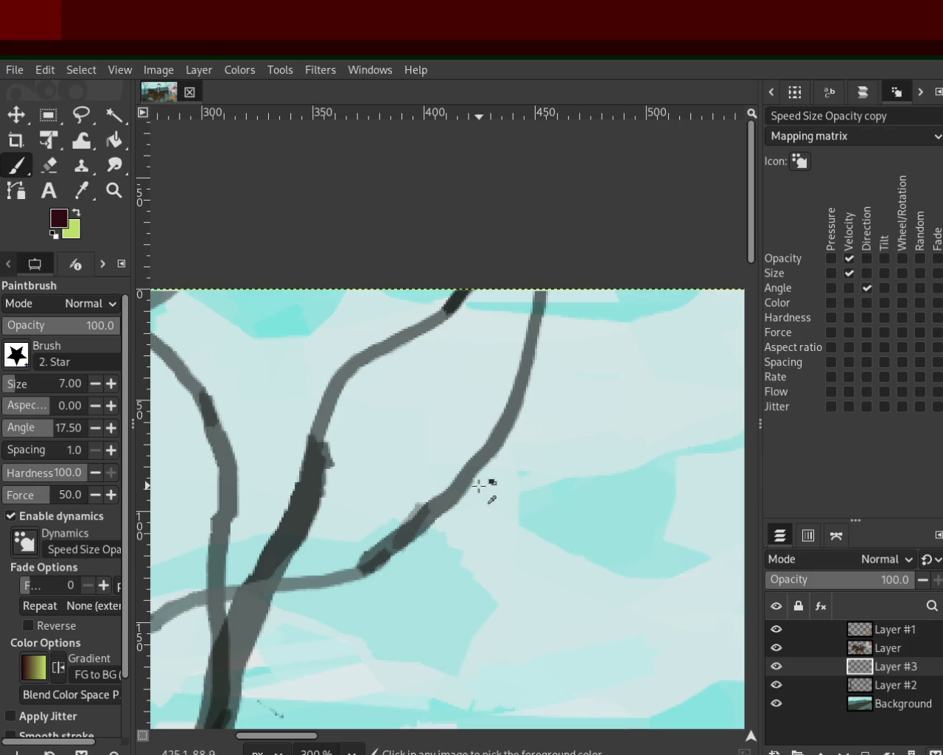
# On Layer #2, pick the branch grey and paint thin twigs reaching right
pyautogui.click(855, 685)
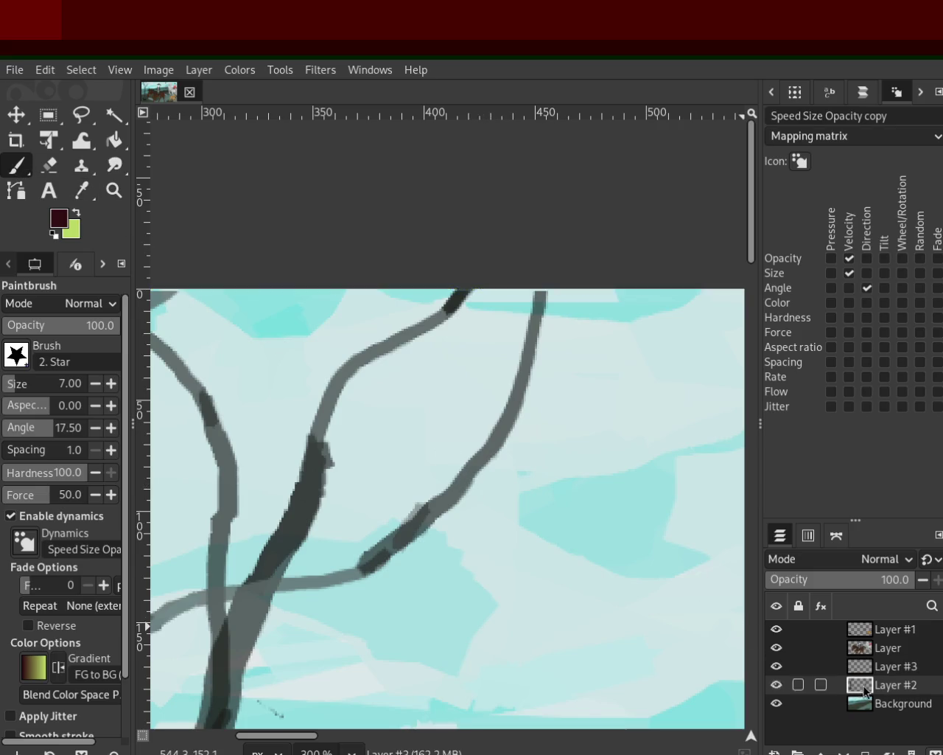
pyautogui.keyDown('ctrl'); pyautogui.click(462, 489); pyautogui.keyUp('ctrl')
pyautogui.moveTo(454, 507); pyautogui.dragTo(731, 526)
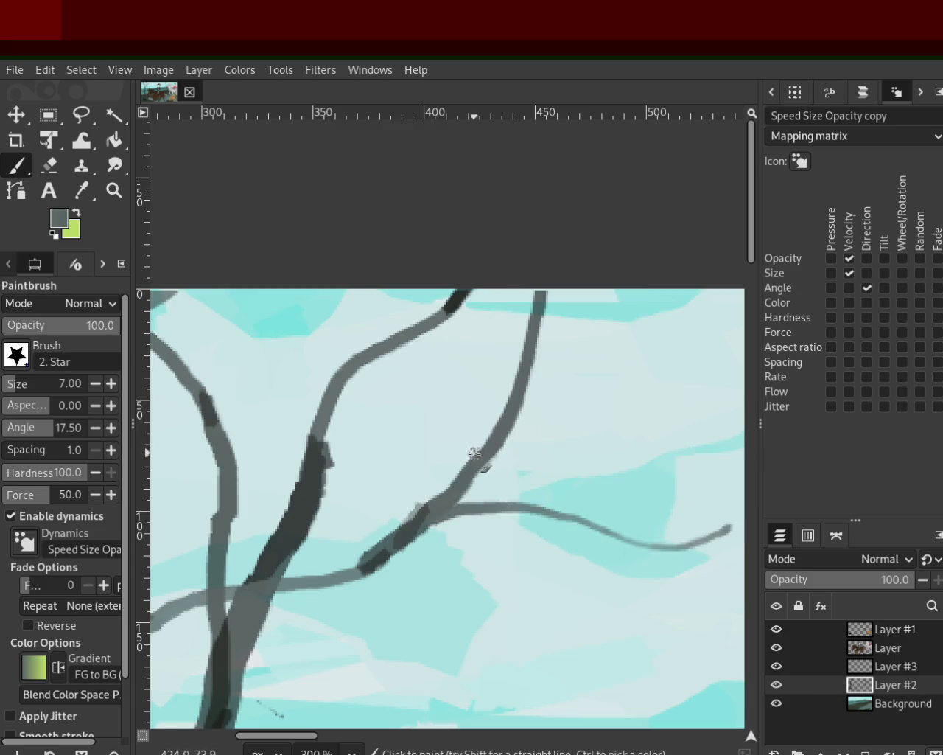
pyautogui.moveTo(542, 326); pyautogui.dragTo(744, 298)
pyautogui.hotkey('ctrl', 'z')
pyautogui.moveTo(510, 433)
pyautogui.mouseDown()
pyautogui.moveTo(628, 373)
pyautogui.moveTo(700, 311)
pyautogui.mouseUp()
# Add more thin grey twigs curving up and down off the trunk
pyautogui.moveTo(574, 519); pyautogui.dragTo(685, 674)
pyautogui.moveTo(541, 514); pyautogui.dragTo(714, 436)
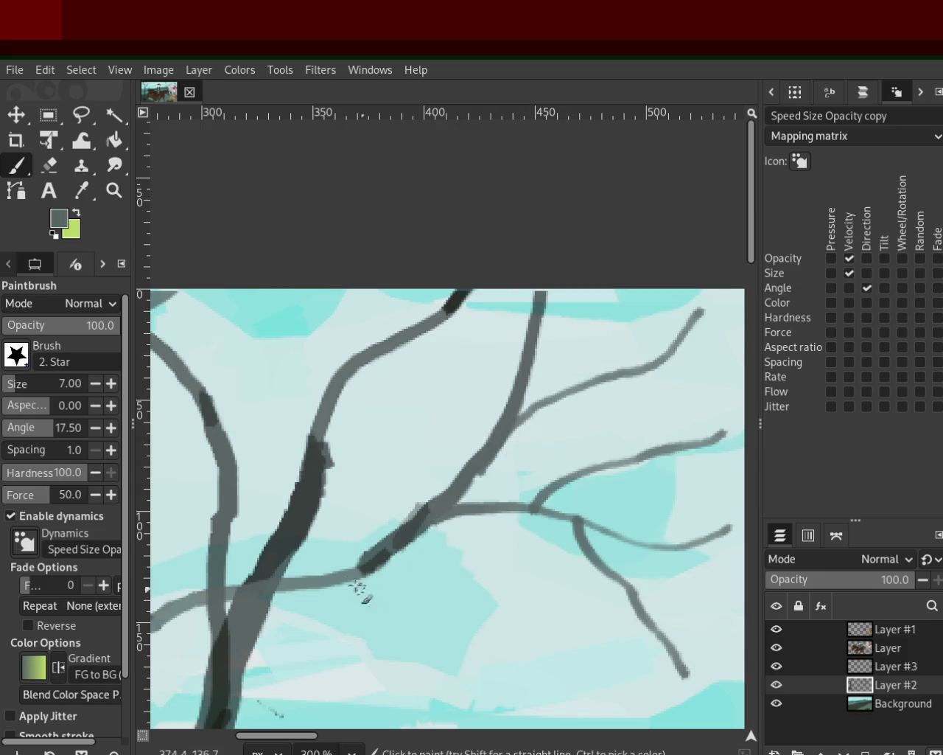
pyautogui.moveTo(345, 582); pyautogui.dragTo(485, 703)
pyautogui.moveTo(336, 405)
pyautogui.mouseDown()
pyautogui.moveTo(501, 378)
pyautogui.moveTo(311, 340)
pyautogui.moveTo(267, 291)
pyautogui.mouseUp()
pyautogui.click(114, 190)
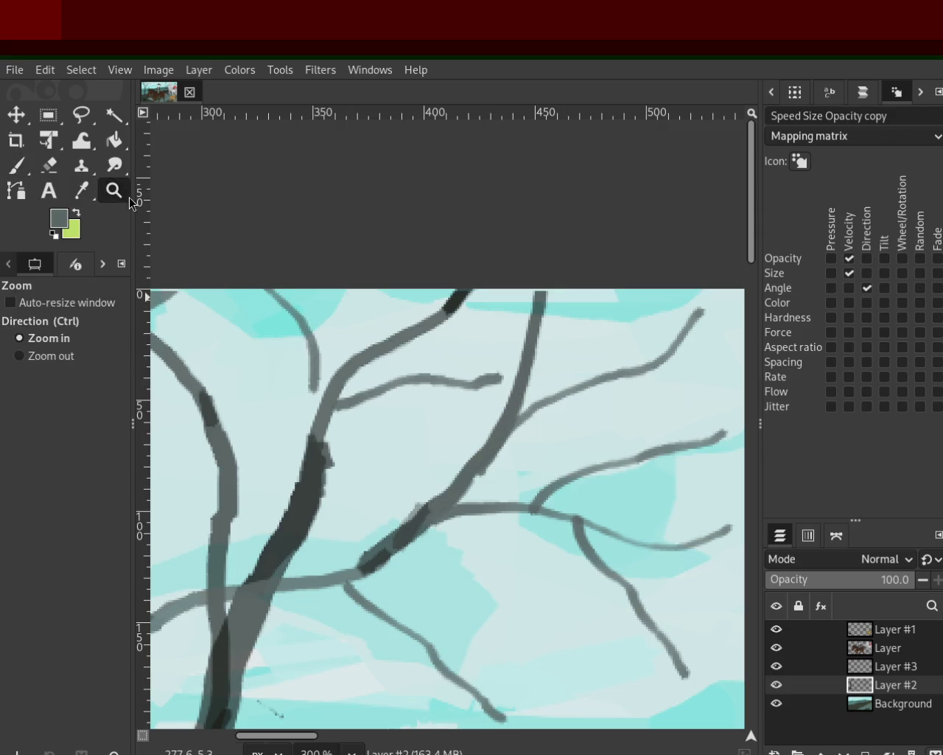
# Zoom out to the whole painting, then zoom in on the bird's branch
pyautogui.keyDown('ctrl'); pyautogui.click(442, 394); pyautogui.keyUp('ctrl')
pyautogui.keyDown('ctrl'); pyautogui.click(471, 390); pyautogui.keyUp('ctrl')
pyautogui.keyDown('ctrl'); pyautogui.click(508, 391); pyautogui.keyUp('ctrl')
pyautogui.keyDown('ctrl'); pyautogui.click(509, 394); pyautogui.keyUp('ctrl')
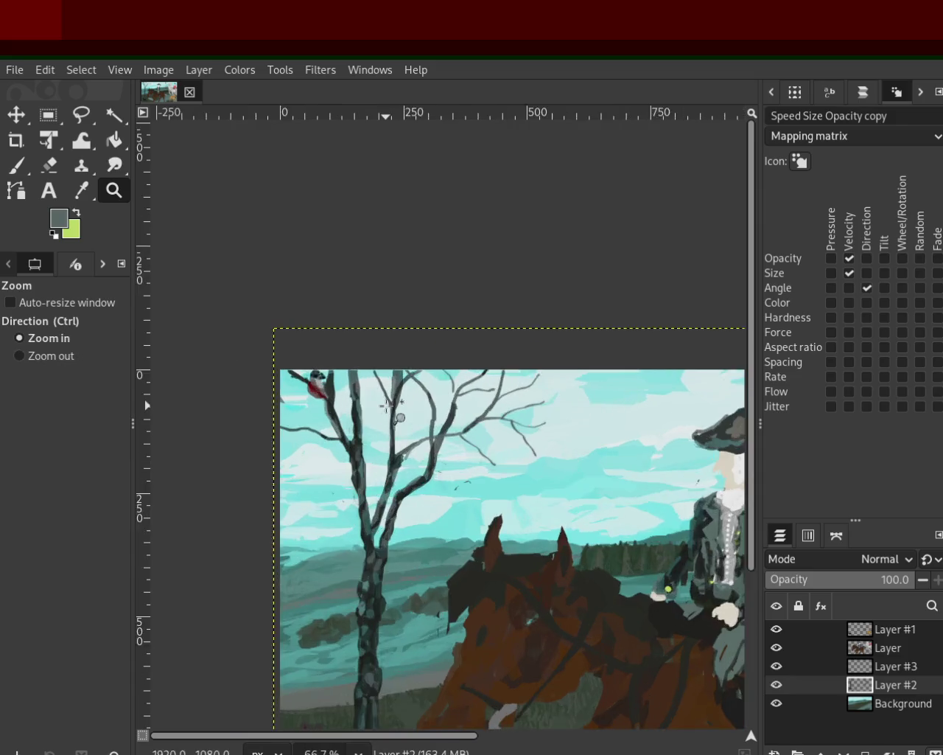
pyautogui.keyDown('ctrl'); pyautogui.click(508, 402); pyautogui.keyUp('ctrl')
pyautogui.keyDown('ctrl'); pyautogui.click(510, 417); pyautogui.keyUp('ctrl')
pyautogui.click(510, 418)
pyautogui.click(510, 419)
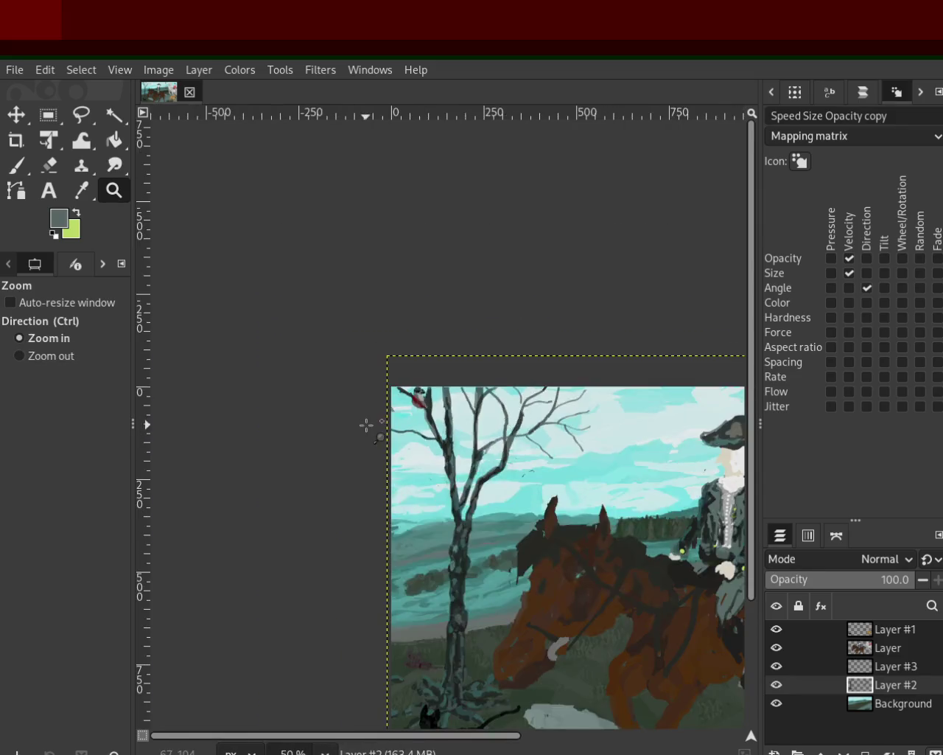
pyautogui.keyDown('ctrl'); pyautogui.click(368, 425); pyautogui.keyUp('ctrl')
pyautogui.keyDown('ctrl'); pyautogui.click(295, 369); pyautogui.keyUp('ctrl')
pyautogui.keyDown('ctrl'); pyautogui.click(211, 312); pyautogui.keyUp('ctrl')
# Paint a branch reaching left and a curved twig, undoing misplaced strokes
pyautogui.click(17, 168)
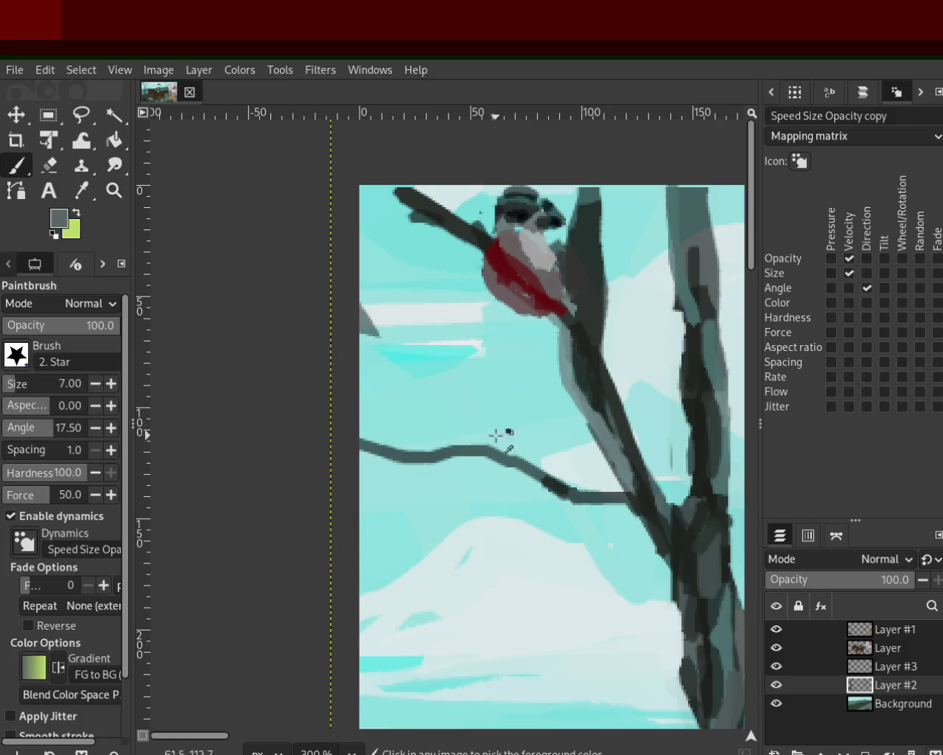
pyautogui.moveTo(512, 474); pyautogui.dragTo(301, 559)
pyautogui.moveTo(479, 510); pyautogui.dragTo(434, 641)
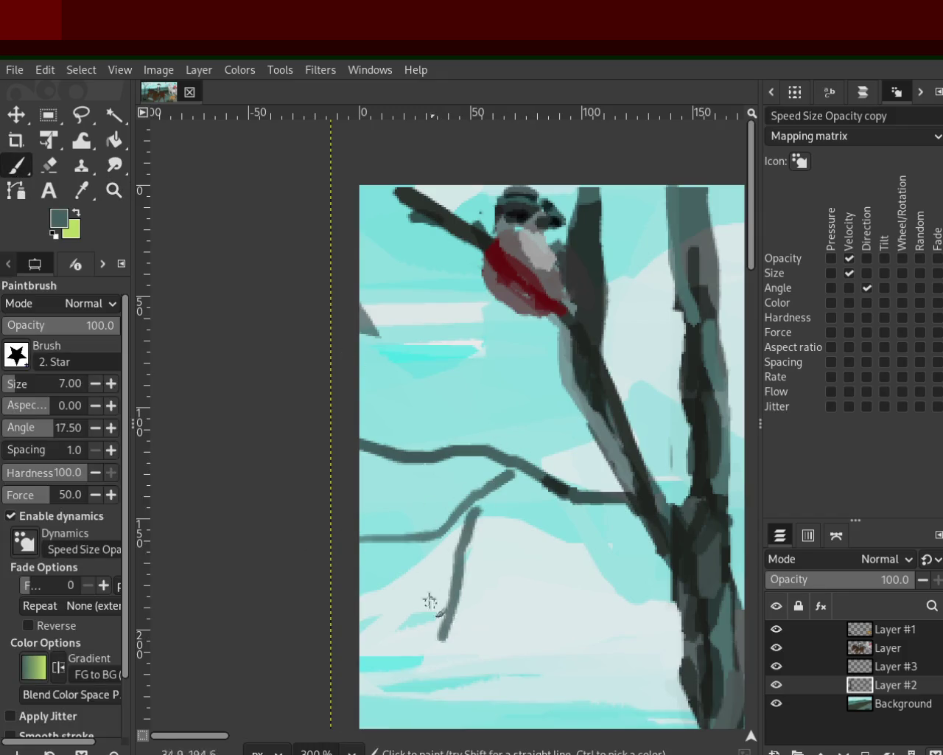
pyautogui.hotkey('ctrl', 'z')
pyautogui.moveTo(442, 528); pyautogui.dragTo(423, 650)
pyautogui.moveTo(455, 428); pyautogui.dragTo(372, 277)
pyautogui.hotkey('ctrl', 'z')
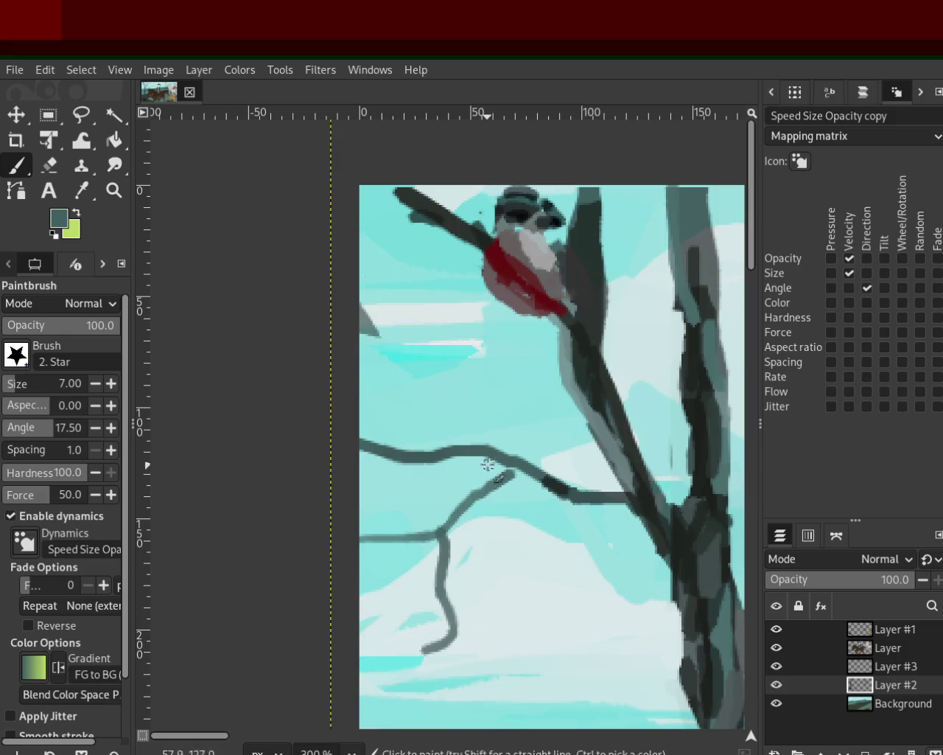
# Add curved twigs rising up to the left, undoing short misplaced ones
pyautogui.moveTo(489, 459); pyautogui.dragTo(370, 331)
pyautogui.moveTo(477, 396); pyautogui.dragTo(401, 254)
pyautogui.hotkey('ctrl', 'z')
pyautogui.moveTo(479, 398)
pyautogui.mouseDown()
pyautogui.moveTo(417, 258)
pyautogui.moveTo(455, 353)
pyautogui.mouseUp()
pyautogui.hotkey('ctrl', 'z')
pyautogui.hotkey('ctrl', 'z')
pyautogui.moveTo(485, 417); pyautogui.dragTo(430, 319)
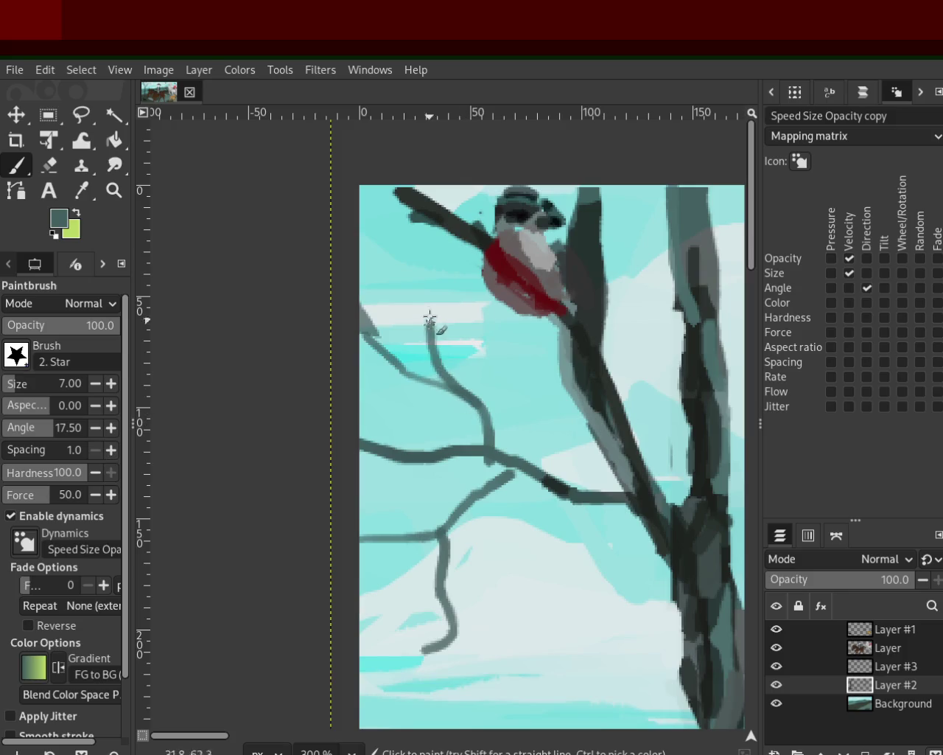
pyautogui.moveTo(479, 508); pyautogui.dragTo(521, 627)
pyautogui.hotkey('ctrl', 'z')
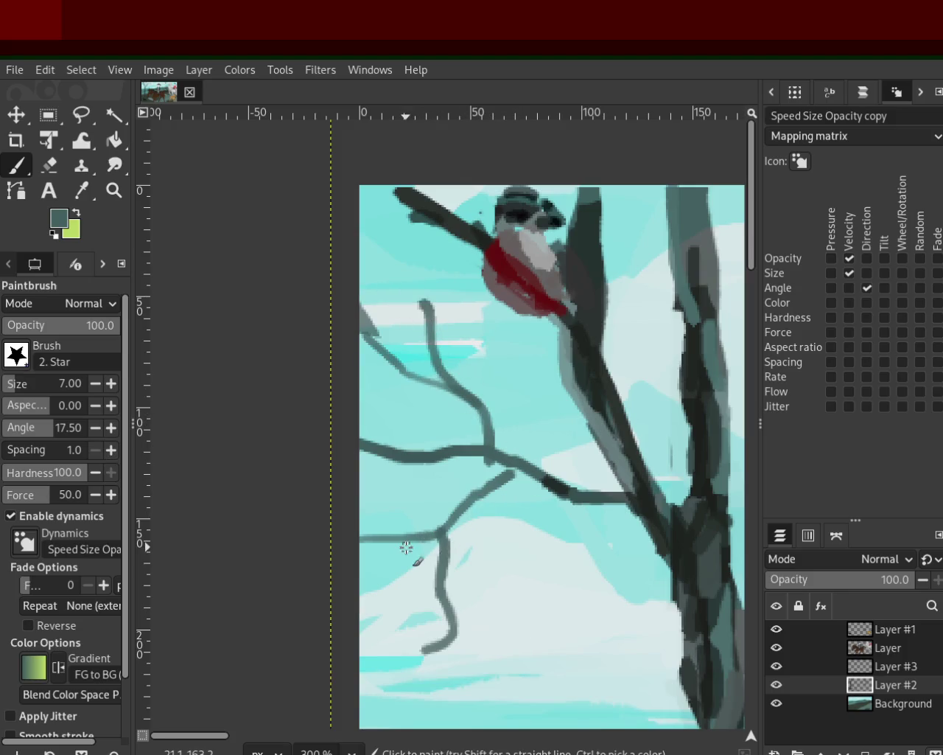
# Zoom out to the whole painting and back in on the tree branches
pyautogui.click(114, 190)
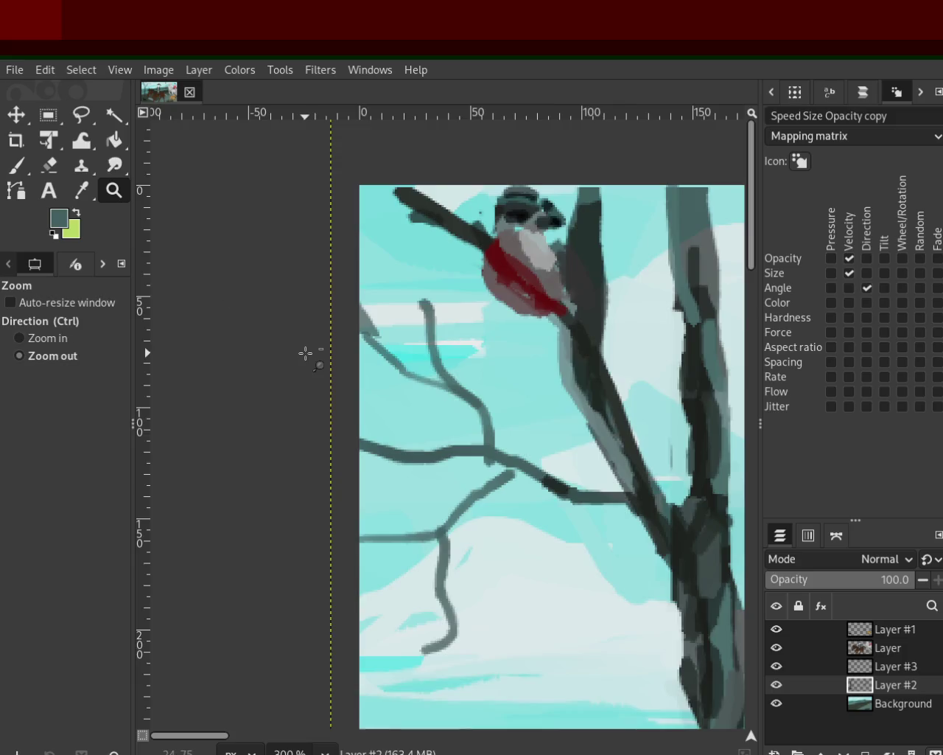
pyautogui.click(305, 354)
pyautogui.click(327, 362)
pyautogui.keyDown('ctrl'); pyautogui.click(452, 376); pyautogui.keyUp('ctrl')
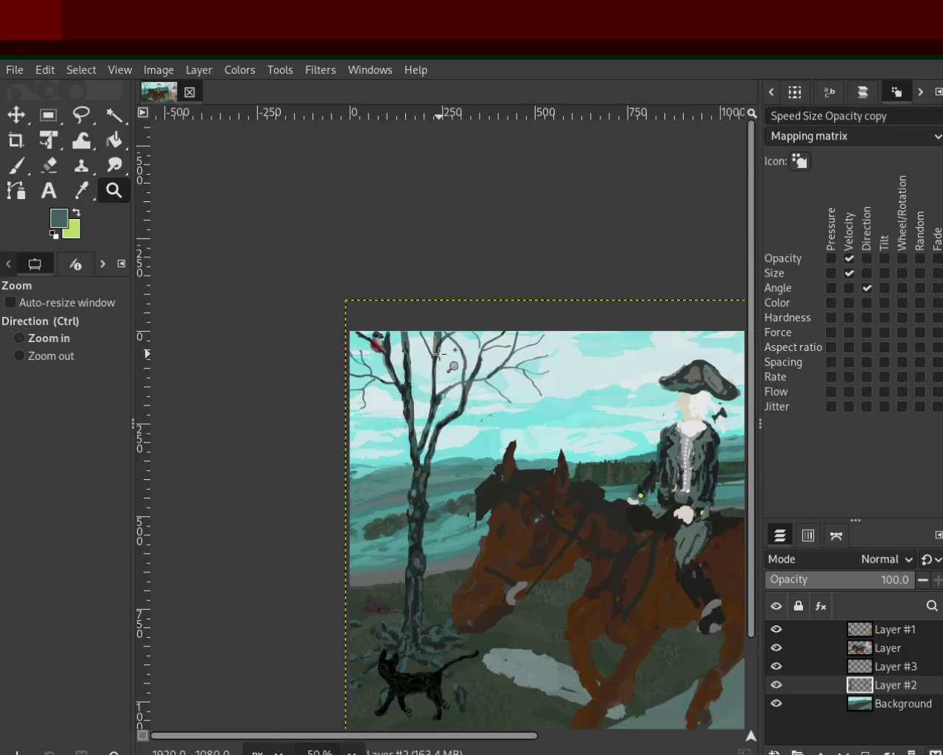
pyautogui.keyDown('ctrl'); pyautogui.click(453, 376); pyautogui.keyUp('ctrl')
pyautogui.keyDown('ctrl'); pyautogui.click(453, 377); pyautogui.keyUp('ctrl')
pyautogui.keyDown('ctrl'); pyautogui.click(452, 377); pyautogui.keyUp('ctrl')
pyautogui.press('p')
# Pick a light grey-blue and paint pale twigs rising between the branches
pyautogui.keyDown('ctrl'); pyautogui.click(428, 442); pyautogui.keyUp('ctrl')
pyautogui.moveTo(417, 483)
pyautogui.mouseDown()
pyautogui.moveTo(499, 400)
pyautogui.moveTo(555, 376)
pyautogui.mouseUp()
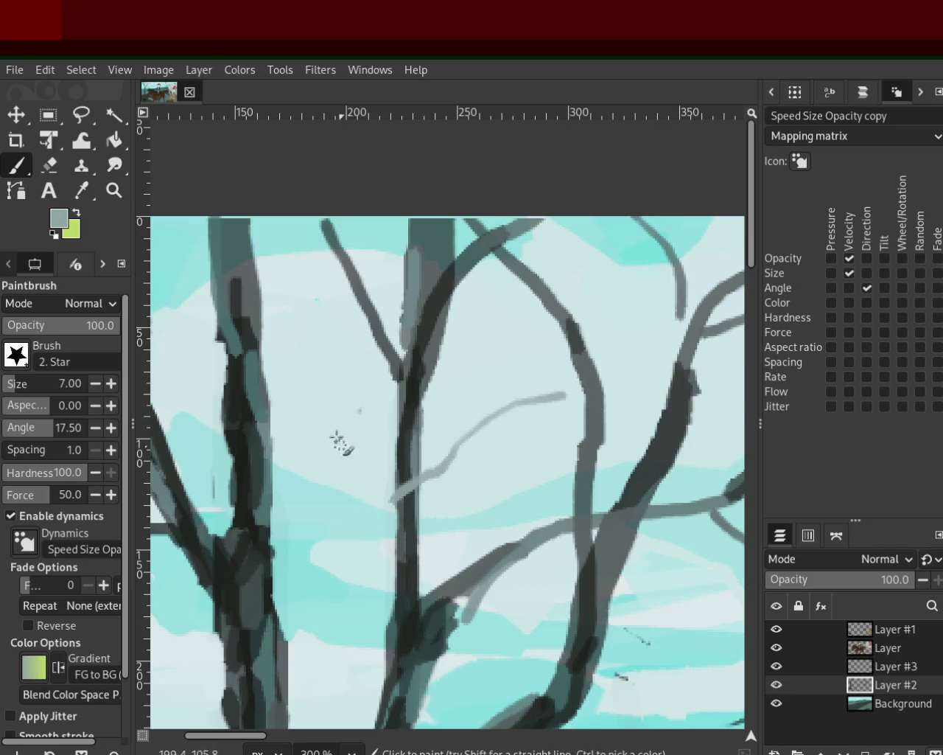
pyautogui.hotkey('ctrl', 'z')
pyautogui.moveTo(318, 385); pyautogui.dragTo(389, 492)
pyautogui.hotkey('ctrl', 'z')
pyautogui.moveTo(468, 618); pyautogui.dragTo(526, 400)
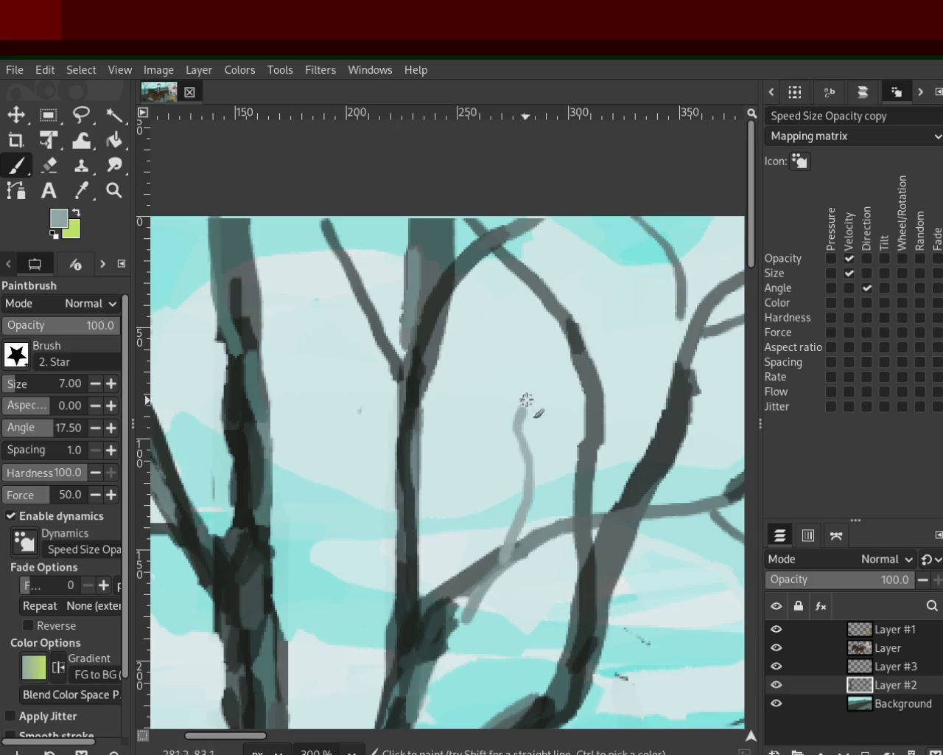
pyautogui.moveTo(581, 329); pyautogui.dragTo(646, 214)
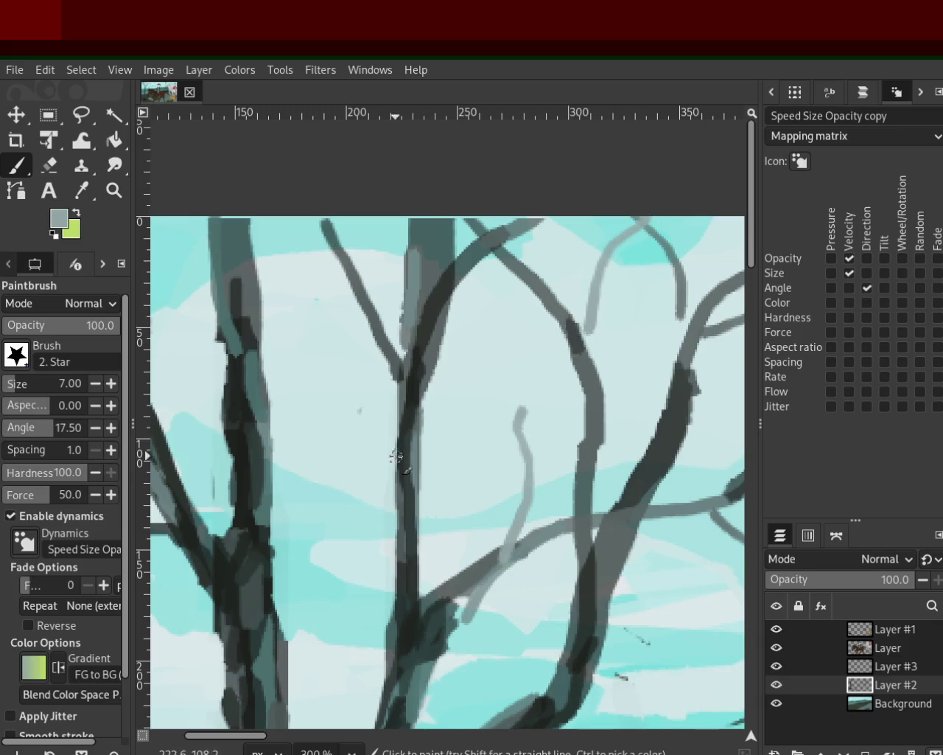
# Try pale grey twigs curving downward, undoing the unwanted strokes
pyautogui.hotkey('ctrl', 'z')
pyautogui.moveTo(285, 335); pyautogui.dragTo(347, 451)
pyautogui.hotkey('ctrl', 'z')
pyautogui.moveTo(317, 383); pyautogui.dragTo(403, 542)
pyautogui.hotkey('ctrl', 'z')
pyautogui.moveTo(410, 442)
pyautogui.mouseDown()
pyautogui.moveTo(568, 336)
pyautogui.moveTo(459, 406)
pyautogui.moveTo(405, 421)
pyautogui.mouseUp()
pyautogui.hotkey('ctrl', 'z')
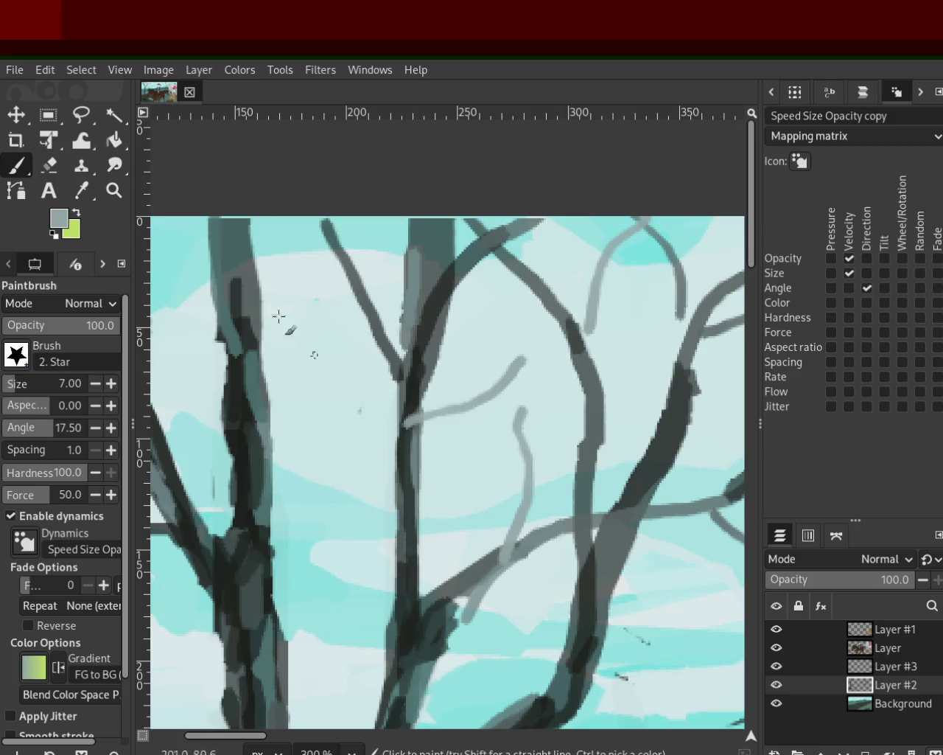
# Zoom out to the whole tree, then back in on the upper branches
pyautogui.press('z')
pyautogui.keyDown('ctrl'); pyautogui.click(424, 376); pyautogui.keyUp('ctrl')
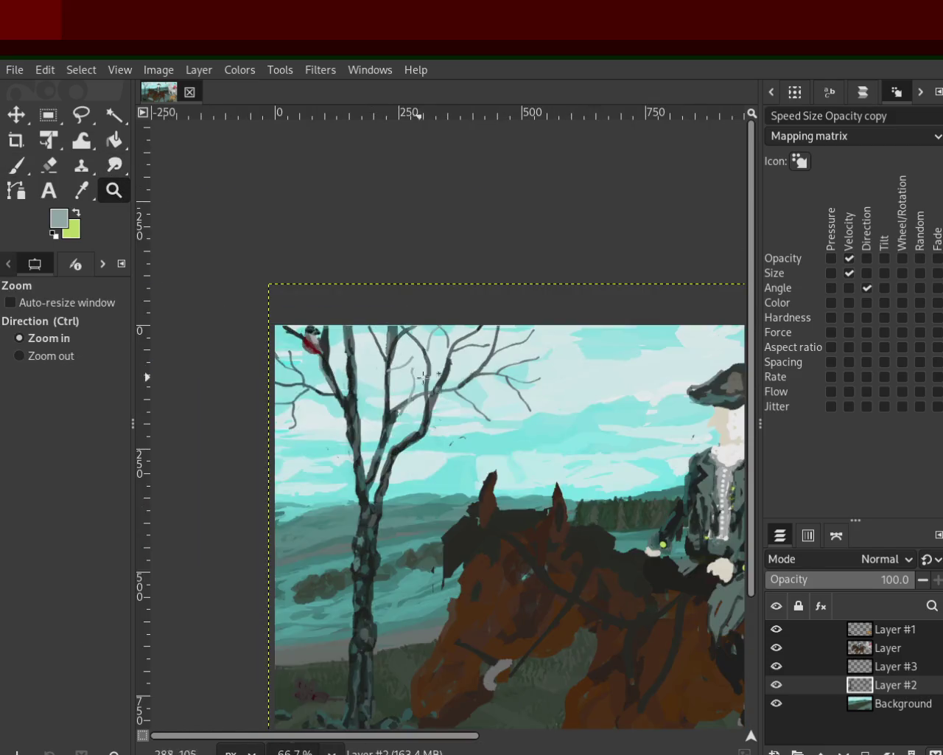
pyautogui.click(431, 366)
pyautogui.click(371, 340)
pyautogui.click(294, 333)
pyautogui.press('p')
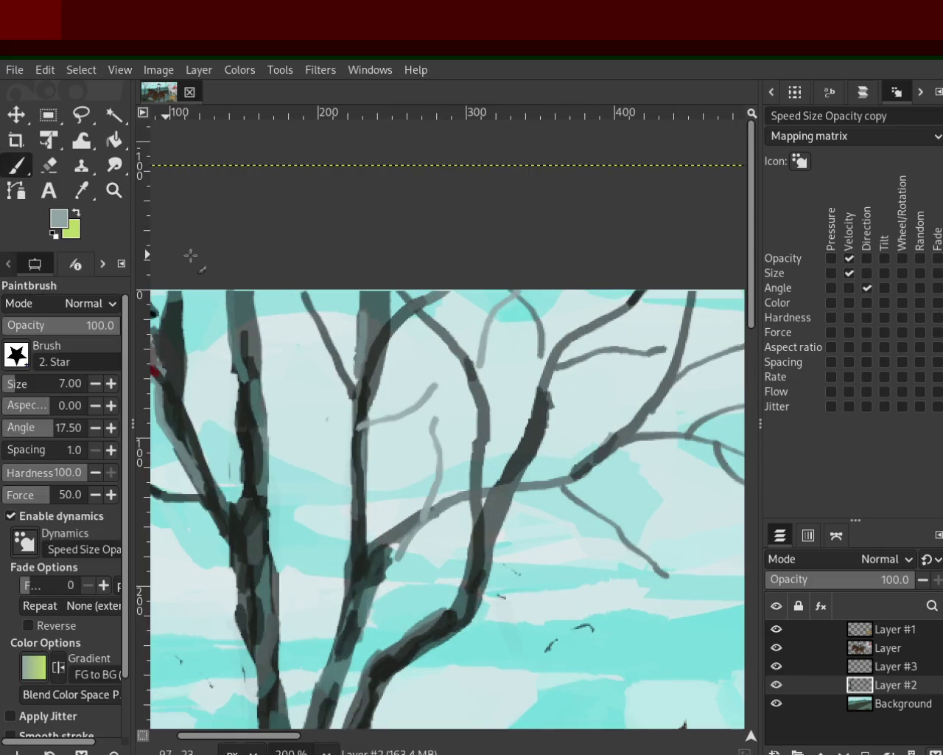
# Paint two short grey twigs off the branch, undoing stray strokes, and pick a darker grey
pyautogui.click(477, 397)
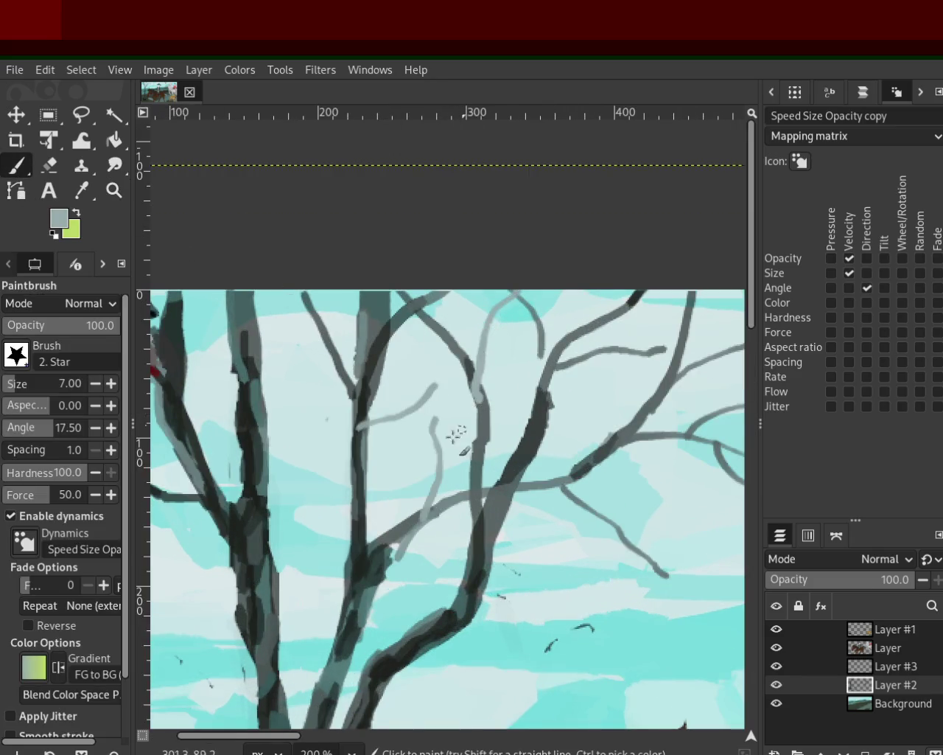
pyautogui.hotkey('ctrl', 'z')
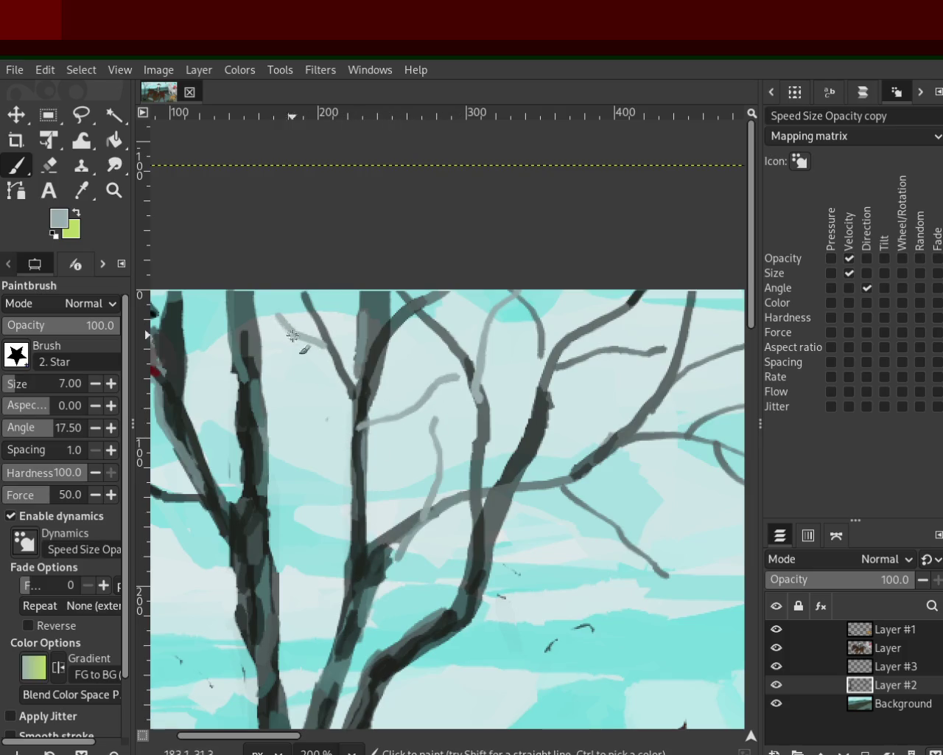
pyautogui.hotkey('ctrl', 'z')
pyautogui.moveTo(325, 366); pyautogui.dragTo(284, 367)
pyautogui.moveTo(402, 407); pyautogui.dragTo(424, 351)
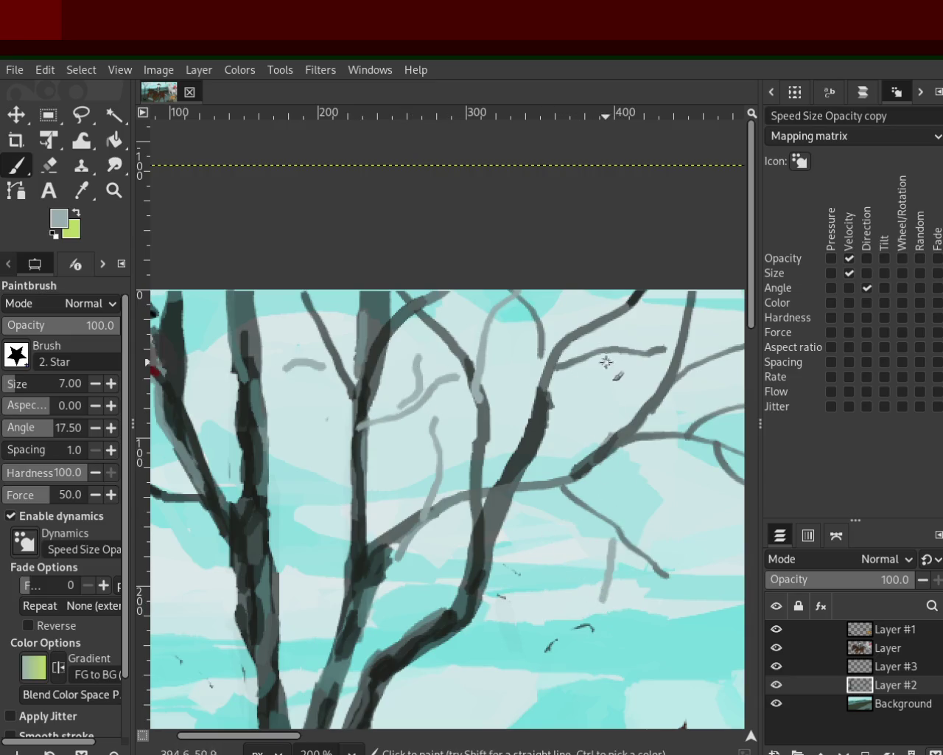
pyautogui.keyDown('ctrl'); pyautogui.click(538, 352); pyautogui.keyUp('ctrl')
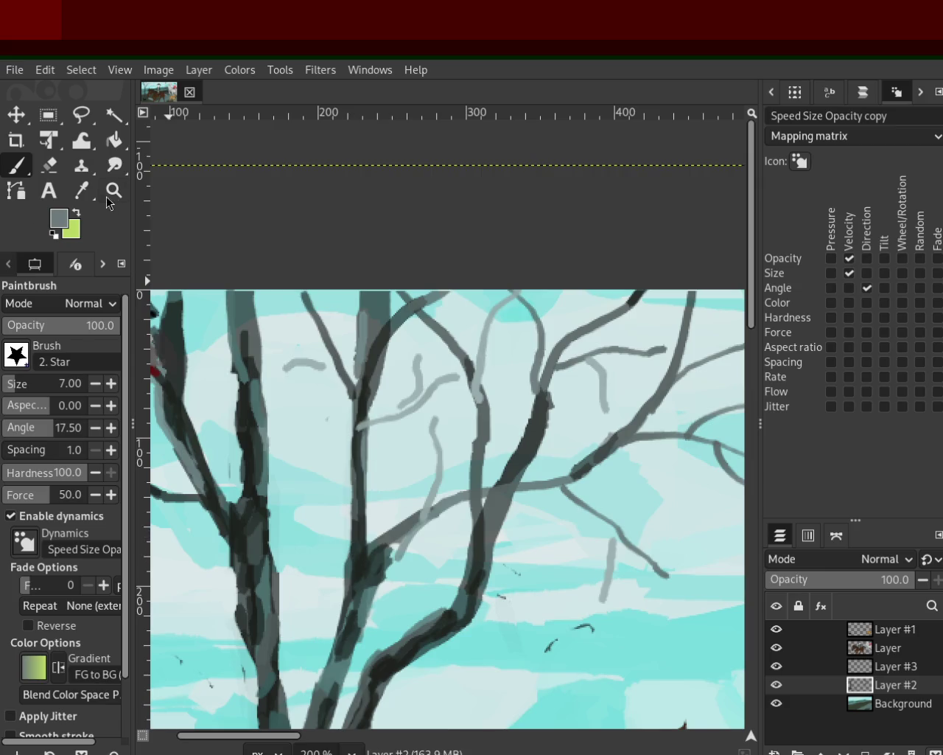
pyautogui.press('z')
pyautogui.keyDown('ctrl'); pyautogui.click(356, 460); pyautogui.keyUp('ctrl')
# Zoom out to frame the painting, then zoom in on the red bird
pyautogui.keyDown('ctrl'); pyautogui.click(356, 460); pyautogui.keyUp('ctrl')
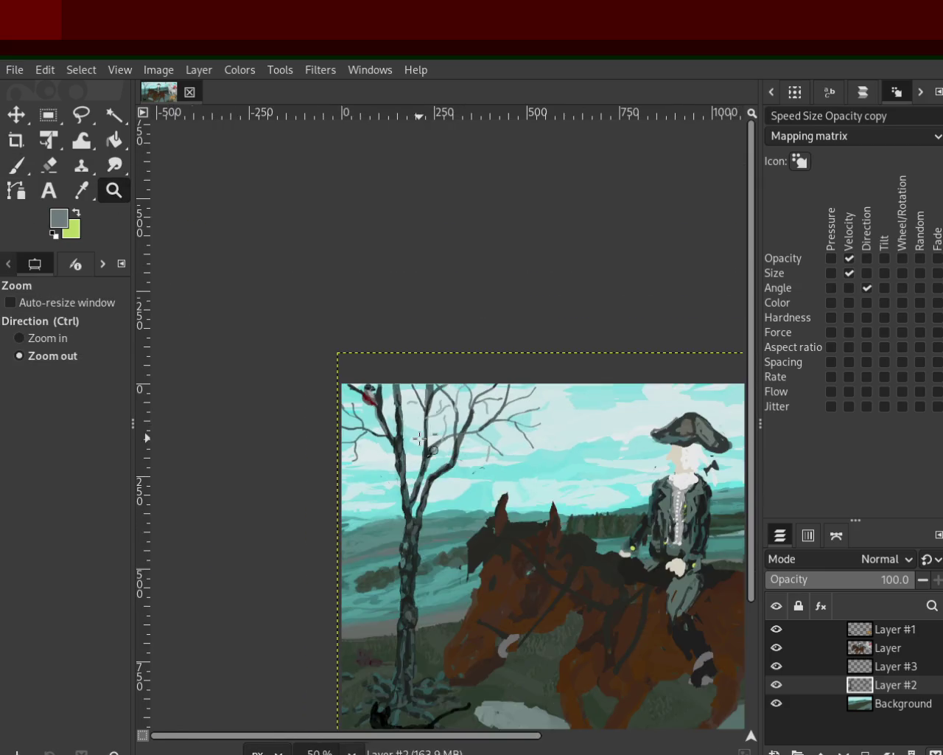
pyautogui.click(390, 446)
pyautogui.keyDown('ctrl'); pyautogui.click(435, 442); pyautogui.keyUp('ctrl')
pyautogui.click(418, 440)
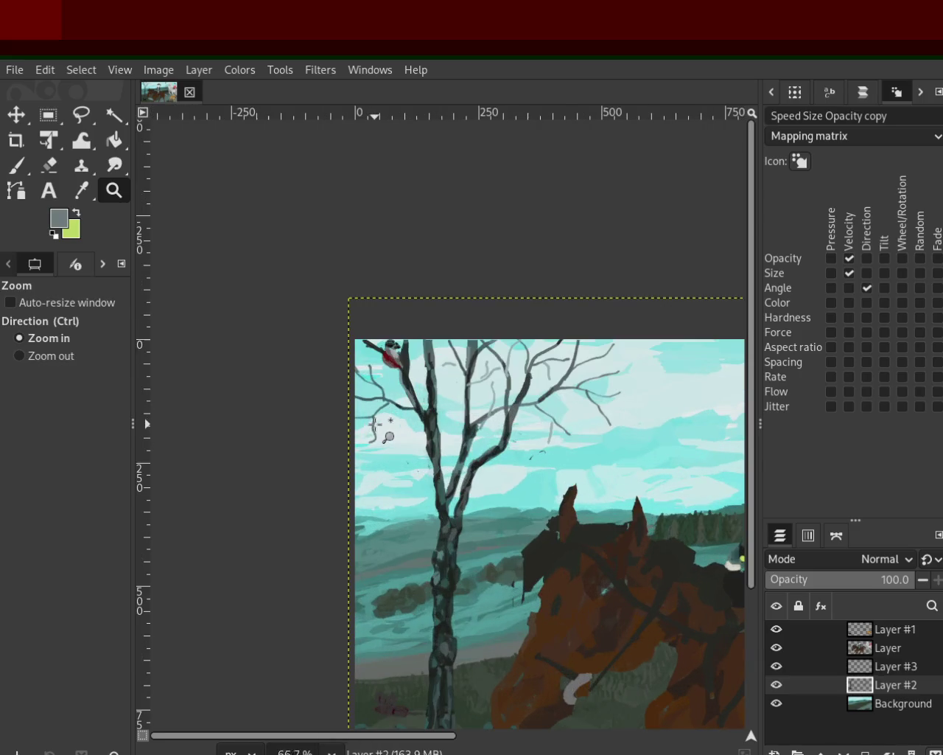
pyautogui.keyDown('ctrl'); pyautogui.click(403, 420); pyautogui.keyUp('ctrl')
pyautogui.click(407, 394)
pyautogui.click(410, 395)
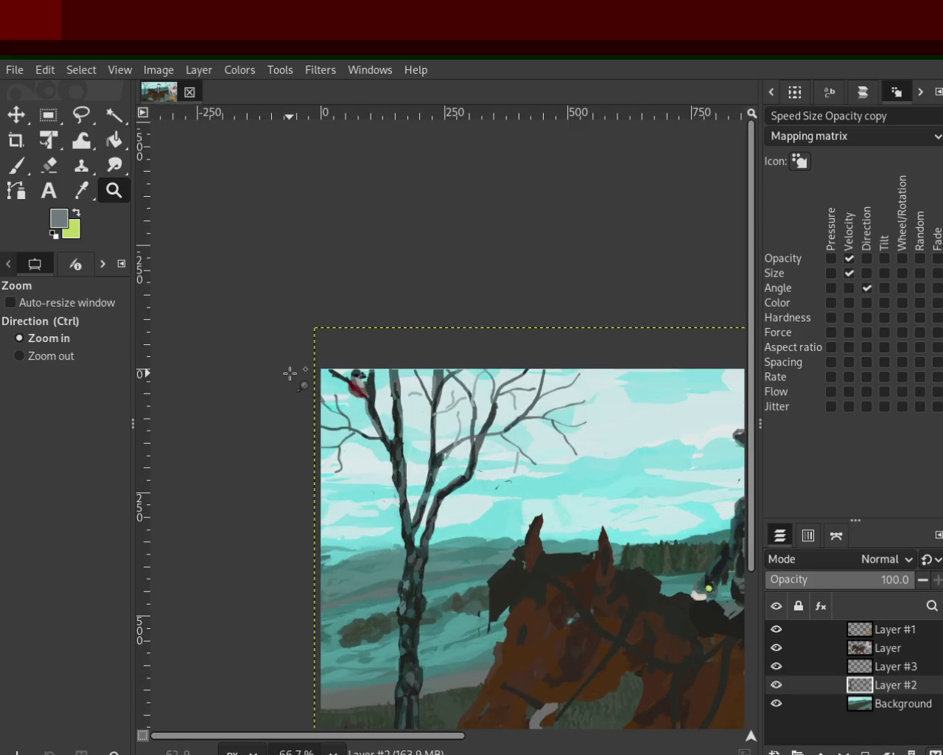
pyautogui.click(291, 373)
pyautogui.click(290, 373)
# Paint a grey twig curving left from the branch and a short twig beside it
pyautogui.moveTo(446, 382); pyautogui.dragTo(332, 417)
pyautogui.hotkey('ctrl', 'z')
pyautogui.moveTo(435, 383); pyautogui.dragTo(352, 408)
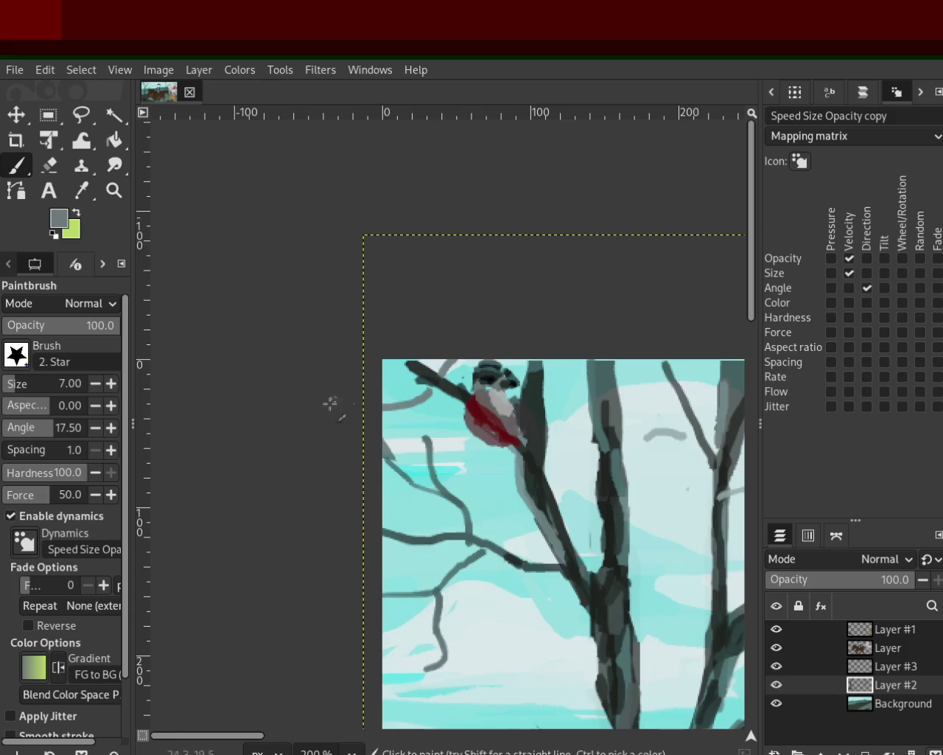
pyautogui.scroll(-1, 9, 389)
pyautogui.moveTo(443, 624); pyautogui.dragTo(452, 631)
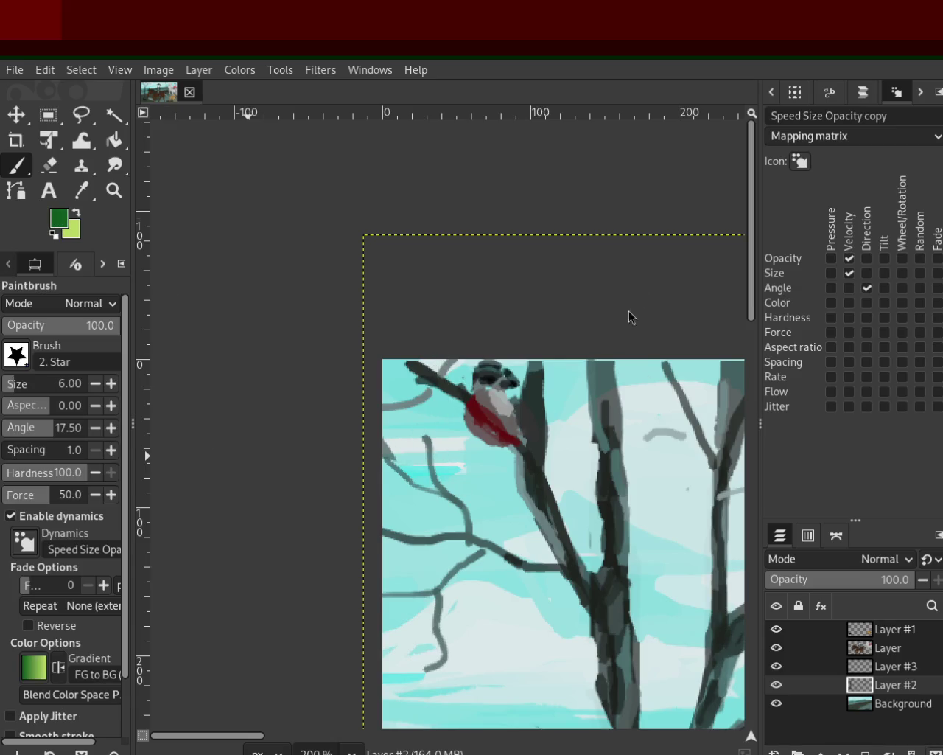
# Paint trial green leaves and a stem on the branch, then undo them
pyautogui.moveTo(465, 609); pyautogui.dragTo(430, 620)
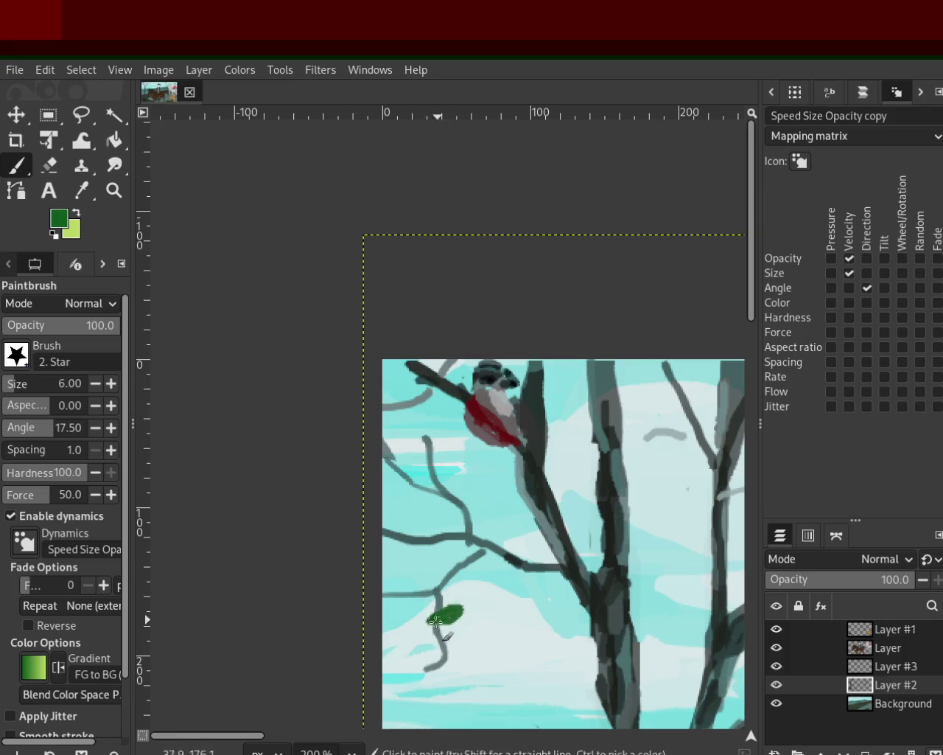
pyautogui.moveTo(440, 647); pyautogui.dragTo(422, 649)
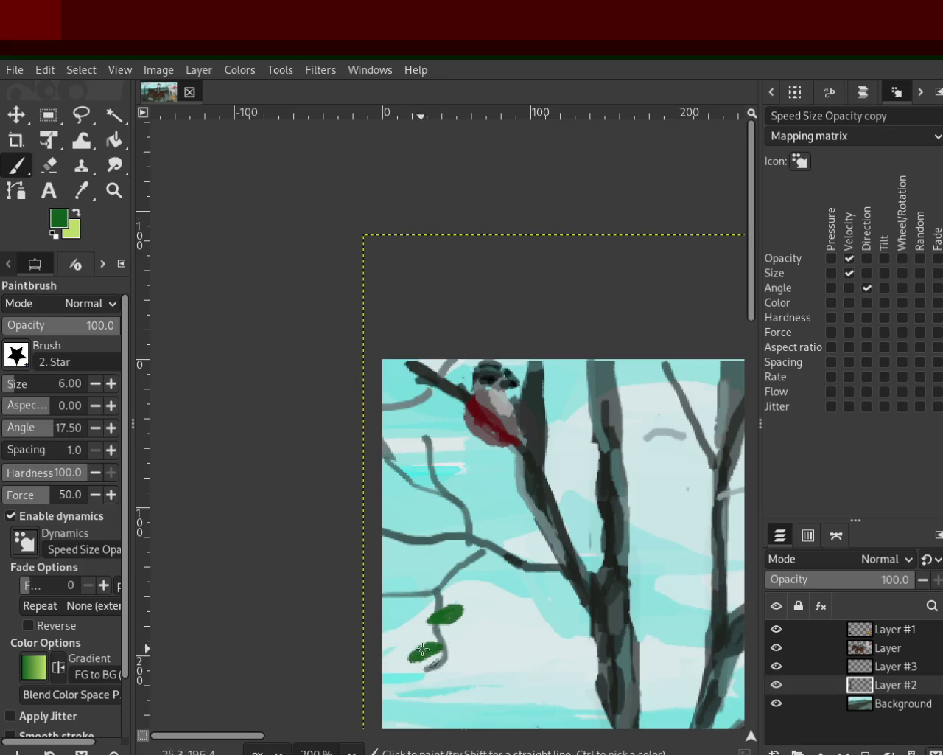
pyautogui.moveTo(413, 596); pyautogui.dragTo(410, 626)
pyautogui.hotkey('ctrl', 'z')
pyautogui.hotkey('ctrl', 'z')
pyautogui.hotkey('ctrl', 'z')
pyautogui.hotkey('ctrl', 'z')
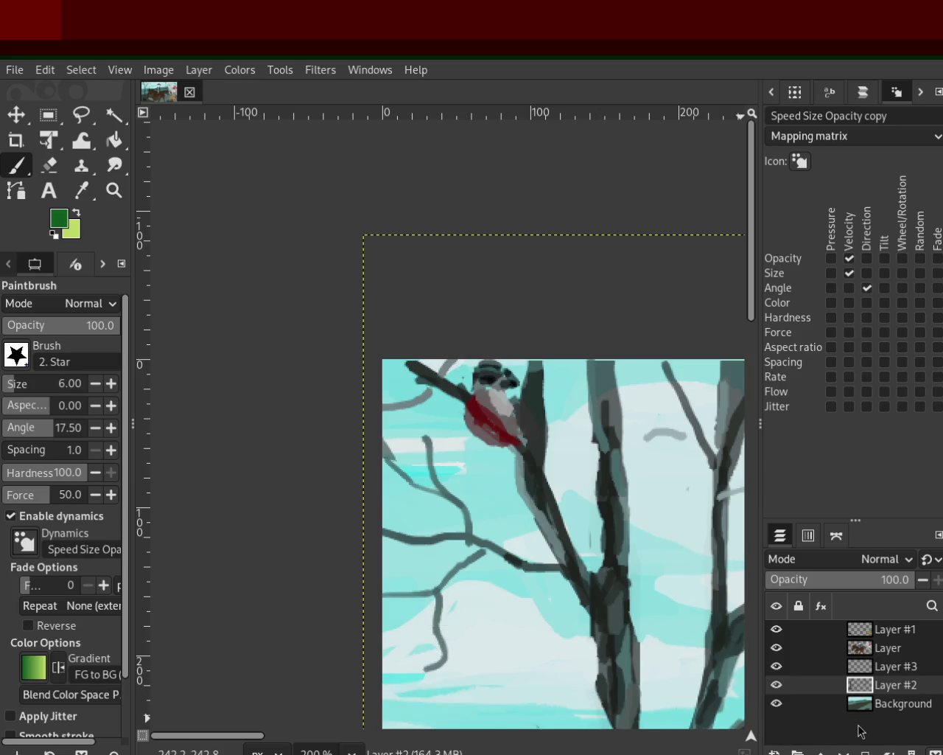
# On Layer #3, paint three dark green leaves along the lower branch
pyautogui.click(891, 665)
pyautogui.moveTo(393, 594); pyautogui.dragTo(387, 603)
pyautogui.moveTo(443, 619)
pyautogui.mouseDown()
pyautogui.moveTo(440, 608)
pyautogui.moveTo(462, 639)
pyautogui.mouseUp()
pyautogui.moveTo(462, 589)
pyautogui.mouseDown()
pyautogui.moveTo(482, 616)
pyautogui.moveTo(457, 576)
pyautogui.moveTo(426, 576)
pyautogui.mouseUp()
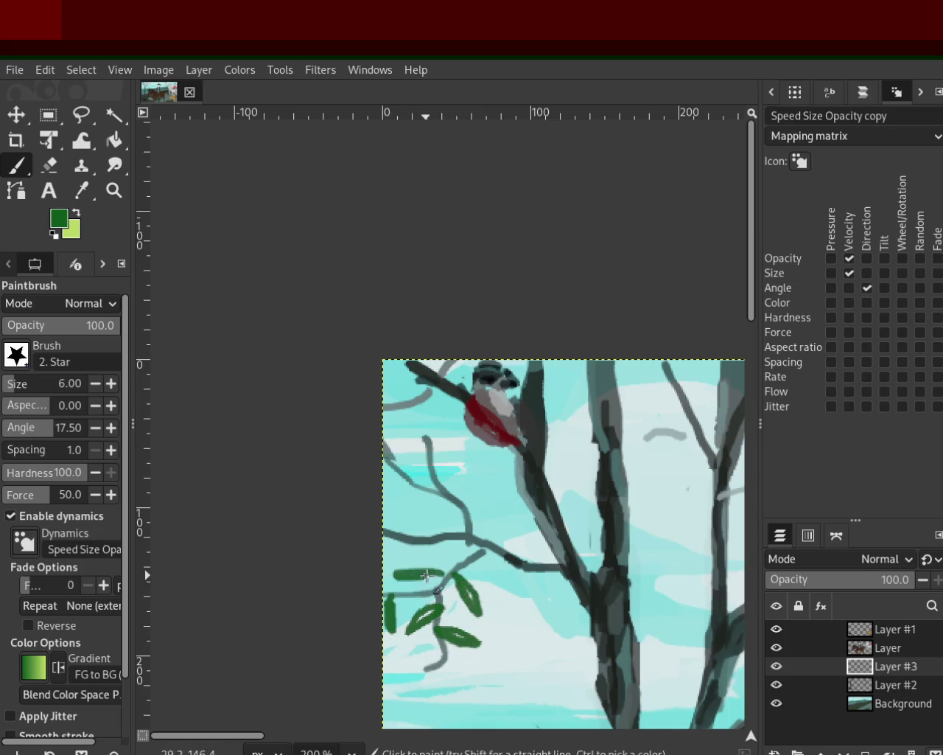
pyautogui.click(115, 190)
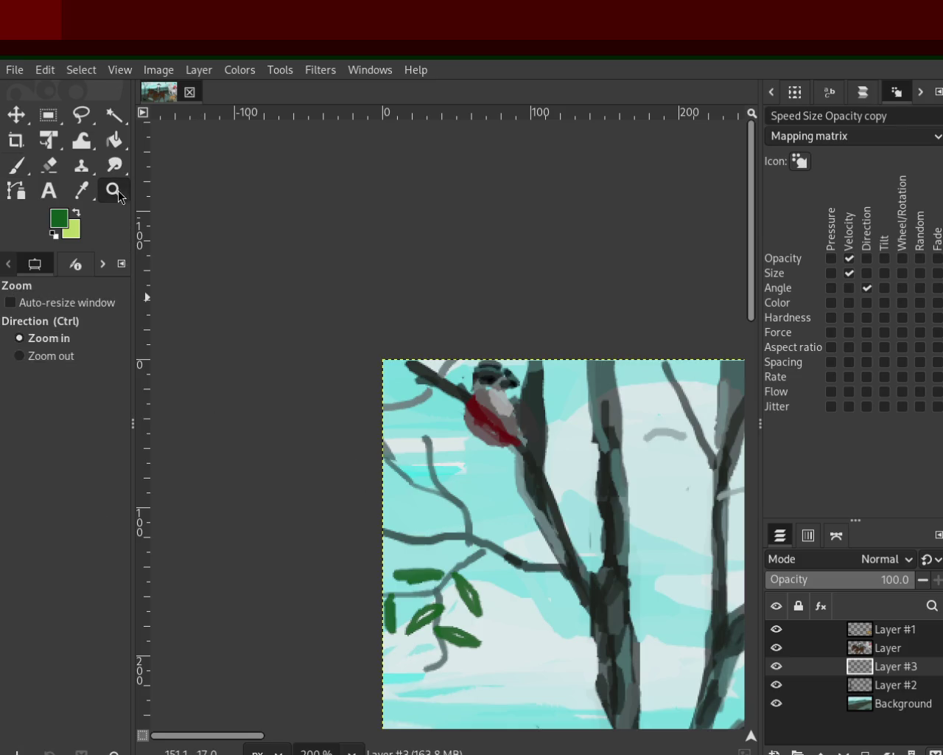
# Zoom in on the red bird's branch and paint the first green leaves beside it
pyautogui.keyDown('ctrl'); pyautogui.click(273, 327); pyautogui.keyUp('ctrl')
pyautogui.keyDown('ctrl'); pyautogui.click(272, 327); pyautogui.keyUp('ctrl')
pyautogui.click(273, 327)
pyautogui.click(273, 327)
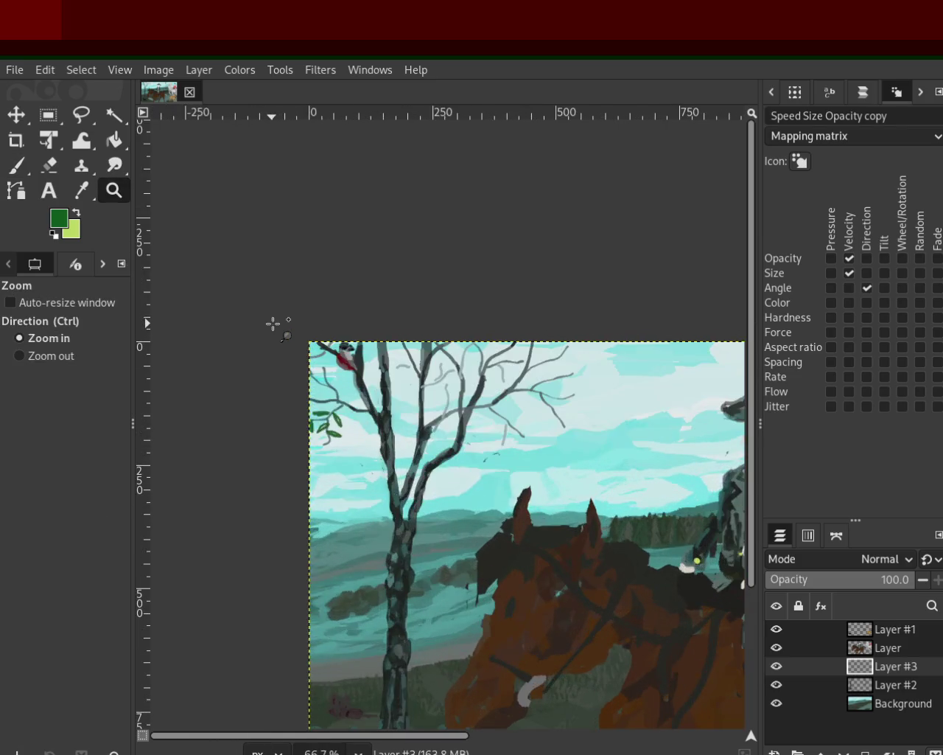
pyautogui.keyDown('ctrl'); pyautogui.click(272, 326); pyautogui.keyUp('ctrl')
pyautogui.keyDown('ctrl'); pyautogui.click(272, 326); pyautogui.keyUp('ctrl')
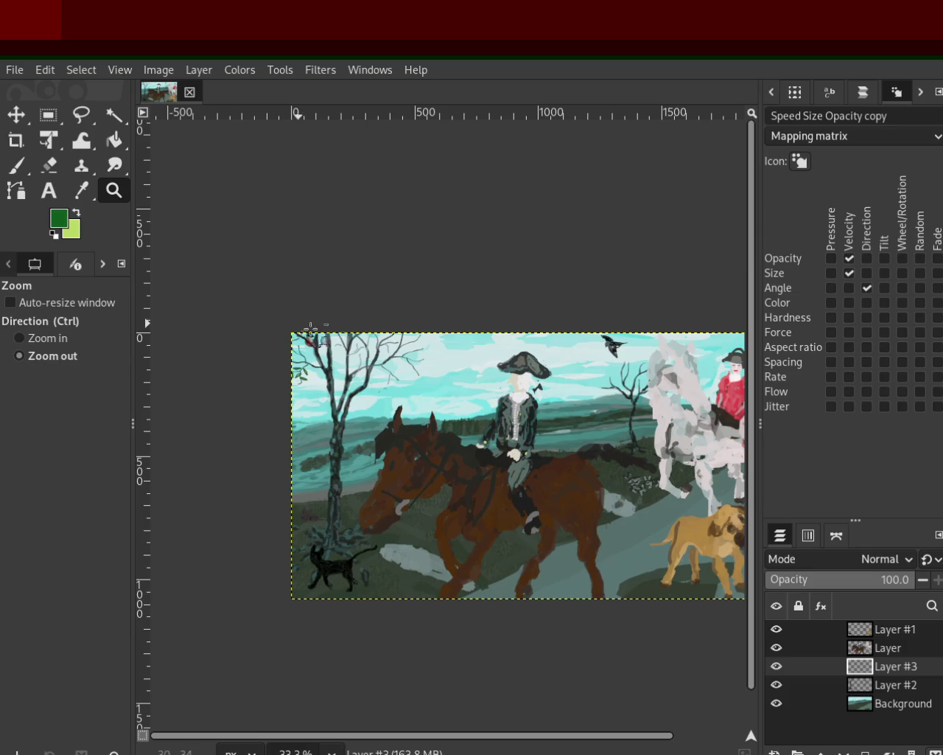
pyautogui.keyDown('ctrl'); pyautogui.click(249, 340); pyautogui.keyUp('ctrl')
pyautogui.click(347, 358)
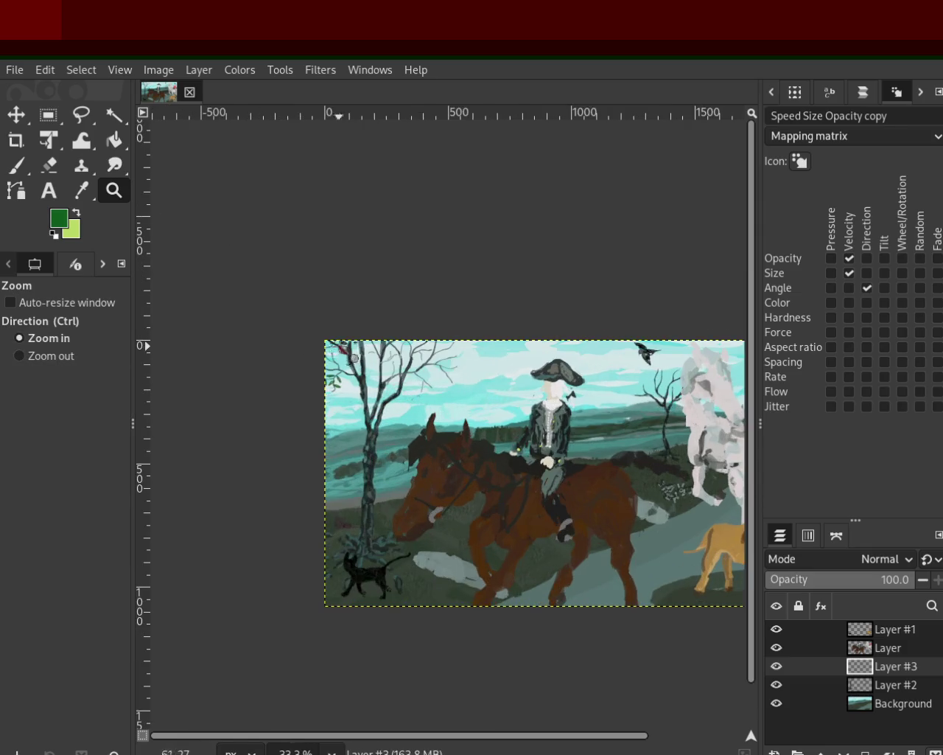
pyautogui.click(346, 358)
pyautogui.click(347, 358)
pyautogui.click(345, 358)
pyautogui.click(345, 359)
pyautogui.click(342, 358)
pyautogui.press('p')
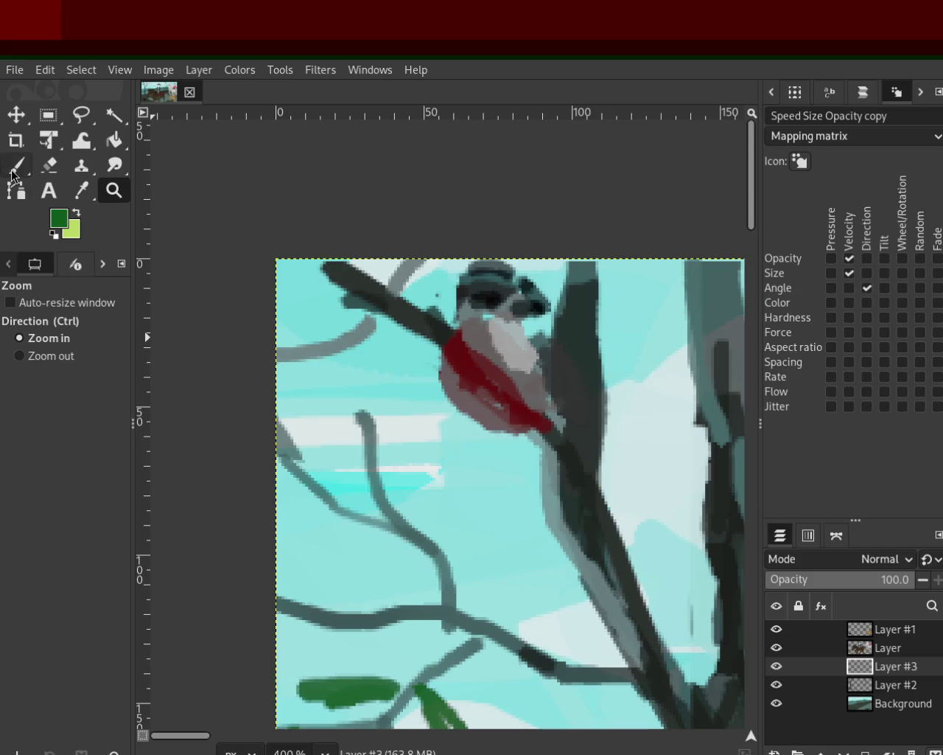
pyautogui.moveTo(432, 542)
pyautogui.mouseDown()
pyautogui.moveTo(456, 521)
pyautogui.moveTo(442, 530)
pyautogui.moveTo(453, 494)
pyautogui.moveTo(439, 515)
pyautogui.mouseUp()
pyautogui.moveTo(377, 456)
pyautogui.mouseDown()
pyautogui.moveTo(400, 397)
pyautogui.moveTo(403, 435)
pyautogui.moveTo(414, 391)
pyautogui.mouseUp()
# Add green leaves left of the stem, between stems and on the lower-left branch, undoing misplaced strokes
pyautogui.moveTo(376, 449)
pyautogui.mouseDown()
pyautogui.moveTo(313, 458)
pyautogui.moveTo(361, 483)
pyautogui.moveTo(325, 462)
pyautogui.mouseUp()
pyautogui.moveTo(401, 543)
pyautogui.mouseDown()
pyautogui.moveTo(417, 451)
pyautogui.moveTo(398, 519)
pyautogui.moveTo(413, 458)
pyautogui.mouseUp()
pyautogui.moveTo(330, 526)
pyautogui.mouseDown()
pyautogui.moveTo(310, 556)
pyautogui.moveTo(335, 509)
pyautogui.moveTo(289, 546)
pyautogui.moveTo(336, 516)
pyautogui.moveTo(383, 590)
pyautogui.moveTo(369, 520)
pyautogui.moveTo(336, 558)
pyautogui.moveTo(368, 526)
pyautogui.moveTo(350, 593)
pyautogui.mouseUp()
pyautogui.hotkey('ctrl', 'z')
pyautogui.hotkey('ctrl', 'z')
pyautogui.hotkey('ctrl', 'z')
pyautogui.moveTo(361, 527)
pyautogui.mouseDown()
pyautogui.moveTo(350, 594)
pyautogui.moveTo(368, 516)
pyautogui.moveTo(310, 564)
pyautogui.moveTo(336, 518)
pyautogui.moveTo(321, 575)
pyautogui.mouseUp()
pyautogui.hotkey('ctrl', 'z')
pyautogui.hotkey('ctrl', 'z')
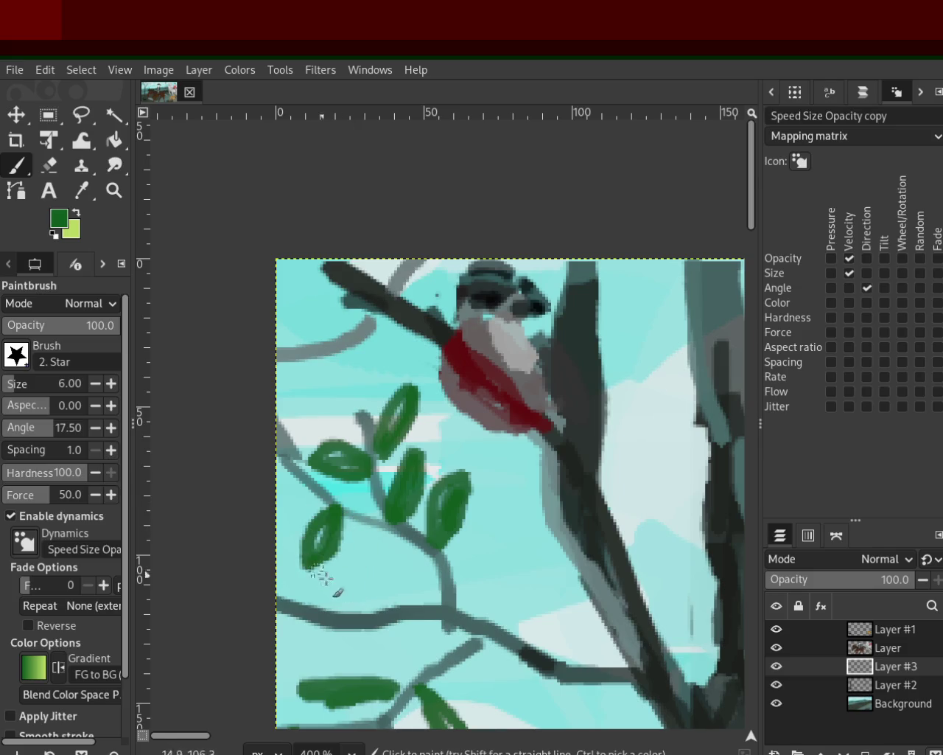
pyautogui.moveTo(384, 529)
pyautogui.mouseDown()
pyautogui.moveTo(385, 593)
pyautogui.moveTo(398, 528)
pyautogui.mouseUp()
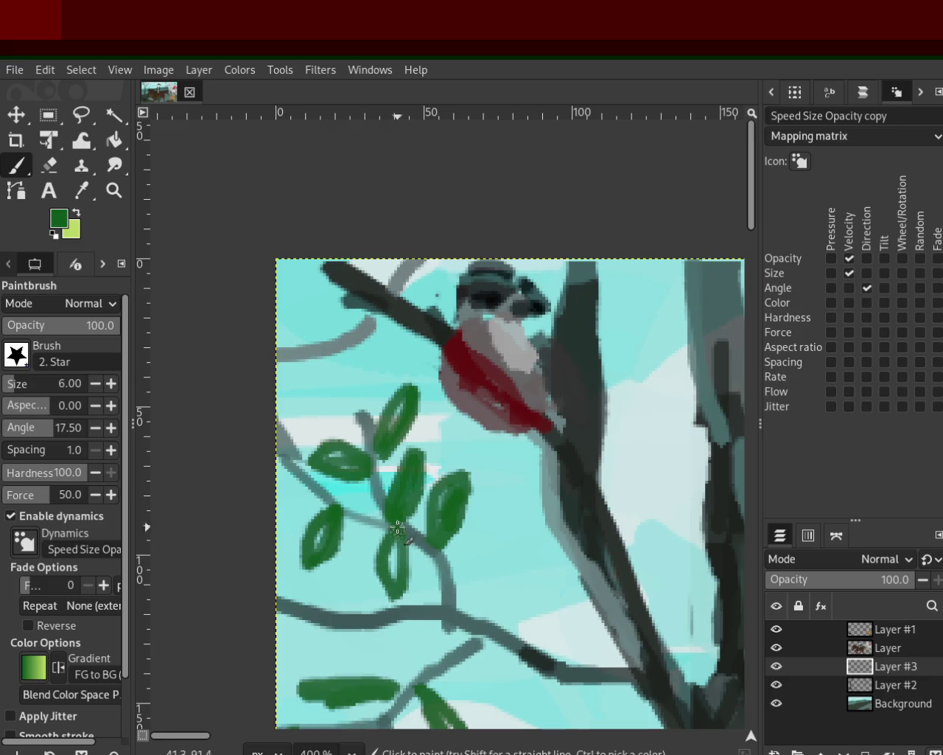
# Zoom closer, thicken a leaf's top edge and fill the right leaf's pale streak with green
pyautogui.press('z')
pyautogui.scroll(-4, 327, 421)
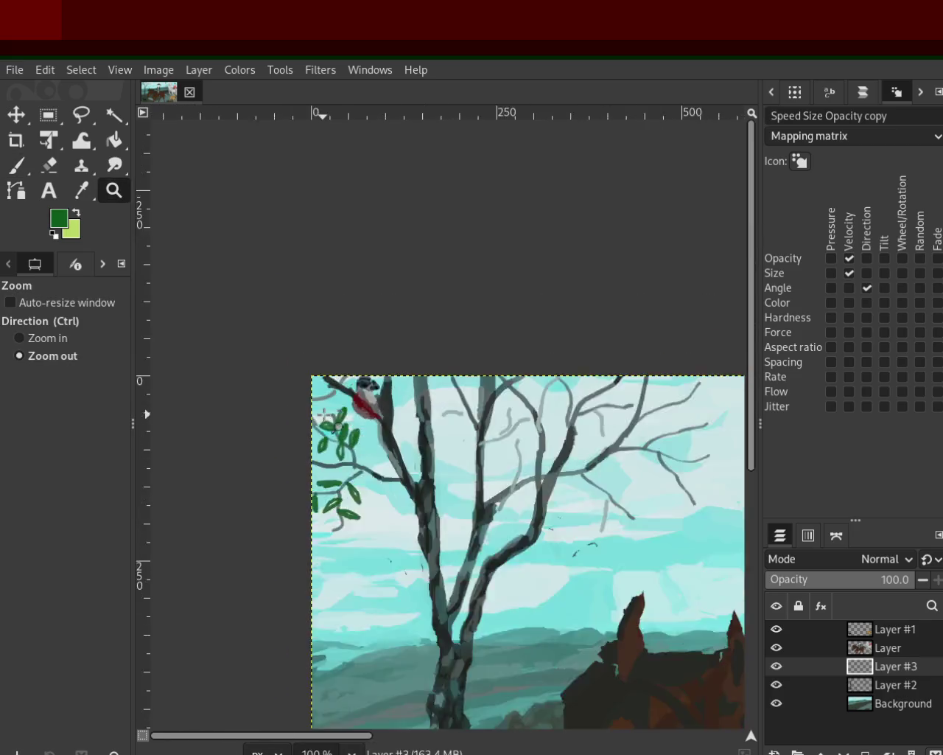
pyautogui.scroll(-2, 324, 416)
pyautogui.scroll(1, 328, 415)
pyautogui.scroll(1, 336, 415)
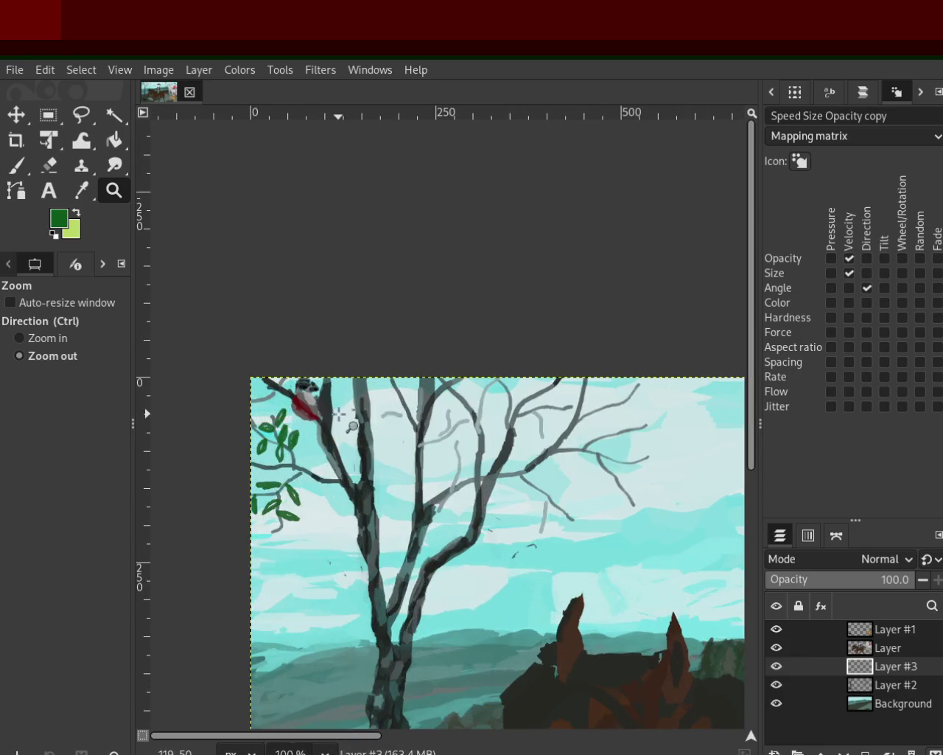
pyautogui.scroll(-1, 295, 442)
pyautogui.scroll(2, 274, 474)
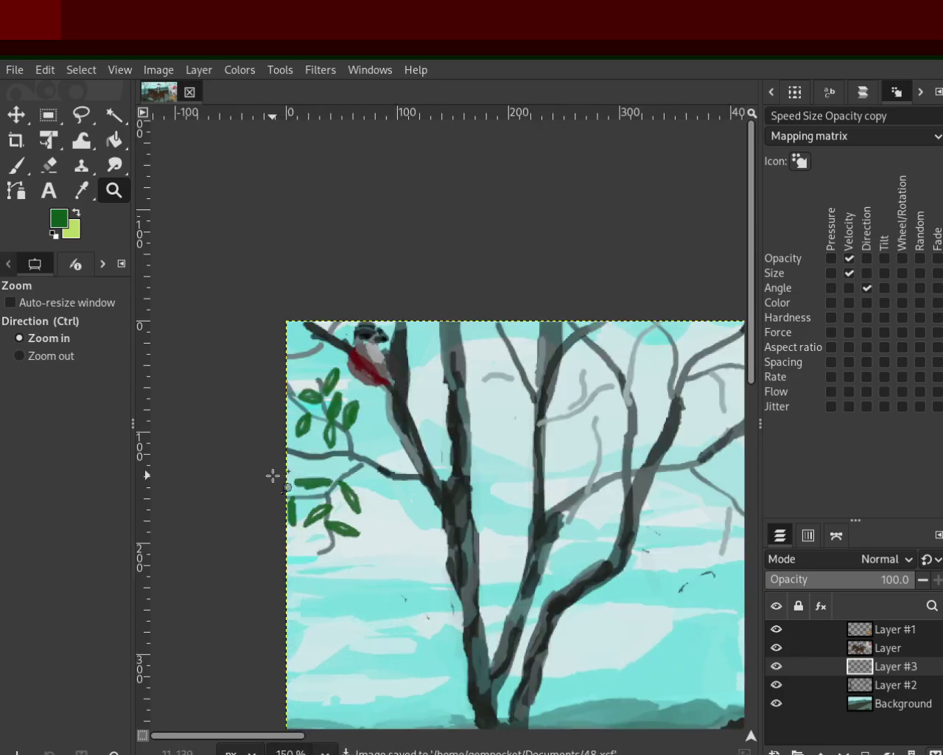
pyautogui.scroll(2, 273, 476)
pyautogui.scroll(1, 274, 476)
pyautogui.press('p')
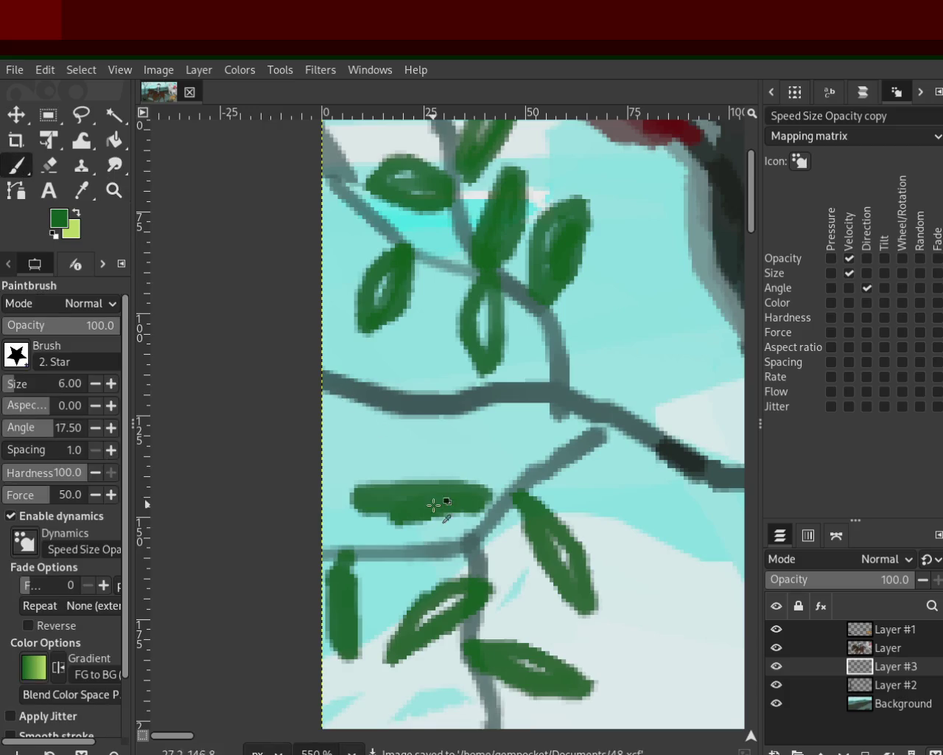
pyautogui.moveTo(473, 492); pyautogui.dragTo(360, 495)
pyautogui.moveTo(531, 508); pyautogui.dragTo(575, 556)
pyautogui.moveTo(479, 600)
pyautogui.mouseDown()
pyautogui.moveTo(442, 634)
pyautogui.moveTo(411, 631)
pyautogui.mouseUp()
pyautogui.hotkey('ctrl', 'z')
pyautogui.hotkey('ctrl', 'z')
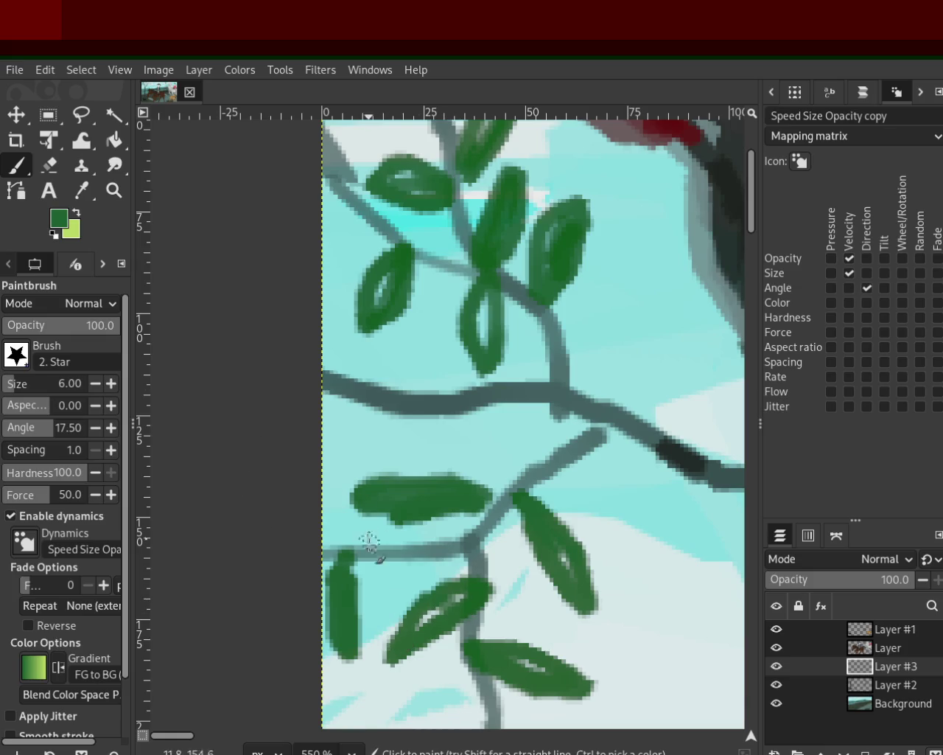
pyautogui.click(115, 191)
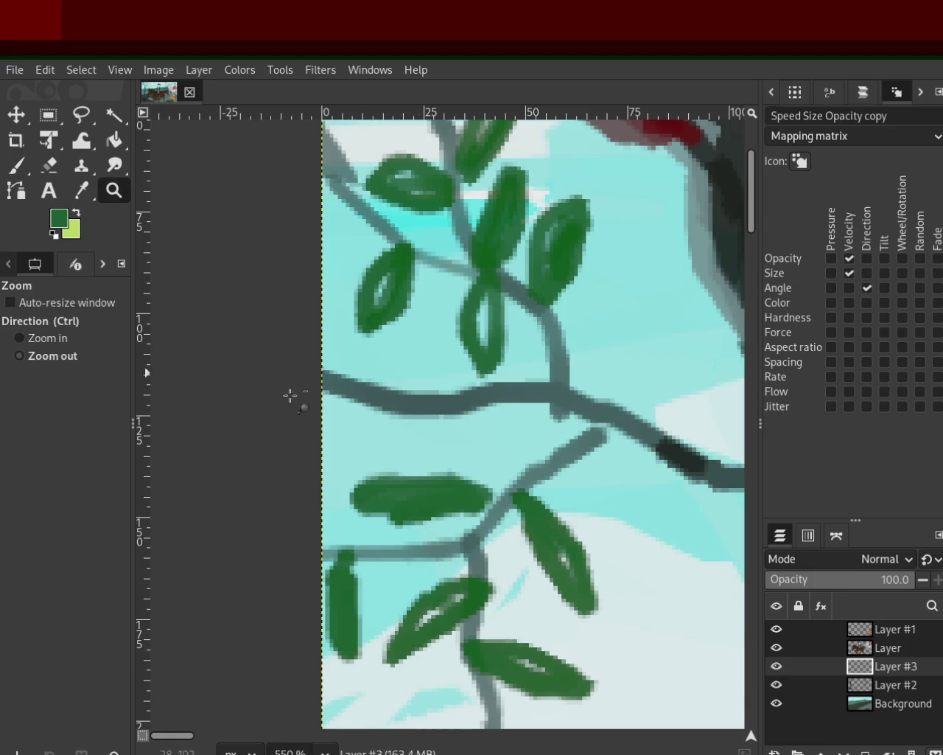
# Zoom onto the treetop twigs and paint a green leaf loop on a branch
pyautogui.keyDown('ctrl'); pyautogui.scroll(-5, 290, 396); pyautogui.keyUp('ctrl')
pyautogui.keyDown('ctrl'); pyautogui.scroll(-3, 420, 434); pyautogui.keyUp('ctrl')
pyautogui.keyDown('ctrl'); pyautogui.scroll(-2, 420, 433); pyautogui.keyUp('ctrl')
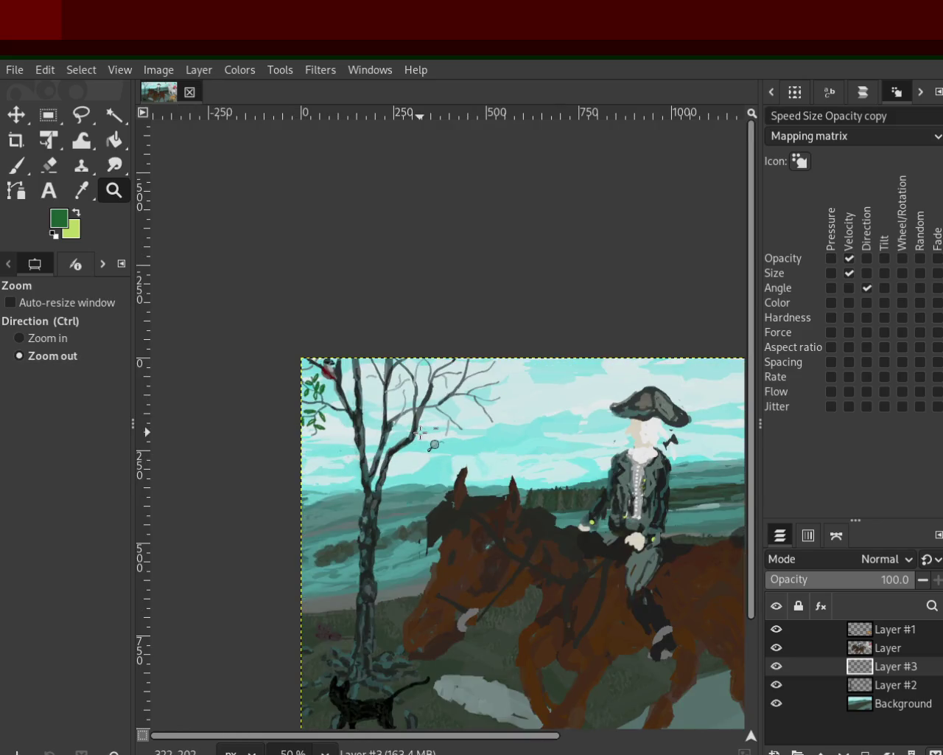
pyautogui.keyDown('ctrl'); pyautogui.scroll(-1, 436, 409); pyautogui.keyUp('ctrl')
pyautogui.keyDown('ctrl'); pyautogui.scroll(1, 439, 402); pyautogui.keyUp('ctrl')
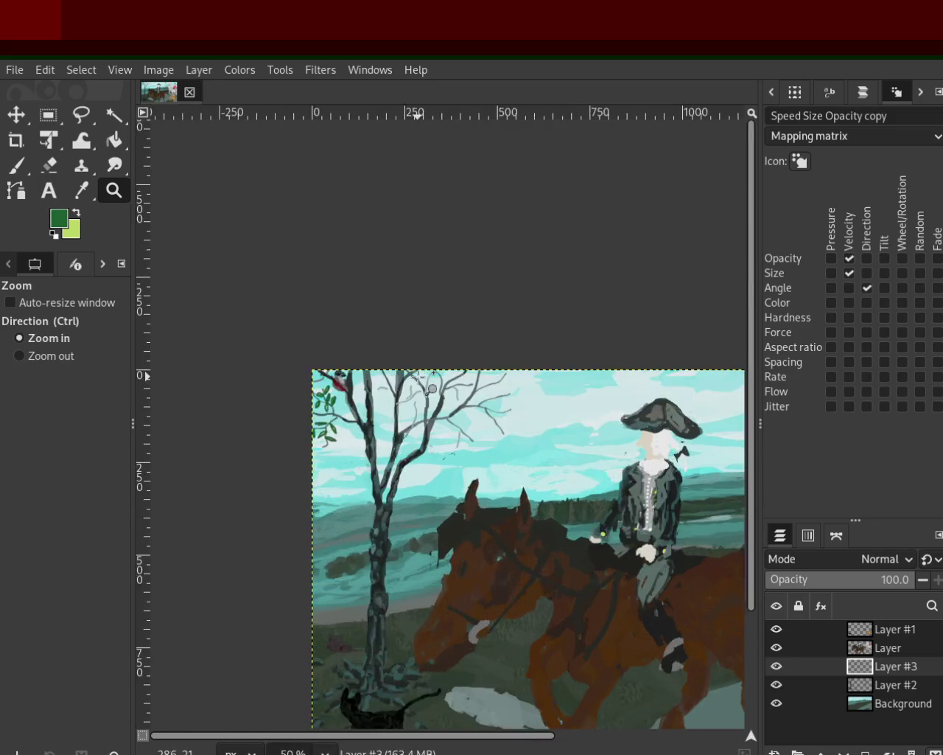
pyautogui.keyDown('ctrl'); pyautogui.scroll(1, 440, 390); pyautogui.keyUp('ctrl')
pyautogui.keyDown('ctrl'); pyautogui.scroll(2, 442, 383); pyautogui.keyUp('ctrl')
pyautogui.keyDown('ctrl'); pyautogui.scroll(-1, 457, 383); pyautogui.keyUp('ctrl')
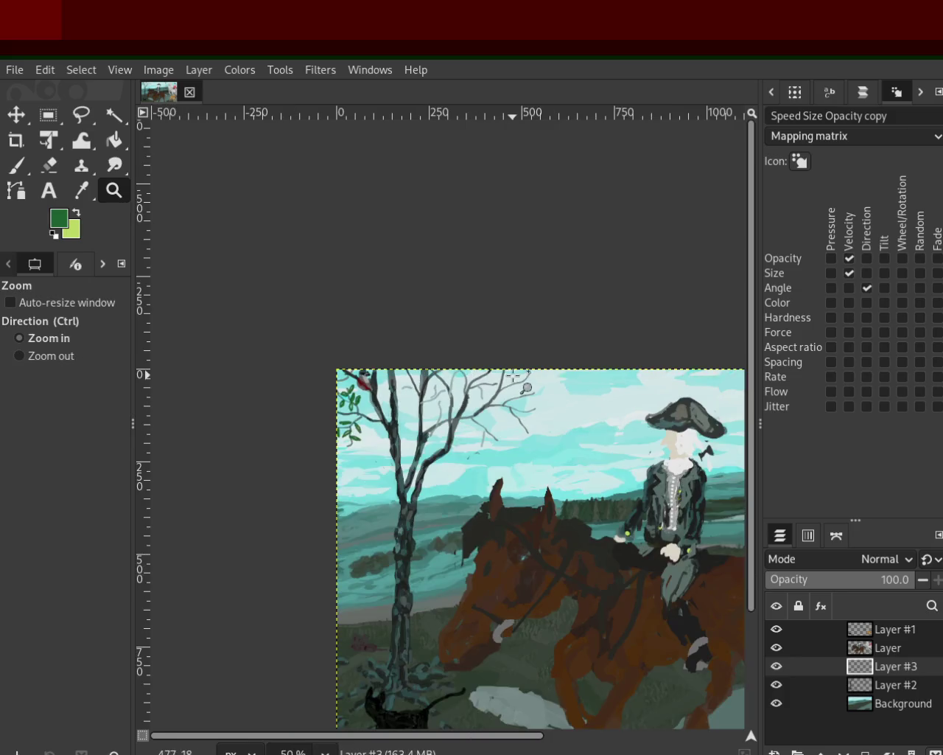
pyautogui.keyDown('ctrl'); pyautogui.scroll(2, 487, 380); pyautogui.keyUp('ctrl')
pyautogui.keyDown('ctrl'); pyautogui.scroll(1, 513, 375); pyautogui.keyUp('ctrl')
pyautogui.keyDown('ctrl'); pyautogui.scroll(2, 514, 390); pyautogui.keyUp('ctrl')
pyautogui.keyDown('ctrl'); pyautogui.scroll(-1, 519, 420); pyautogui.keyUp('ctrl')
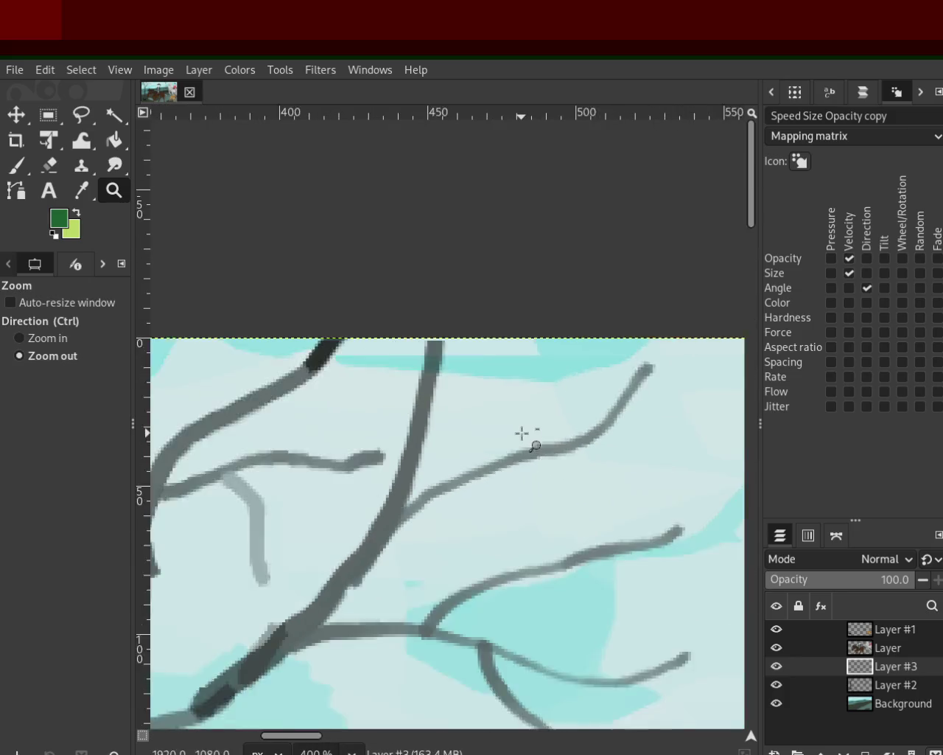
pyautogui.keyDown('ctrl'); pyautogui.scroll(1, 560, 465); pyautogui.keyUp('ctrl')
pyautogui.keyDown('ctrl'); pyautogui.scroll(2, 246, 429); pyautogui.keyUp('ctrl')
pyautogui.click(16, 164)
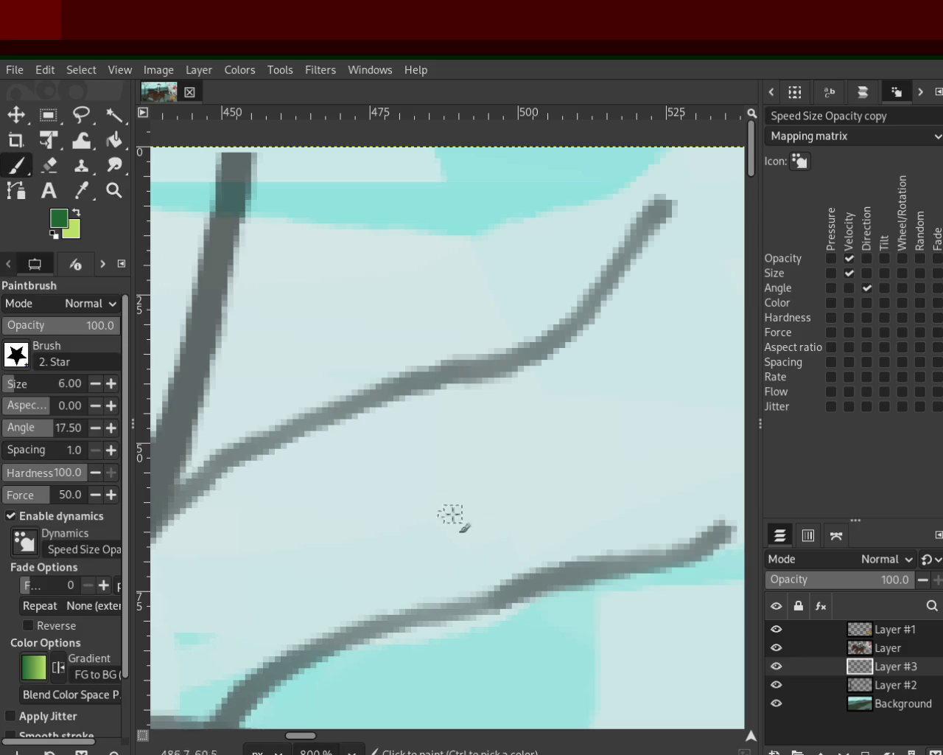
pyautogui.moveTo(550, 557)
pyautogui.mouseDown()
pyautogui.moveTo(538, 421)
pyautogui.moveTo(564, 553)
pyautogui.moveTo(538, 444)
pyautogui.mouseUp()
# Redraw the twig's leaf outline several times, undoing the misdrawn strokes
pyautogui.hotkey('ctrl', 'z')
pyautogui.hotkey('ctrl', 'z')
pyautogui.moveTo(554, 566)
pyautogui.mouseDown()
pyautogui.moveTo(535, 446)
pyautogui.moveTo(564, 516)
pyautogui.mouseUp()
pyautogui.hotkey('ctrl', 'z')
pyautogui.moveTo(552, 575)
pyautogui.mouseDown()
pyautogui.moveTo(526, 474)
pyautogui.moveTo(559, 579)
pyautogui.mouseUp()
pyautogui.moveTo(654, 549)
pyautogui.mouseDown()
pyautogui.moveTo(651, 451)
pyautogui.moveTo(673, 432)
pyautogui.moveTo(656, 557)
pyautogui.mouseUp()
pyautogui.hotkey('ctrl', 'z')
pyautogui.hotkey('ctrl', 'z')
pyautogui.moveTo(666, 433)
pyautogui.mouseDown()
pyautogui.moveTo(667, 463)
pyautogui.moveTo(639, 548)
pyautogui.mouseUp()
pyautogui.hotkey('ctrl', 'z')
# Paint a leaf on the upper branch and a pointed U-shaped leaf hanging from the twig
pyautogui.moveTo(590, 326)
pyautogui.mouseDown()
pyautogui.moveTo(526, 217)
pyautogui.moveTo(569, 308)
pyautogui.moveTo(538, 254)
pyautogui.mouseUp()
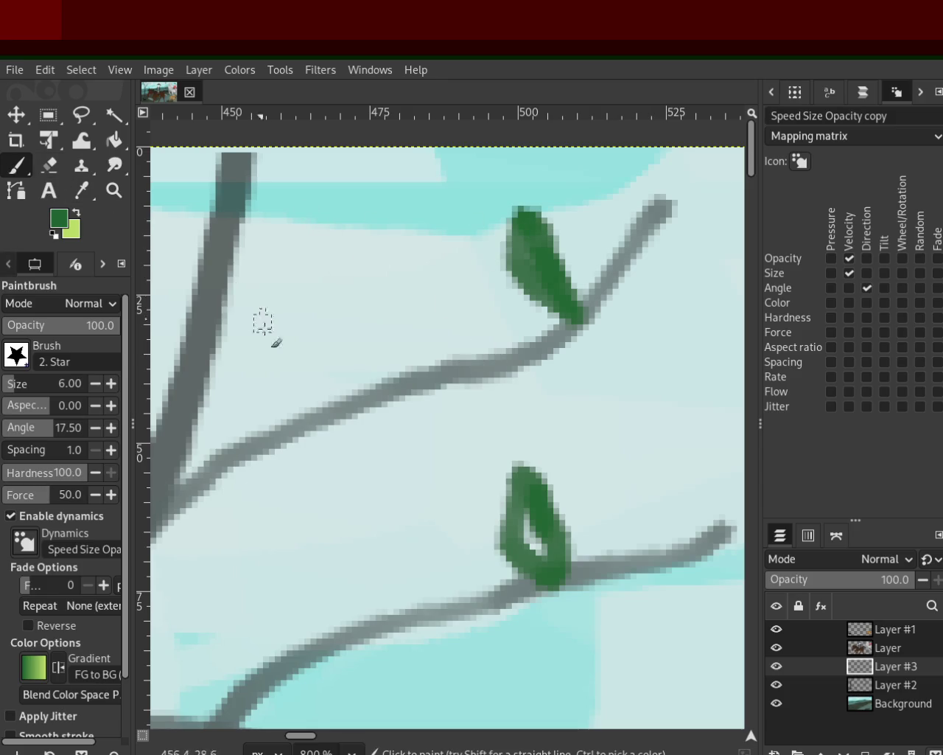
pyautogui.moveTo(363, 401)
pyautogui.mouseDown()
pyautogui.moveTo(301, 257)
pyautogui.moveTo(368, 362)
pyautogui.moveTo(379, 413)
pyautogui.moveTo(363, 328)
pyautogui.moveTo(287, 244)
pyautogui.mouseUp()
pyautogui.hotkey('ctrl', 'z')
pyautogui.hotkey('ctrl', 'z')
pyautogui.moveTo(346, 383)
pyautogui.mouseDown()
pyautogui.moveTo(324, 291)
pyautogui.moveTo(362, 387)
pyautogui.mouseUp()
# Zoom in on the lower branches and start a curved leaf, undoing stray strokes
pyautogui.click(114, 190)
pyautogui.click(583, 422)
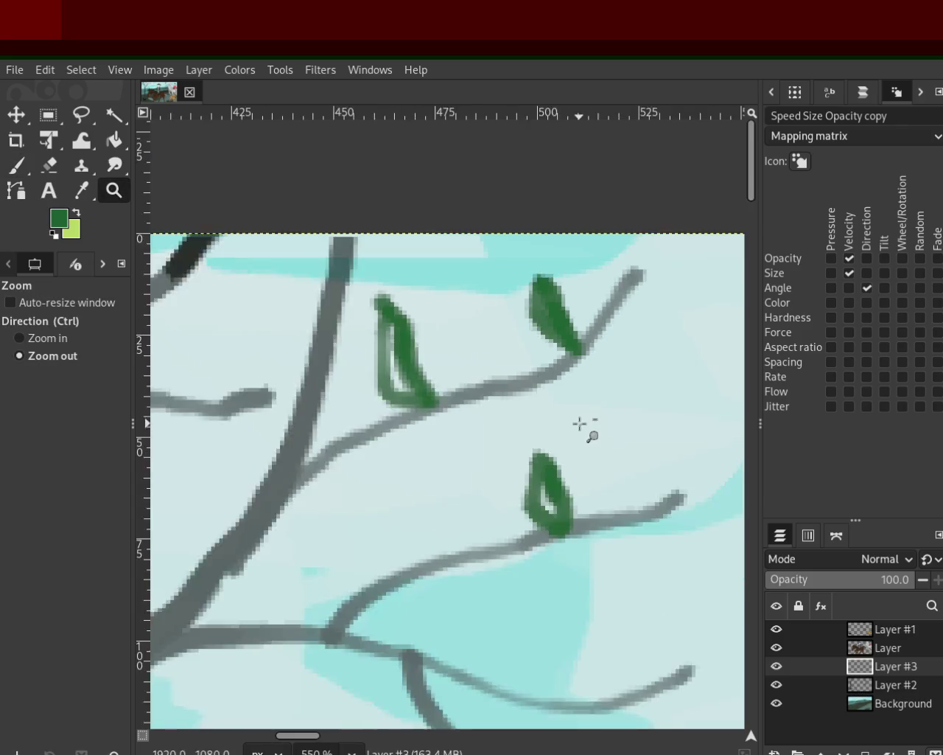
pyautogui.click(580, 424)
pyautogui.click(516, 505)
pyautogui.click(478, 465)
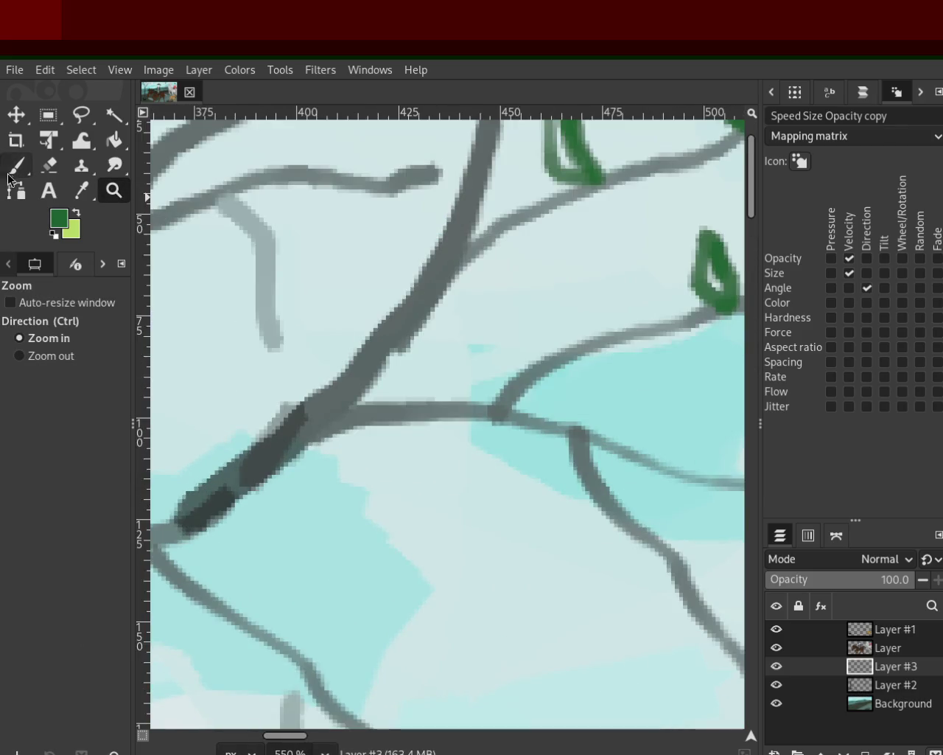
pyautogui.press('p')
pyautogui.moveTo(579, 488)
pyautogui.mouseDown()
pyautogui.moveTo(537, 579)
pyautogui.moveTo(593, 493)
pyautogui.mouseUp()
pyautogui.hotkey('ctrl', 'z')
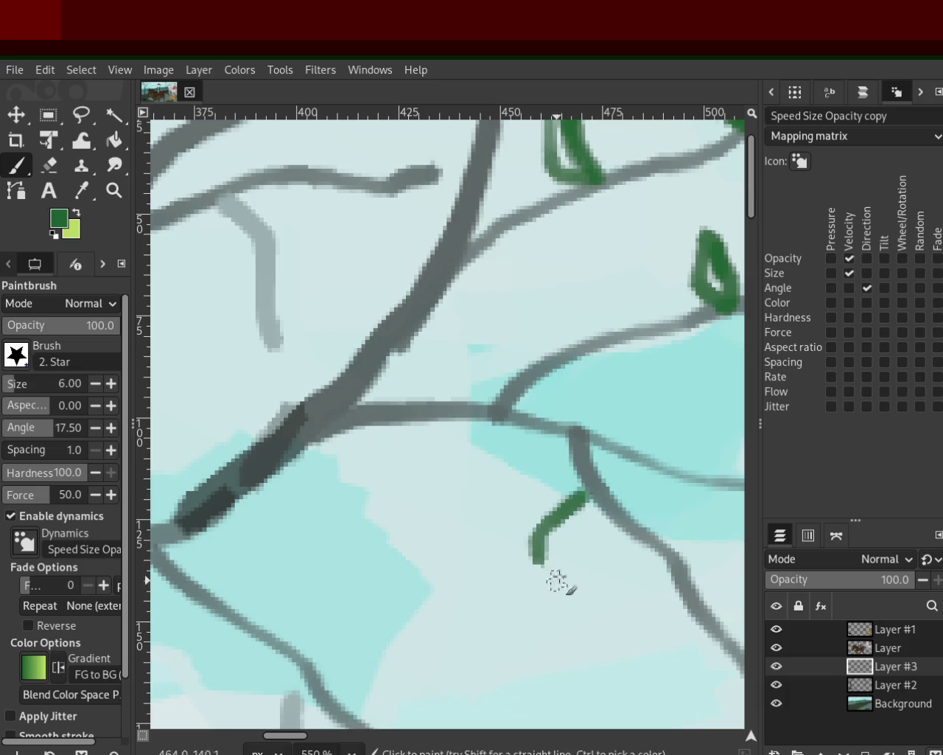
pyautogui.moveTo(536, 564)
pyautogui.mouseDown()
pyautogui.moveTo(592, 503)
pyautogui.moveTo(586, 508)
pyautogui.mouseUp()
pyautogui.hotkey('ctrl', 'z')
pyautogui.moveTo(438, 370)
pyautogui.mouseDown()
pyautogui.moveTo(444, 398)
pyautogui.moveTo(428, 313)
pyautogui.moveTo(448, 389)
pyautogui.mouseUp()
# Paint filled and hanging green leaves along the branch, undoing unsatisfactory strokes
pyautogui.moveTo(685, 576)
pyautogui.mouseDown()
pyautogui.moveTo(653, 594)
pyautogui.moveTo(653, 642)
pyautogui.moveTo(689, 582)
pyautogui.mouseUp()
pyautogui.hotkey('ctrl', 'z')
pyautogui.moveTo(652, 642)
pyautogui.mouseDown()
pyautogui.moveTo(686, 582)
pyautogui.moveTo(652, 637)
pyautogui.mouseUp()
pyautogui.hotkey('ctrl', 'z')
pyautogui.moveTo(654, 536)
pyautogui.mouseDown()
pyautogui.moveTo(702, 498)
pyautogui.moveTo(653, 565)
pyautogui.mouseUp()
pyautogui.hotkey('ctrl', 'z')
pyautogui.moveTo(695, 501)
pyautogui.mouseDown()
pyautogui.moveTo(654, 538)
pyautogui.moveTo(667, 466)
pyautogui.moveTo(645, 554)
pyautogui.mouseUp()
pyautogui.hotkey('ctrl', 'z')
pyautogui.hotkey('ctrl', 'z')
pyautogui.moveTo(612, 442)
pyautogui.mouseDown()
pyautogui.moveTo(659, 418)
pyautogui.moveTo(614, 443)
pyautogui.moveTo(653, 425)
pyautogui.mouseUp()
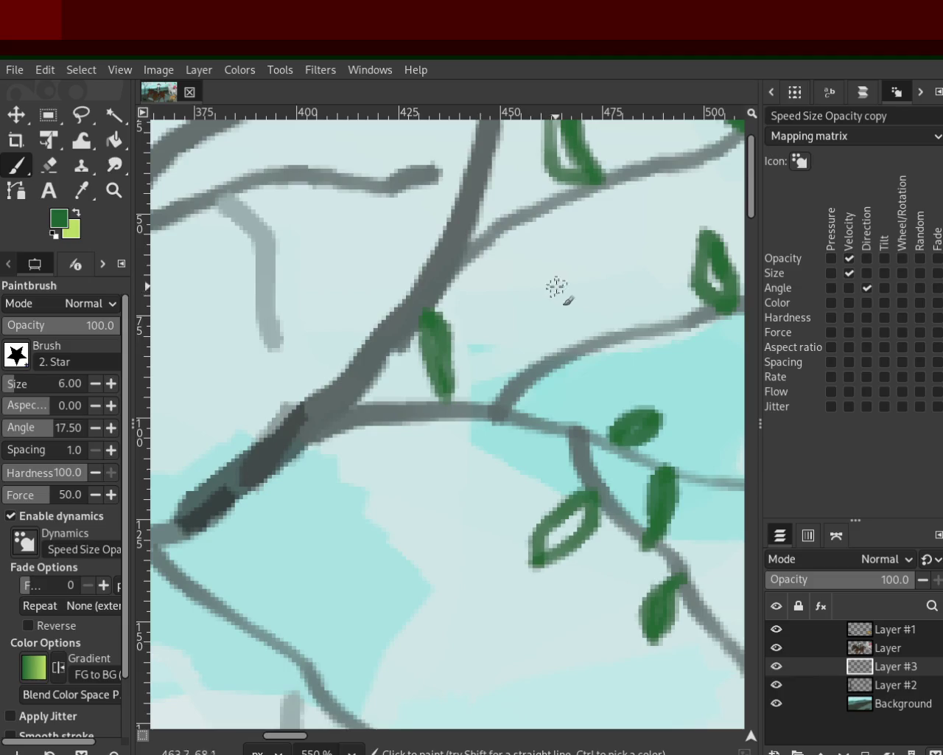
pyautogui.moveTo(576, 355)
pyautogui.mouseDown()
pyautogui.moveTo(542, 278)
pyautogui.moveTo(566, 369)
pyautogui.mouseUp()
pyautogui.hotkey('ctrl', 'z')
pyautogui.moveTo(543, 274); pyautogui.dragTo(590, 365)
pyautogui.hotkey('ctrl', 'z')
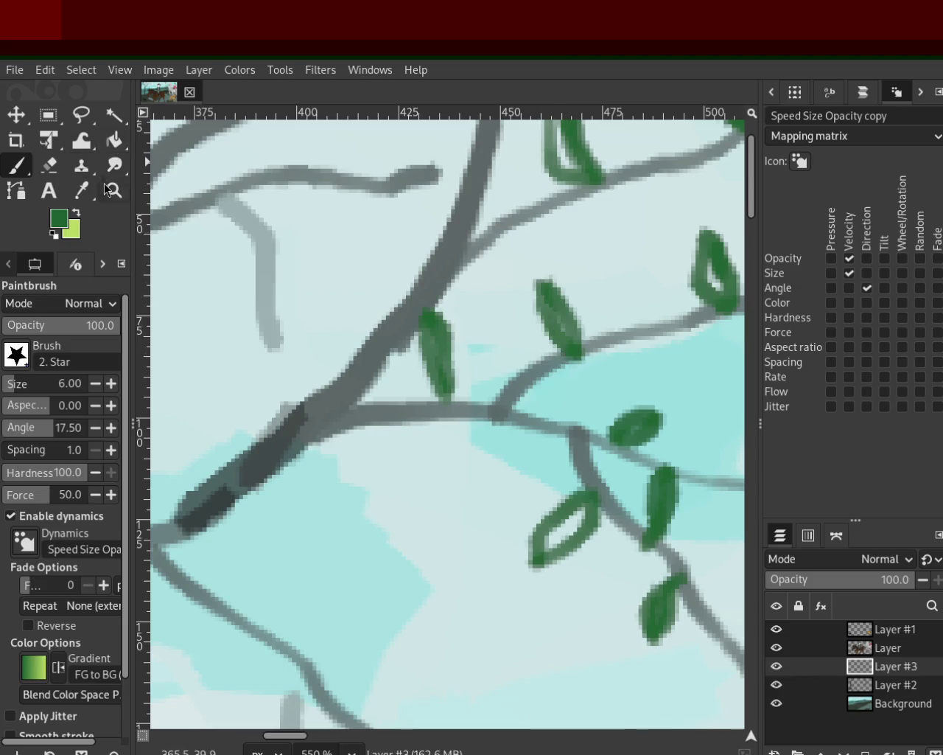
# Zoom back onto the leaf cluster, close the upper-right leaf and fill the lower leaf's hollow
pyautogui.click(113, 191)
pyautogui.keyDown('ctrl'); pyautogui.click(393, 407); pyautogui.keyUp('ctrl')
pyautogui.keyDown('ctrl'); pyautogui.click(394, 407); pyautogui.keyUp('ctrl')
pyautogui.click(467, 448)
pyautogui.click(414, 443)
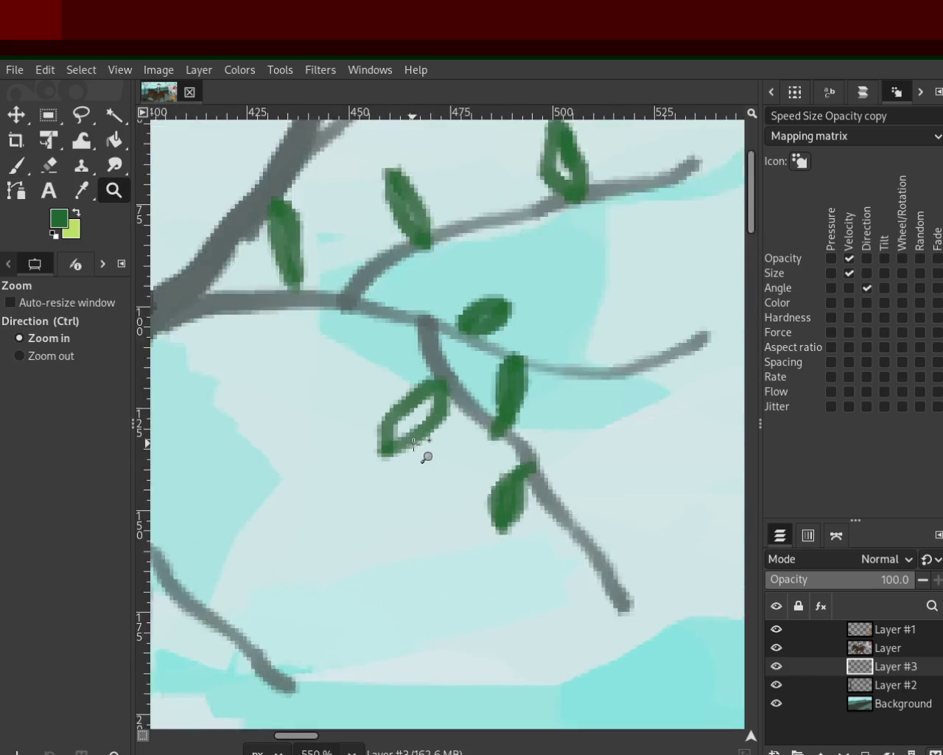
pyautogui.click(415, 442)
pyautogui.click(16, 165)
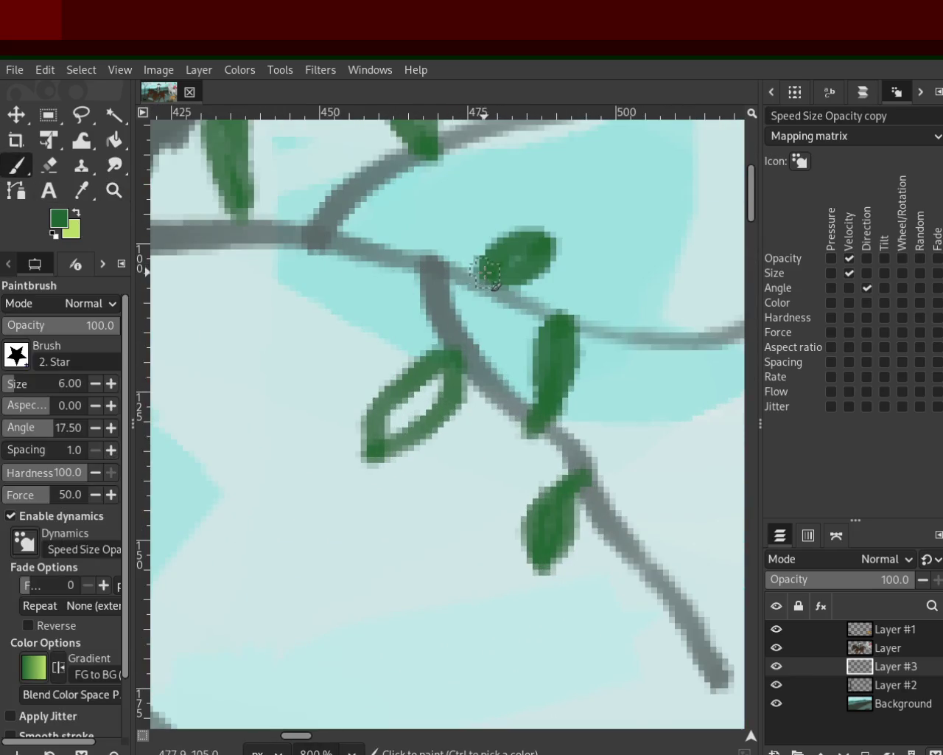
pyautogui.moveTo(490, 267); pyautogui.dragTo(553, 212)
pyautogui.moveTo(488, 280)
pyautogui.mouseDown()
pyautogui.moveTo(585, 169)
pyautogui.moveTo(549, 250)
pyautogui.mouseUp()
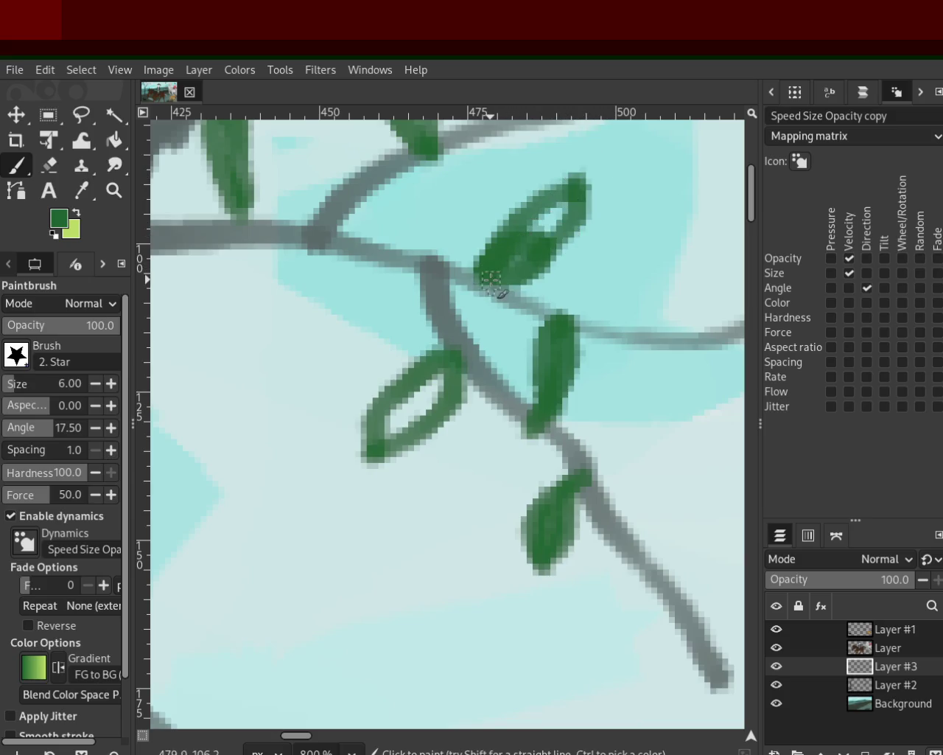
pyautogui.moveTo(412, 394); pyautogui.dragTo(402, 412)
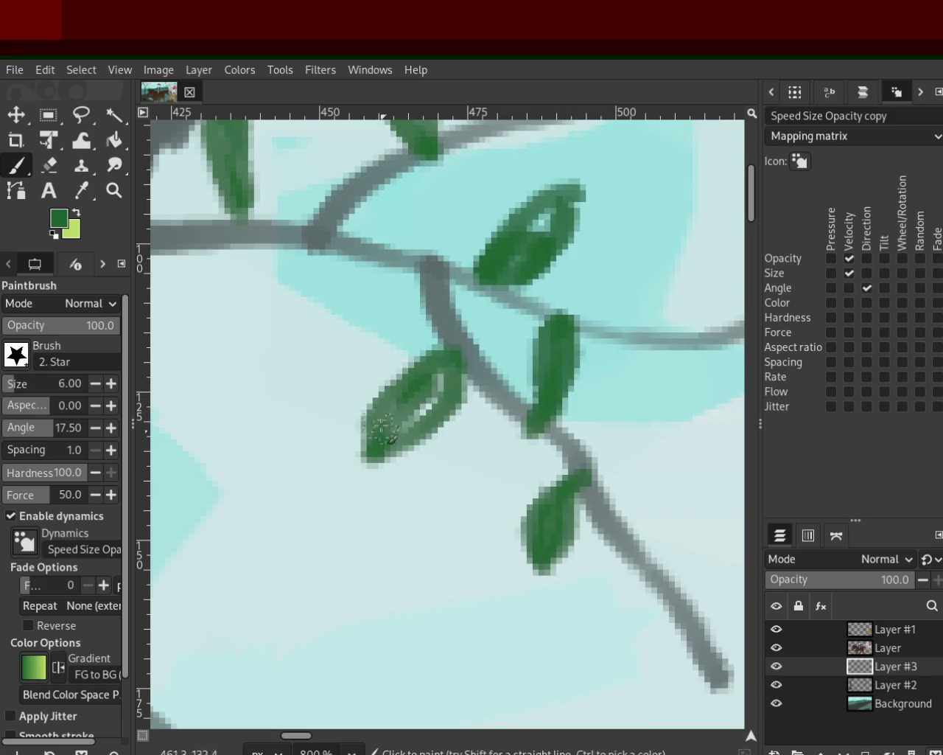
# Zoom out to view the whole painting
pyautogui.press('z')
pyautogui.click(393, 350)
pyautogui.click(393, 351)
# Zoom out to survey the whole painting
pyautogui.keyDown('ctrl'); pyautogui.click(522, 327); pyautogui.keyUp('ctrl')
pyautogui.click(517, 326)
pyautogui.click(517, 326)
pyautogui.keyDown('ctrl'); pyautogui.click(425, 353); pyautogui.keyUp('ctrl')
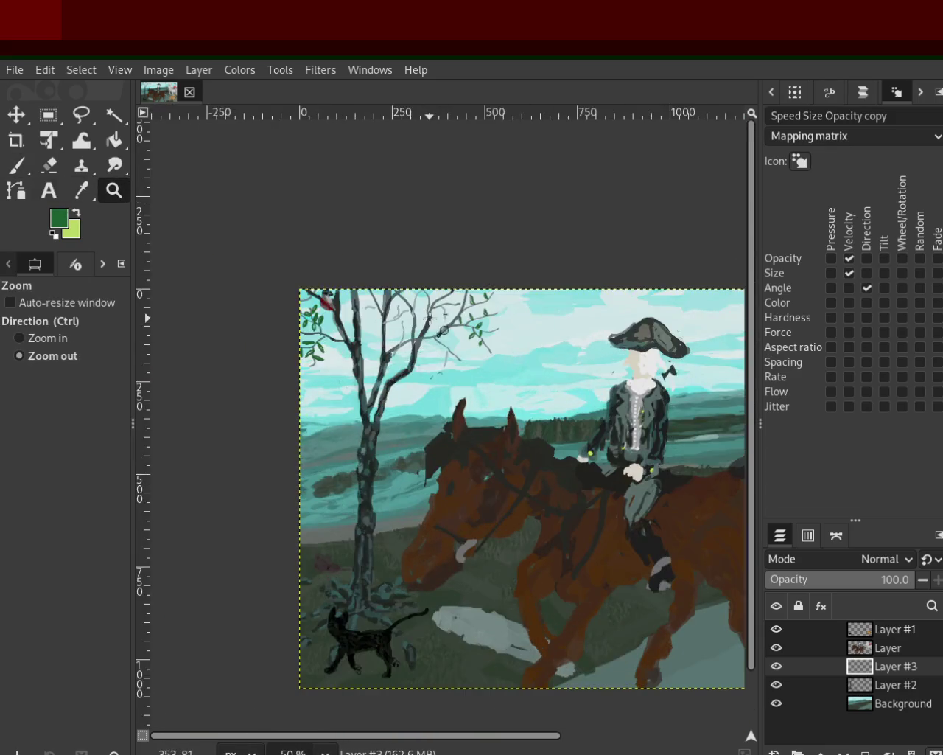
pyautogui.click(432, 313)
pyautogui.click(361, 354)
pyautogui.keyDown('ctrl'); pyautogui.click(366, 352); pyautogui.keyUp('ctrl')
pyautogui.keyDown('ctrl'); pyautogui.click(331, 369); pyautogui.keyUp('ctrl')
pyautogui.click(283, 387)
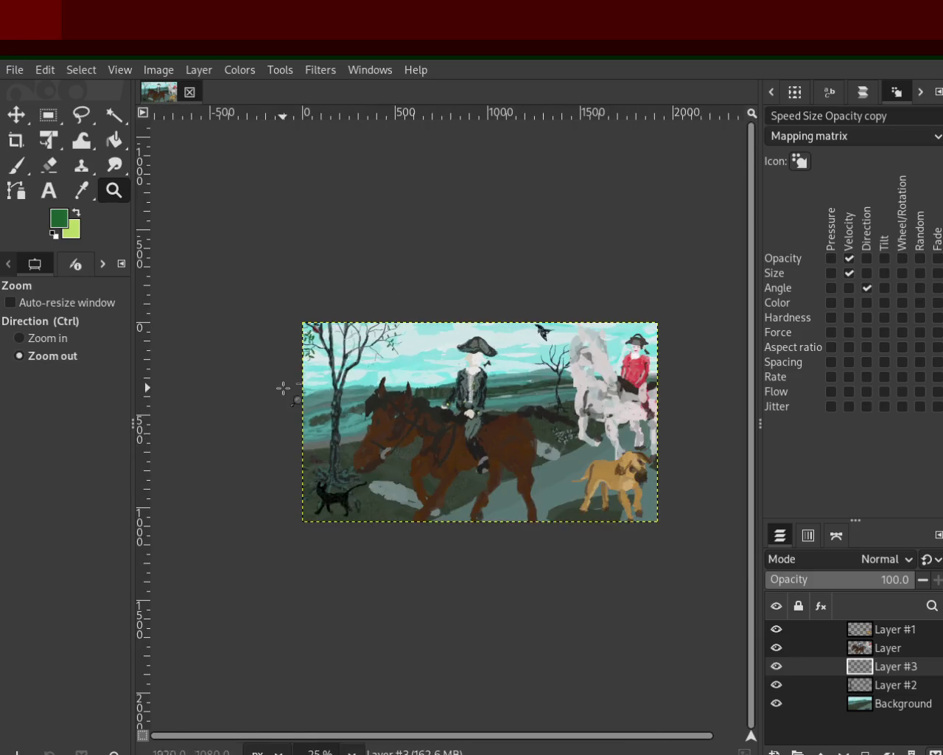
pyautogui.keyDown('ctrl'); pyautogui.click(287, 369); pyautogui.keyUp('ctrl')
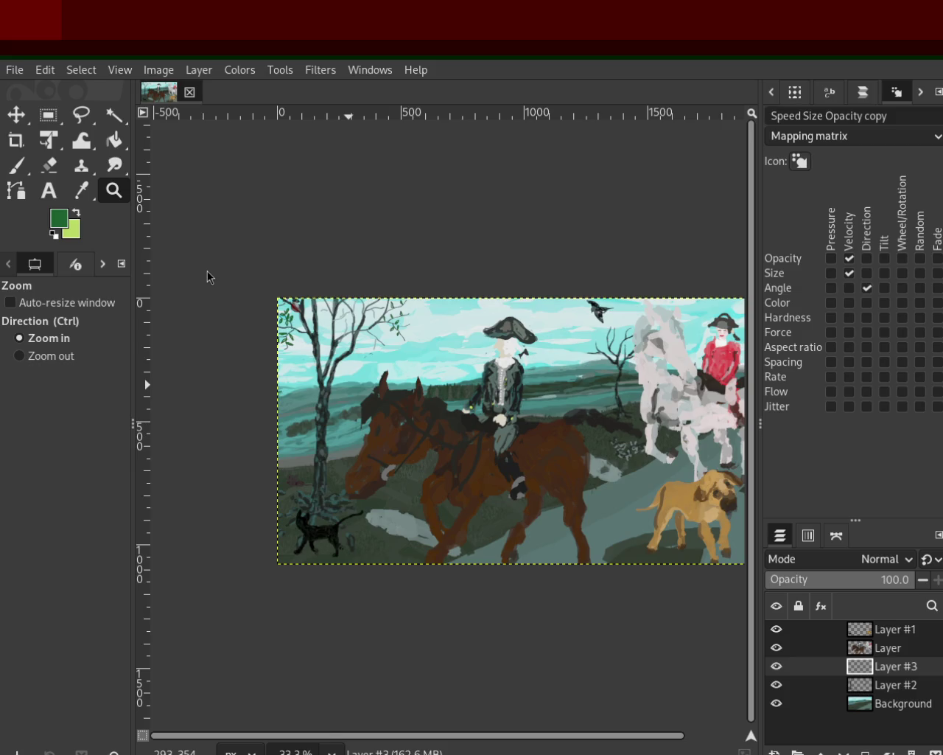
# Zoom back in on the upper-left tree's leafy top branches
pyautogui.keyDown('ctrl'); pyautogui.click(375, 308); pyautogui.keyUp('ctrl')
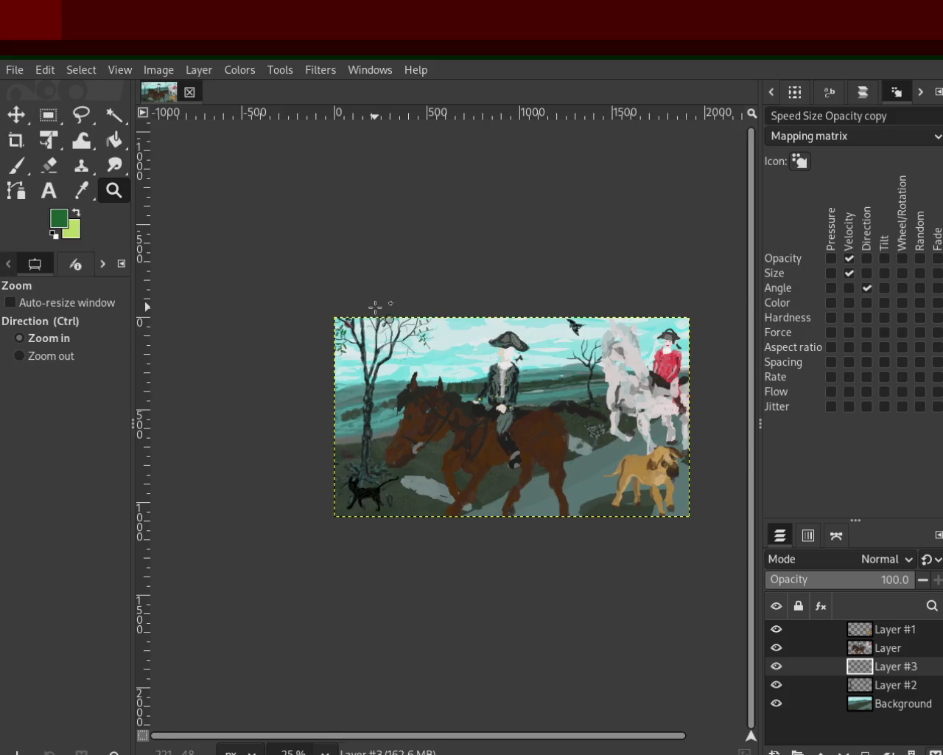
pyautogui.click(381, 310)
pyautogui.click(394, 301)
pyautogui.doubleClick(400, 313)
pyautogui.click(404, 318)
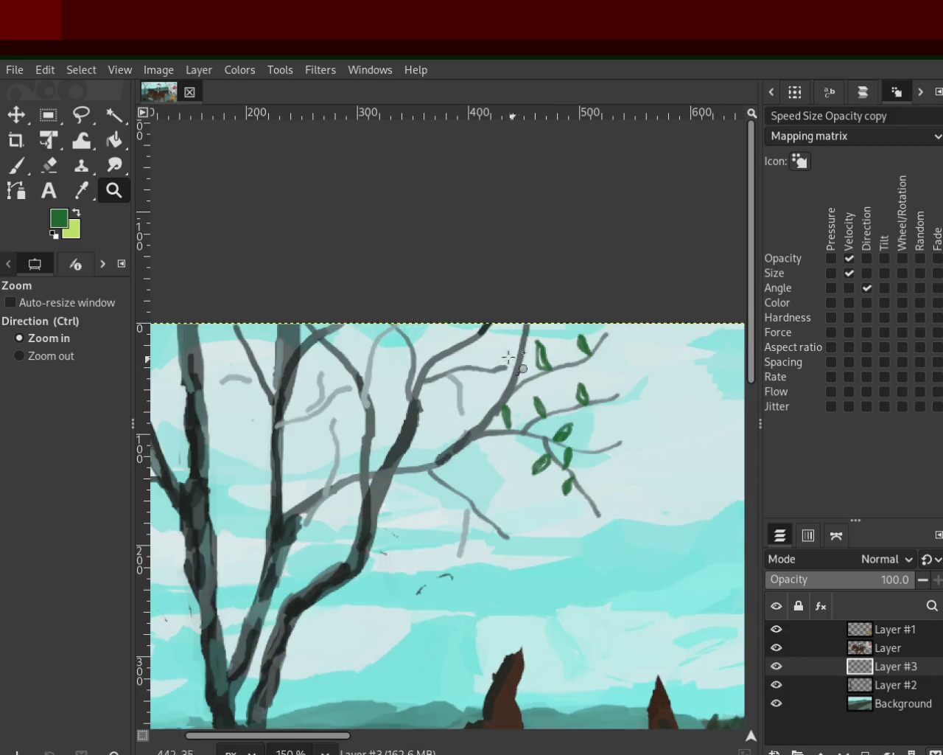
# Zoom closer on the top branches and try a curved leaf above a branch, undoing attempts
pyautogui.click(428, 330)
pyautogui.doubleClick(480, 339)
pyautogui.click(453, 337)
pyautogui.click(16, 165)
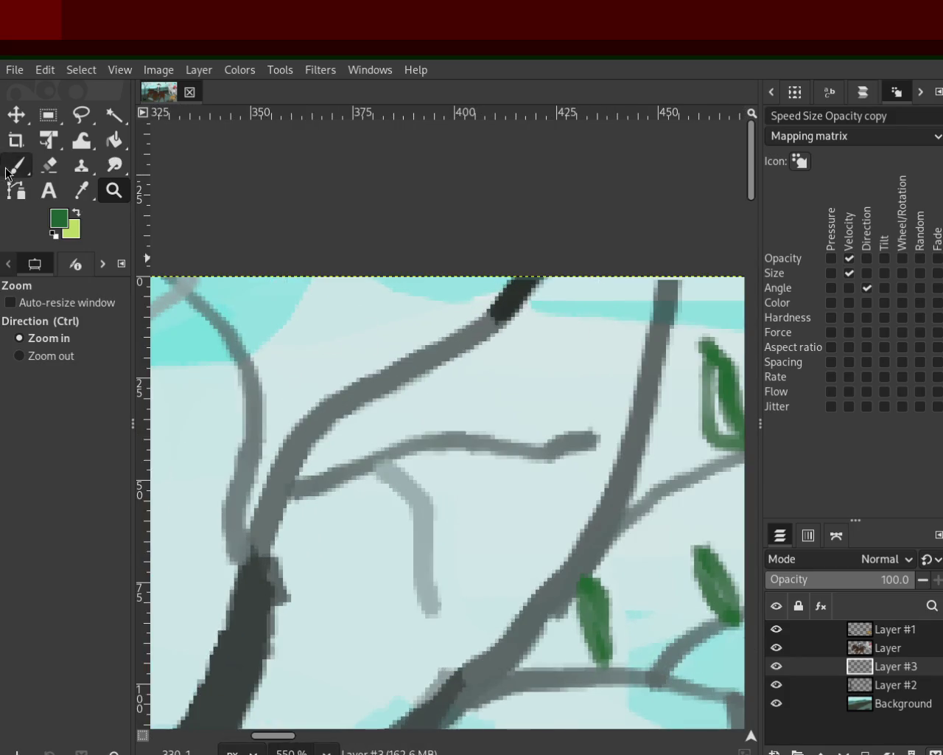
pyautogui.moveTo(350, 379)
pyautogui.mouseDown()
pyautogui.moveTo(315, 284)
pyautogui.moveTo(359, 397)
pyautogui.moveTo(339, 303)
pyautogui.mouseUp()
pyautogui.hotkey('ctrl', 'z')
pyautogui.hotkey('ctrl', 'z')
pyautogui.moveTo(364, 379)
pyautogui.mouseDown()
pyautogui.moveTo(327, 303)
pyautogui.moveTo(364, 379)
pyautogui.moveTo(311, 297)
pyautogui.mouseUp()
pyautogui.hotkey('ctrl', 'z')
# Paint a vertical leaf below the branch and a solid green leaf on the middle branch
pyautogui.moveTo(378, 483)
pyautogui.mouseDown()
pyautogui.moveTo(372, 530)
pyautogui.moveTo(354, 551)
pyautogui.mouseUp()
pyautogui.hotkey('ctrl', 'z')
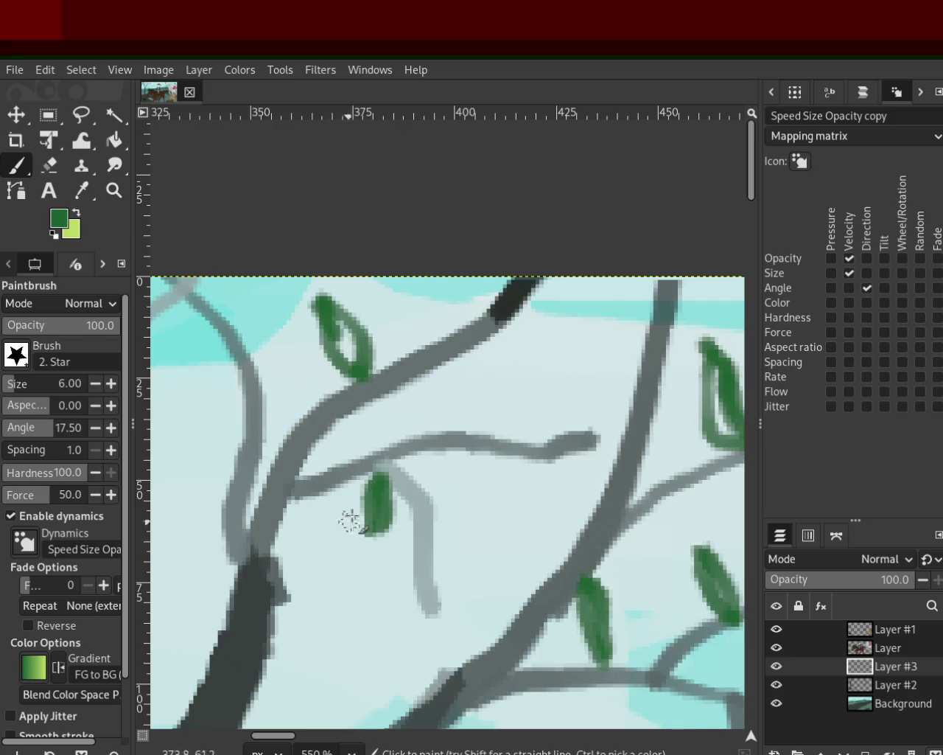
pyautogui.moveTo(475, 445)
pyautogui.mouseDown()
pyautogui.moveTo(544, 384)
pyautogui.moveTo(501, 426)
pyautogui.moveTo(537, 397)
pyautogui.mouseUp()
pyautogui.hotkey('ctrl', 'z')
pyautogui.moveTo(487, 435); pyautogui.dragTo(532, 399)
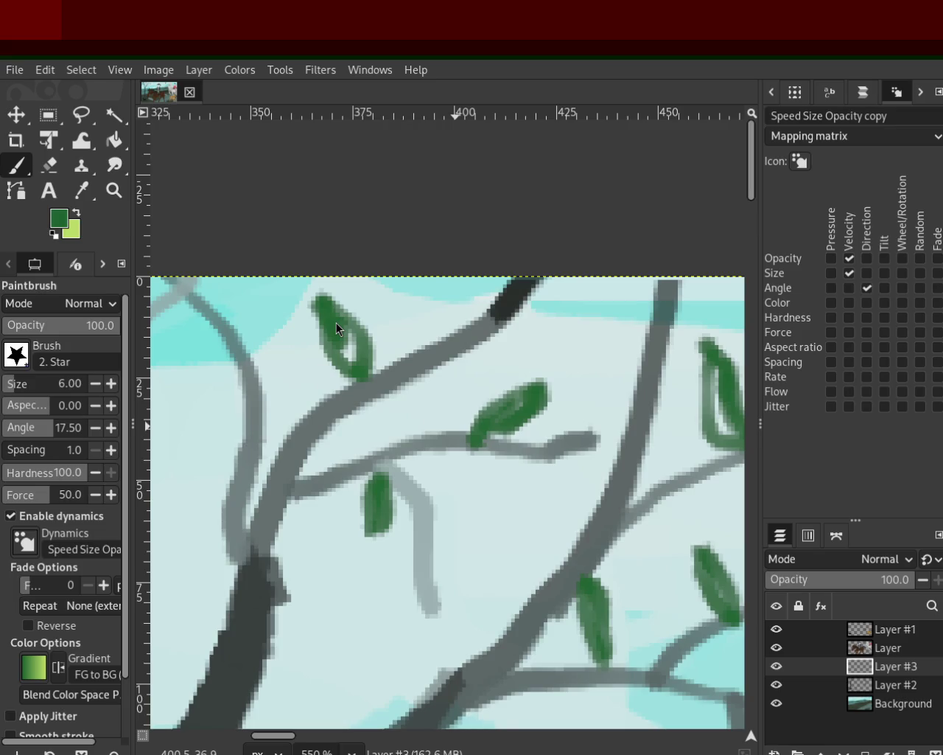
pyautogui.click(113, 190)
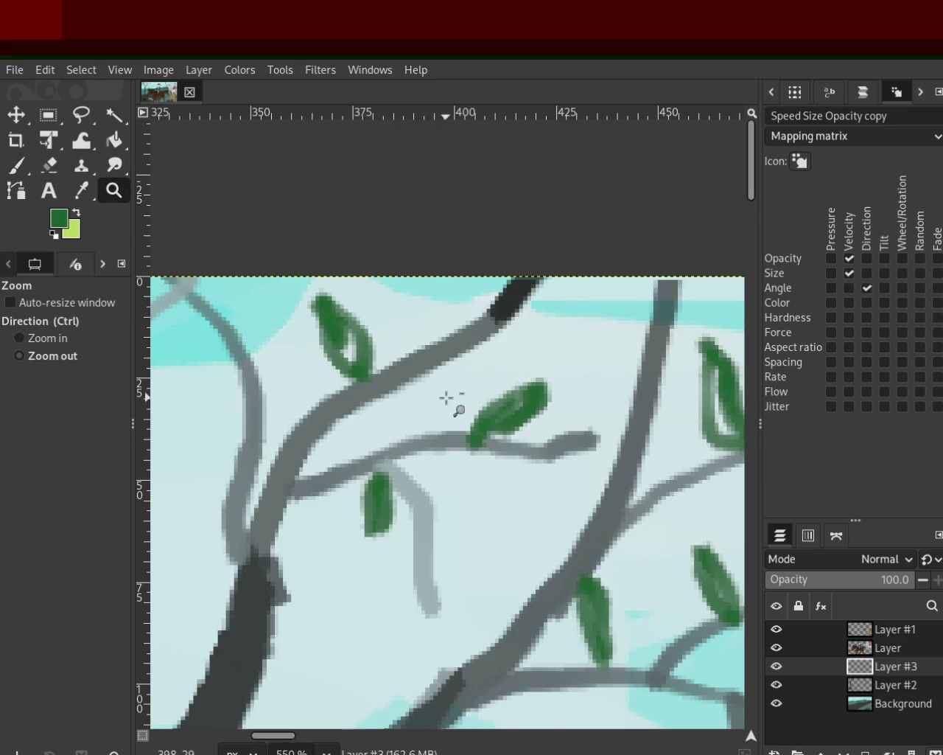
# Scroll up and down across the canvas to look over the painting
pyautogui.scroll(-2, 447, 400)
pyautogui.scroll(-3, 443, 387)
pyautogui.scroll(-3, 412, 420)
pyautogui.scroll(1, 397, 440)
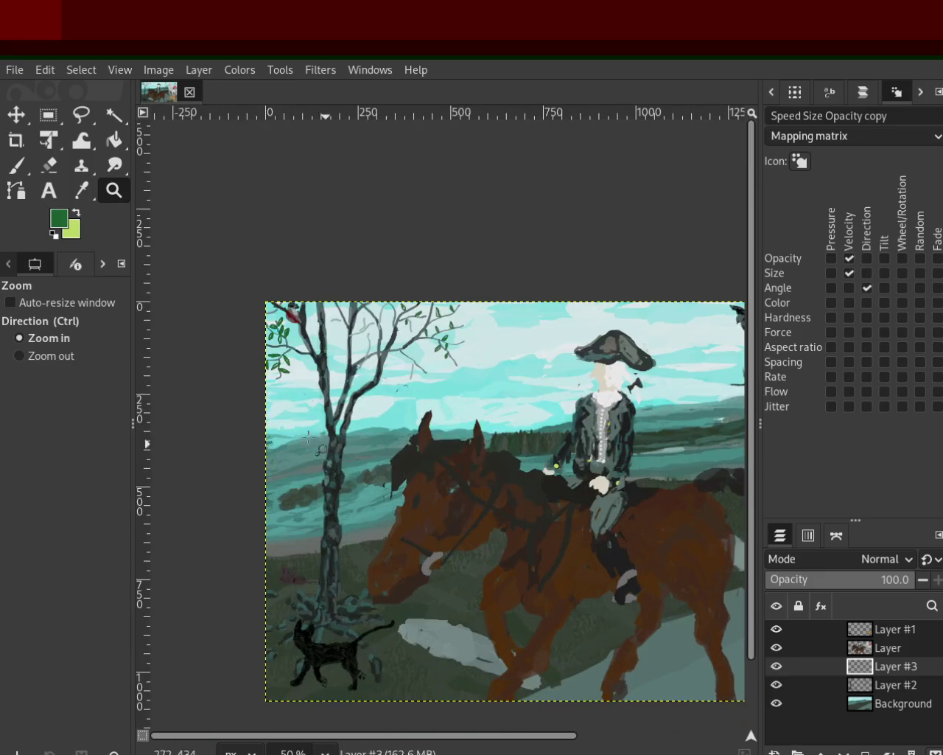
pyautogui.scroll(-2, 427, 457)
pyautogui.scroll(-2, 456, 475)
pyautogui.scroll(4, 521, 410)
pyautogui.scroll(-1, 521, 411)
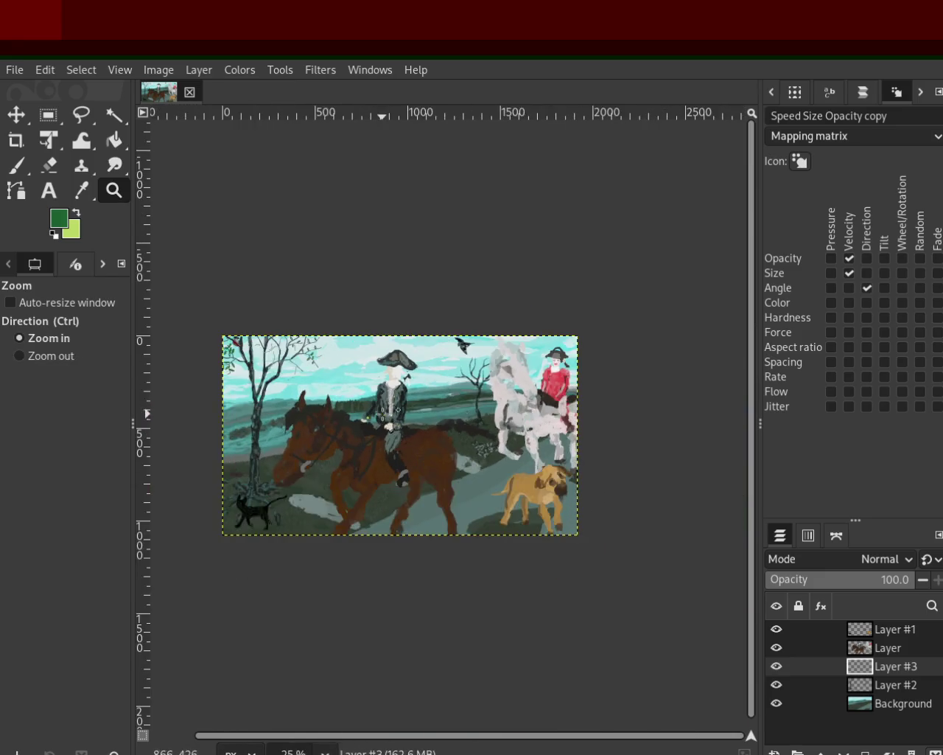
pyautogui.scroll(3, 442, 398)
pyautogui.scroll(-1, 398, 391)
pyautogui.scroll(1, 370, 383)
pyautogui.scroll(-1, 372, 383)
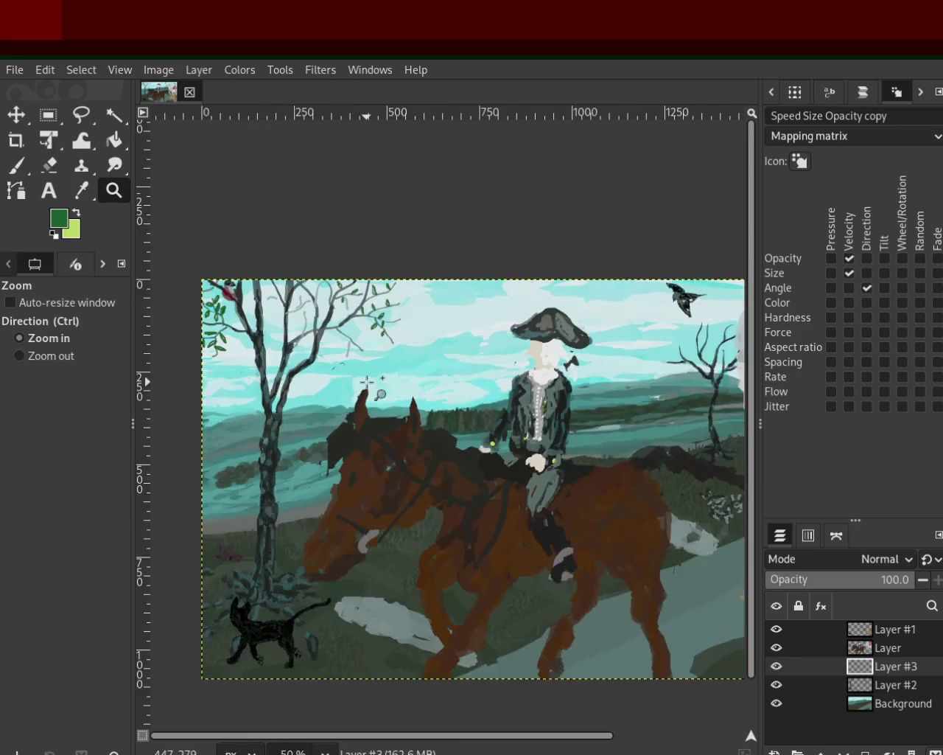
pyautogui.scroll(1, 387, 388)
pyautogui.scroll(-1, 401, 393)
pyautogui.scroll(1, 414, 396)
pyautogui.scroll(-1, 417, 398)
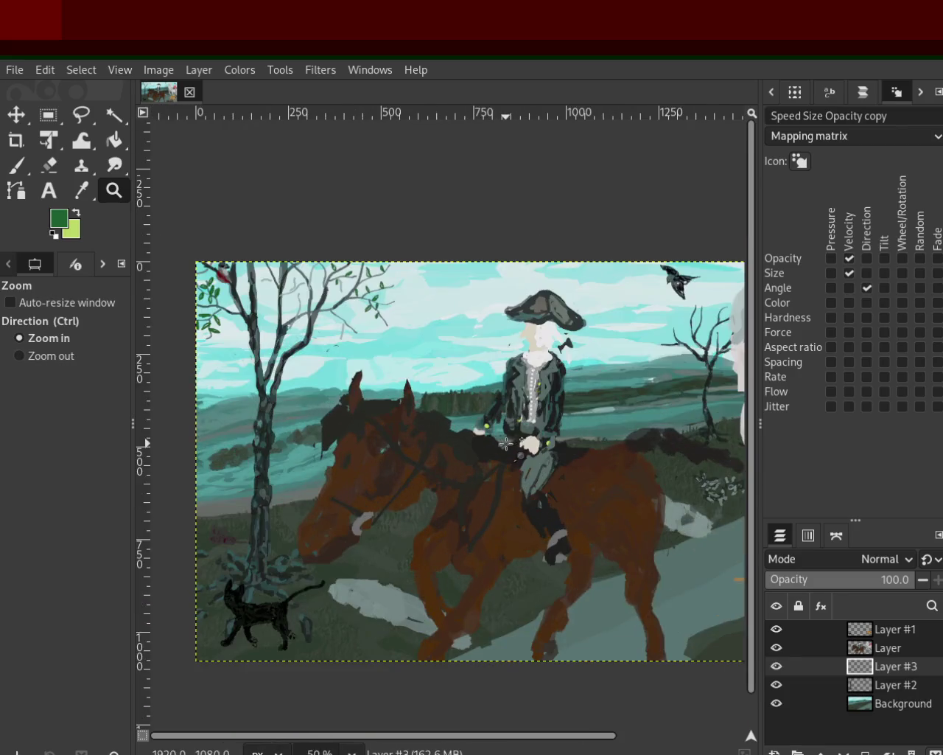
pyautogui.scroll(-1, 457, 435)
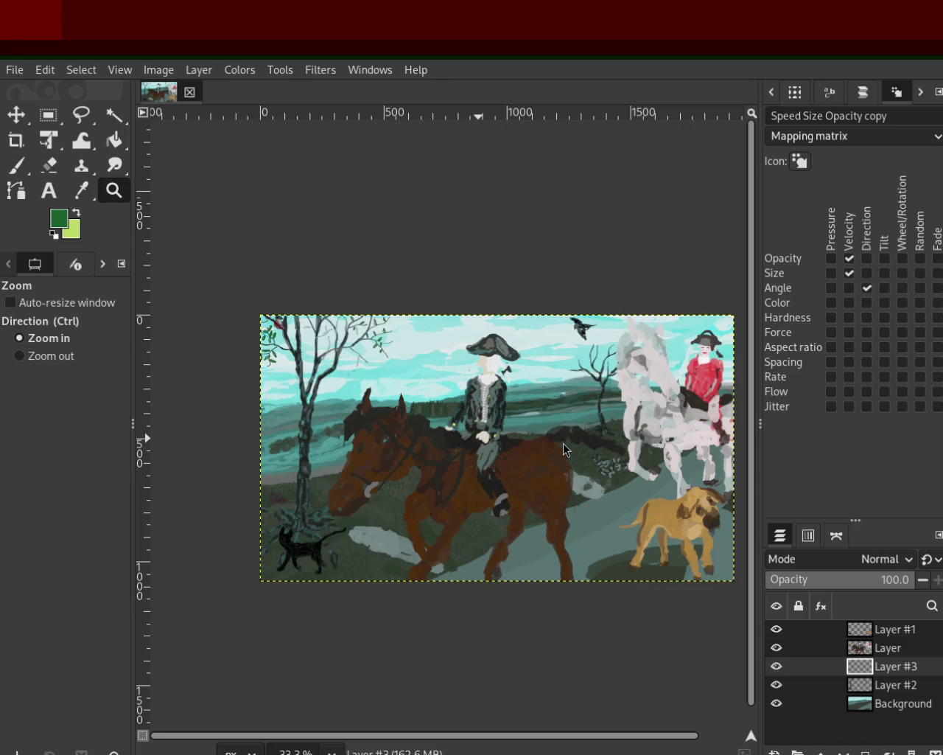
# Zoom in around the horse's back, then back out to centre the whole painting
pyautogui.keyDown('ctrl'); pyautogui.click(508, 379); pyautogui.keyUp('ctrl')
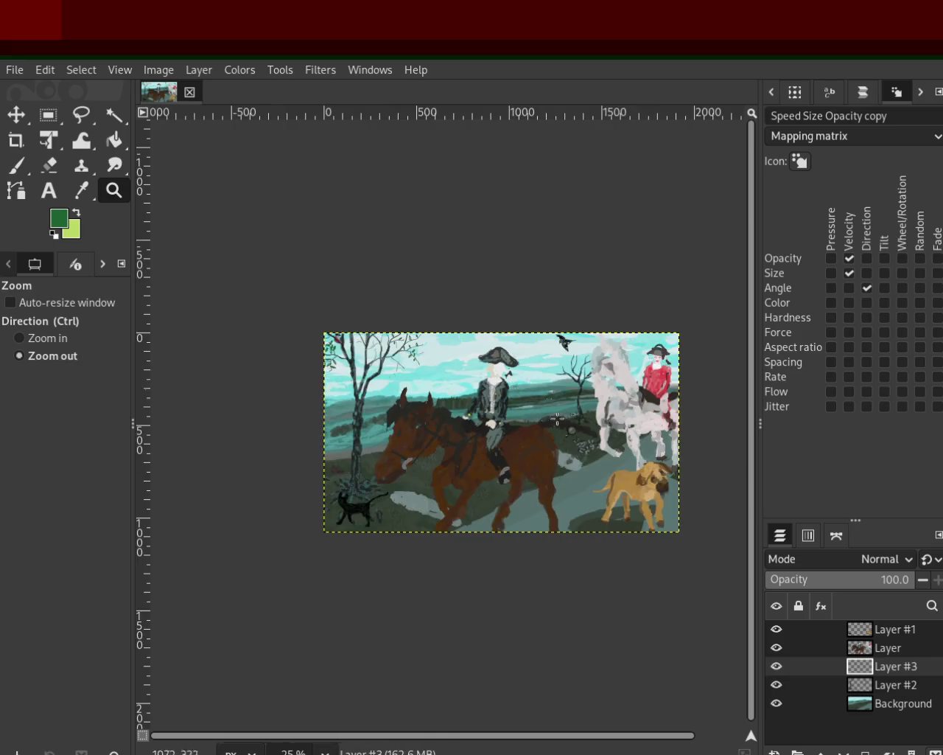
pyautogui.click(556, 419)
pyautogui.click(571, 468)
pyautogui.click(571, 468)
pyautogui.click(571, 468)
pyautogui.click(568, 469)
pyautogui.keyDown('ctrl'); pyautogui.click(568, 468); pyautogui.keyUp('ctrl')
pyautogui.click(569, 468)
pyautogui.click(564, 322)
pyautogui.click(563, 322)
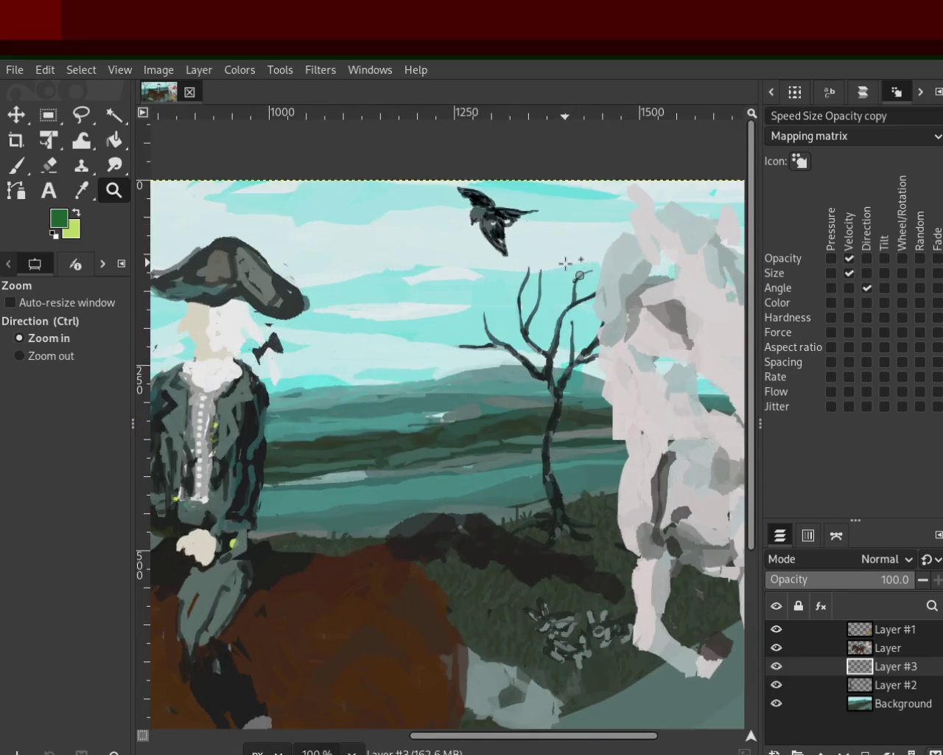
pyautogui.keyDown('ctrl'); pyautogui.click(383, 317); pyautogui.keyUp('ctrl')
pyautogui.keyDown('ctrl'); pyautogui.click(229, 306); pyautogui.keyUp('ctrl')
pyautogui.click(225, 277)
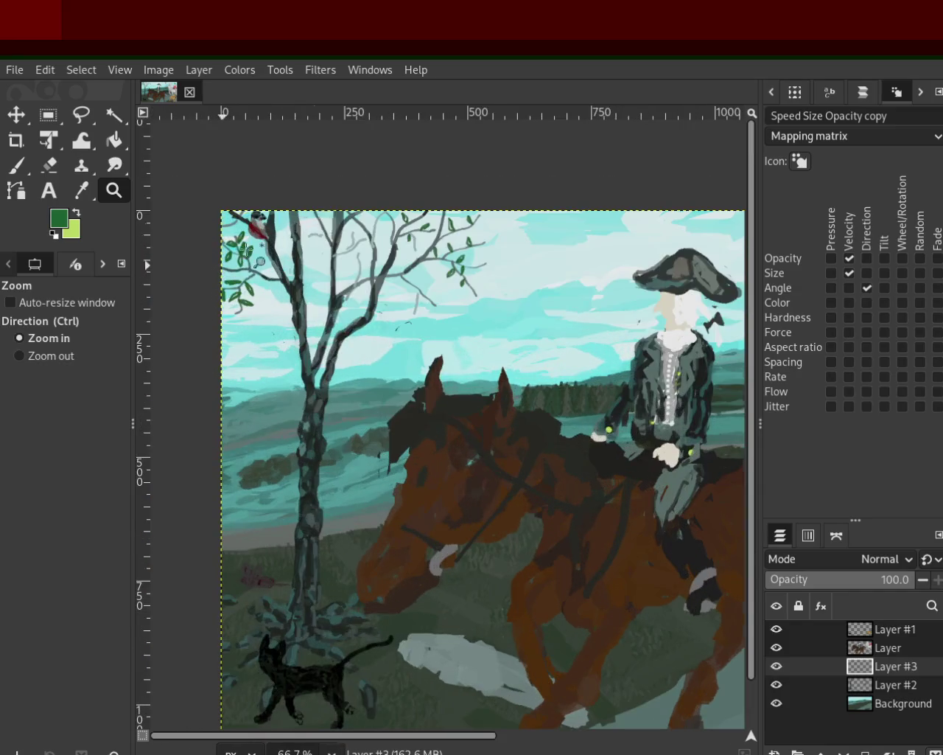
pyautogui.keyDown('ctrl'); pyautogui.click(324, 222); pyautogui.keyUp('ctrl')
pyautogui.click(266, 254)
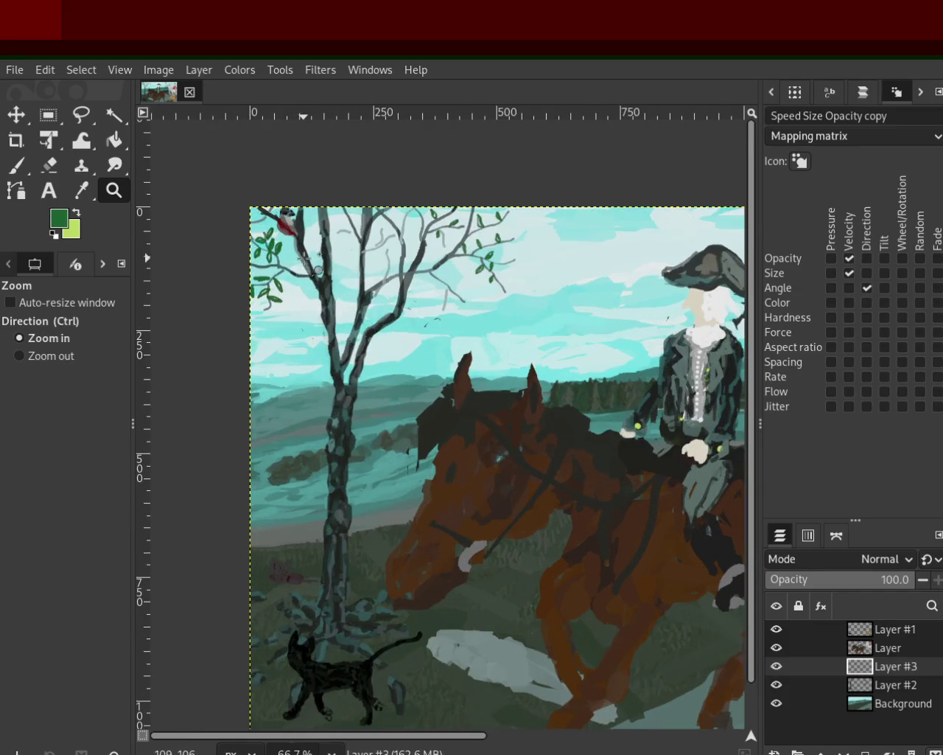
# Zoom in to 100% on the black cat and tree base, then back out
pyautogui.keyDown('ctrl'); pyautogui.click(360, 387); pyautogui.keyUp('ctrl')
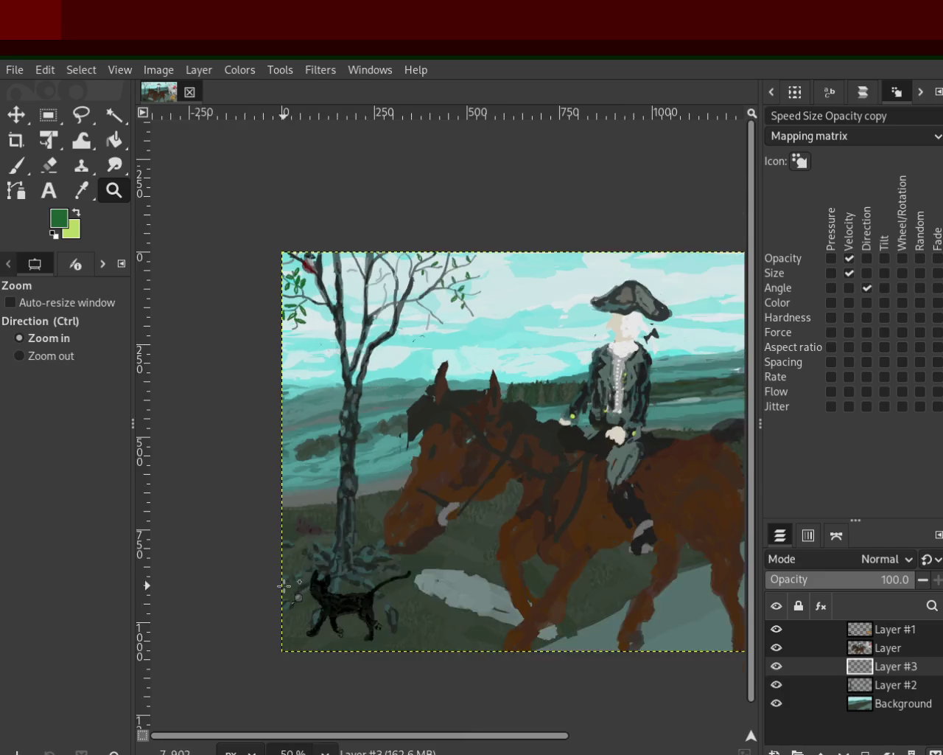
pyautogui.doubleClick(286, 579)
pyautogui.keyDown('ctrl'); pyautogui.click(269, 509); pyautogui.keyUp('ctrl')
pyautogui.keyDown('ctrl'); pyautogui.click(268, 506); pyautogui.keyUp('ctrl')
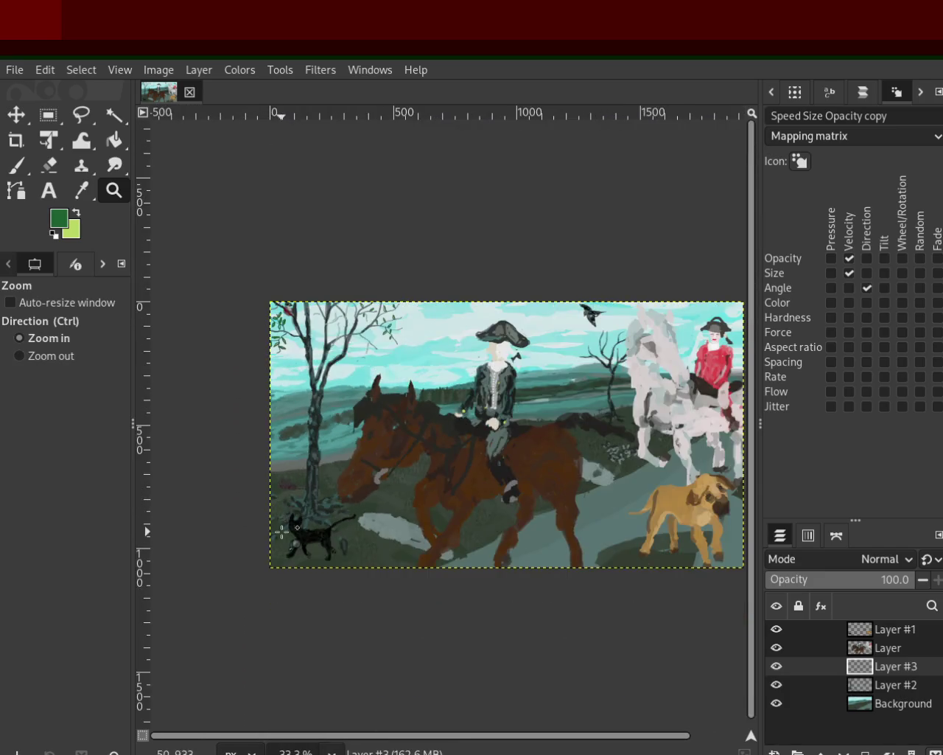
pyautogui.click(274, 517)
pyautogui.click(278, 526)
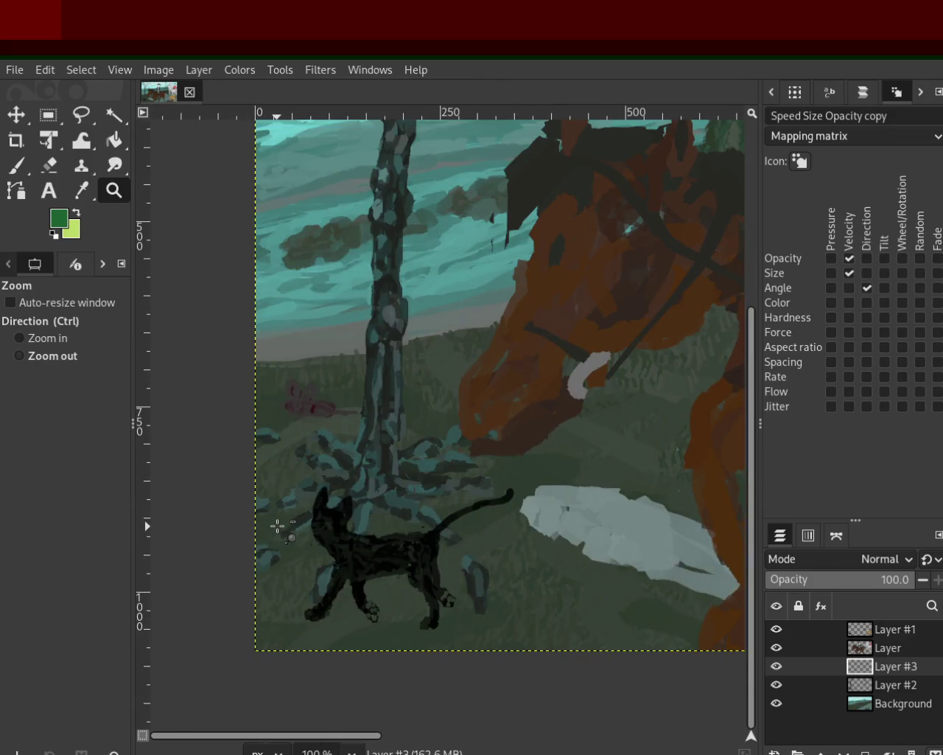
pyautogui.keyDown('ctrl'); pyautogui.click(277, 523); pyautogui.keyUp('ctrl')
pyautogui.keyDown('ctrl'); pyautogui.click(288, 518); pyautogui.keyUp('ctrl')
pyautogui.keyDown('ctrl'); pyautogui.click(296, 514); pyautogui.keyUp('ctrl')
pyautogui.click(294, 517)
# Zoom to 50% on the rider, then Ctrl-click back out to the whole image
pyautogui.keyDown('ctrl'); pyautogui.click(528, 422); pyautogui.keyUp('ctrl')
pyautogui.click(536, 423)
pyautogui.click(538, 423)
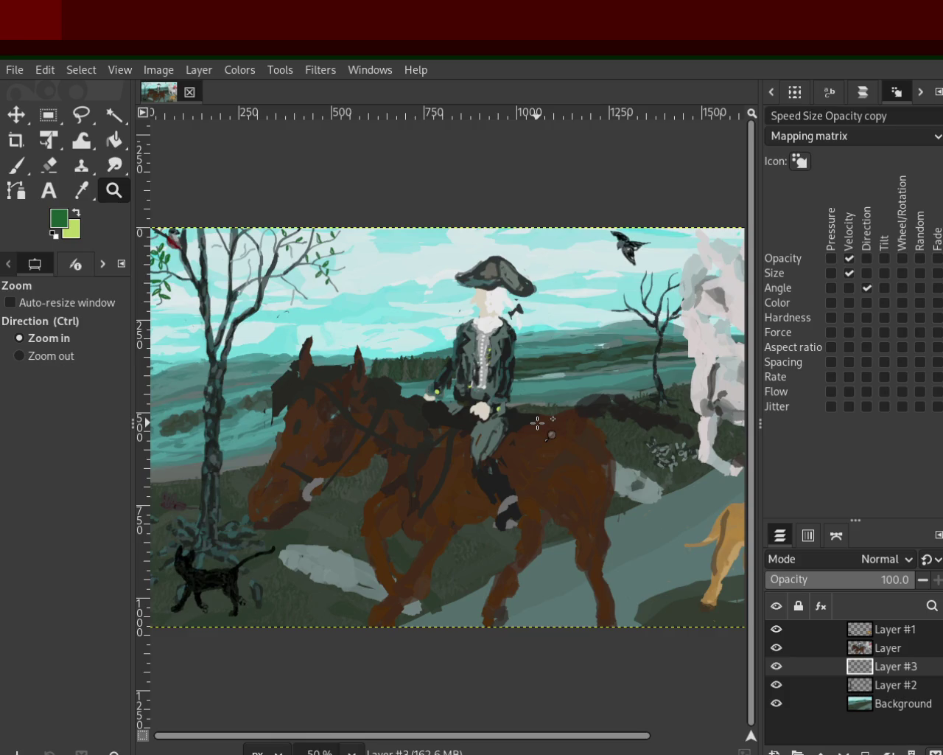
pyautogui.press('ctrl')
pyautogui.keyDown('ctrl'); pyautogui.click(538, 422); pyautogui.keyUp('ctrl')
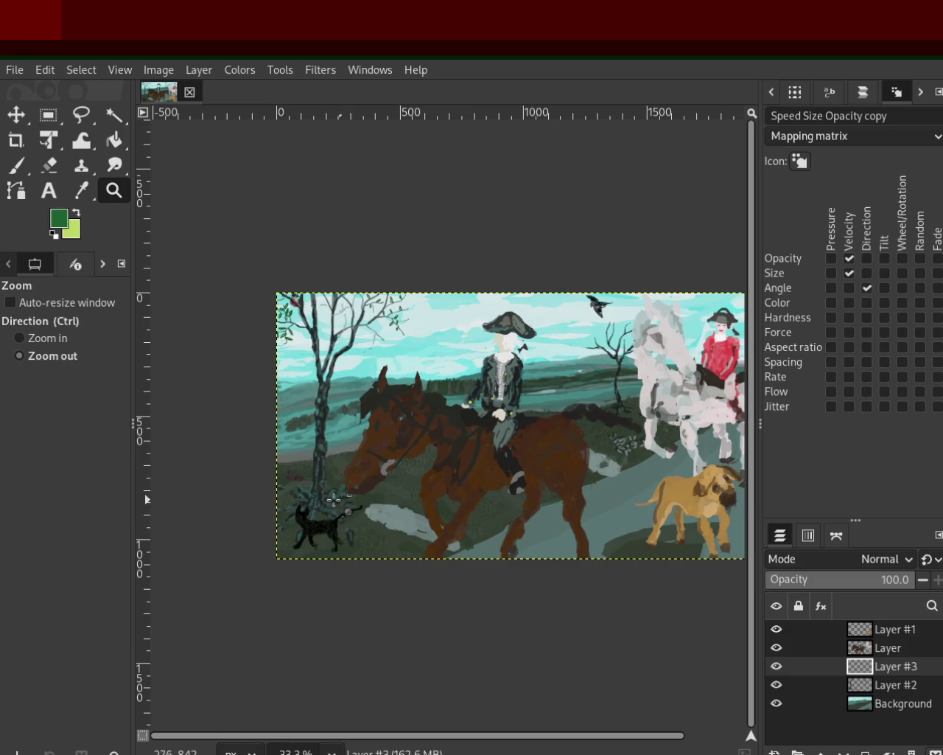
pyautogui.keyDown('ctrl'); pyautogui.click(292, 513); pyautogui.keyUp('ctrl')
pyautogui.click(292, 514)
pyautogui.click(292, 514)
pyautogui.click(292, 514)
pyautogui.click(292, 514)
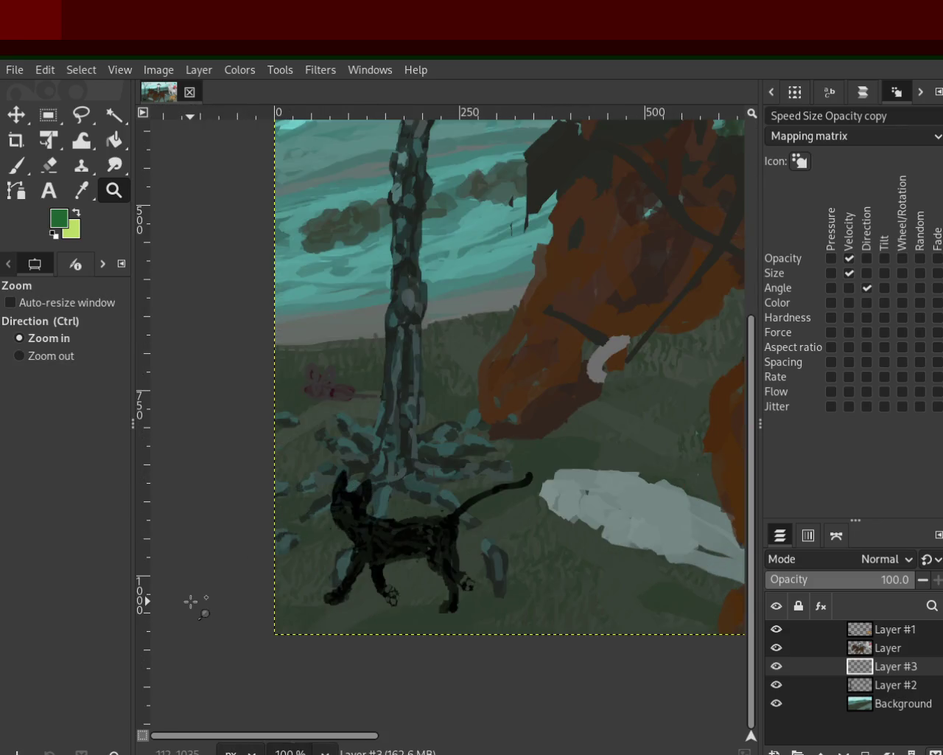
pyautogui.press('ctrl')
pyautogui.keyDown('ctrl'); pyautogui.click(207, 558); pyautogui.keyUp('ctrl')
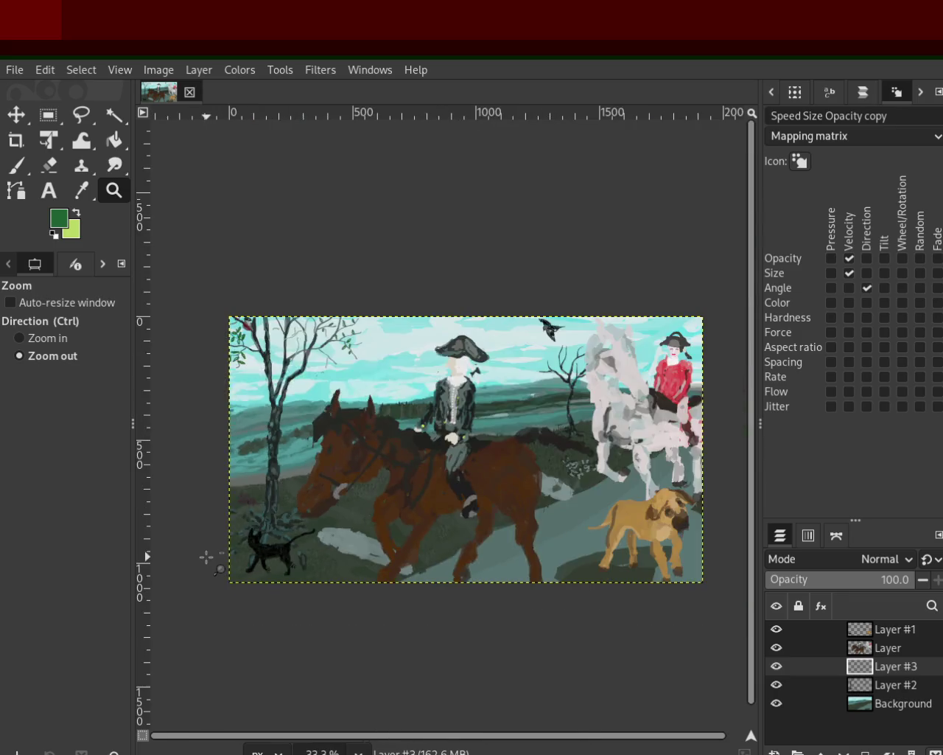
# Magnify the treetop's upper branches through 150% up to 300%
pyautogui.click(329, 339)
pyautogui.click(329, 339)
pyautogui.click(330, 339)
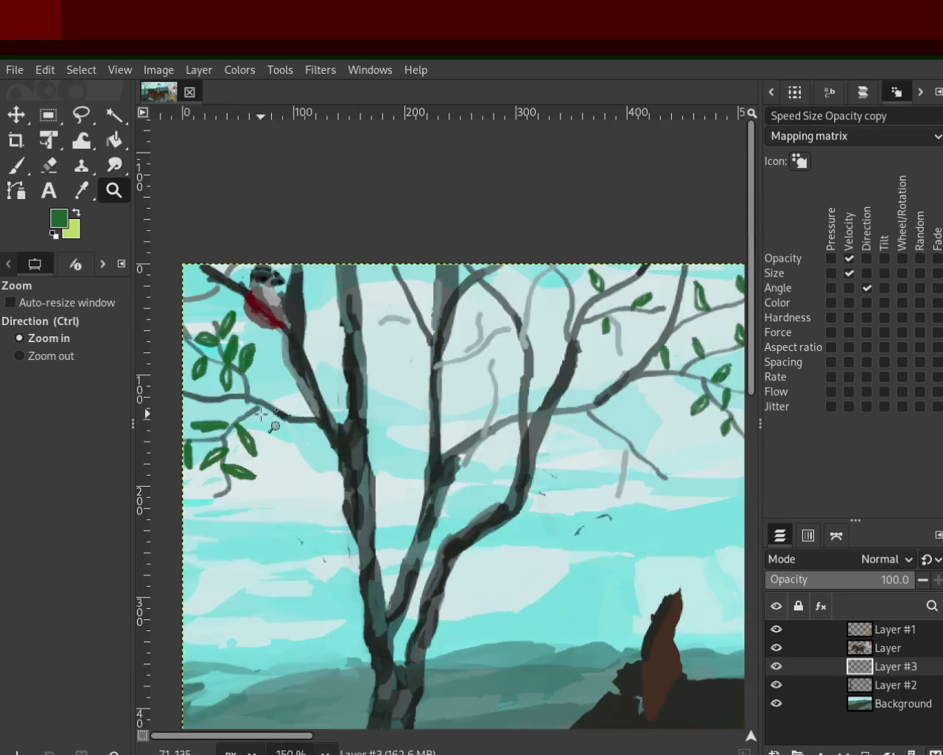
pyautogui.click(263, 421)
pyautogui.keyDown('ctrl'); pyautogui.click(263, 421); pyautogui.keyUp('ctrl')
pyautogui.click(416, 325)
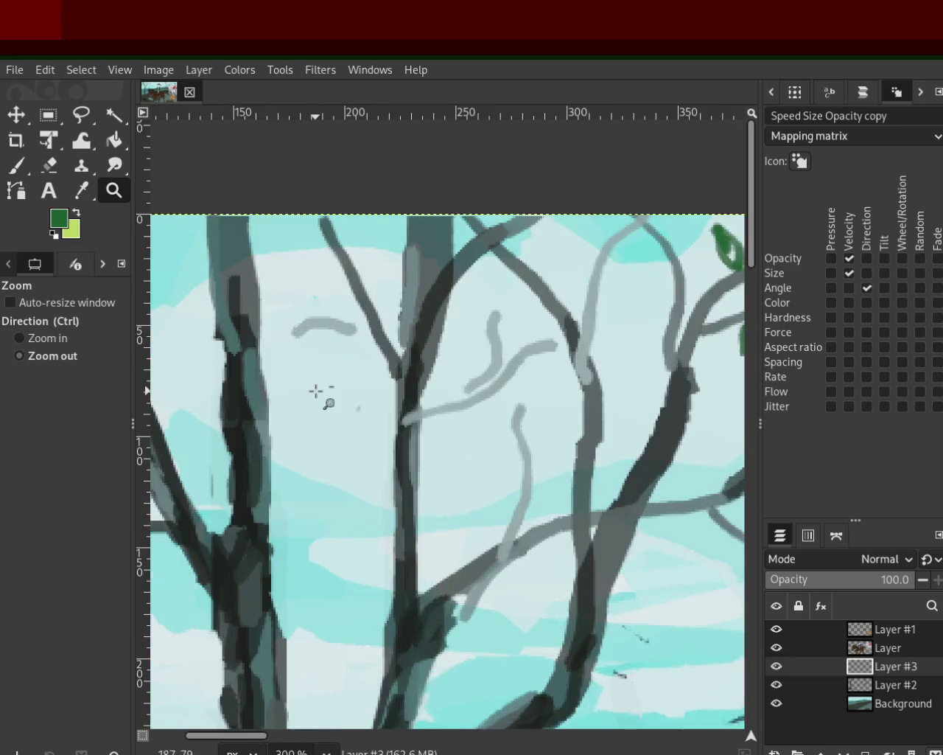
pyautogui.keyDown('ctrl'); pyautogui.click(326, 389); pyautogui.keyUp('ctrl')
pyautogui.keyDown('ctrl'); pyautogui.click(327, 389); pyautogui.keyUp('ctrl')
pyautogui.click(451, 449)
pyautogui.click(451, 449)
pyautogui.click(451, 449)
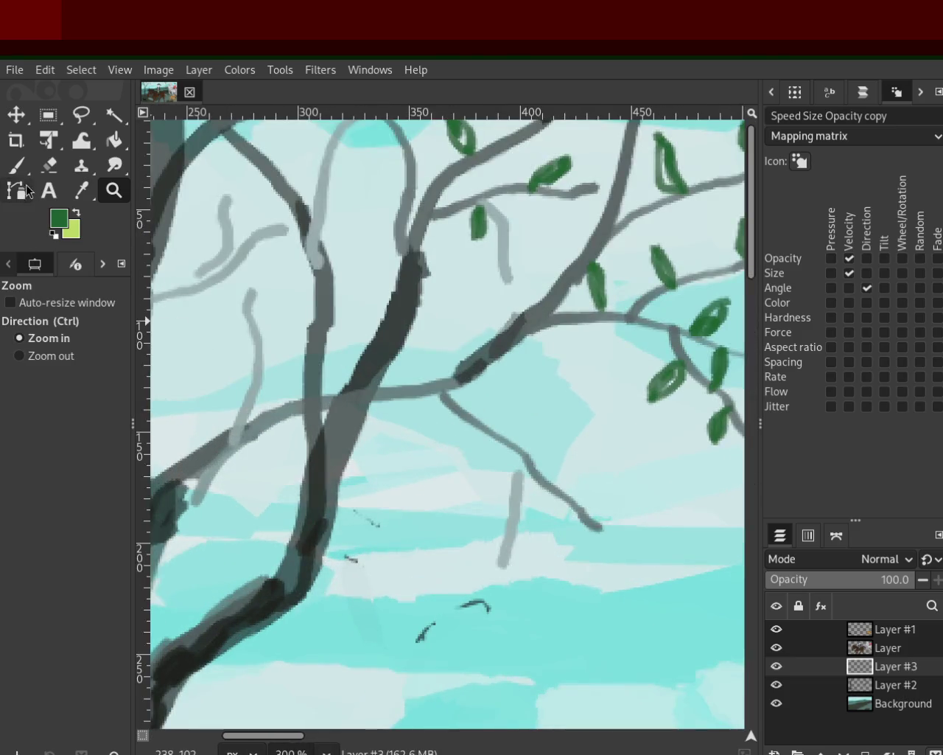
# Paint several green leaves along the middle twigs with the Paintbrush
pyautogui.press('p')
pyautogui.moveTo(492, 430); pyautogui.dragTo(479, 458)
pyautogui.moveTo(512, 508); pyautogui.dragTo(486, 534)
pyautogui.click(569, 490)
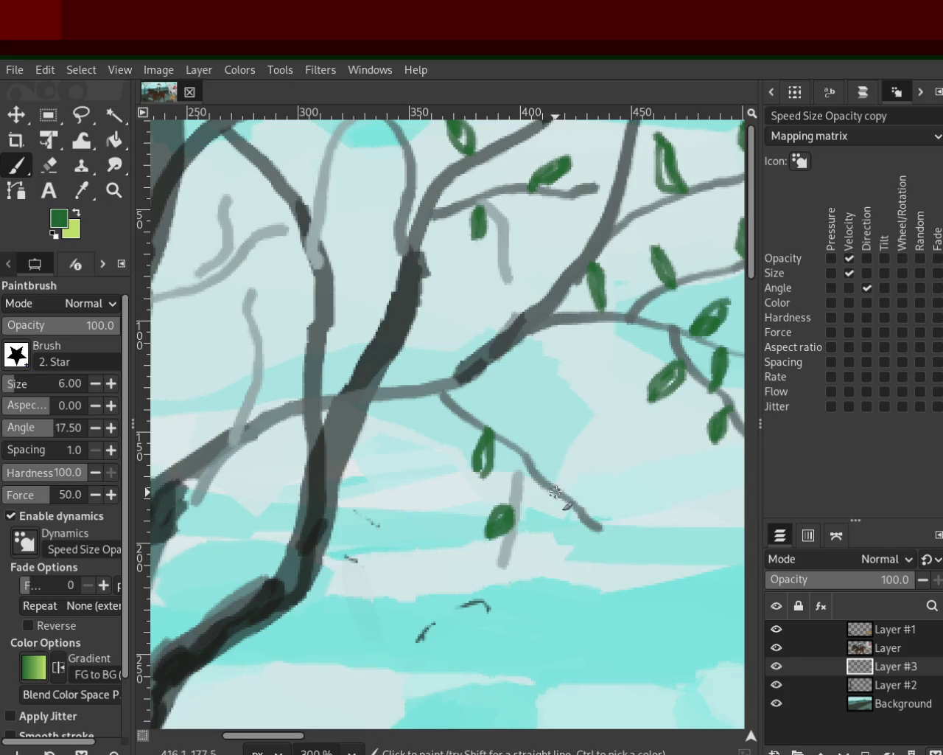
pyautogui.moveTo(566, 491); pyautogui.dragTo(580, 472)
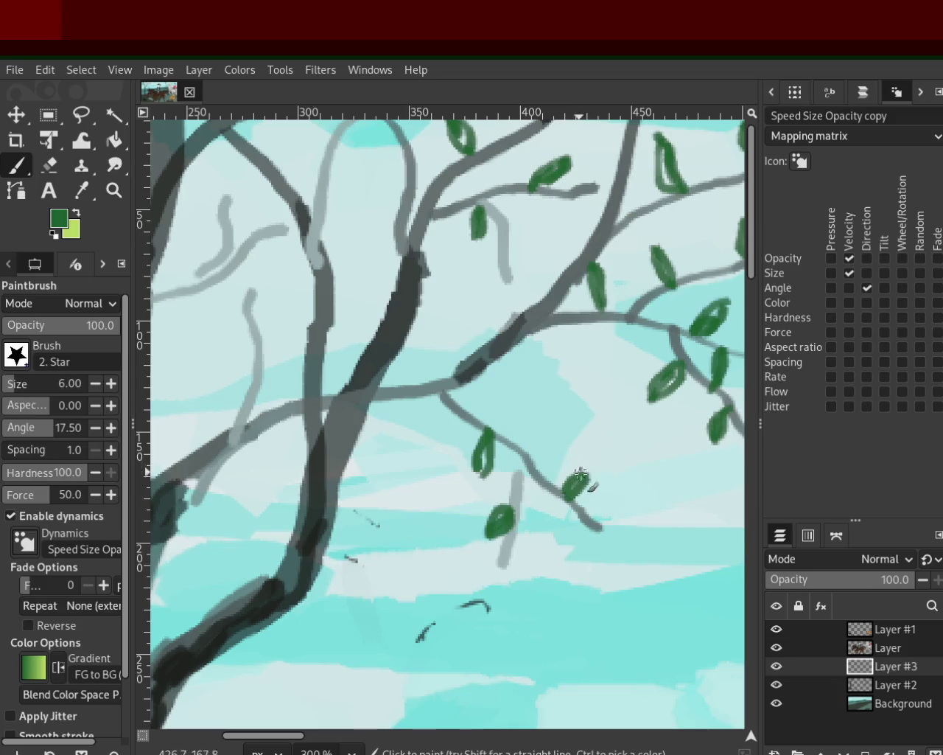
pyautogui.moveTo(524, 457)
pyautogui.mouseDown()
pyautogui.moveTo(561, 426)
pyautogui.moveTo(530, 451)
pyautogui.mouseUp()
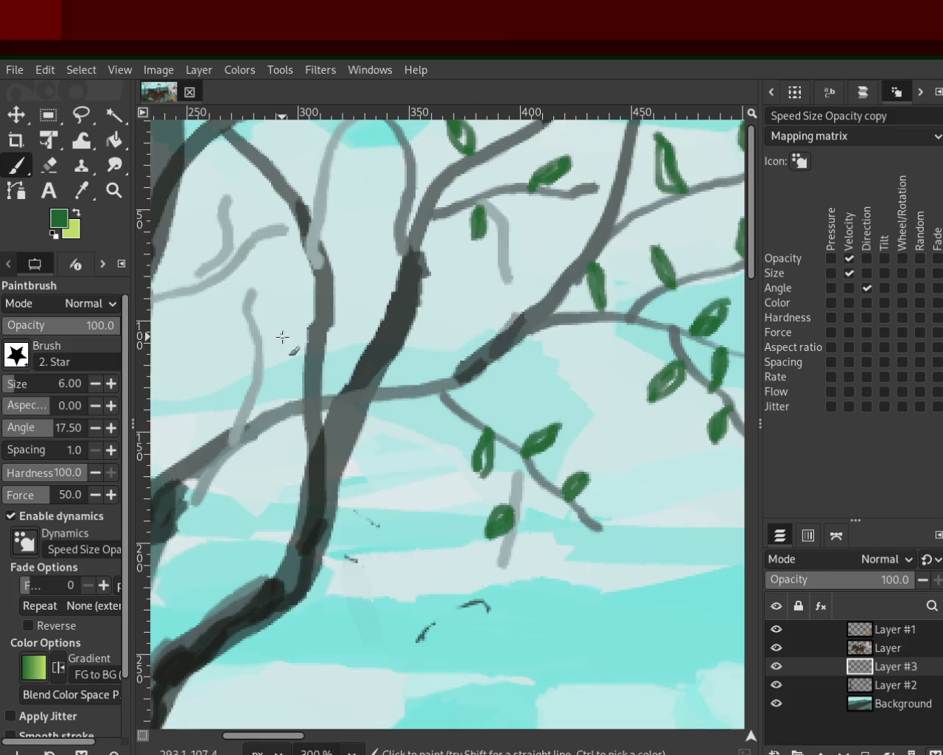
# Try leaves on the upper-left and top branches, undoing failed strokes, and add one on the light grey branch
pyautogui.moveTo(211, 269)
pyautogui.mouseDown()
pyautogui.moveTo(170, 233)
pyautogui.moveTo(179, 245)
pyautogui.moveTo(188, 240)
pyautogui.moveTo(207, 267)
pyautogui.mouseUp()
pyautogui.hotkey('ctrl', 'z')
pyautogui.hotkey('ctrl', 'z')
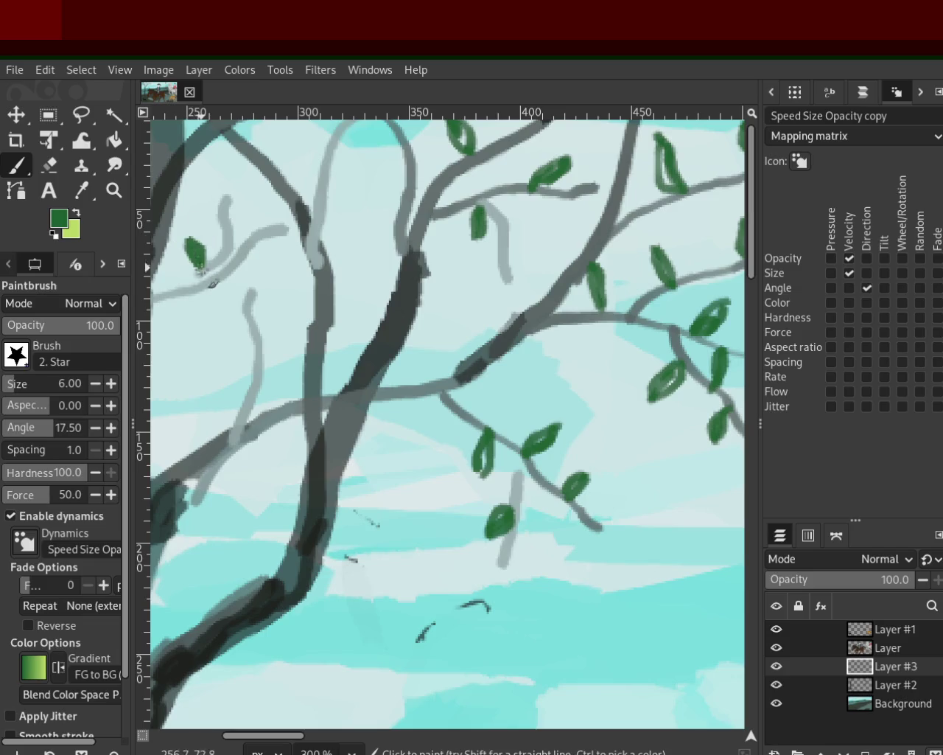
pyautogui.moveTo(398, 145); pyautogui.dragTo(364, 174)
pyautogui.hotkey('ctrl', 'z')
pyautogui.hotkey('ctrl', 'z')
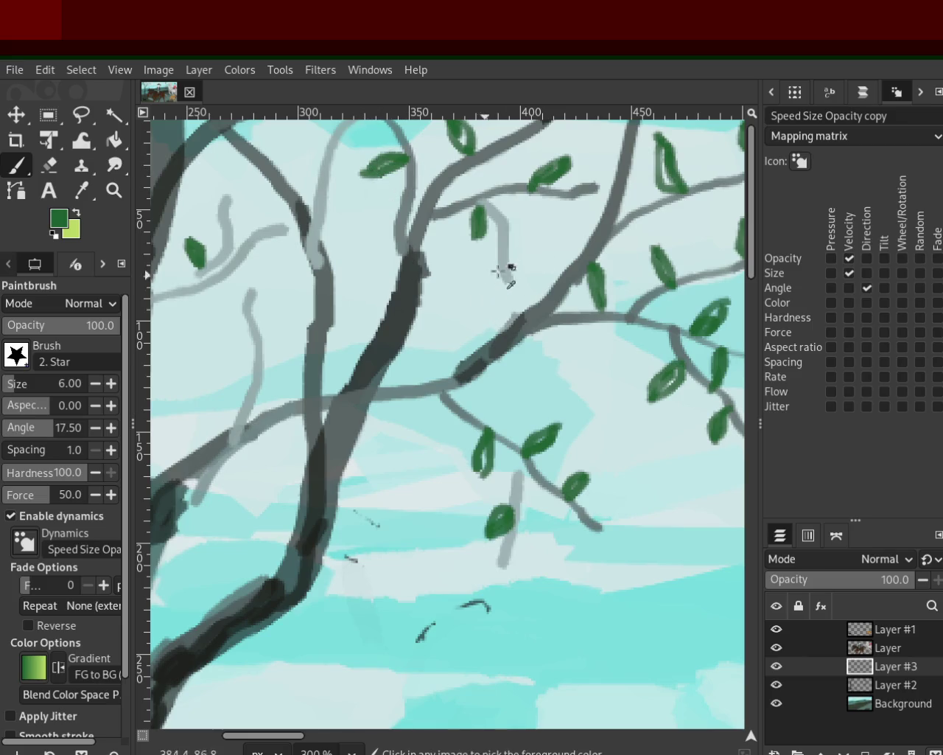
pyautogui.hotkey('ctrl', 'z')
pyautogui.moveTo(493, 249); pyautogui.dragTo(474, 280)
pyautogui.hotkey('ctrl', 'z')
pyautogui.hotkey('ctrl', 'z')
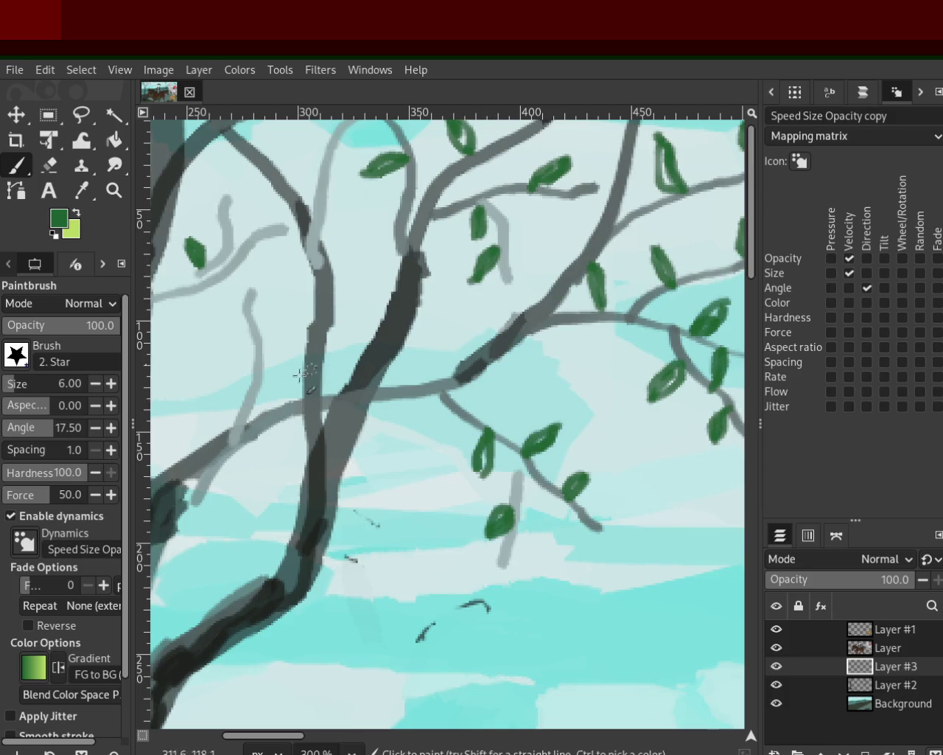
pyautogui.moveTo(284, 298); pyautogui.dragTo(257, 343)
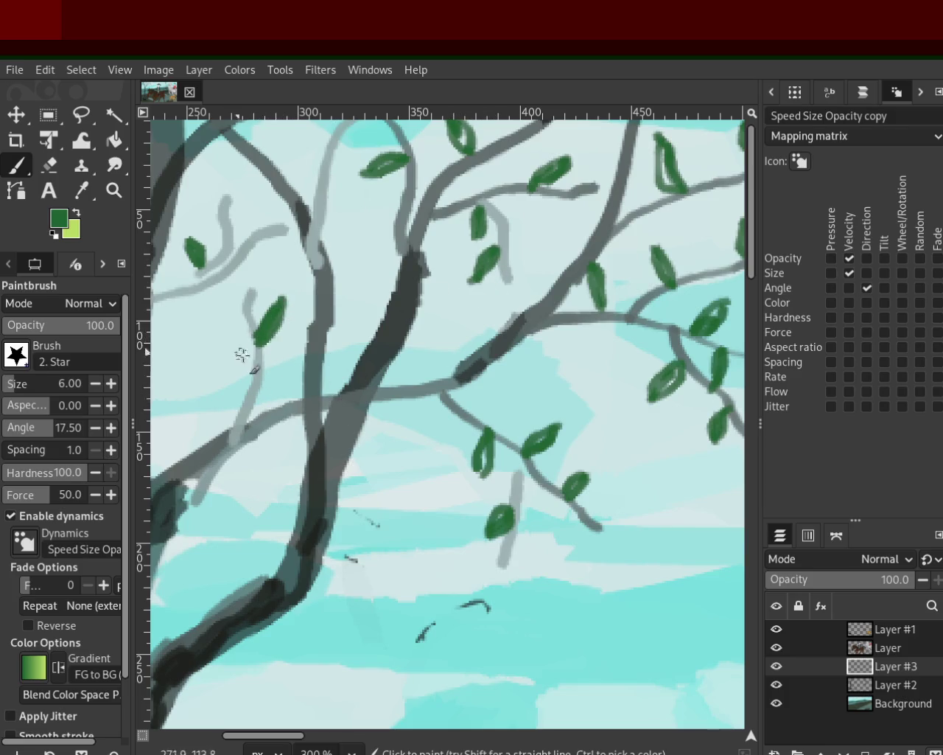
# Zoom in on the top-left branches at 300% and select Layer #2
pyautogui.press('z')
pyautogui.press('3')
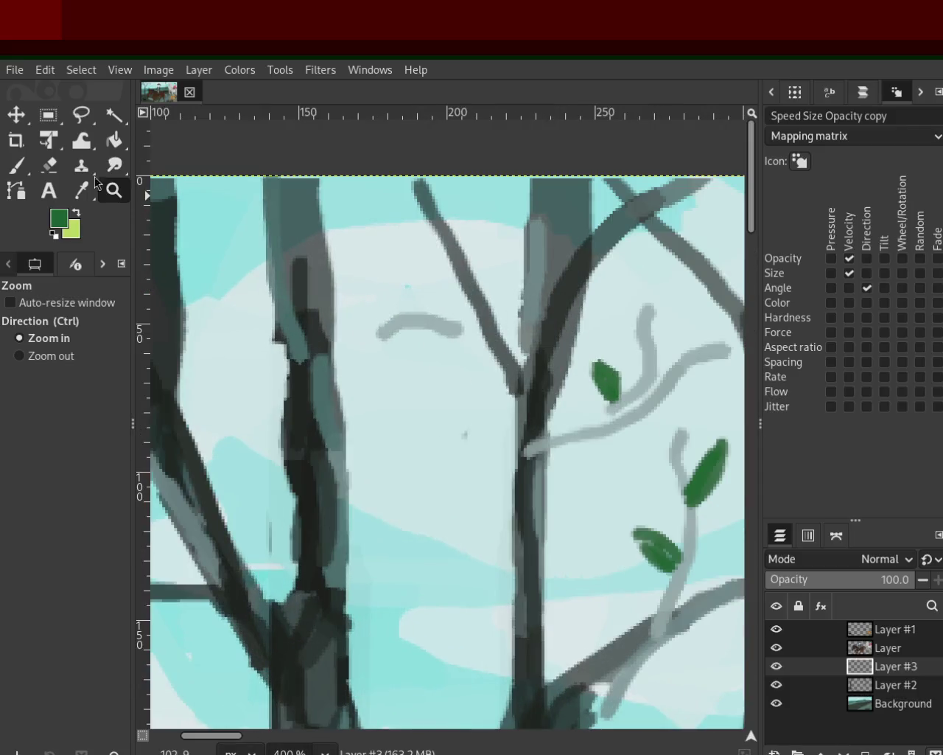
pyautogui.click(857, 684)
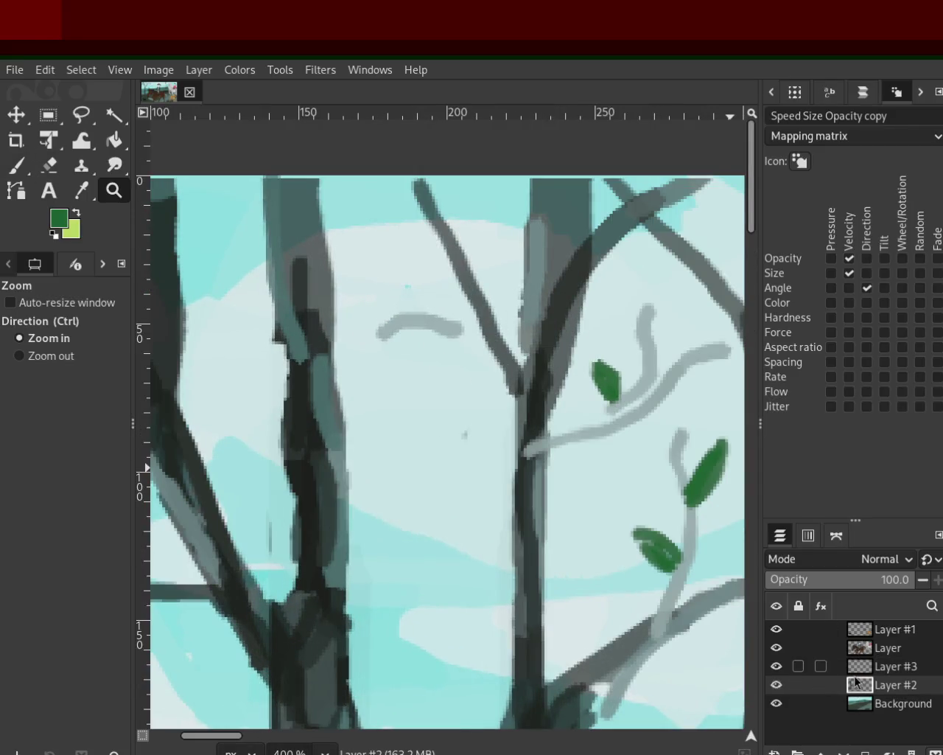
pyautogui.keyDown('ctrl'); pyautogui.click(442, 333); pyautogui.keyUp('ctrl')
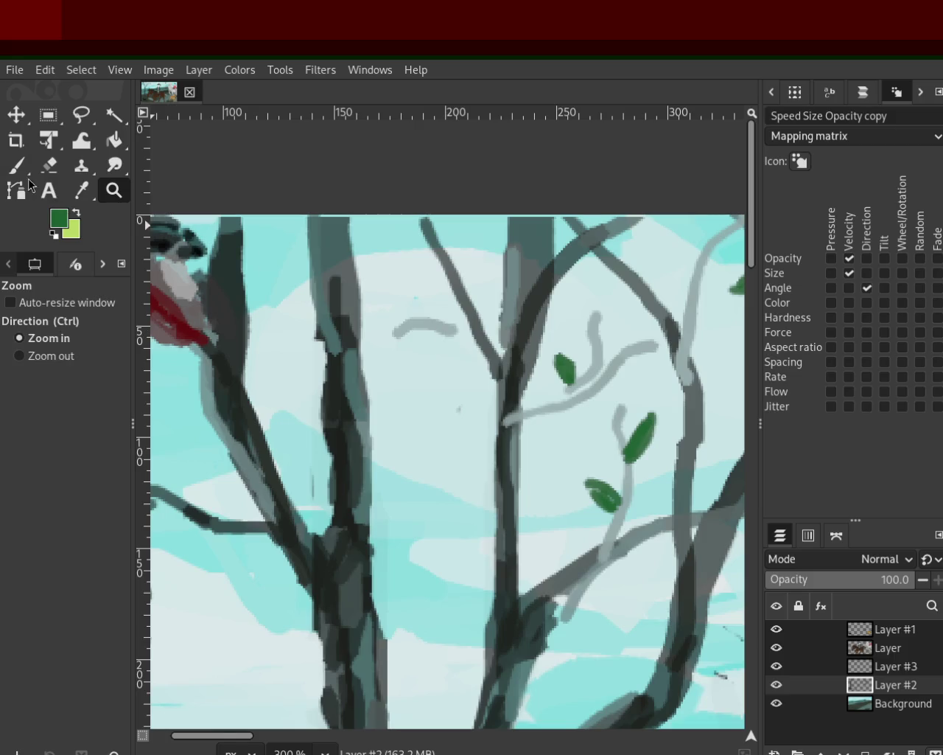
# Sample the light grey branch colour and extend the branch with a curving stroke and short twig
pyautogui.press('p')
pyautogui.keyDown('ctrl'); pyautogui.click(431, 333); pyautogui.keyUp('ctrl')
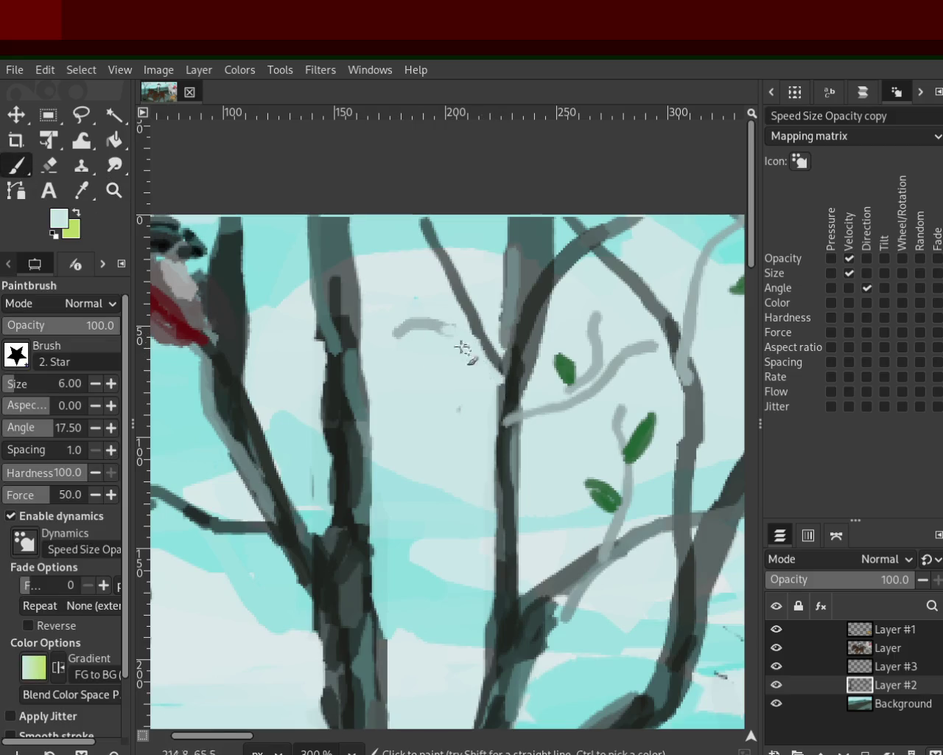
pyautogui.moveTo(454, 329); pyautogui.dragTo(504, 381)
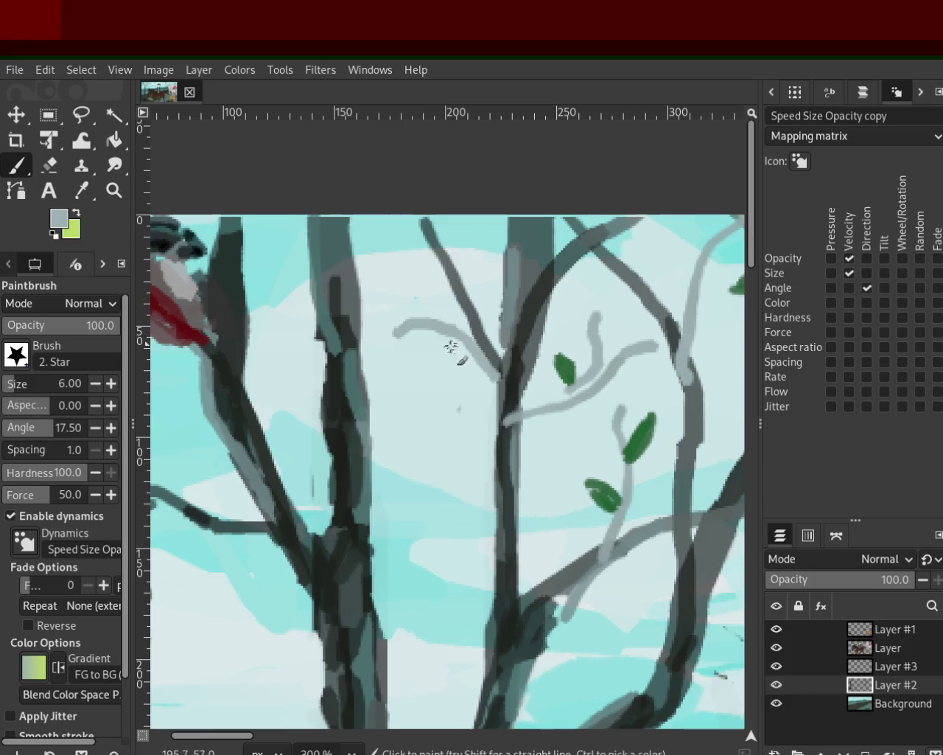
pyautogui.moveTo(410, 326); pyautogui.dragTo(378, 374)
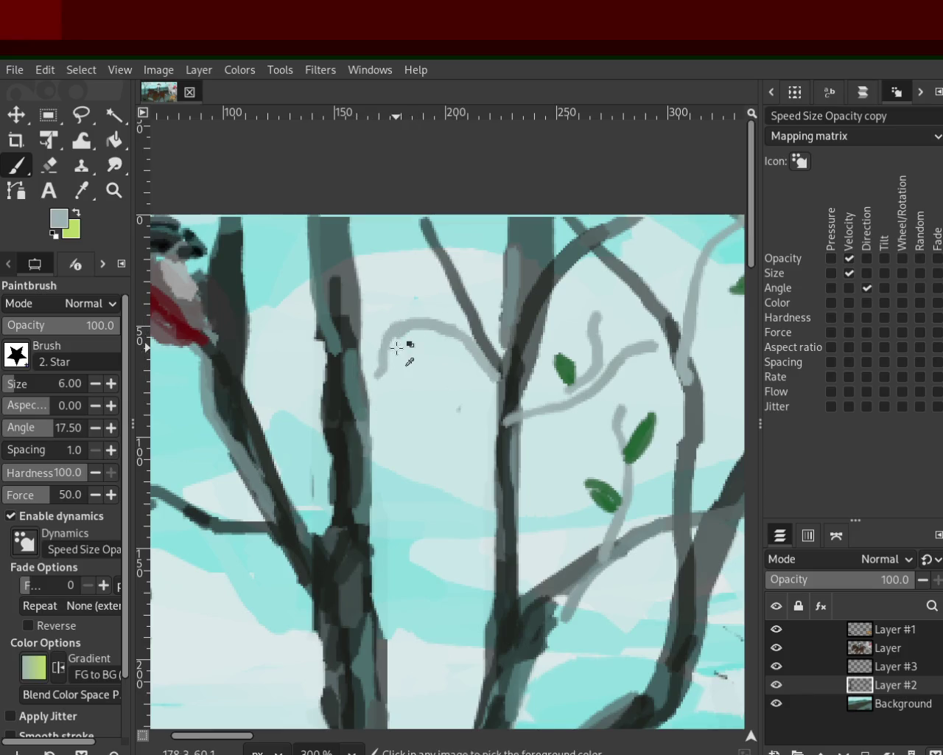
pyautogui.moveTo(322, 391); pyautogui.dragTo(267, 396)
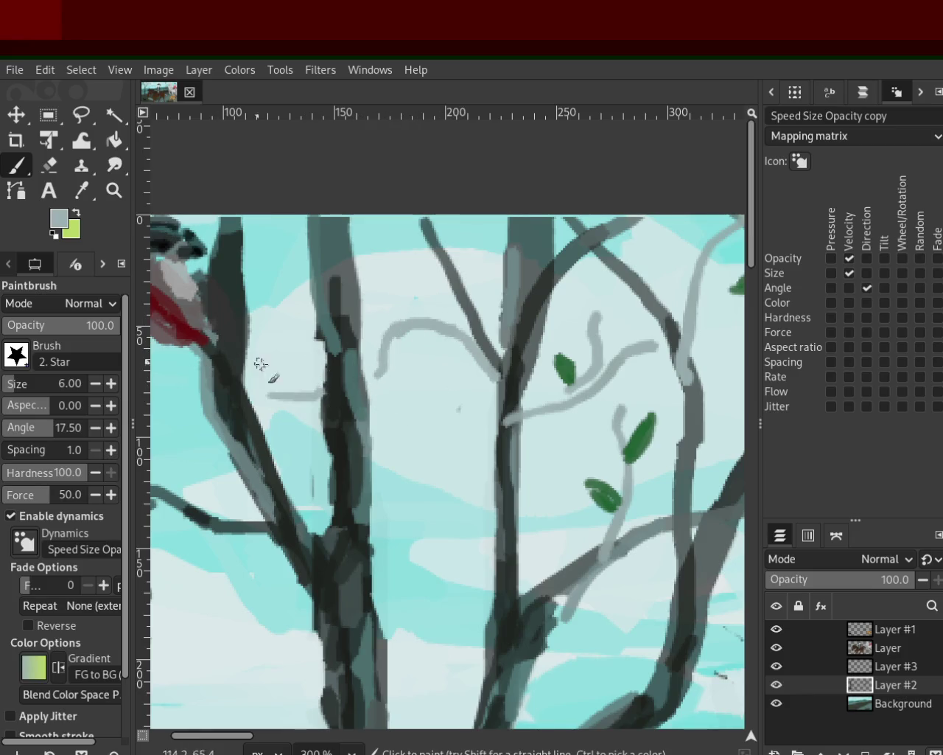
# Zoom to 200% on the bird and nearby branches
pyautogui.click(112, 191)
pyautogui.keyDown('ctrl'); pyautogui.click(490, 438); pyautogui.keyUp('ctrl')
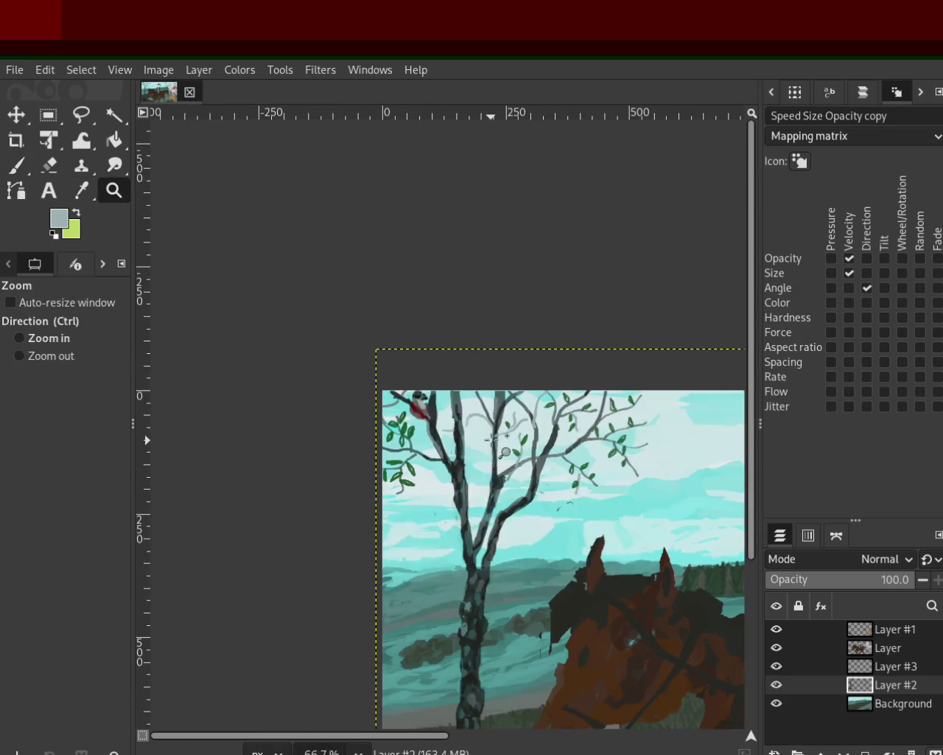
pyautogui.click(458, 464)
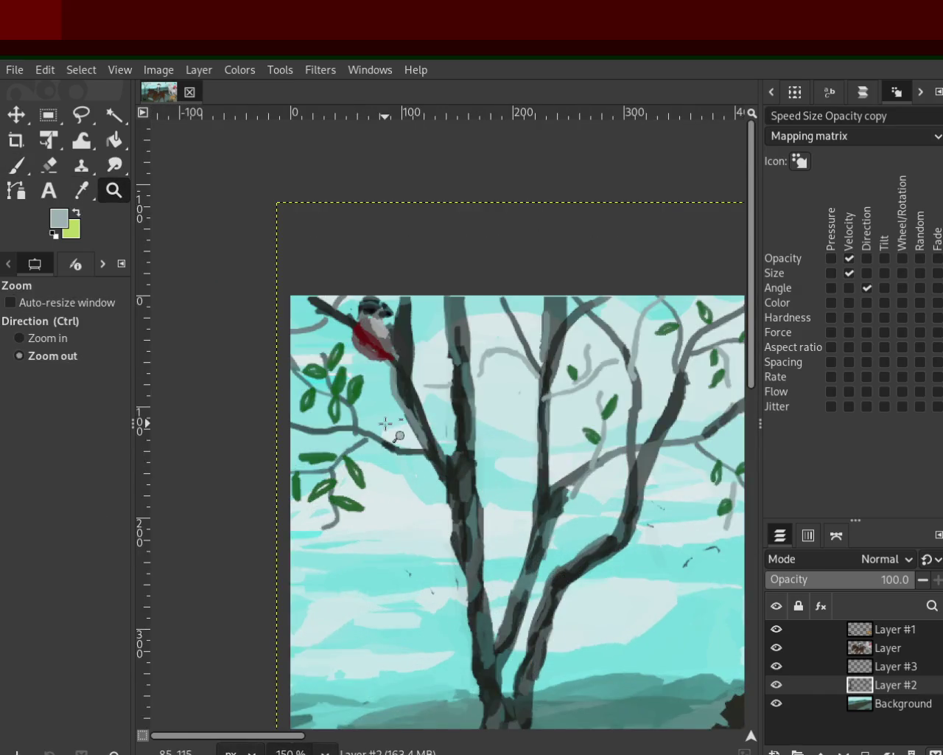
pyautogui.click(459, 452)
pyautogui.click(295, 327)
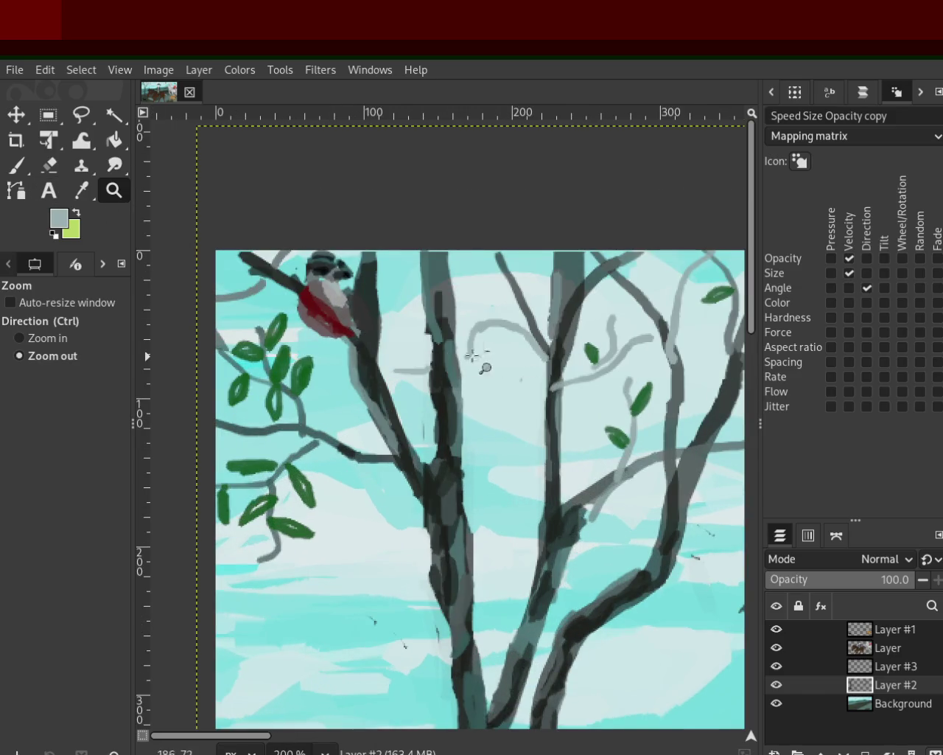
# Paint a new grey-teal branch reaching to the trunk, darkening and extending it
pyautogui.press('p')
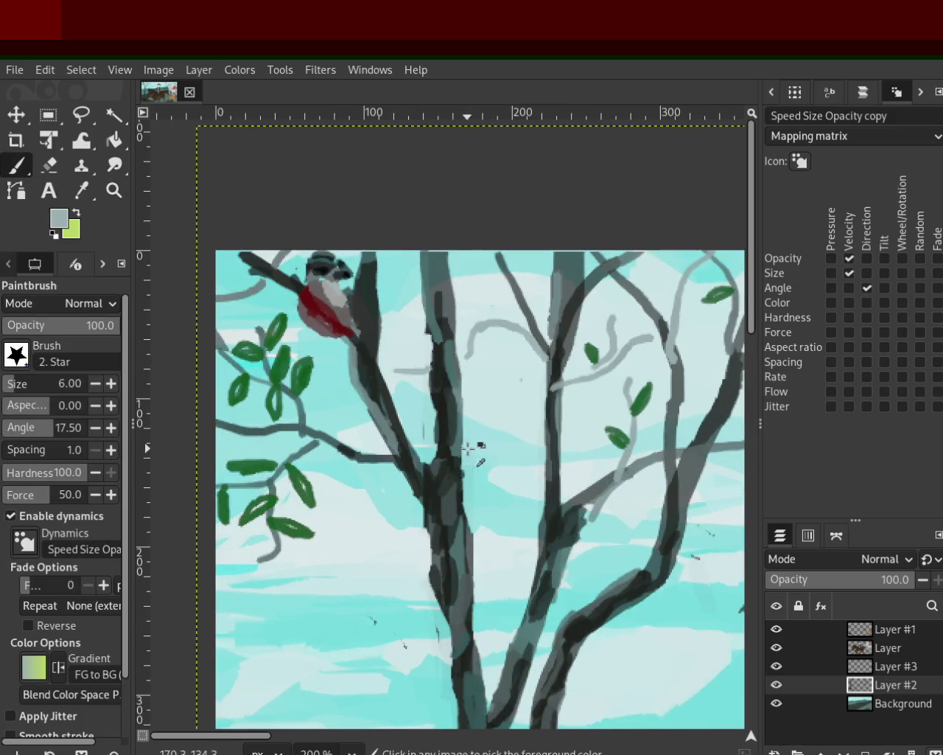
pyautogui.keyDown('ctrl'); pyautogui.click(472, 451); pyautogui.keyUp('ctrl')
pyautogui.moveTo(465, 446)
pyautogui.mouseDown()
pyautogui.moveTo(531, 480)
pyautogui.moveTo(586, 479)
pyautogui.mouseUp()
pyautogui.moveTo(523, 481); pyautogui.dragTo(546, 479)
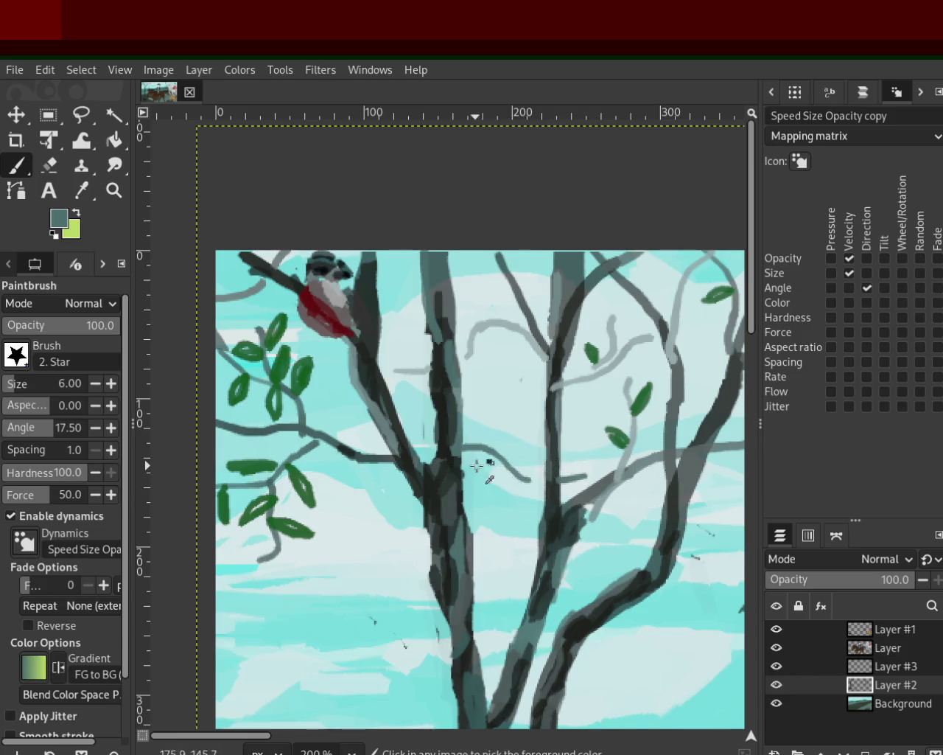
pyautogui.keyDown('ctrl'); pyautogui.click(522, 479); pyautogui.keyUp('ctrl')
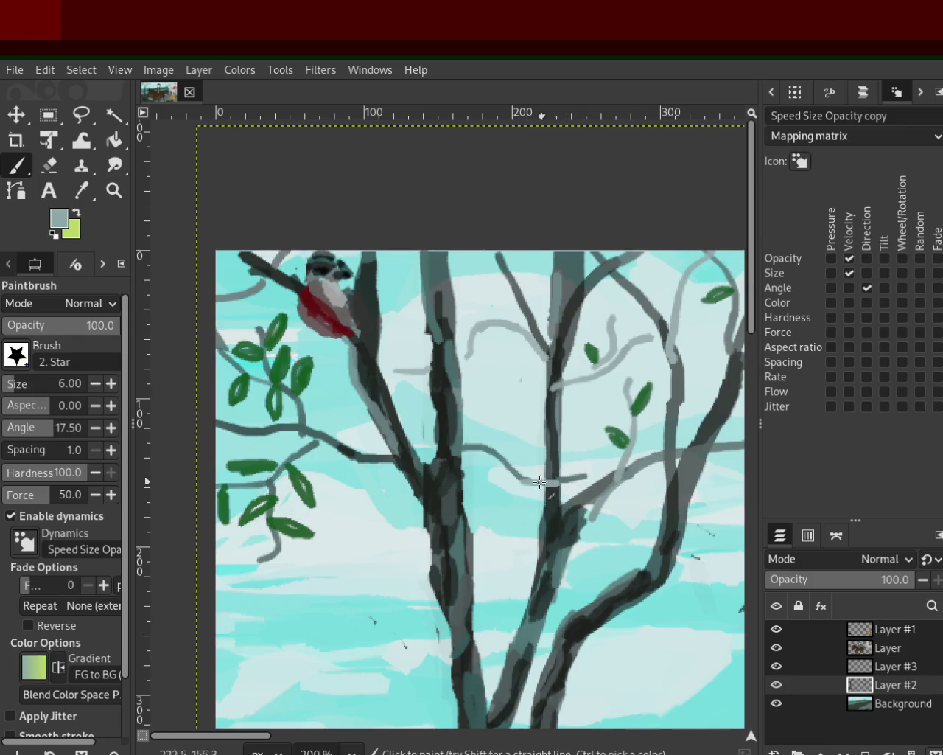
pyautogui.keyDown('ctrl'); pyautogui.click(550, 472); pyautogui.keyUp('ctrl')
pyautogui.moveTo(527, 479); pyautogui.dragTo(558, 478)
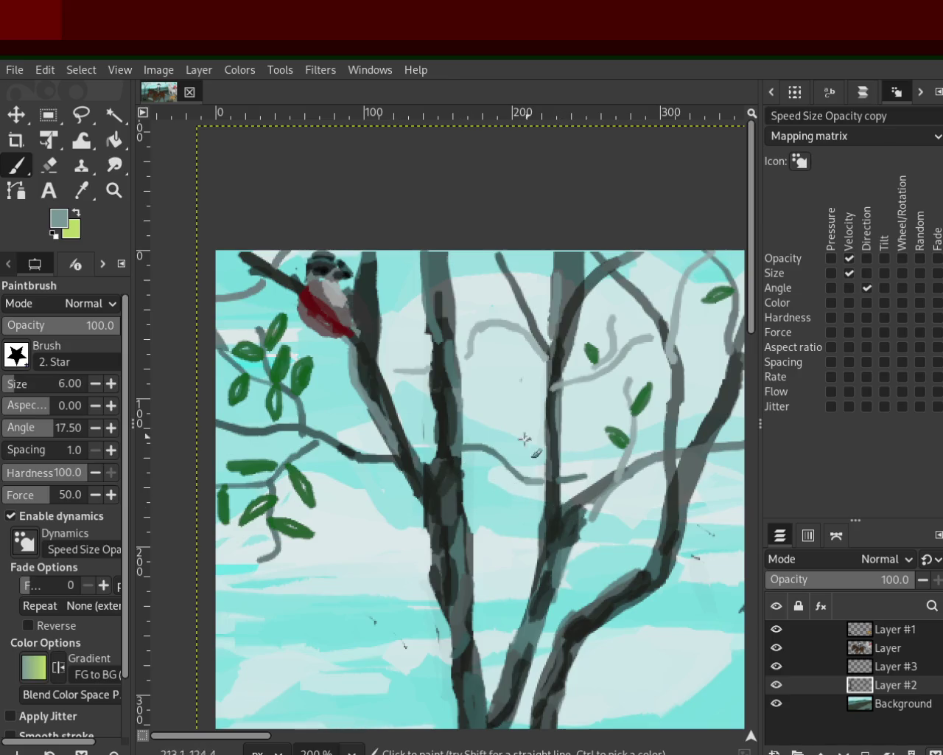
# Paint two dark trunk-coloured branches reaching up-left, then sample more grey-teal shades
pyautogui.keyDown('ctrl'); pyautogui.click(440, 549); pyautogui.keyUp('ctrl')
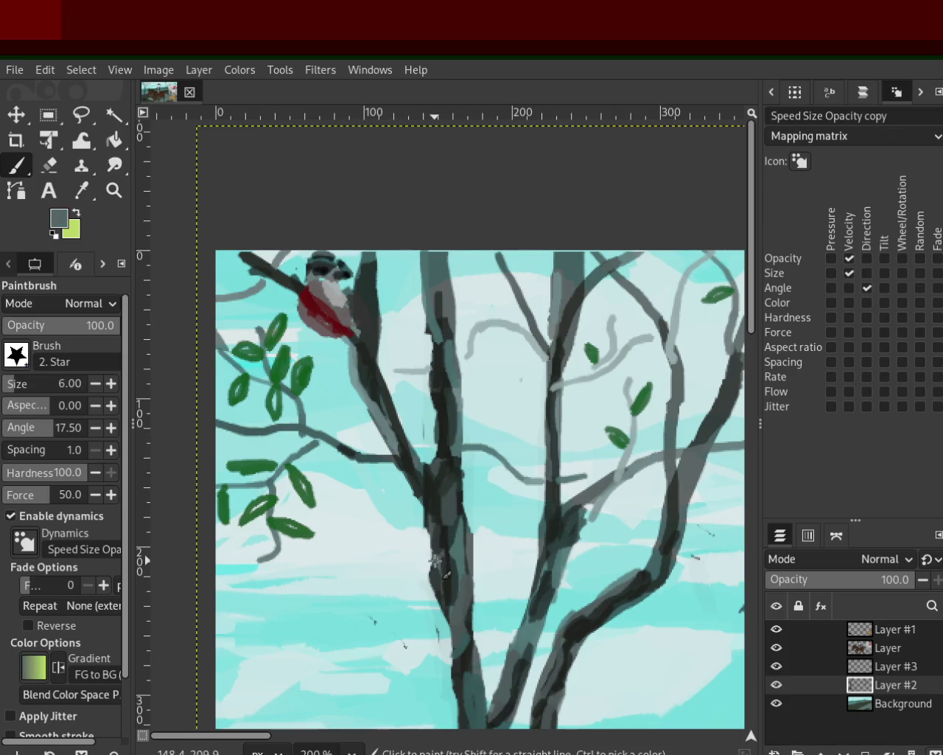
pyautogui.moveTo(438, 560); pyautogui.dragTo(350, 521)
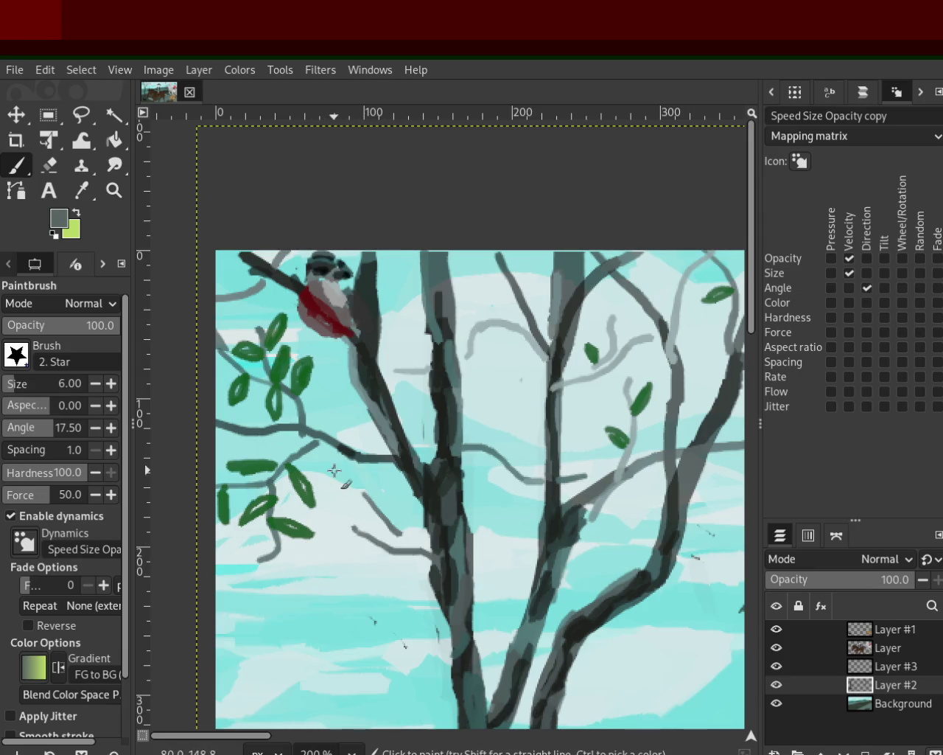
pyautogui.moveTo(410, 549); pyautogui.dragTo(352, 509)
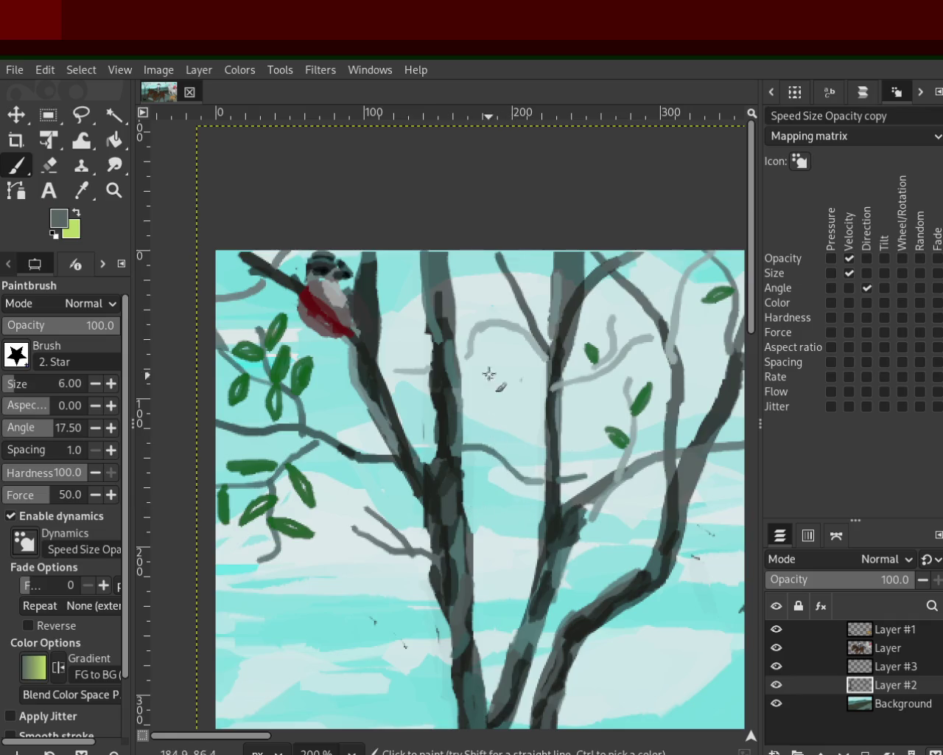
pyautogui.keyDown('ctrl'); pyautogui.click(470, 351); pyautogui.keyUp('ctrl')
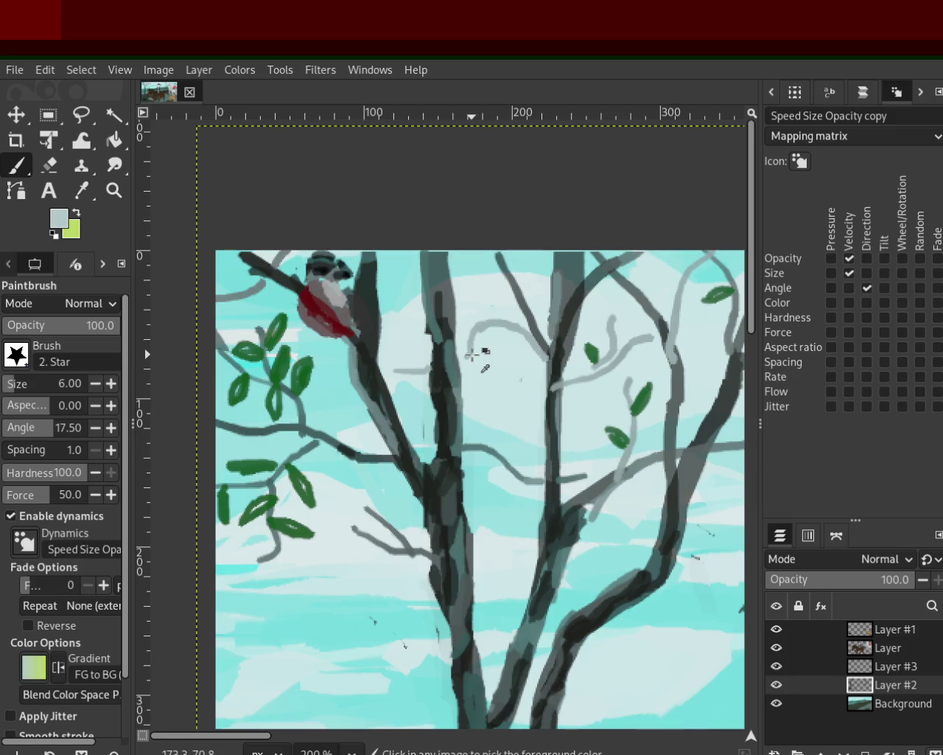
pyautogui.keyDown('ctrl'); pyautogui.click(470, 354); pyautogui.keyUp('ctrl')
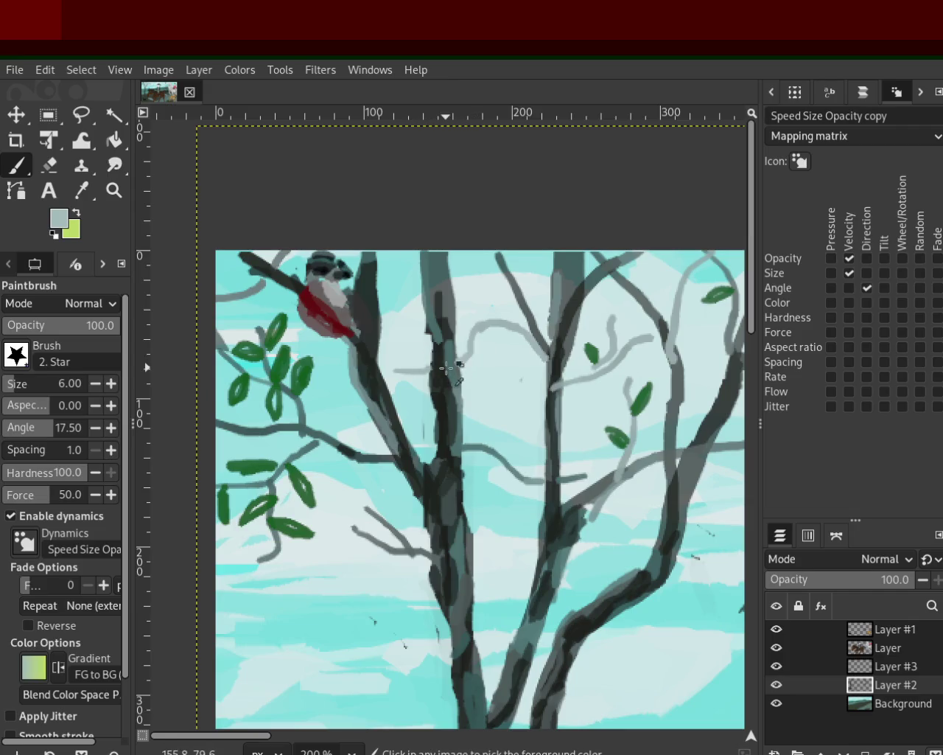
pyautogui.keyDown('ctrl'); pyautogui.click(432, 357); pyautogui.keyUp('ctrl')
pyautogui.keyDown('ctrl'); pyautogui.click(455, 354); pyautogui.keyUp('ctrl')
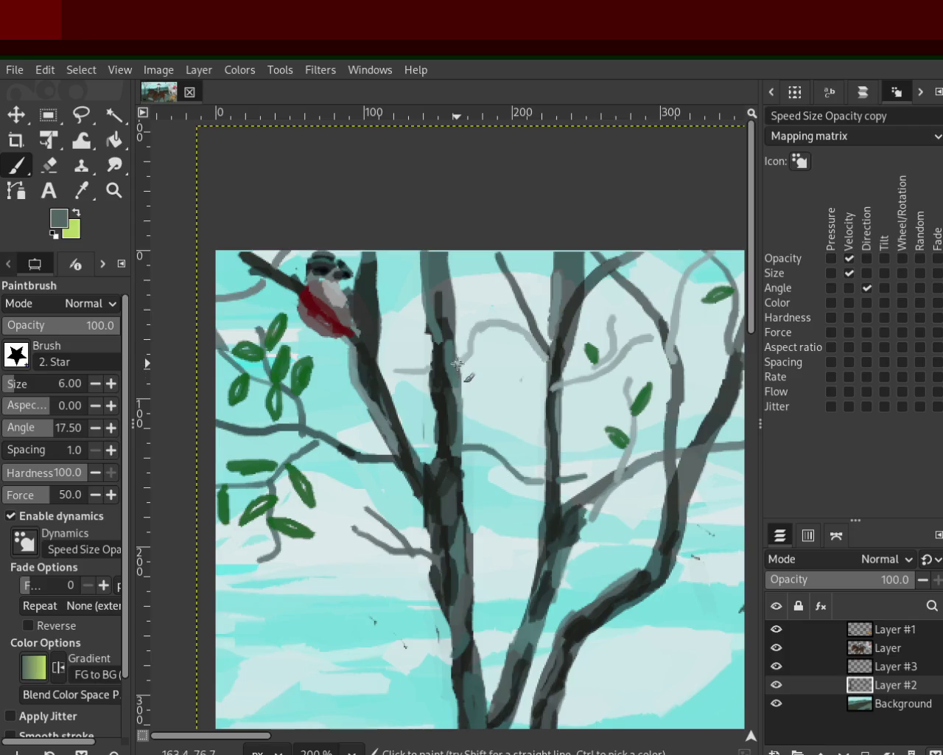
# Zoom out briefly, then back in closer on the branches
pyautogui.click(114, 190)
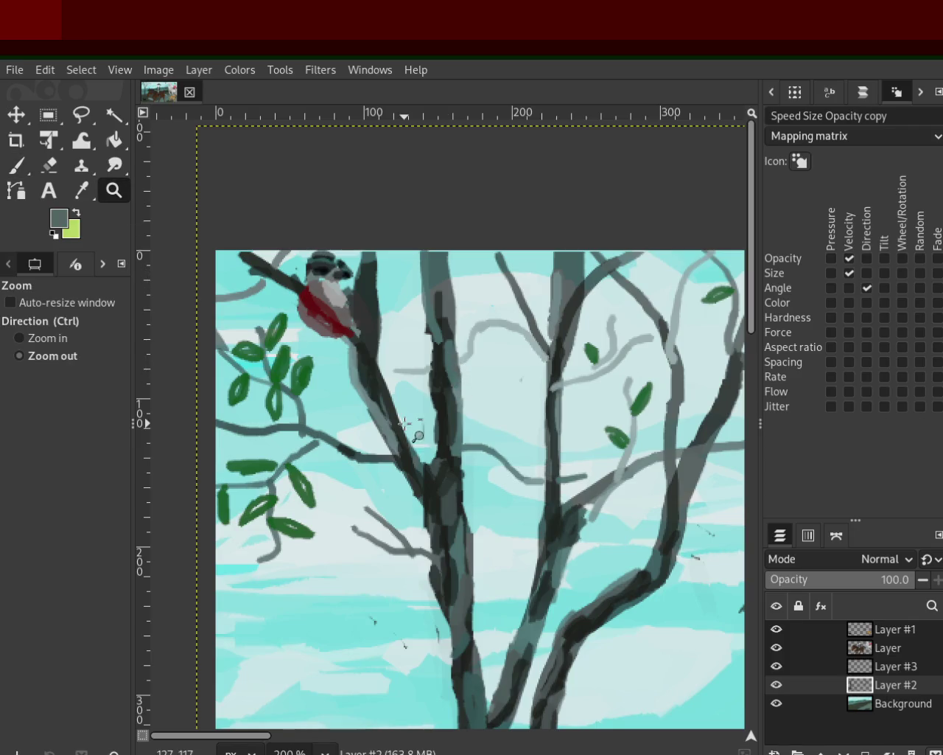
pyautogui.keyDown('ctrl'); pyautogui.click(415, 426); pyautogui.keyUp('ctrl')
pyautogui.click(415, 426)
pyautogui.keyDown('ctrl'); pyautogui.click(413, 412); pyautogui.keyUp('ctrl')
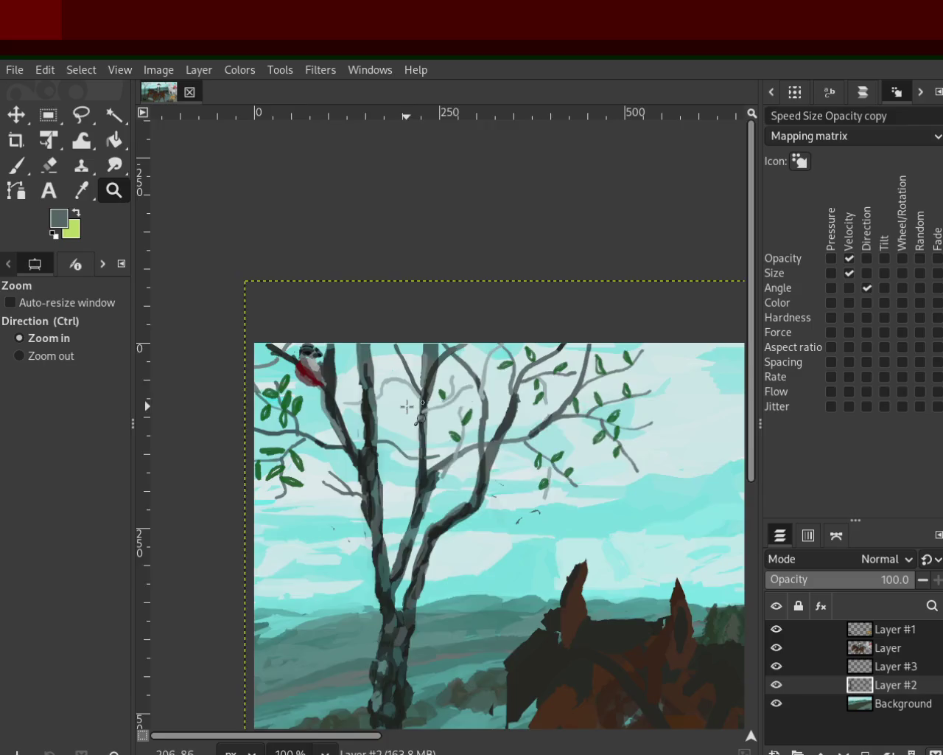
# At 400%, paint a thin curled light grey branch joining the trunk
pyautogui.moveTo(402, 398); pyautogui.dragTo(407, 407)
pyautogui.press('p')
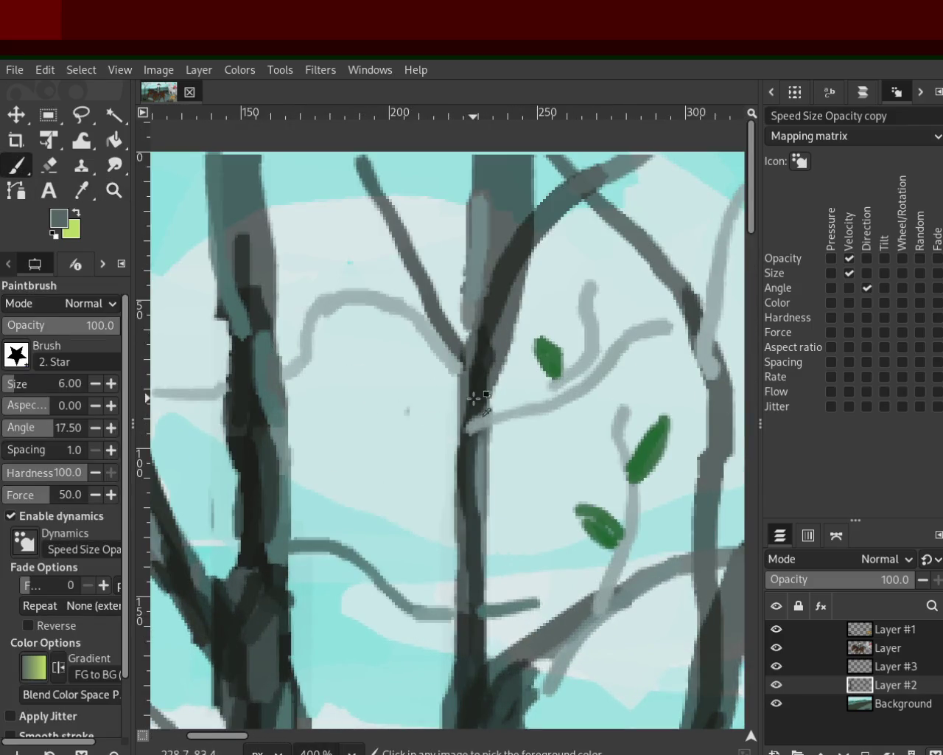
pyautogui.keyDown('ctrl'); pyautogui.click(472, 436); pyautogui.keyUp('ctrl')
pyautogui.keyDown('ctrl'); pyautogui.click(568, 375); pyautogui.keyUp('ctrl')
pyautogui.moveTo(566, 373); pyautogui.dragTo(471, 421)
pyautogui.hotkey('ctrl', 'z')
pyautogui.moveTo(564, 375); pyautogui.dragTo(472, 423)
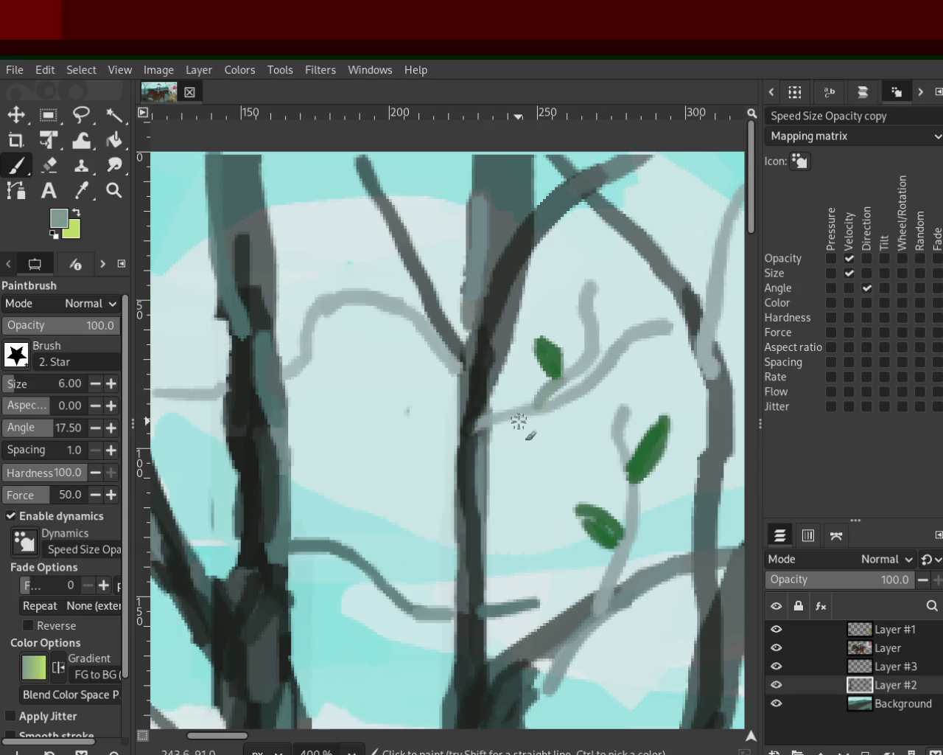
# Paint two green leaves on the upper branches
pyautogui.keyDown('ctrl'); pyautogui.click(549, 364); pyautogui.keyUp('ctrl')
pyautogui.moveTo(508, 419)
pyautogui.mouseDown()
pyautogui.moveTo(537, 449)
pyautogui.moveTo(535, 440)
pyautogui.mouseUp()
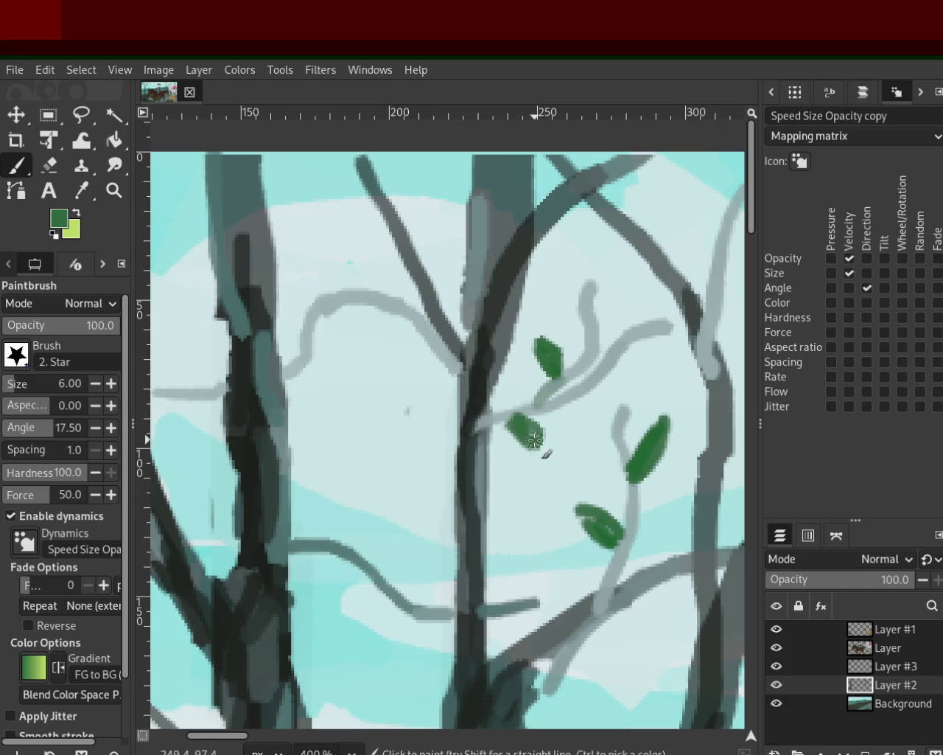
pyautogui.moveTo(358, 297); pyautogui.dragTo(363, 336)
pyautogui.moveTo(370, 306); pyautogui.dragTo(366, 341)
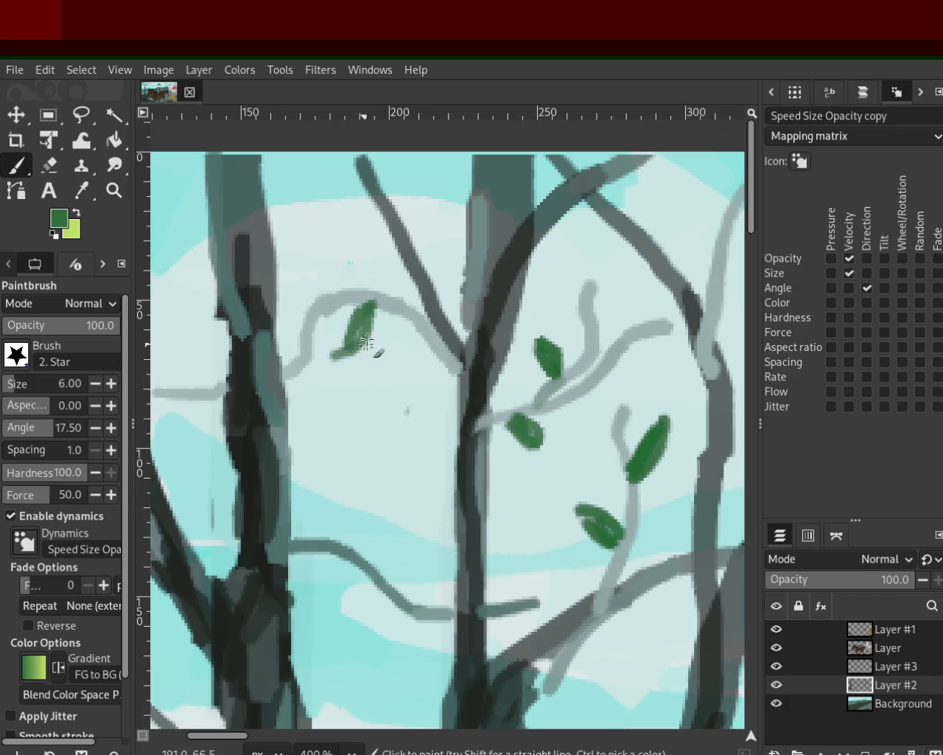
# Paint a short hooked dark twig upward from the branch, redoing the misplaced stroke
pyautogui.keyDown('ctrl'); pyautogui.click(409, 249); pyautogui.keyUp('ctrl')
pyautogui.moveTo(398, 244); pyautogui.dragTo(430, 182)
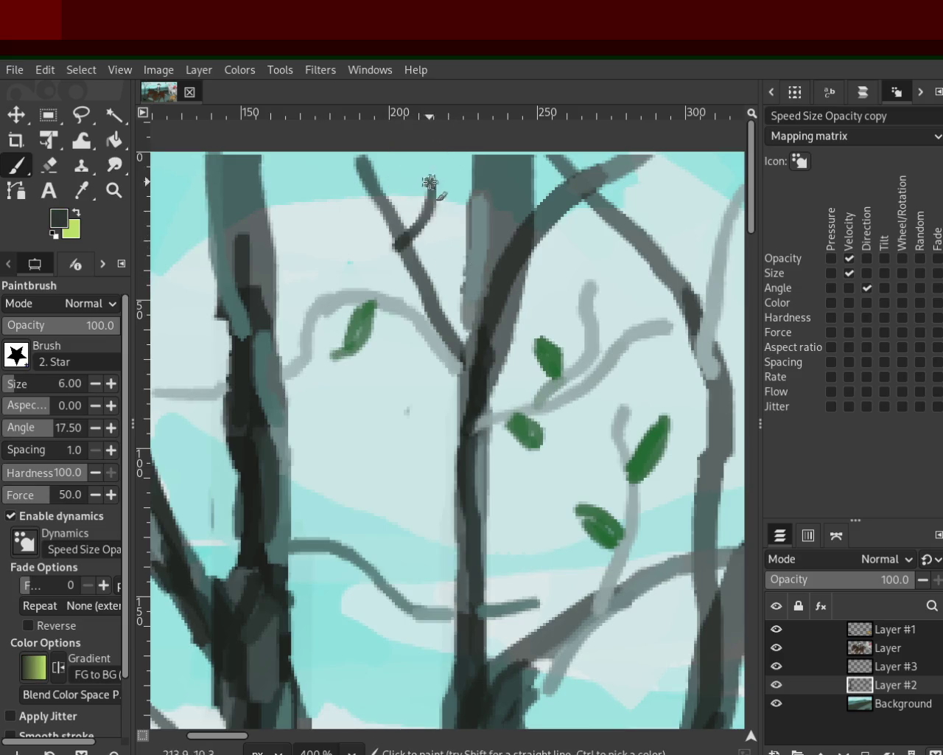
pyautogui.hotkey('ctrl', 'z')
pyautogui.moveTo(411, 238)
pyautogui.mouseDown()
pyautogui.moveTo(418, 186)
pyautogui.moveTo(341, 155)
pyautogui.mouseUp()
pyautogui.keyDown('ctrl'); pyautogui.click(338, 315); pyautogui.keyUp('ctrl')
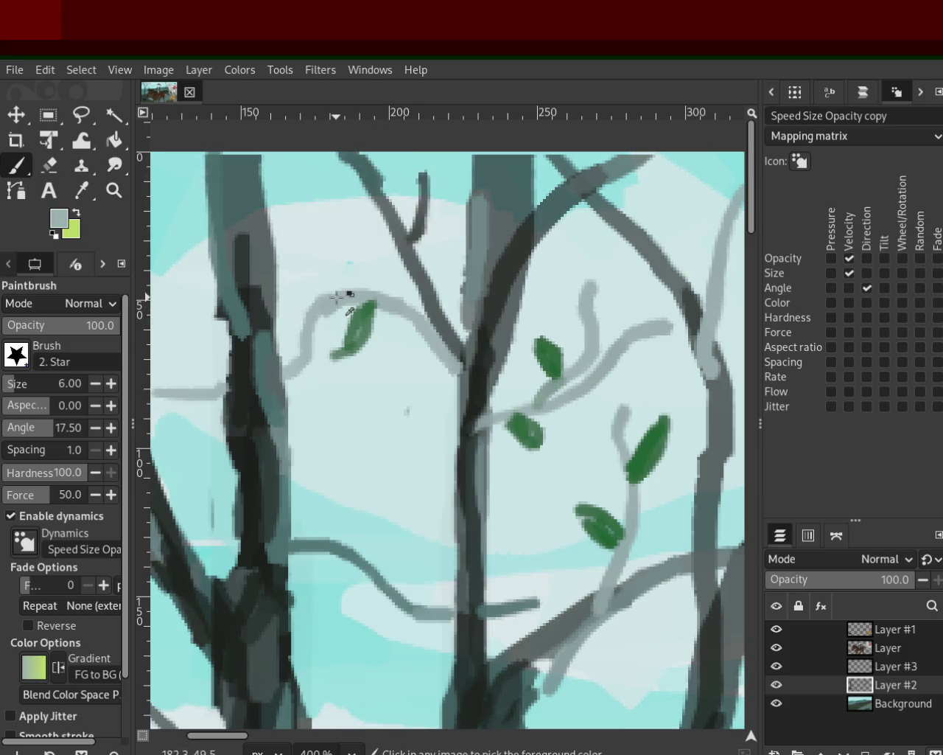
# Zoom to 550% on the branch near the bird
pyautogui.press('z')
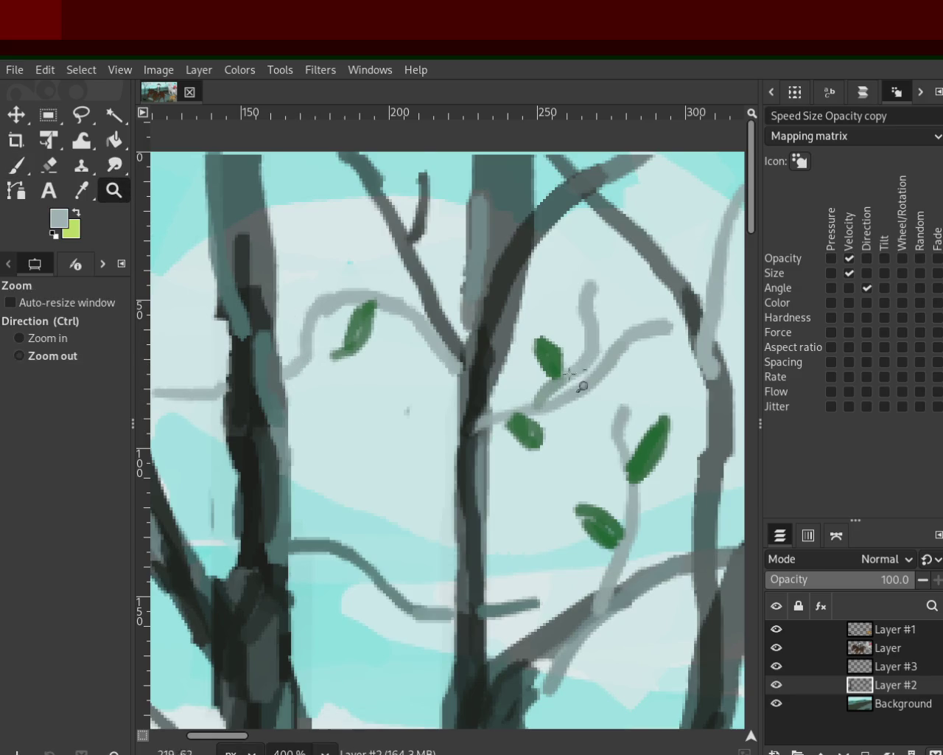
pyautogui.click(589, 383)
pyautogui.click(379, 384)
pyautogui.click(346, 376)
pyautogui.click(310, 354)
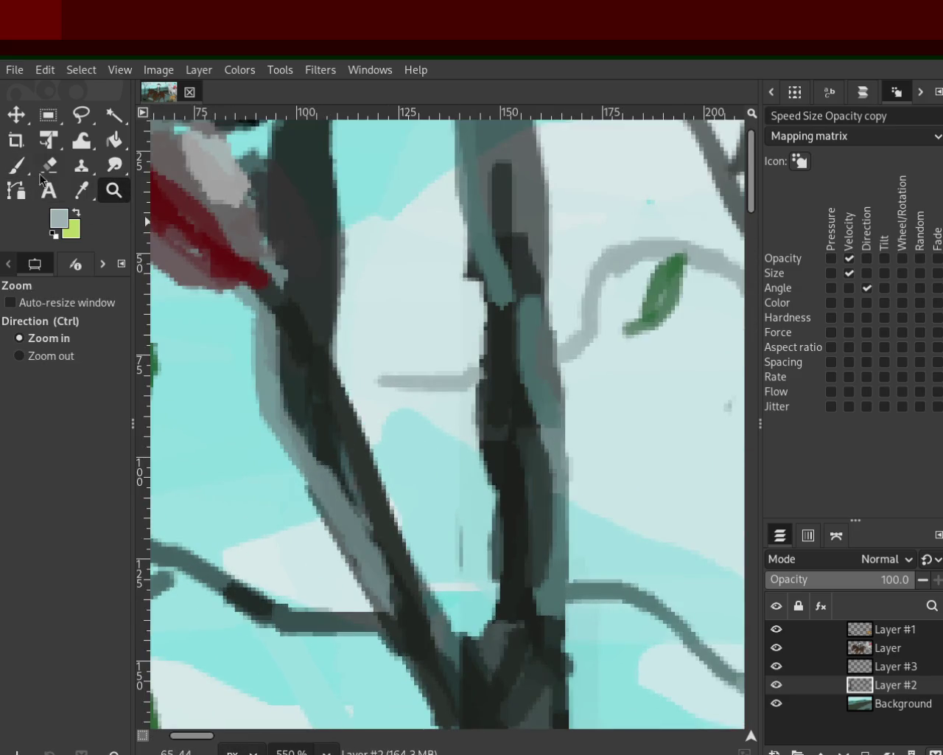
pyautogui.click(16, 165)
# Paint green leaves hanging from the thin twig, undoing the unwanted stem strokes
pyautogui.keyDown('ctrl'); pyautogui.click(649, 298); pyautogui.keyUp('ctrl')
pyautogui.moveTo(442, 365); pyautogui.dragTo(359, 281)
pyautogui.hotkey('ctrl', 'z')
pyautogui.moveTo(472, 381); pyautogui.dragTo(392, 308)
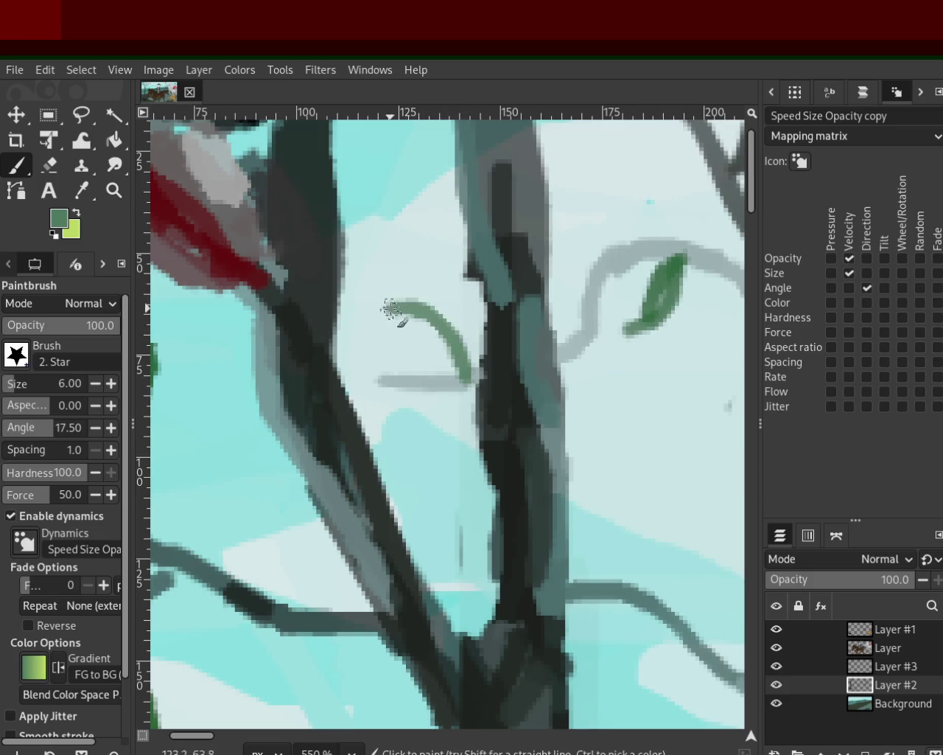
pyautogui.hotkey('ctrl', 'z')
pyautogui.moveTo(450, 364)
pyautogui.mouseDown()
pyautogui.moveTo(385, 301)
pyautogui.moveTo(416, 316)
pyautogui.moveTo(421, 379)
pyautogui.mouseUp()
pyautogui.hotkey('ctrl', 'z')
pyautogui.hotkey('ctrl', 'z')
pyautogui.moveTo(418, 444); pyautogui.dragTo(439, 391)
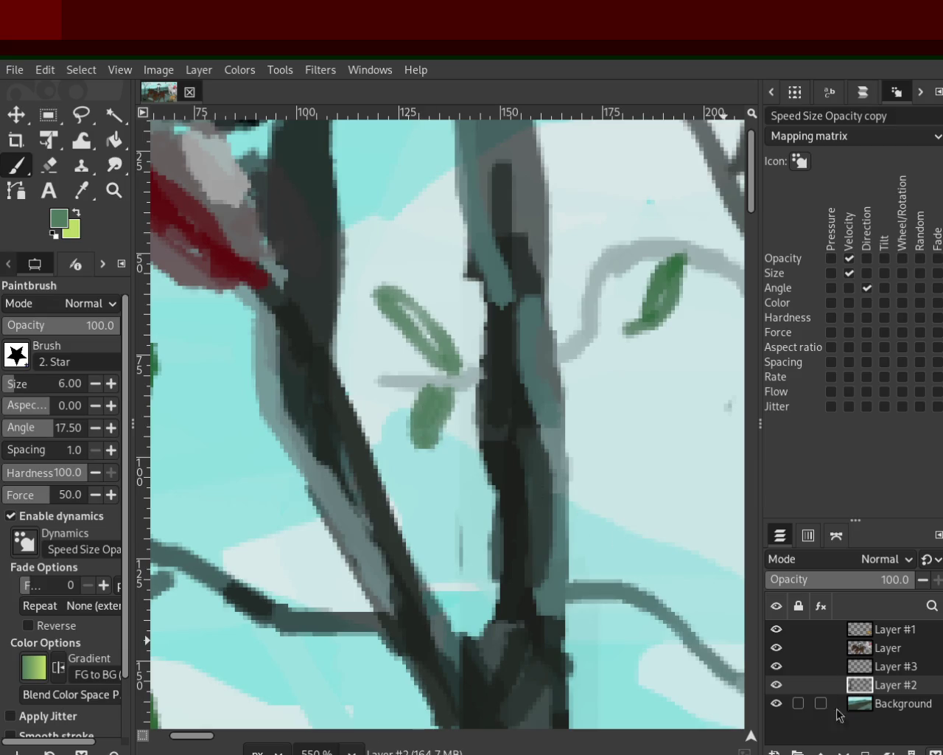
# Toggle Layer #3's visibility to compare, then zoom out to the whole tree
pyautogui.click(777, 666)
pyautogui.click(777, 666)
pyautogui.click(777, 666)
pyautogui.click(776, 666)
pyautogui.press('z')
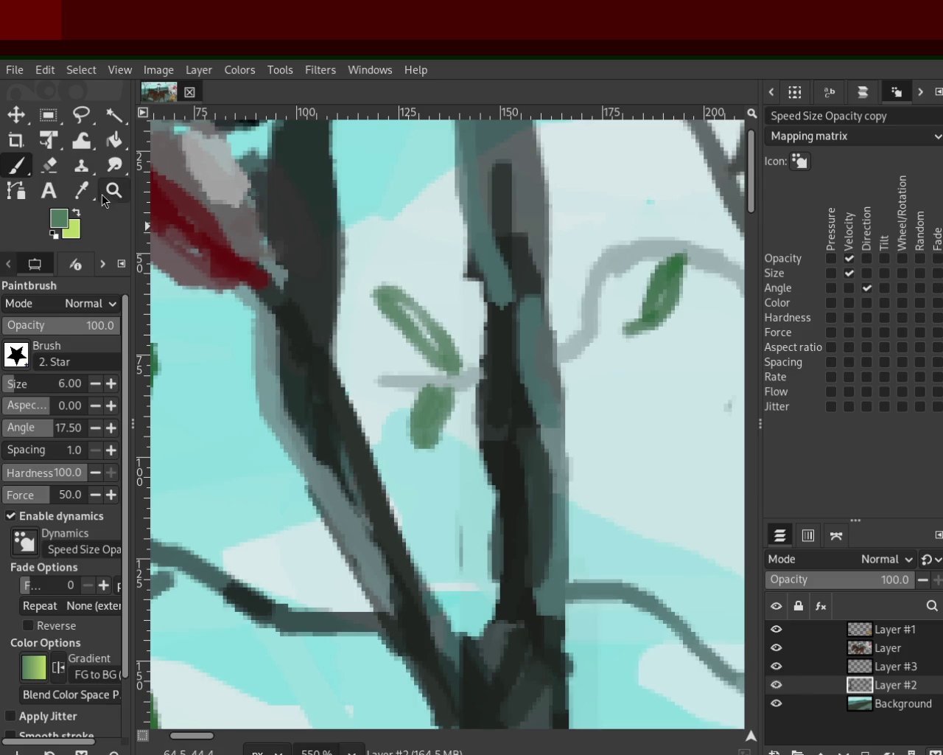
pyautogui.keyDown('ctrl'); pyautogui.click(573, 383); pyautogui.keyUp('ctrl')
pyautogui.keyDown('ctrl'); pyautogui.click(581, 424); pyautogui.keyUp('ctrl')
pyautogui.moveTo(779, 650)
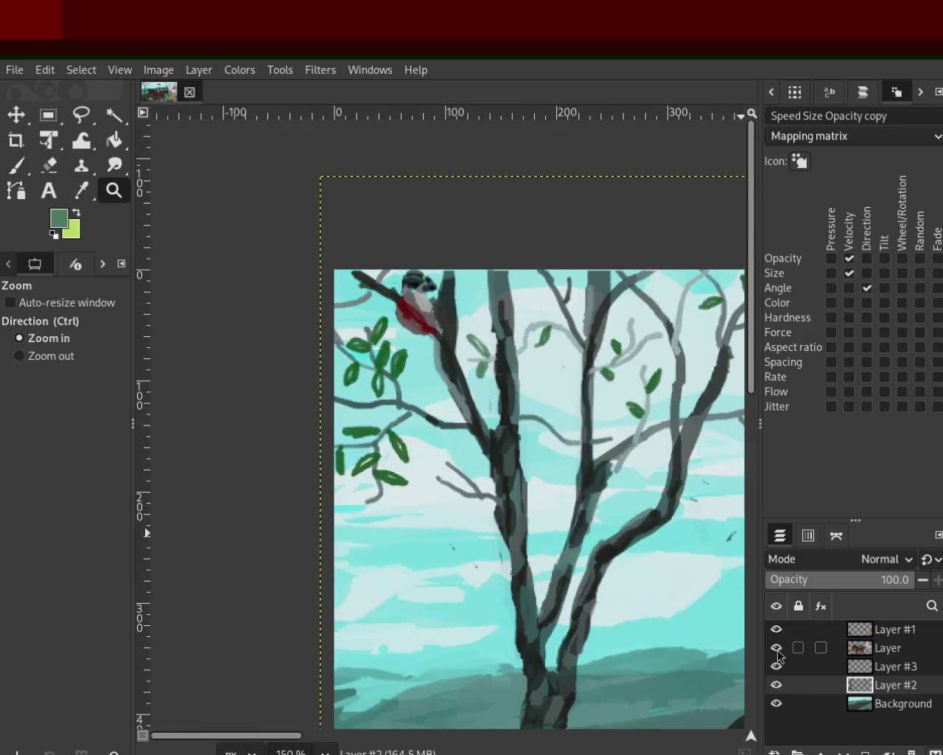
pyautogui.click(776, 666)
pyautogui.click(777, 666)
pyautogui.click(777, 666)
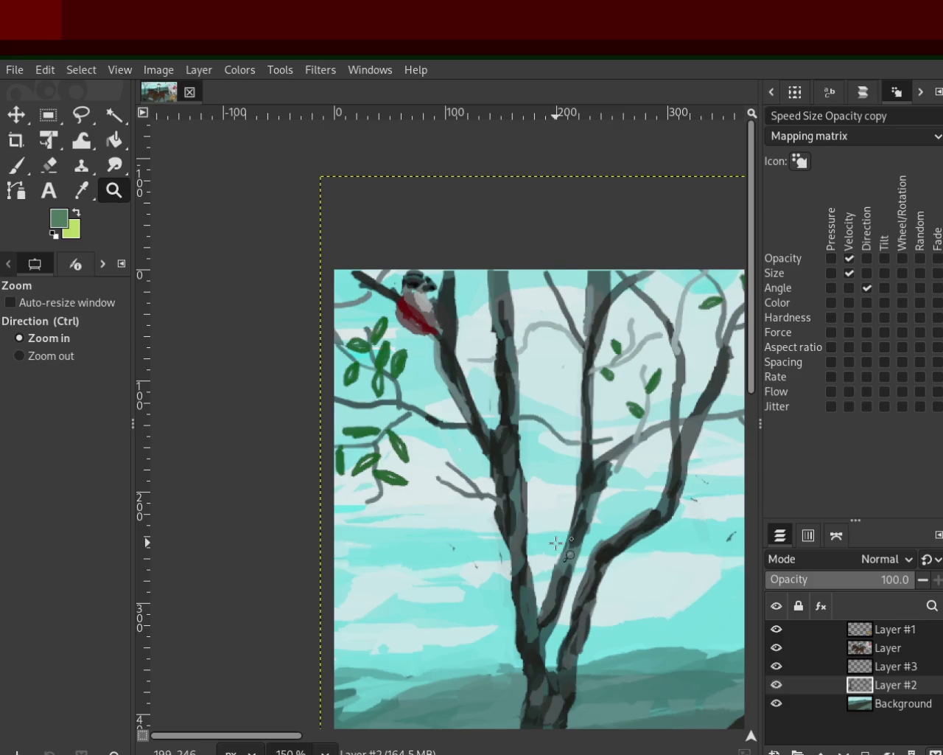
pyautogui.click(777, 685)
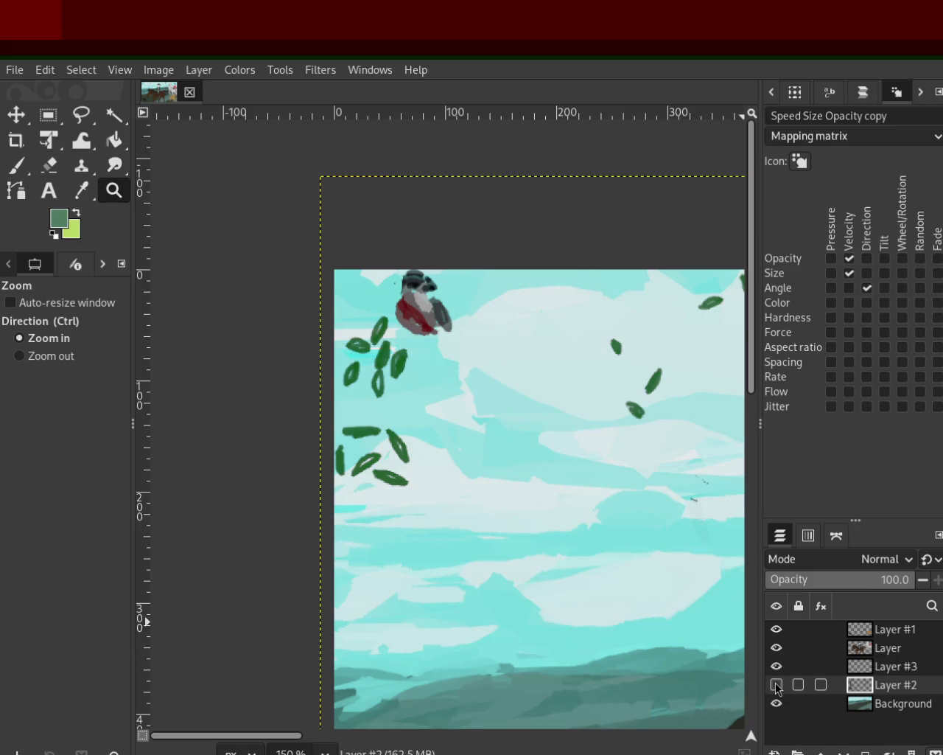
pyautogui.click(777, 684)
pyautogui.click(777, 666)
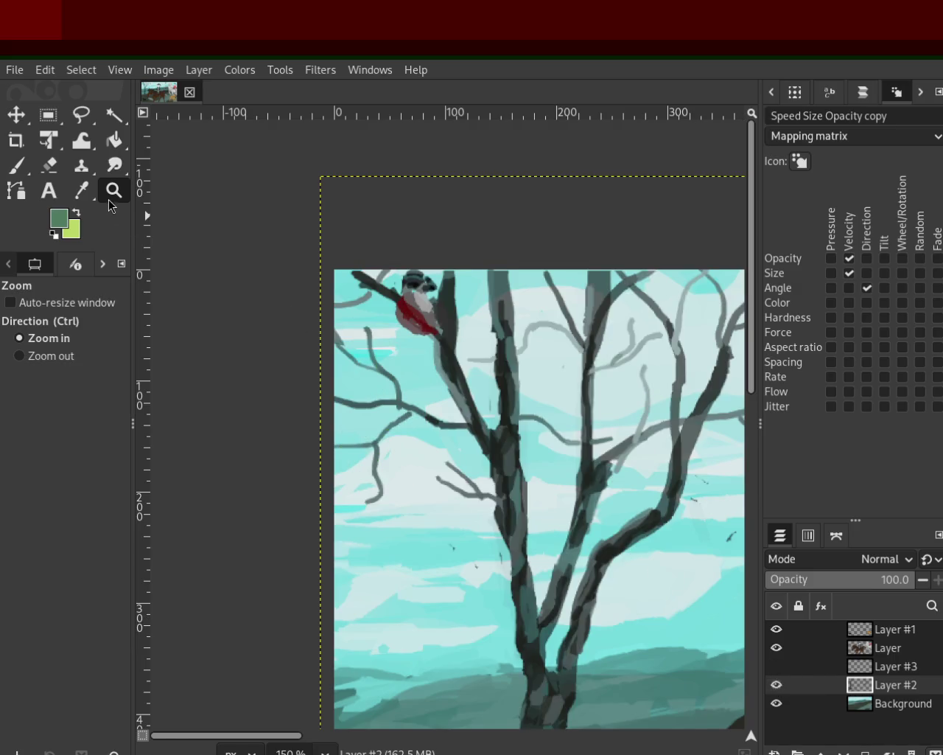
pyautogui.keyDown('ctrl'); pyautogui.click(306, 425); pyautogui.keyUp('ctrl')
pyautogui.click(779, 684)
pyautogui.click(779, 687)
pyautogui.click(776, 666)
pyautogui.click(777, 667)
pyautogui.click(777, 666)
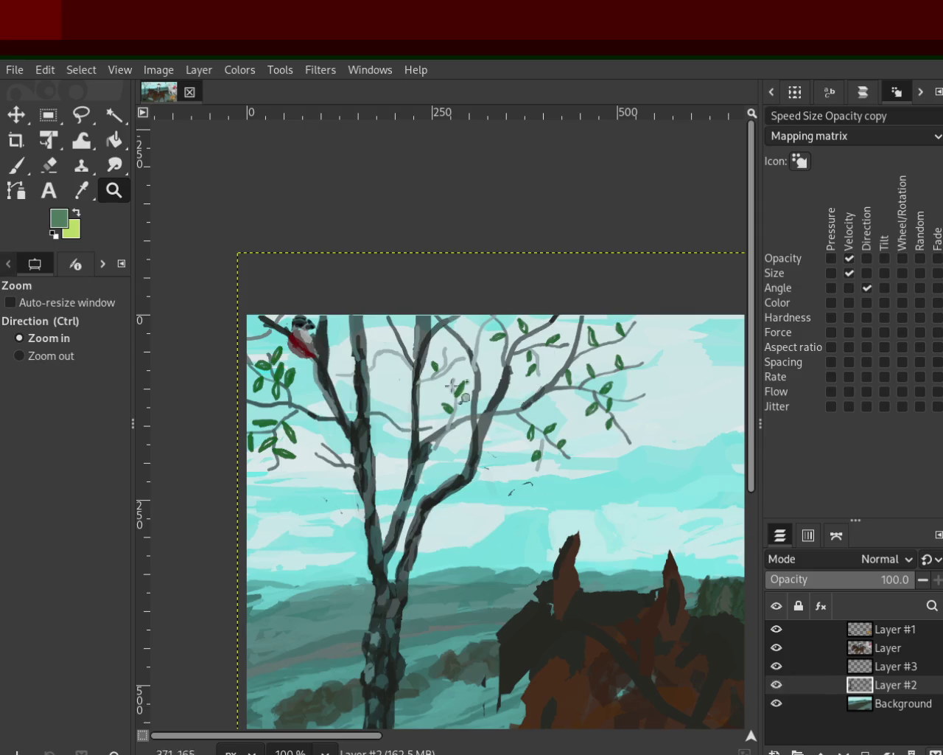
# Zoom out to 50% to show the whole canvas: tree, black cat and hatted rider on horse
pyautogui.scroll(-4, 432, 400)
pyautogui.scroll(4, 424, 414)
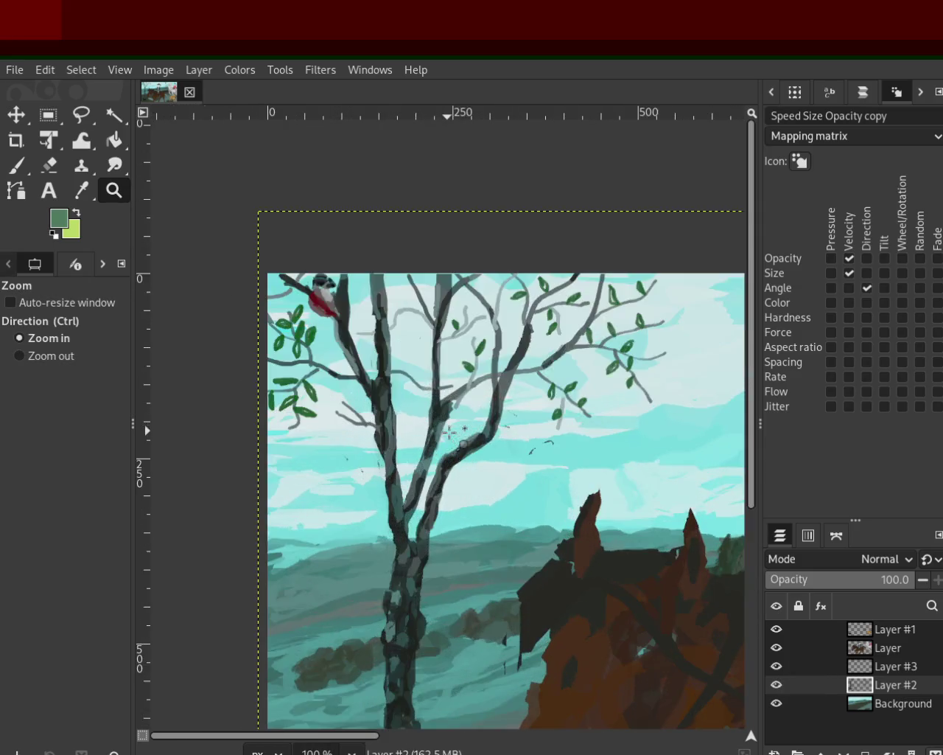
pyautogui.scroll(-1, 391, 388)
pyautogui.scroll(-1, 391, 388)
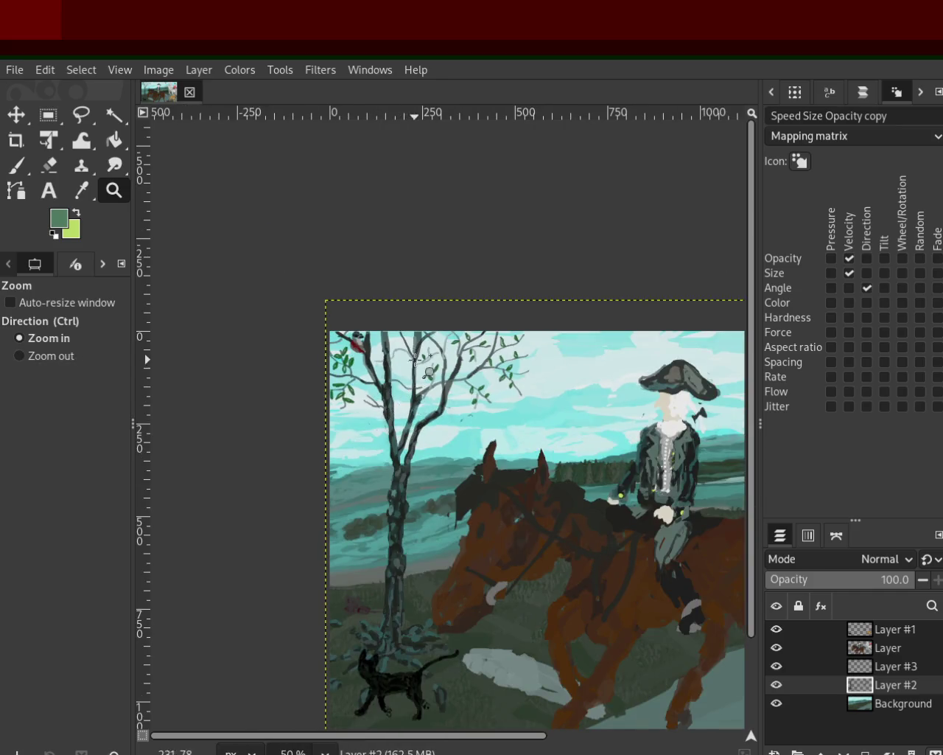
pyautogui.scroll(-1, 407, 336)
pyautogui.scroll(1, 357, 364)
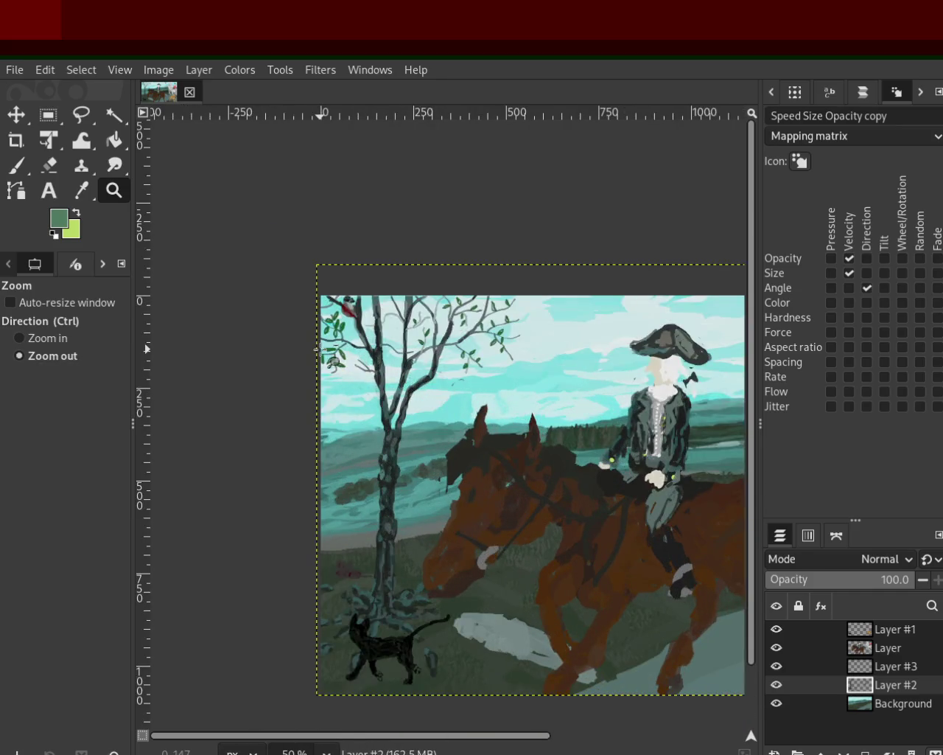
pyautogui.scroll(-1, 372, 424)
pyautogui.scroll(1, 390, 402)
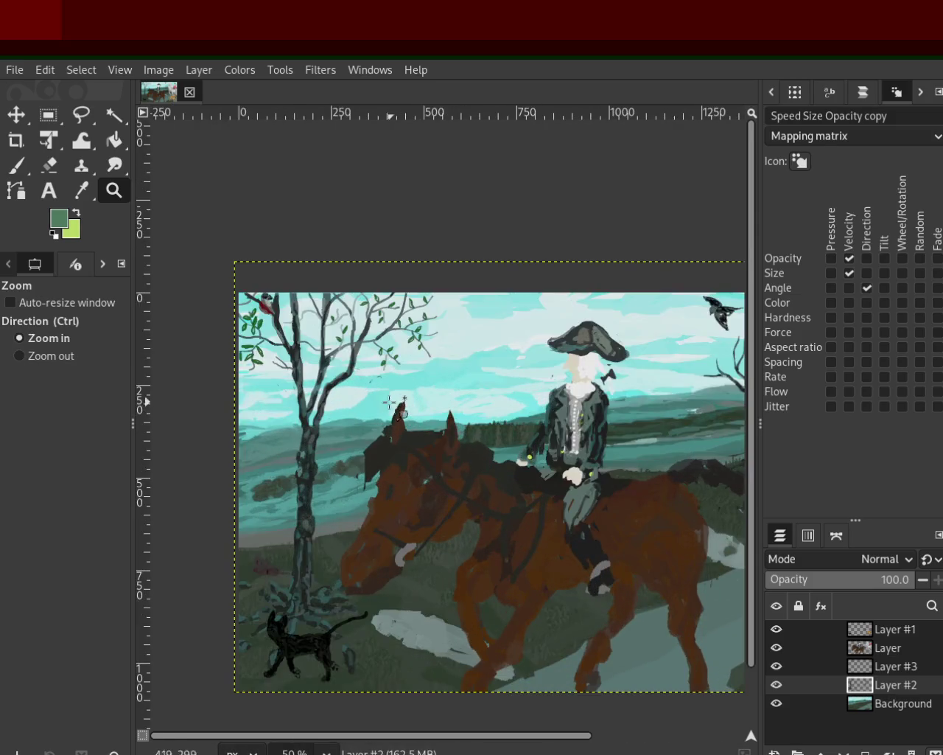
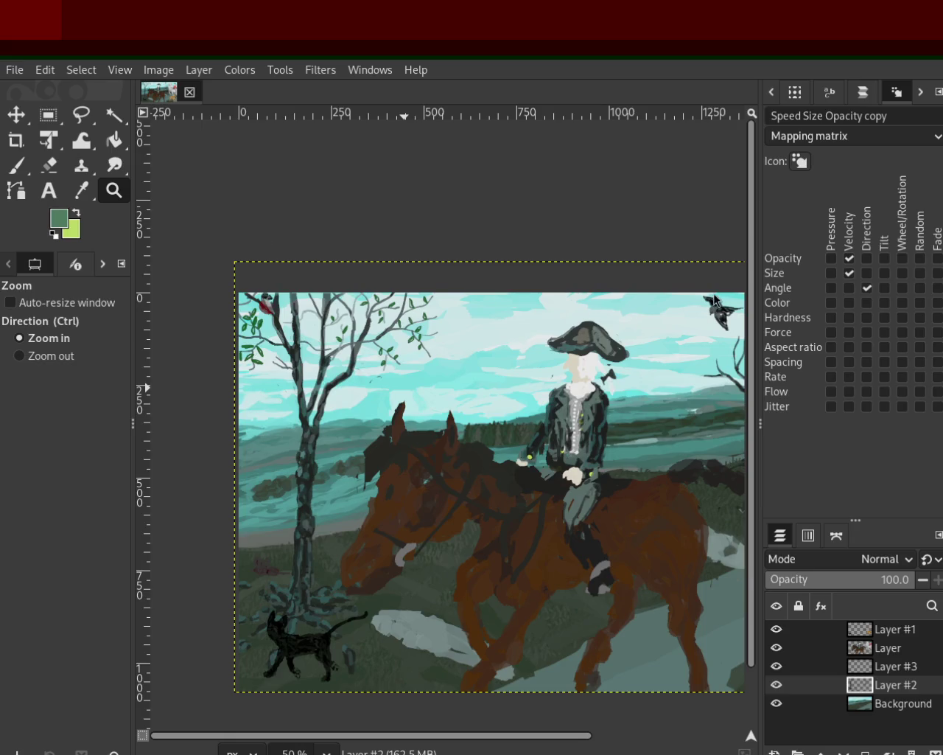
# Zoom into the tree top and sample the leaf green with the Paintbrush
pyautogui.keyDown('ctrl'); pyautogui.click(453, 310); pyautogui.keyUp('ctrl')
pyautogui.keyDown('ctrl'); pyautogui.click(452, 310); pyautogui.keyUp('ctrl')
pyautogui.click(443, 324)
pyautogui.click(375, 331)
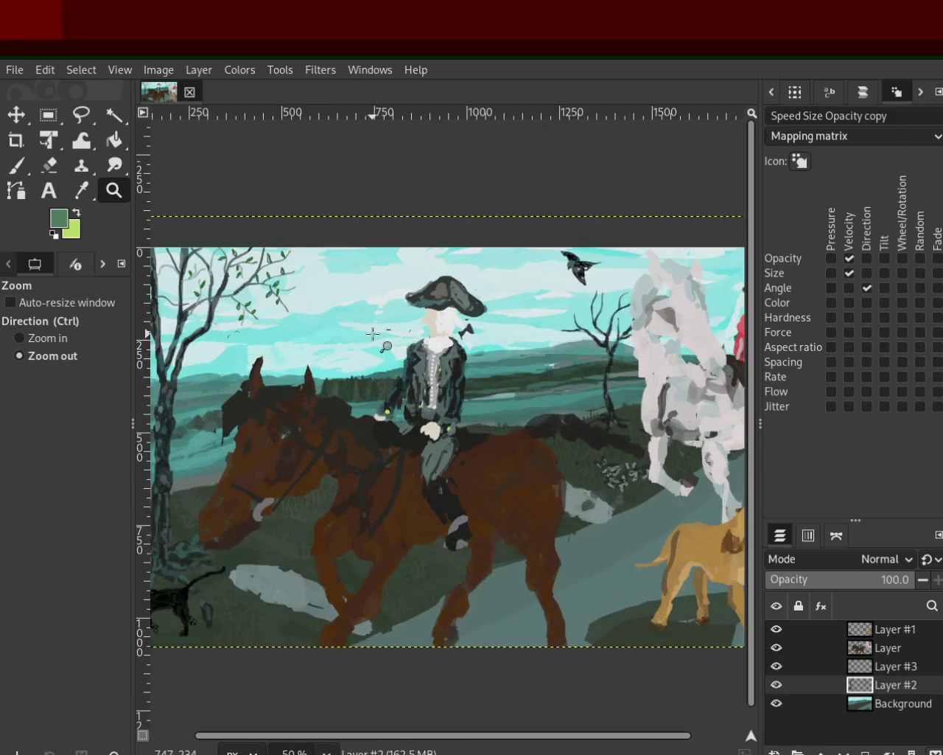
pyautogui.keyDown('ctrl'); pyautogui.click(538, 355); pyautogui.keyUp('ctrl')
pyautogui.click(538, 355)
pyautogui.keyDown('ctrl'); pyautogui.click(290, 364); pyautogui.keyUp('ctrl')
pyautogui.click(290, 364)
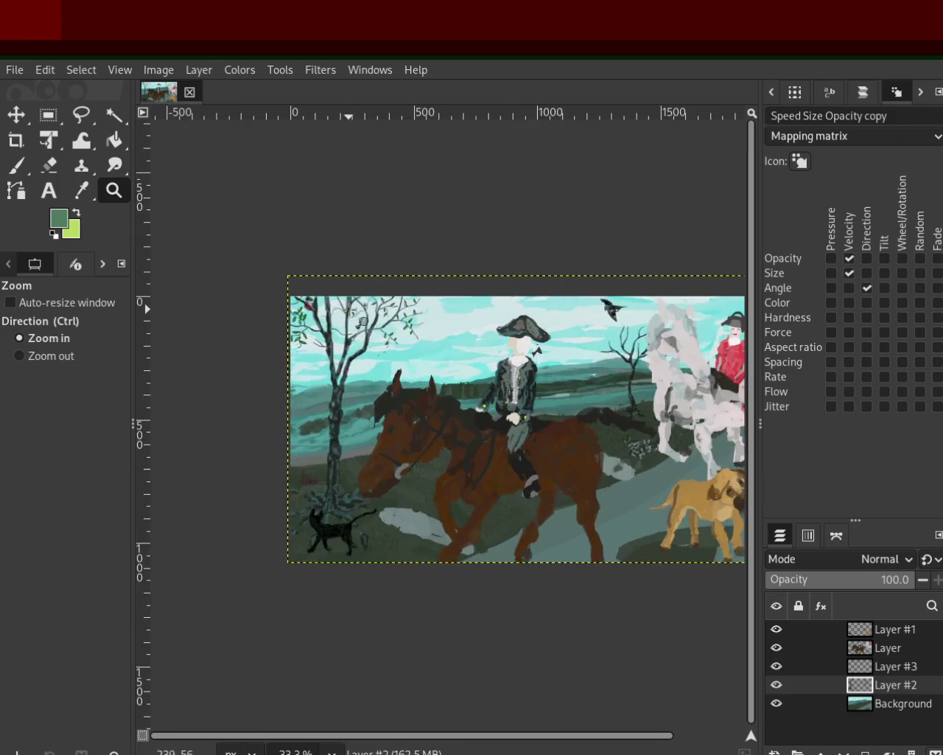
pyautogui.doubleClick(350, 309)
pyautogui.click(426, 279)
pyautogui.click(426, 279)
pyautogui.press('p')
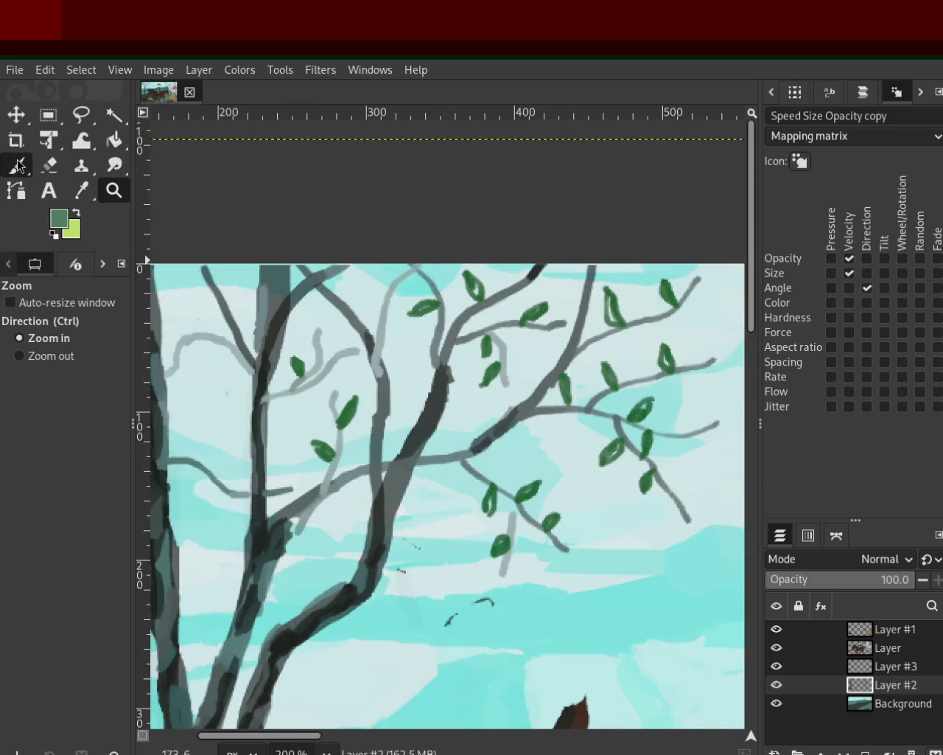
pyautogui.keyDown('ctrl'); pyautogui.click(514, 318); pyautogui.keyUp('ctrl')
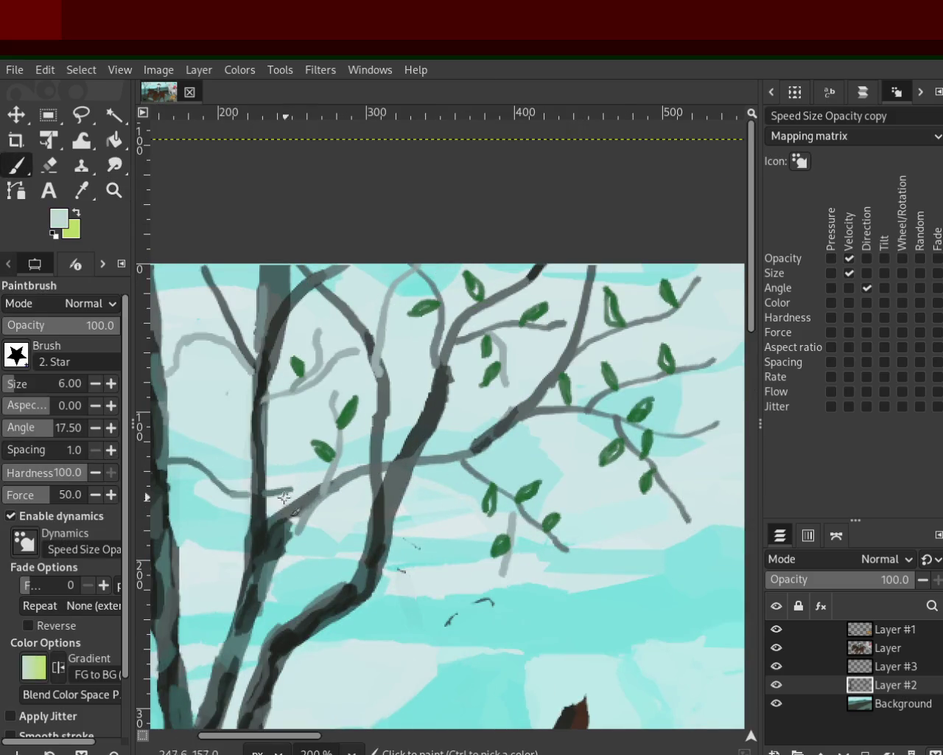
pyautogui.keyDown('ctrl'); pyautogui.click(499, 545); pyautogui.keyUp('ctrl')
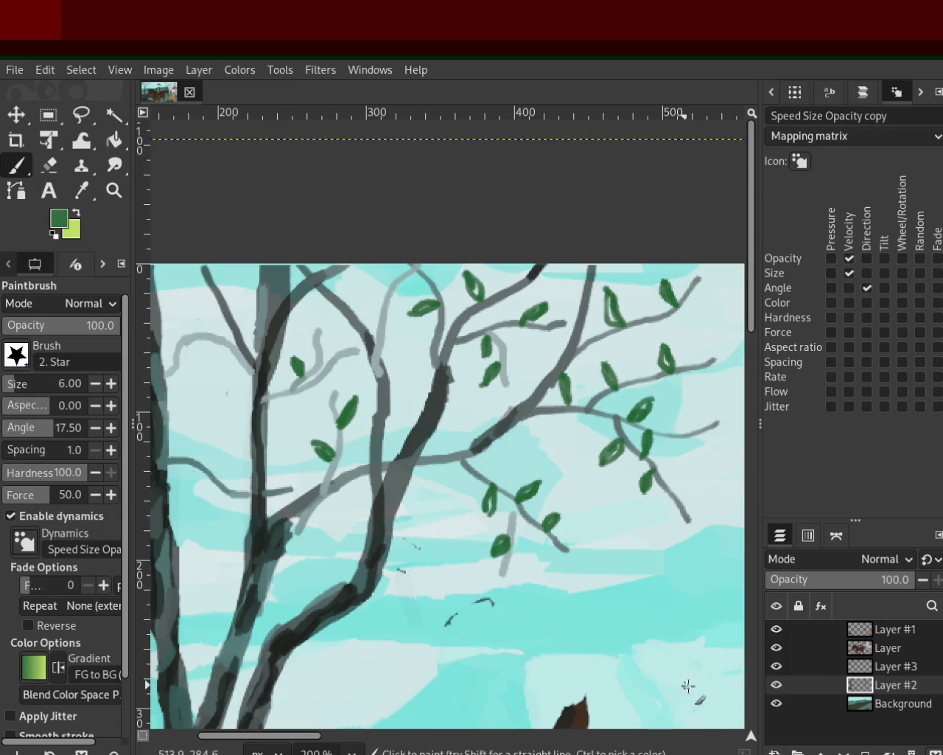
# Check the layer visibility and make Layer #3 the active painting layer
pyautogui.click(776, 685)
pyautogui.click(776, 687)
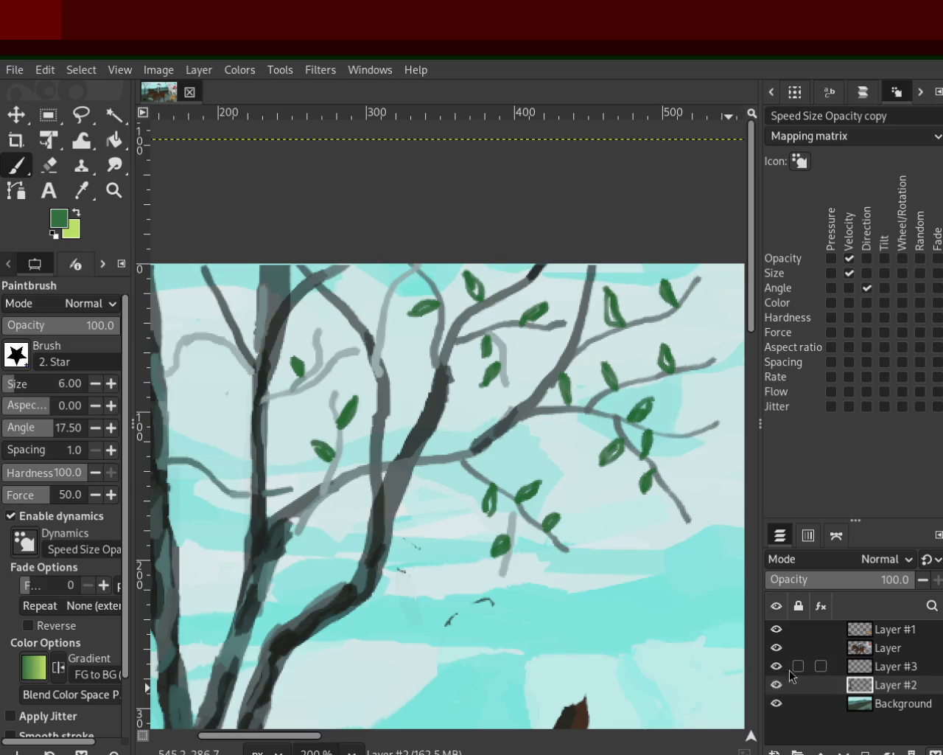
pyautogui.click(866, 667)
pyautogui.click(776, 665)
pyautogui.click(776, 665)
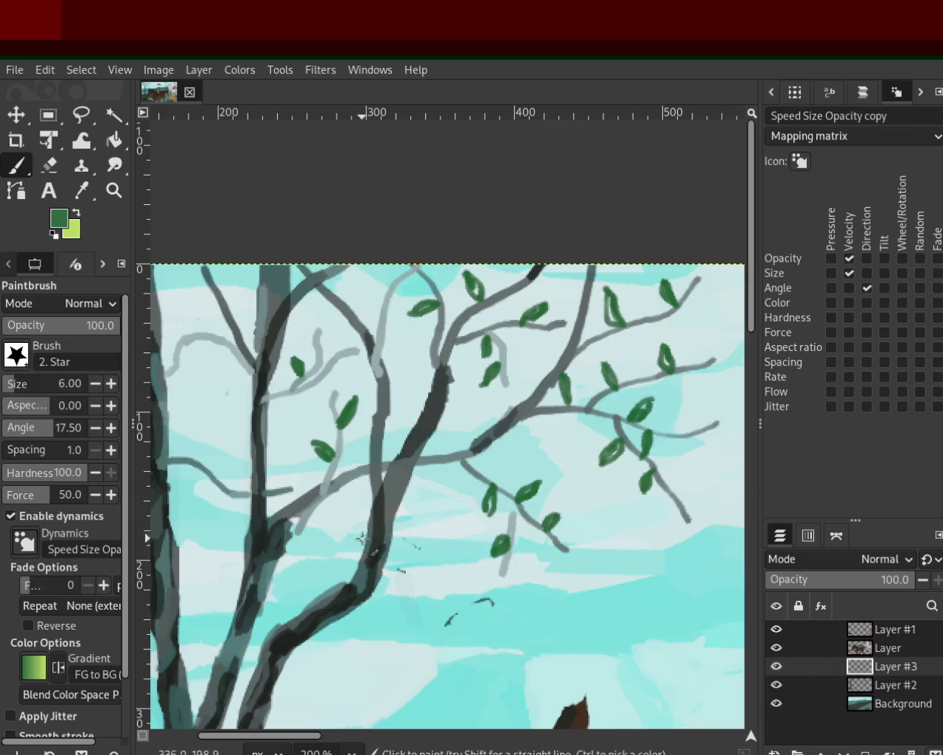
# Paint a new leaf on the left branch and fill out middle and right leaves
pyautogui.moveTo(191, 458); pyautogui.dragTo(211, 459)
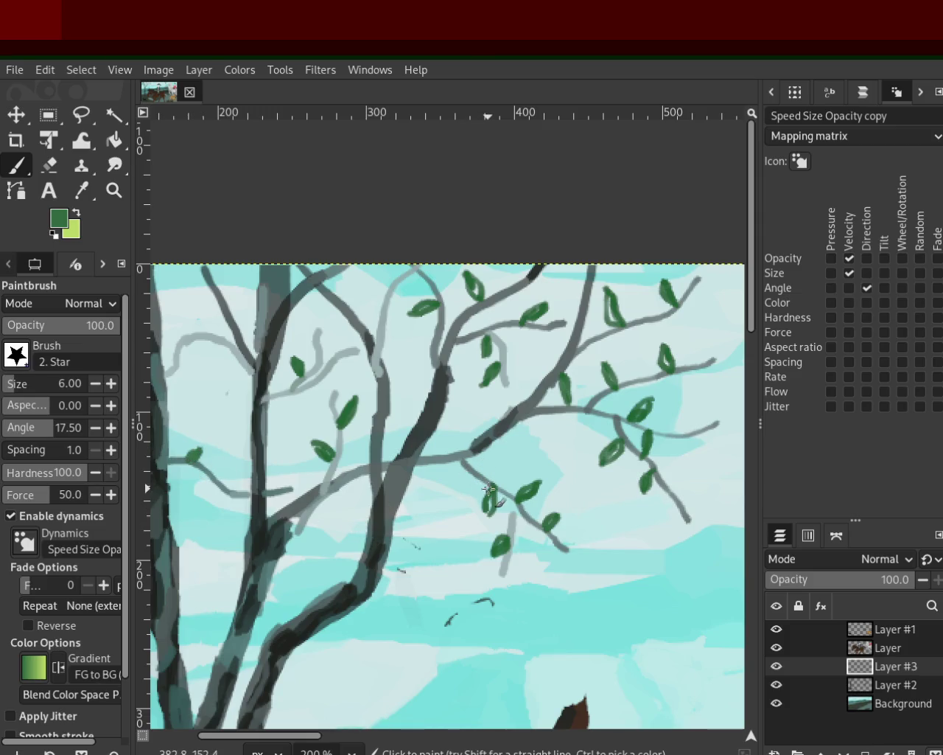
pyautogui.moveTo(326, 447); pyautogui.dragTo(313, 455)
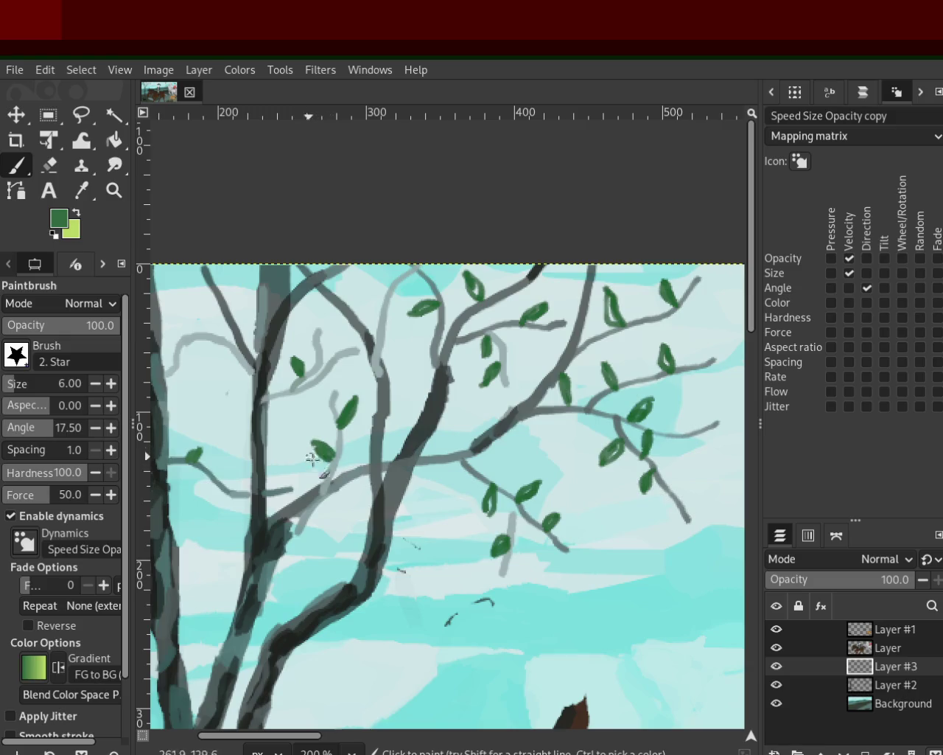
pyautogui.moveTo(610, 303); pyautogui.dragTo(619, 329)
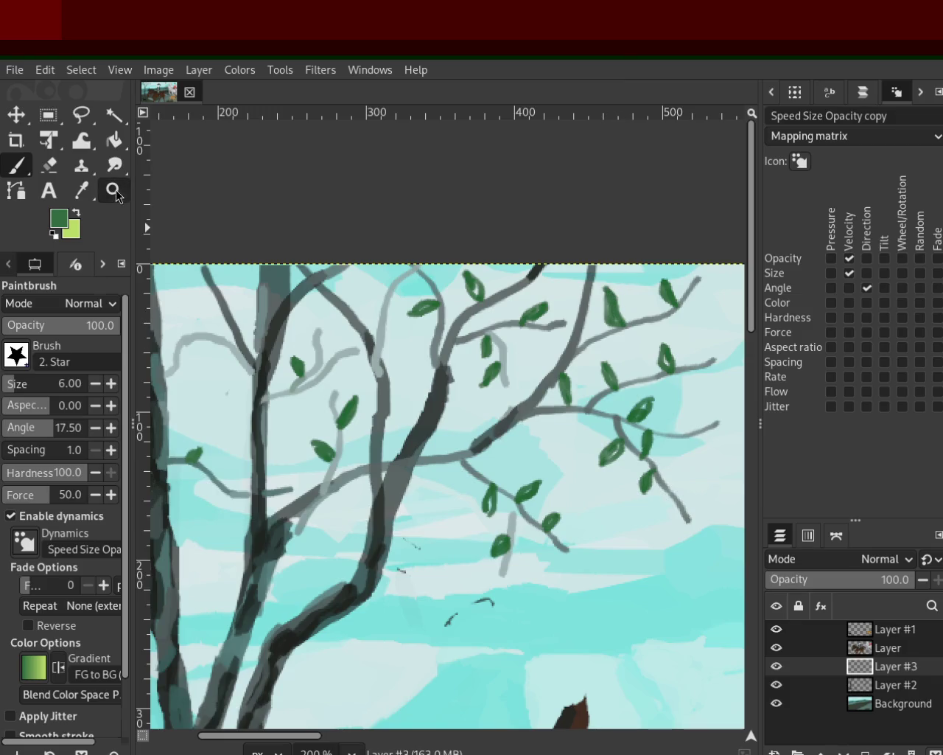
pyautogui.press('z')
pyautogui.keyDown('ctrl'); pyautogui.click(380, 319); pyautogui.keyUp('ctrl')
# Zoom out and back in to review the whole painting
pyautogui.doubleClick(380, 318)
pyautogui.click(346, 354)
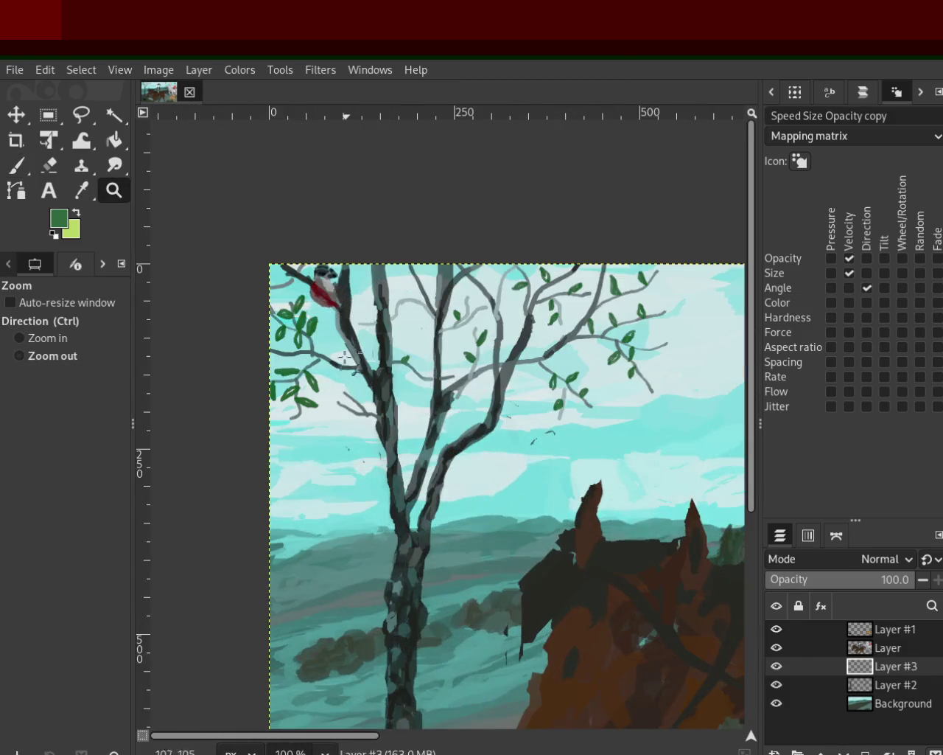
pyautogui.keyDown('ctrl'); pyautogui.click(343, 372); pyautogui.keyUp('ctrl')
pyautogui.keyDown('ctrl'); pyautogui.click(344, 376); pyautogui.keyUp('ctrl')
pyautogui.keyDown('ctrl'); pyautogui.click(391, 374); pyautogui.keyUp('ctrl')
pyautogui.keyDown('ctrl'); pyautogui.click(391, 373); pyautogui.keyUp('ctrl')
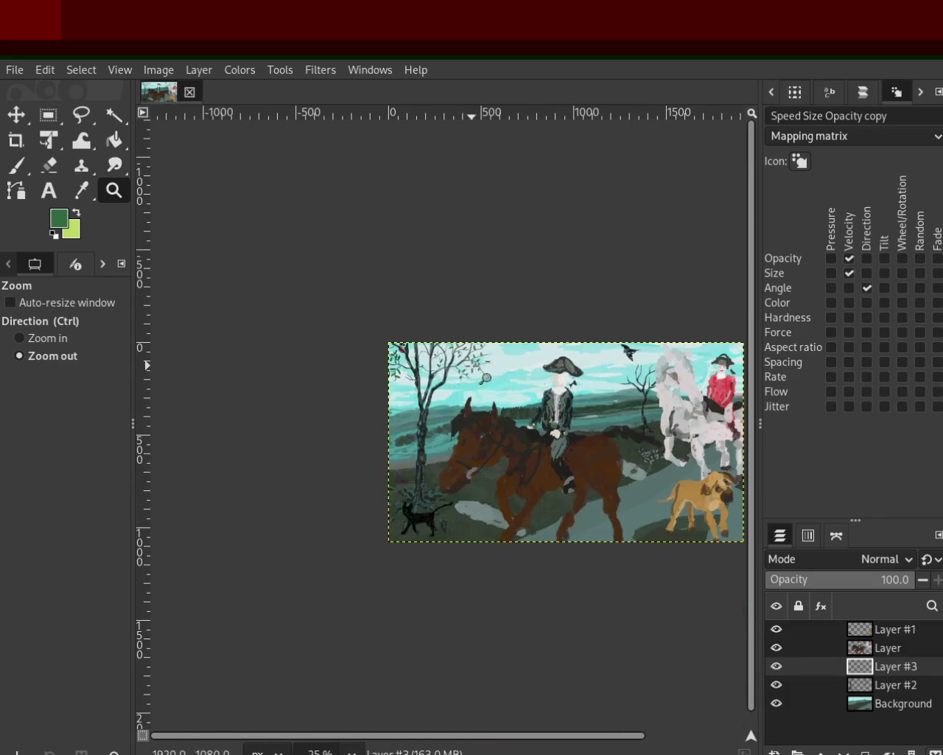
pyautogui.click(391, 373)
pyautogui.keyDown('ctrl'); pyautogui.click(391, 374); pyautogui.keyUp('ctrl')
pyautogui.keyDown('ctrl'); pyautogui.click(392, 374); pyautogui.keyUp('ctrl')
pyautogui.click(391, 373)
pyautogui.click(391, 373)
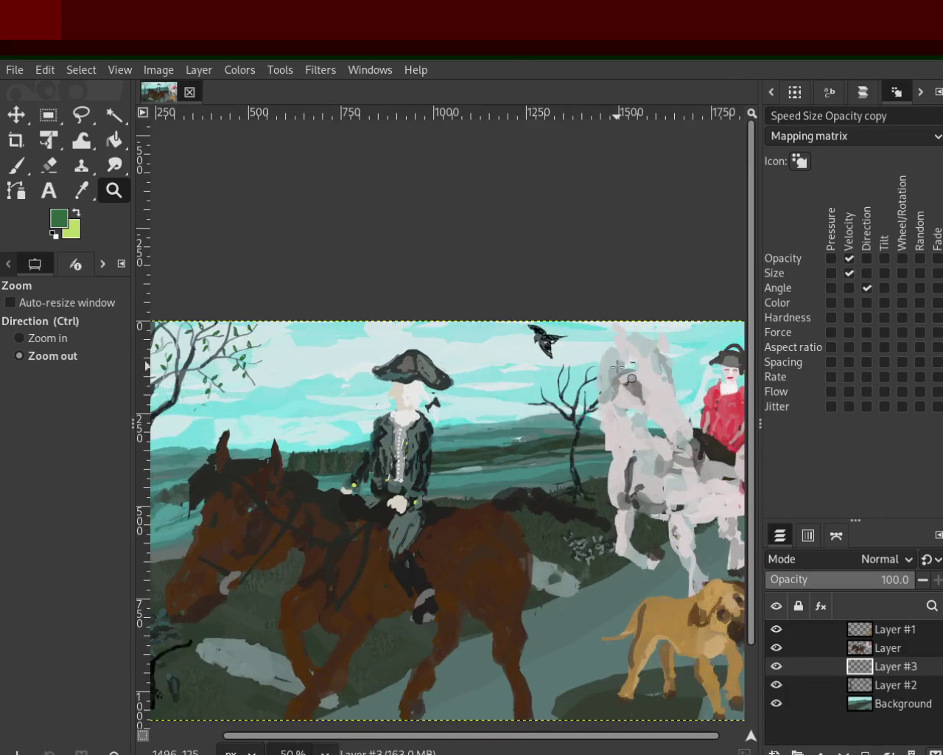
pyautogui.keyDown('ctrl'); pyautogui.click(392, 374); pyautogui.keyUp('ctrl')
pyautogui.click(371, 373)
pyautogui.click(370, 373)
pyautogui.keyDown('ctrl'); pyautogui.click(440, 373); pyautogui.keyUp('ctrl')
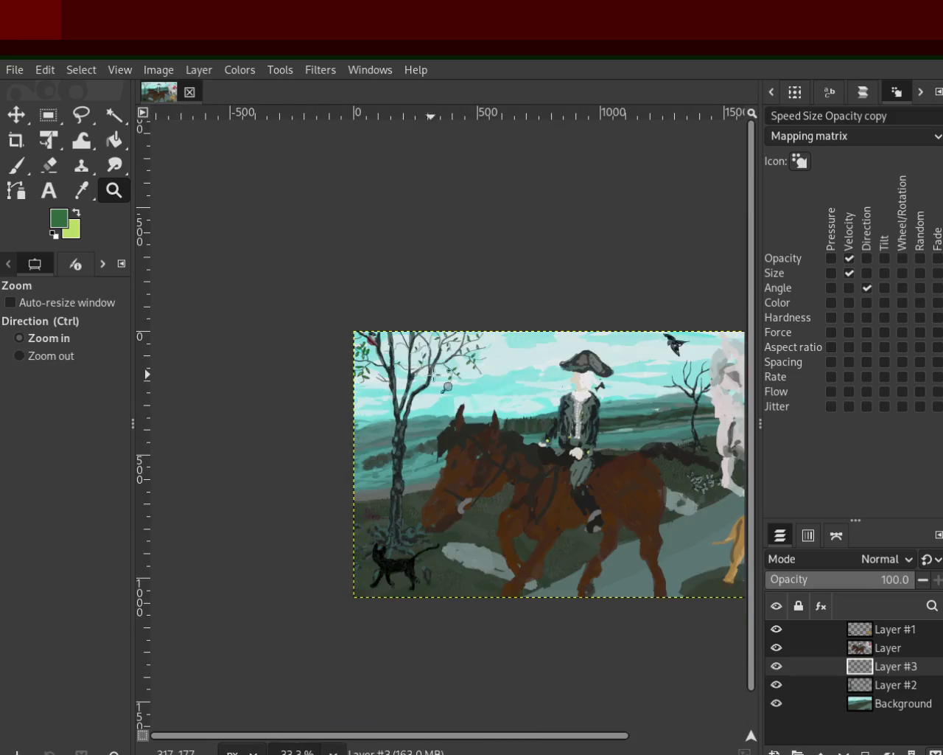
pyautogui.click(439, 373)
pyautogui.keyDown('ctrl'); pyautogui.click(439, 373); pyautogui.keyUp('ctrl')
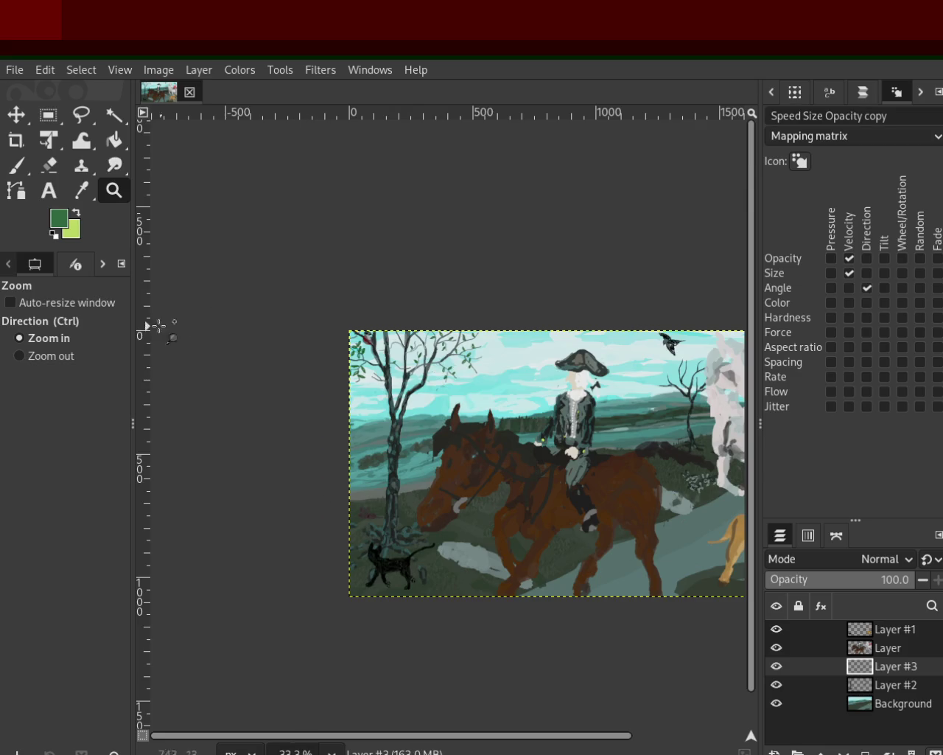
# Zoom in on the cat and tree, then hide Layer and Layer #1
pyautogui.keyDown('ctrl'); pyautogui.click(467, 383); pyautogui.keyUp('ctrl')
pyautogui.doubleClick(417, 492)
pyautogui.scroll(1, 417, 493)
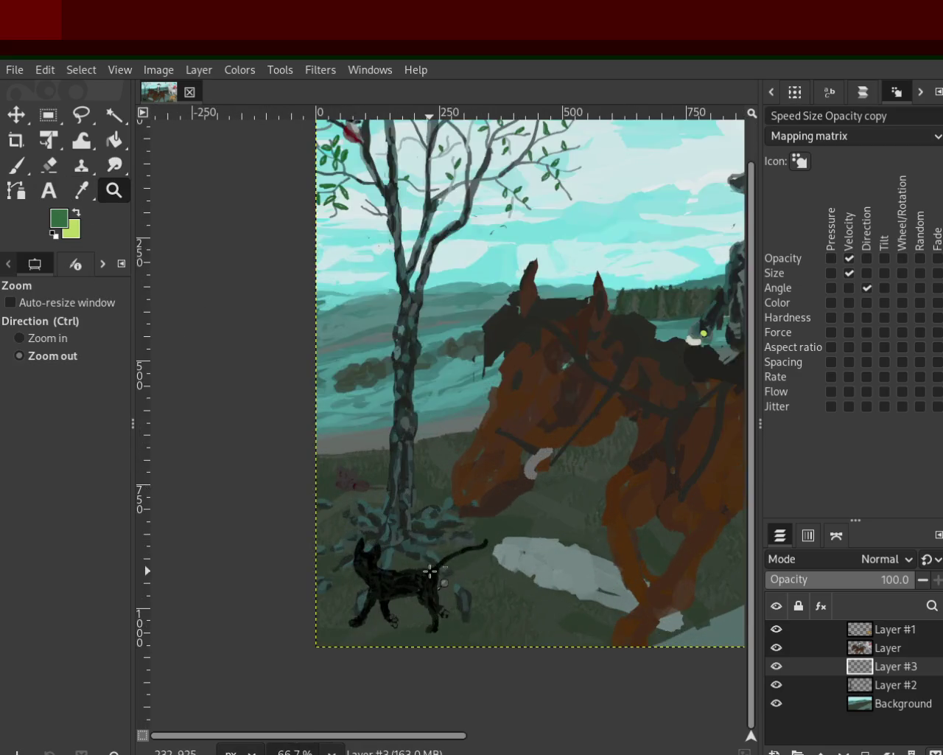
pyautogui.scroll(2, 398, 545)
pyautogui.scroll(-4, 381, 537)
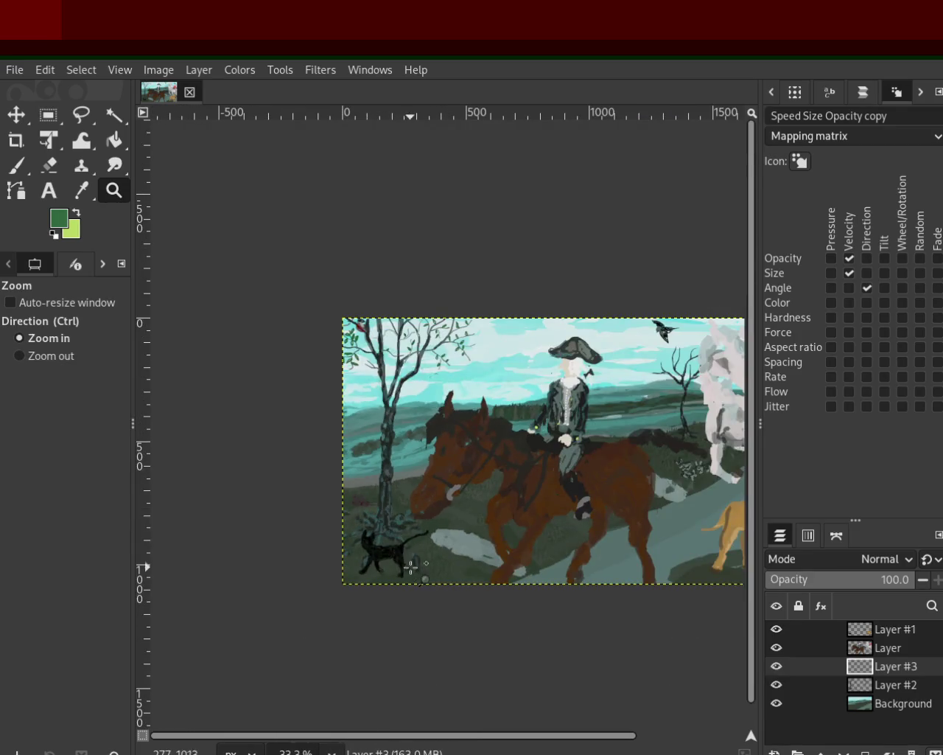
pyautogui.keyDown('ctrl'); pyautogui.click(387, 575); pyautogui.keyUp('ctrl')
pyautogui.doubleClick(381, 579)
pyautogui.click(382, 565)
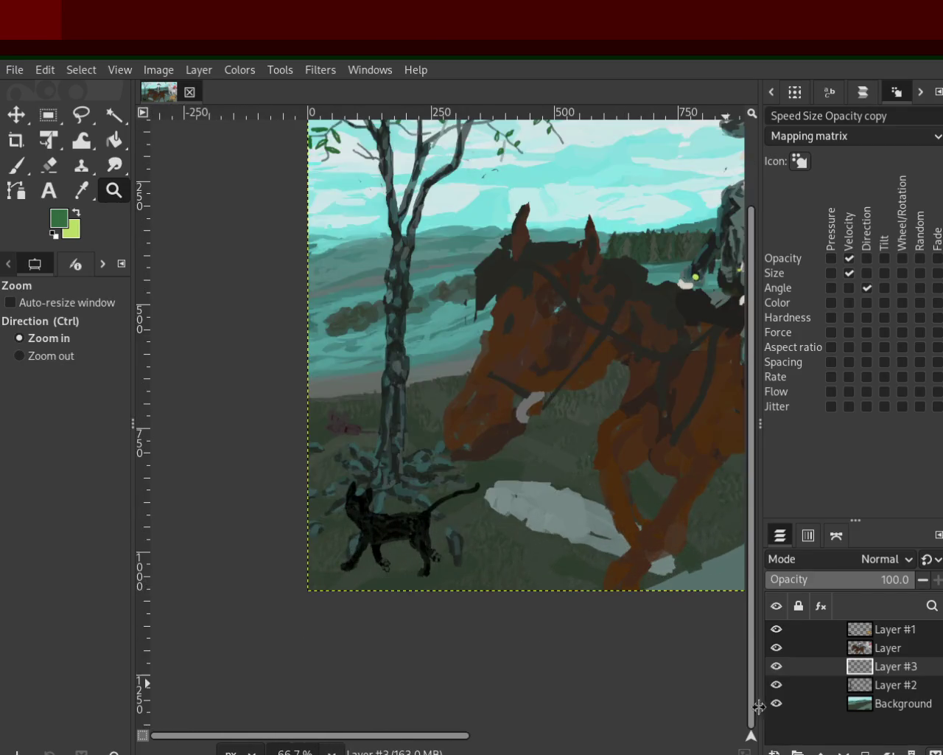
pyautogui.click(776, 647)
pyautogui.click(776, 629)
pyautogui.click(776, 685)
pyautogui.click(776, 703)
pyautogui.click(776, 703)
pyautogui.click(776, 685)
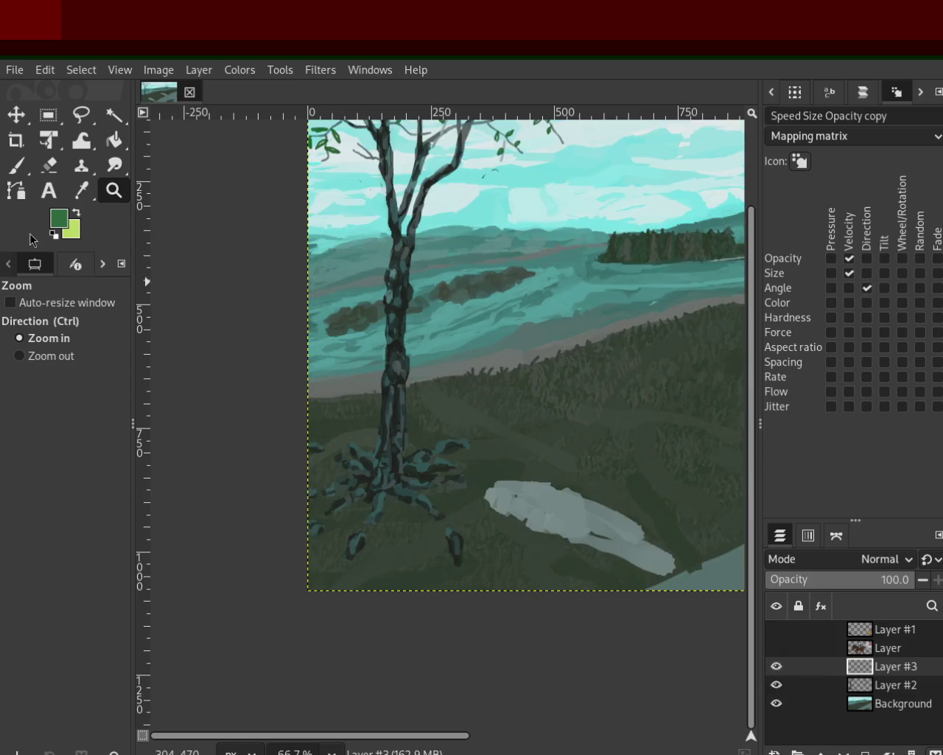
pyautogui.click(49, 165)
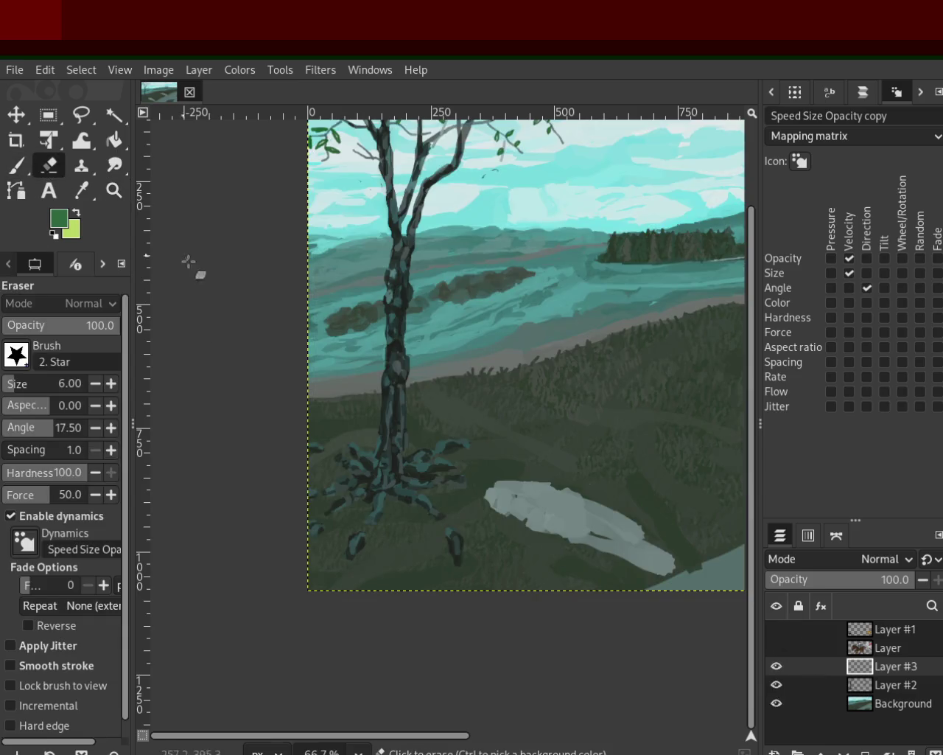
# Cut and paste the tree-base roots, try moving them down, then undo the attempt
pyautogui.click(45, 118)
pyautogui.moveTo(436, 510); pyautogui.dragTo(324, 440)
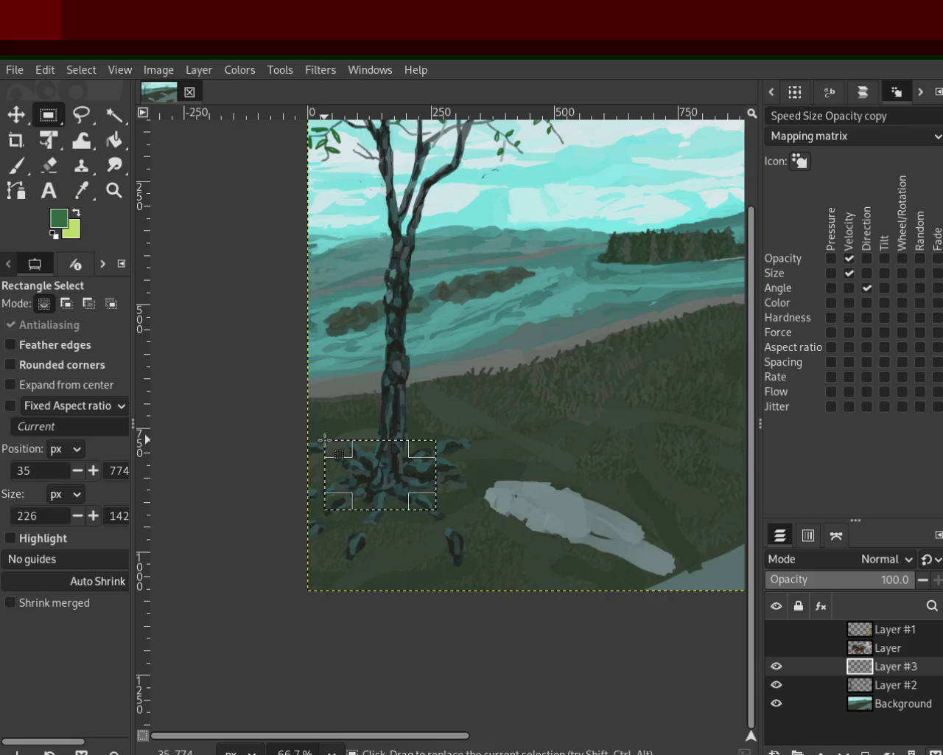
pyautogui.hotkey('ctrl', 'x')
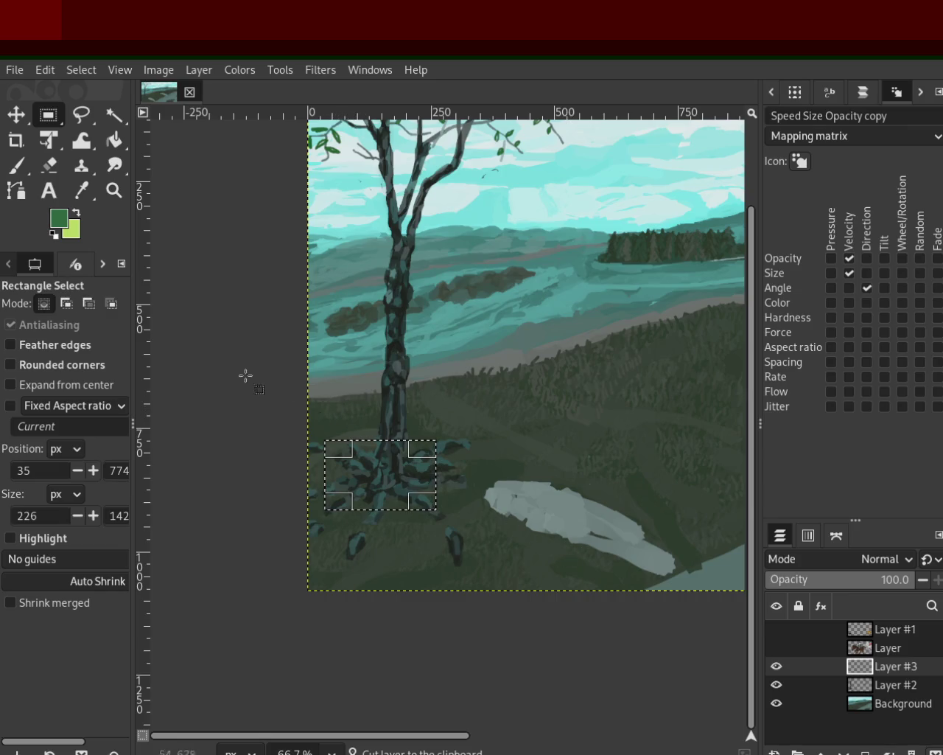
pyautogui.hotkey('ctrl', 'v')
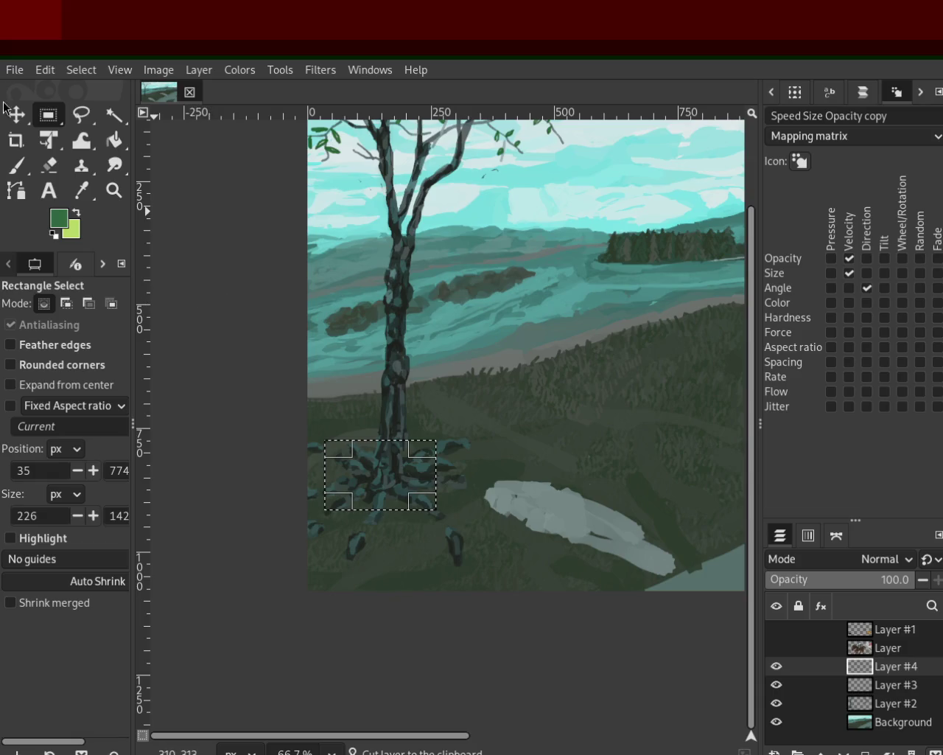
pyautogui.press('m')
pyautogui.moveTo(386, 482); pyautogui.dragTo(381, 522)
pyautogui.hotkey('ctrl', 'z')
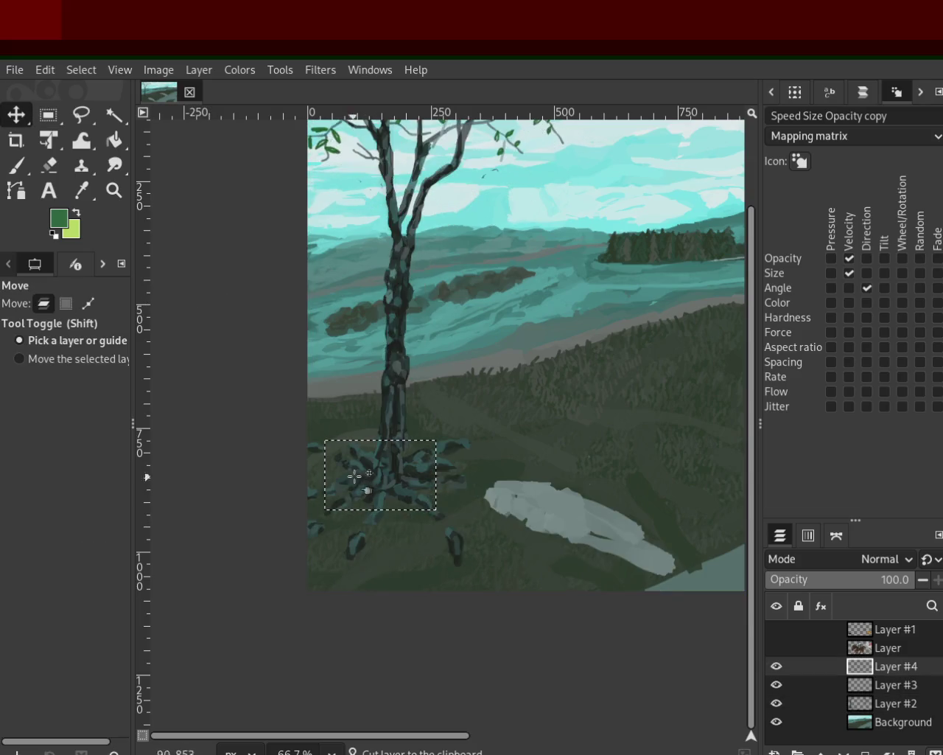
pyautogui.hotkey('ctrl', 'z')
pyautogui.moveTo(393, 463); pyautogui.dragTo(400, 491)
pyautogui.hotkey('ctrl', 'z')
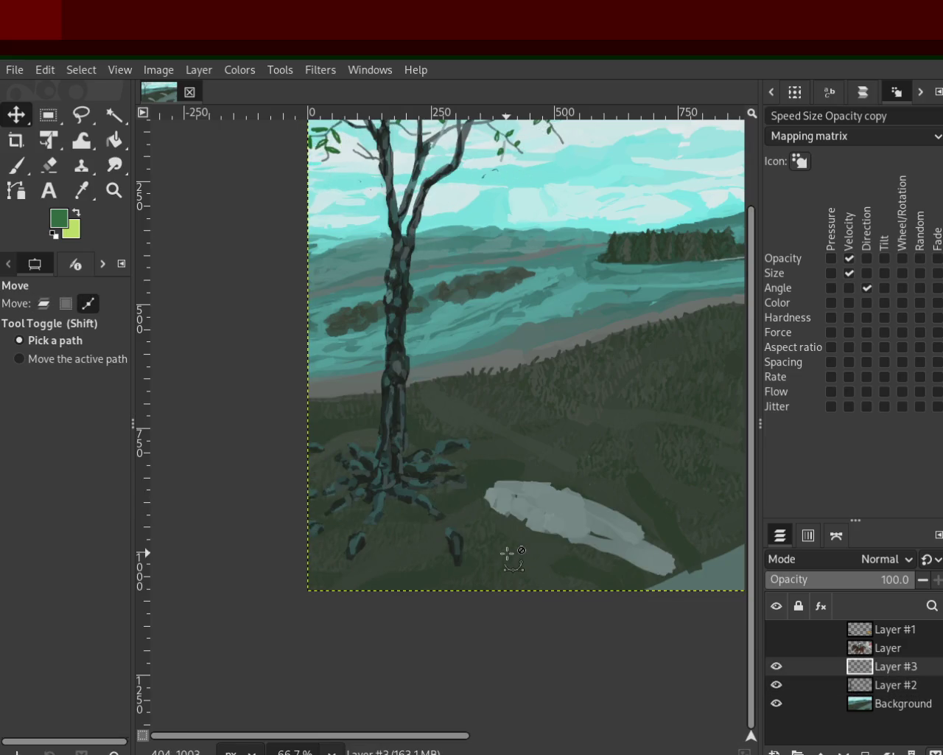
# On Layer #2, cut the roots and move them about 116 px down, then undo the merge
pyautogui.click(837, 681)
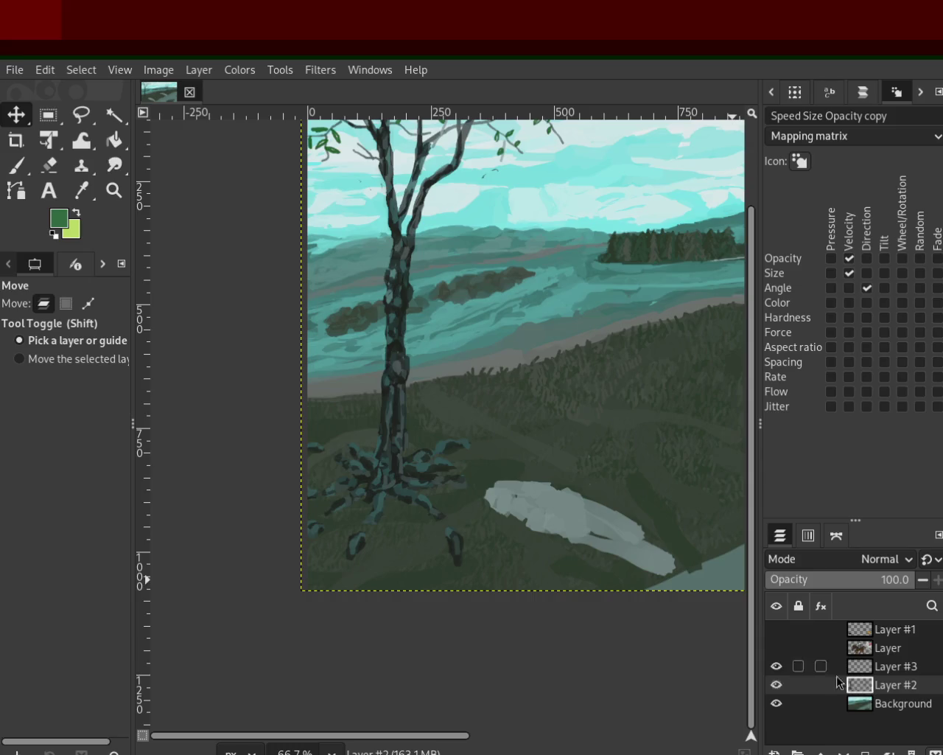
pyautogui.click(48, 114)
pyautogui.moveTo(438, 520)
pyautogui.mouseDown()
pyautogui.moveTo(371, 455)
pyautogui.moveTo(317, 432)
pyautogui.mouseUp()
pyautogui.hotkey('ctrl', 'x')
pyautogui.hotkey('ctrl', 'v')
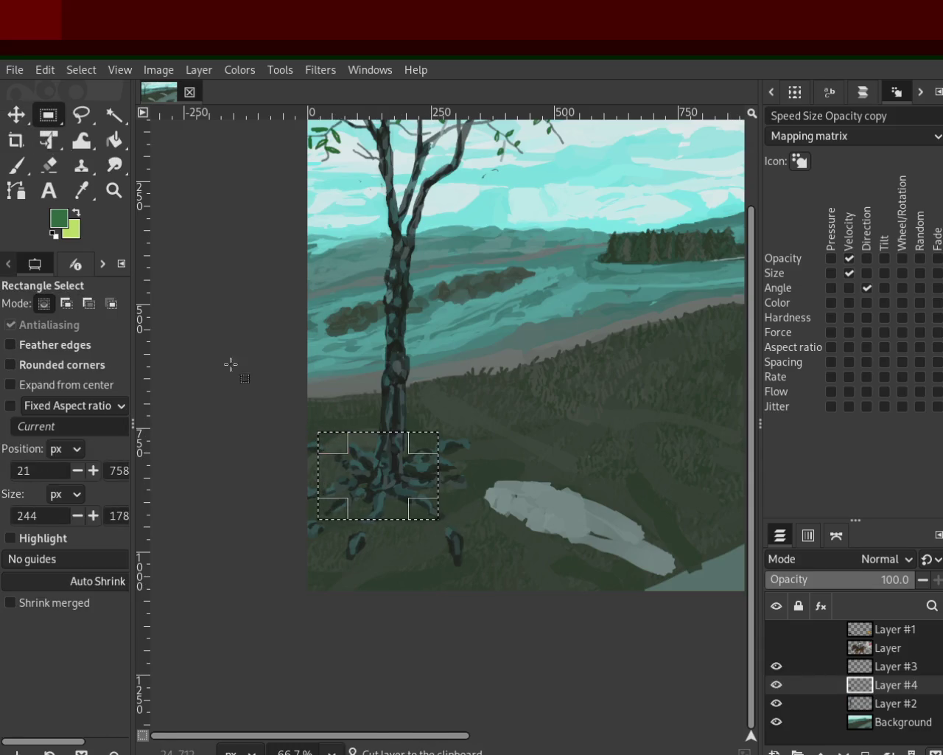
pyautogui.click(16, 118)
pyautogui.moveTo(370, 474); pyautogui.dragTo(381, 558)
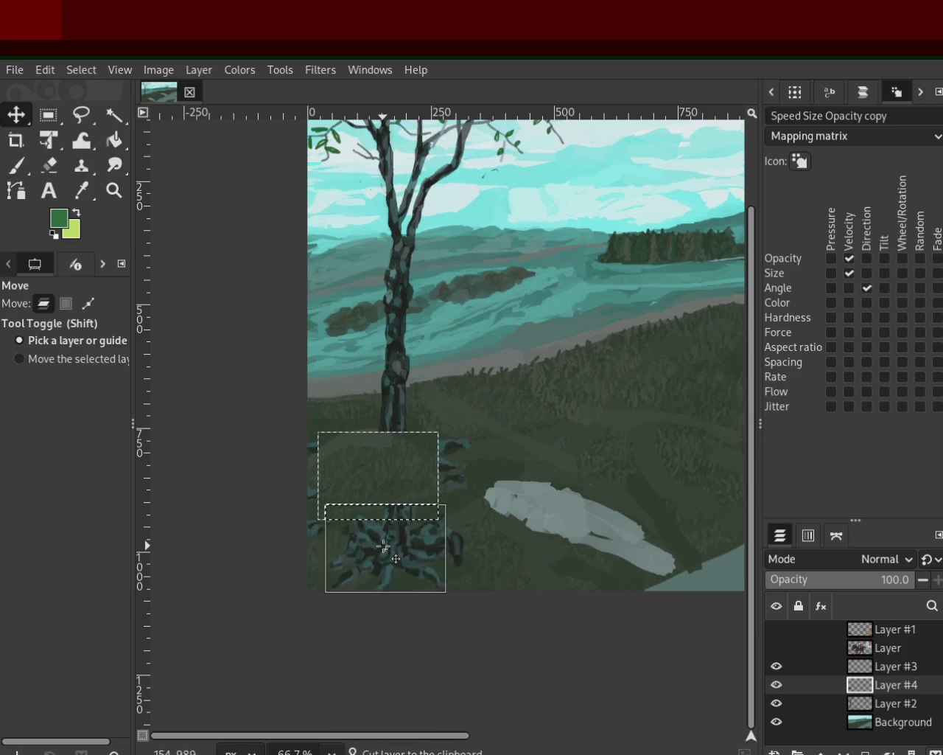
pyautogui.moveTo(383, 558); pyautogui.dragTo(380, 558)
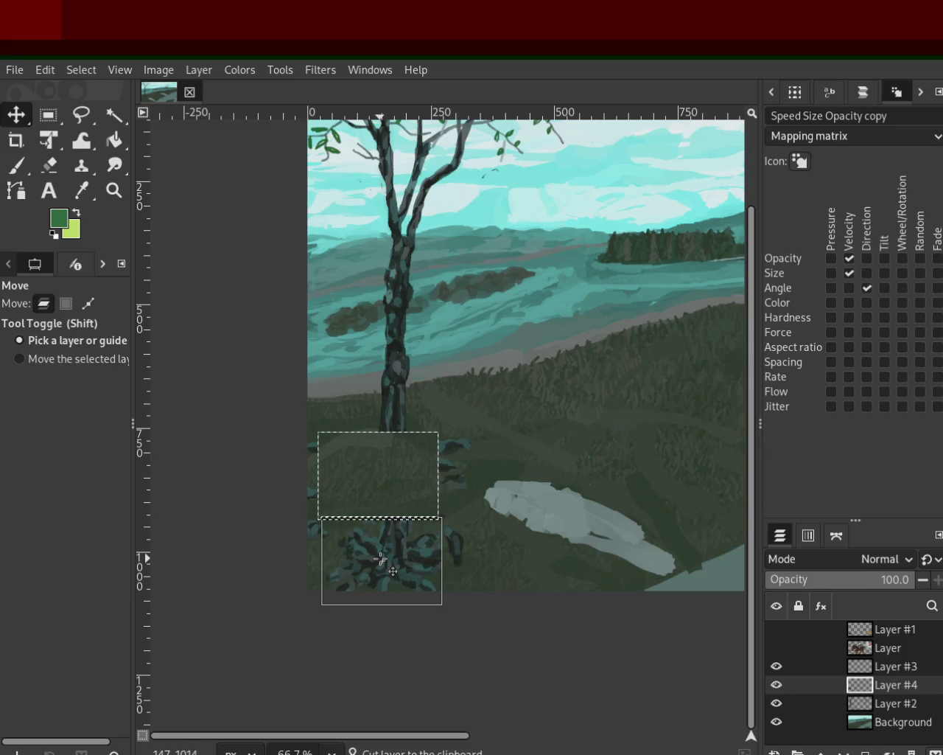
pyautogui.moveTo(380, 558); pyautogui.dragTo(380, 558)
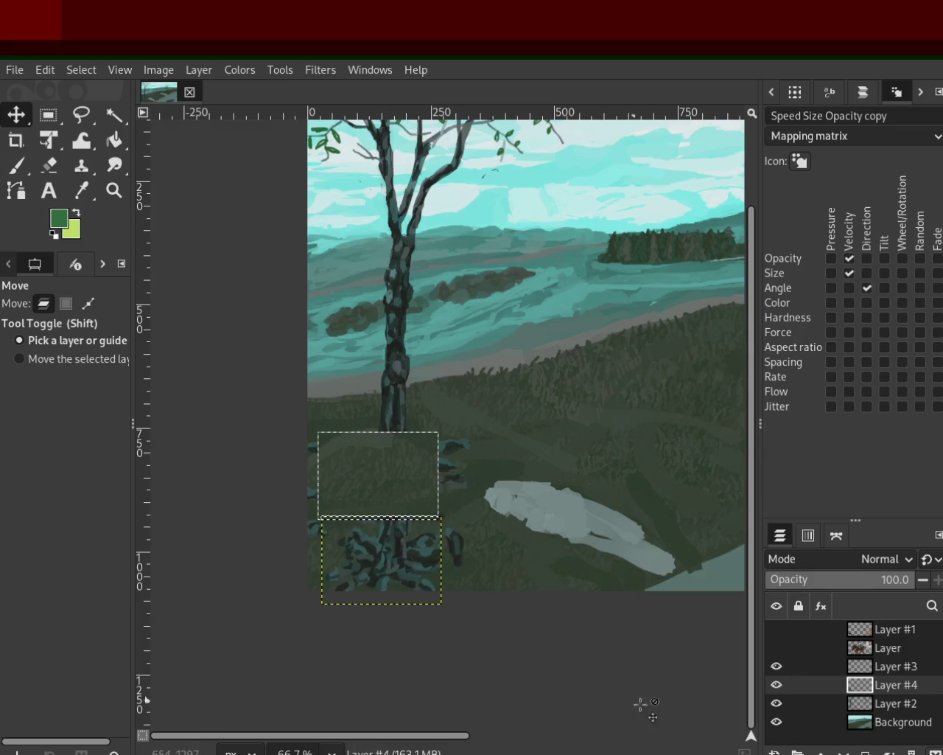
pyautogui.click(889, 751)
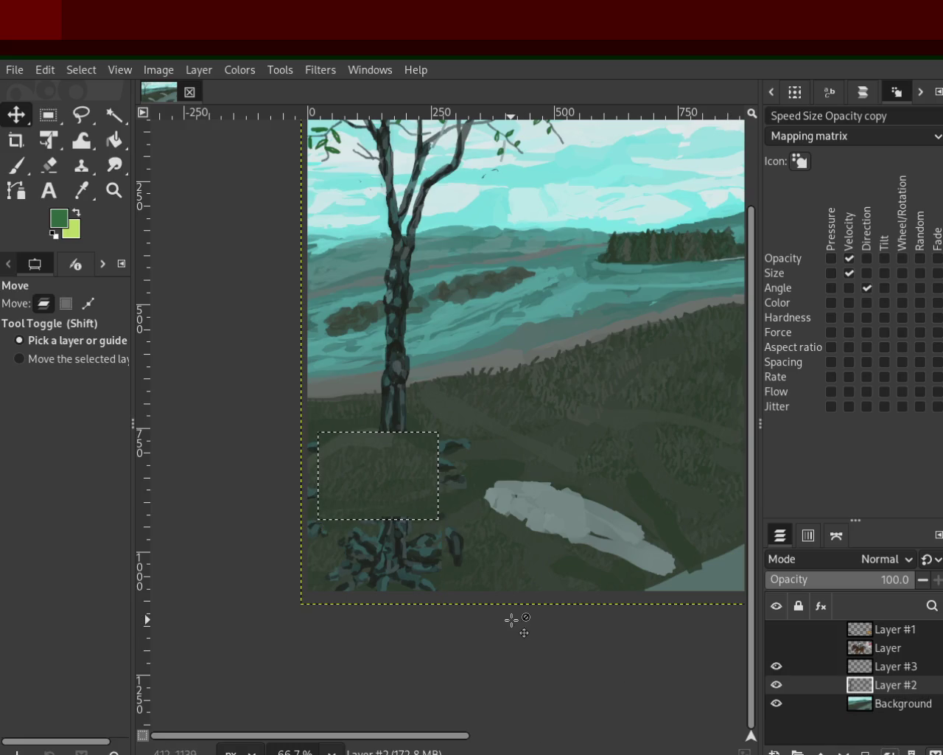
pyautogui.hotkey('ctrl', 'z')
pyautogui.hotkey('ctrl', 'z')
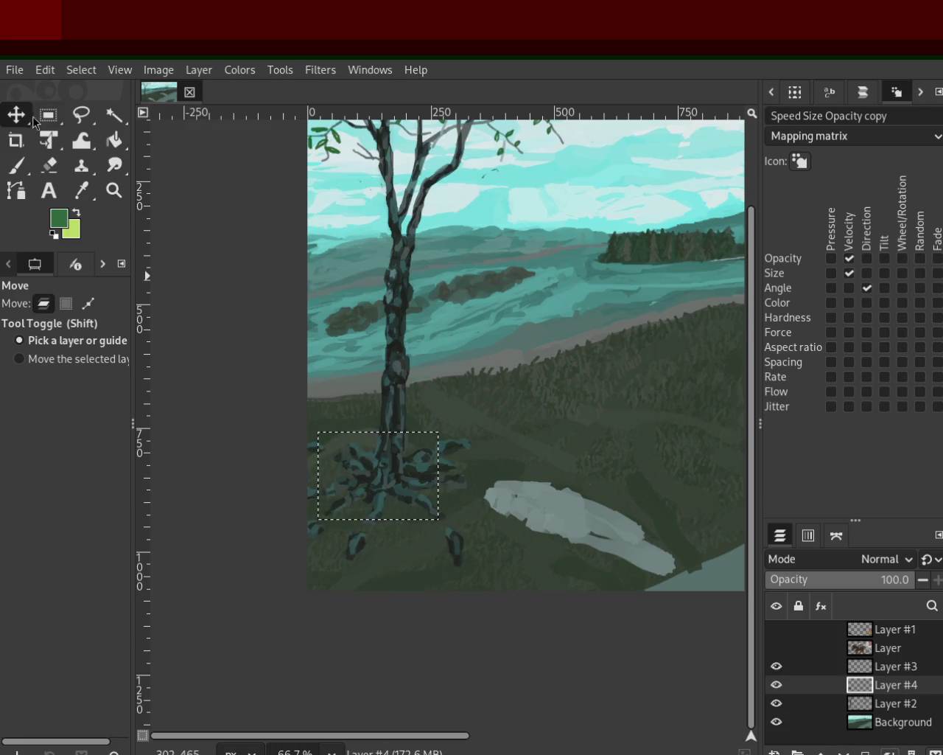
# Cut the roots into a new layer, lower them about 105 px, merge into Layer #2 and deselect
pyautogui.click(48, 115)
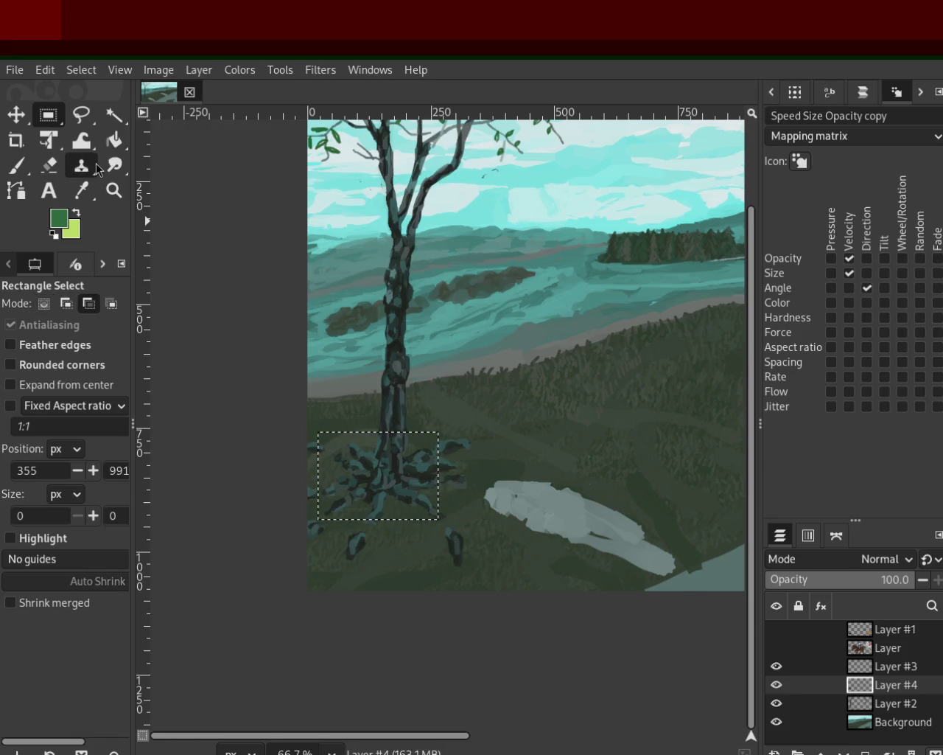
pyautogui.hotkey('ctrl', 'y')
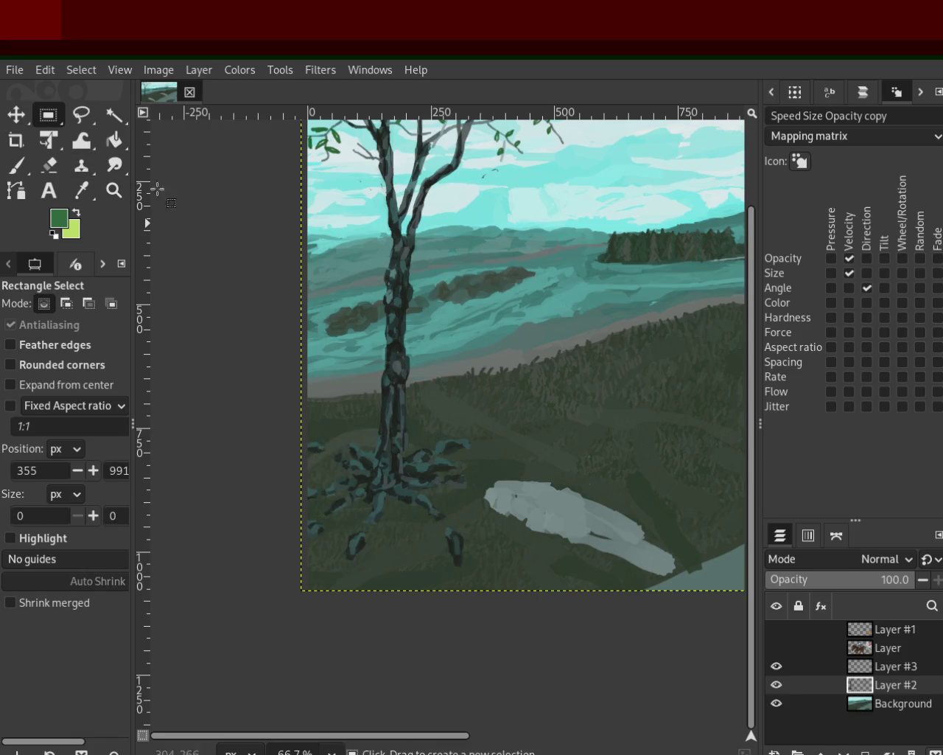
pyautogui.moveTo(479, 579); pyautogui.dragTo(266, 433)
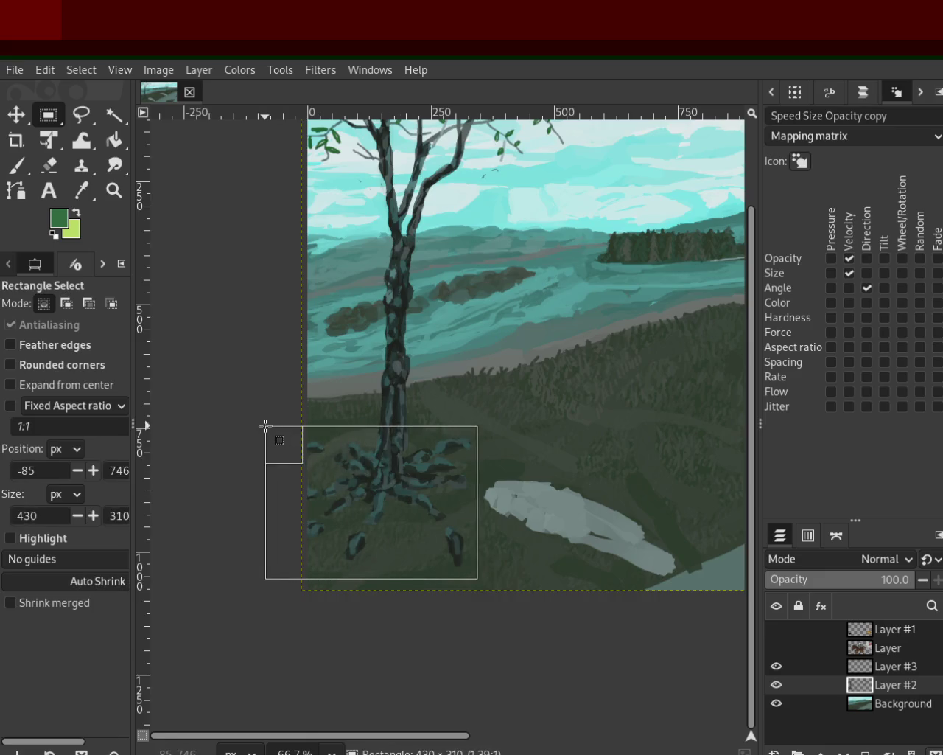
pyautogui.hotkey('ctrl', 'x')
pyautogui.hotkey('ctrl', 'v')
pyautogui.hotkey('ctrl', 'shift', 'n')
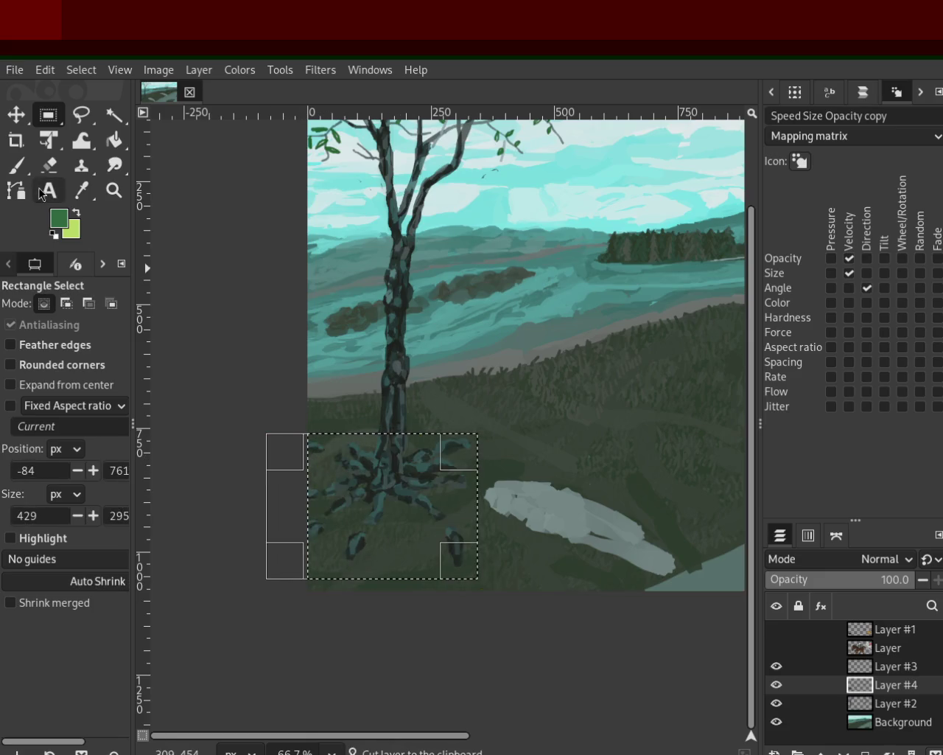
pyautogui.click(14, 118)
pyautogui.moveTo(391, 477)
pyautogui.mouseDown()
pyautogui.moveTo(402, 573)
pyautogui.moveTo(403, 563)
pyautogui.mouseUp()
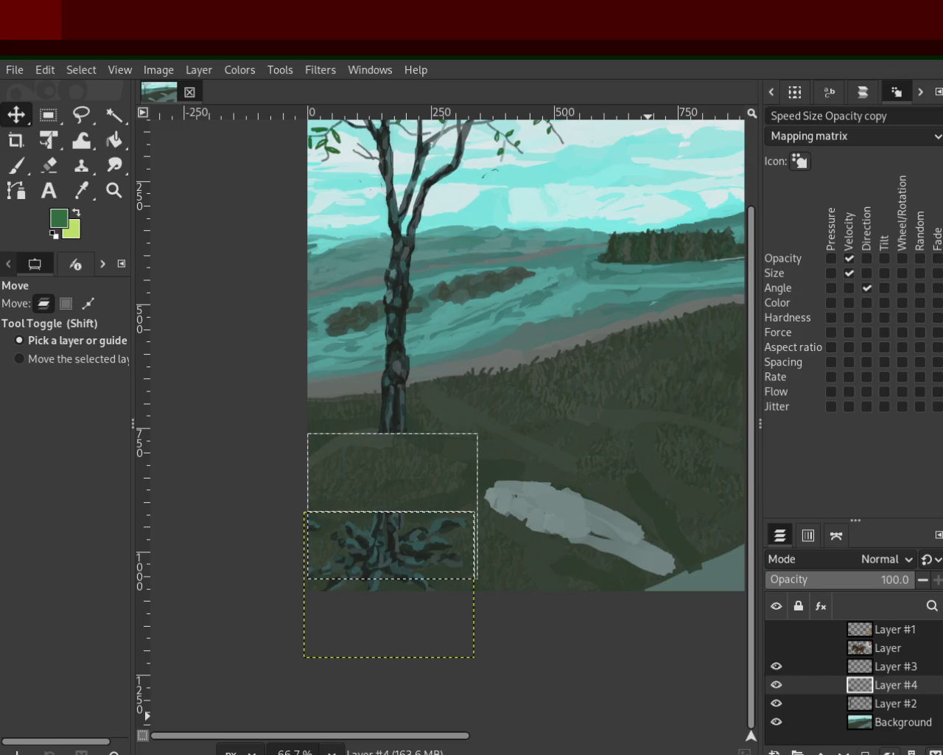
pyautogui.hotkey('ctrl', 'e')
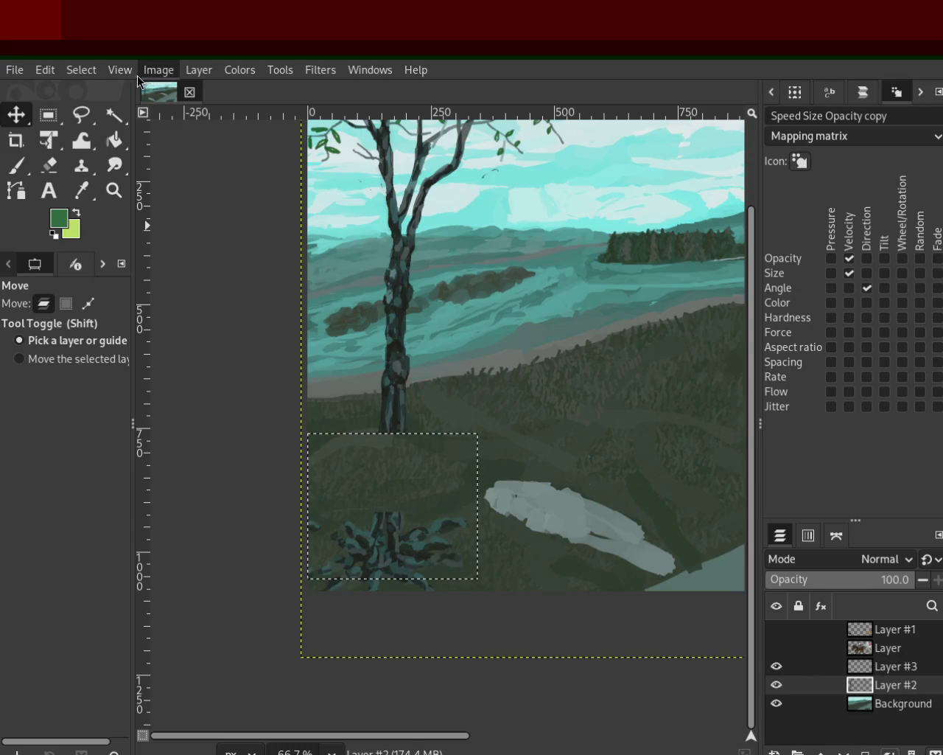
pyautogui.hotkey('ctrl', 'shift', 'a')
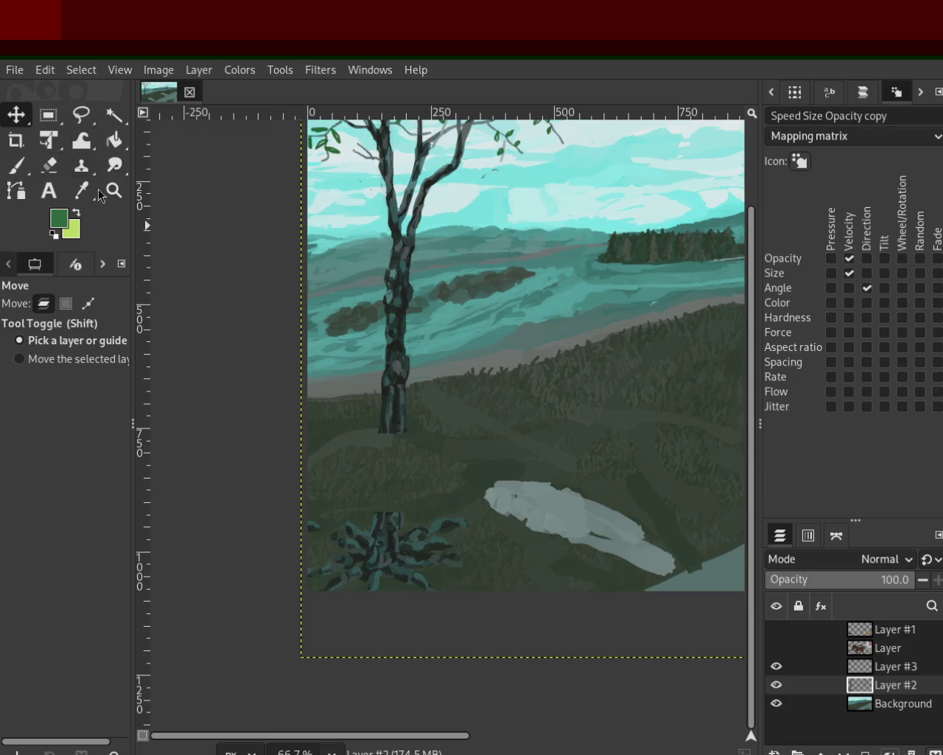
pyautogui.click(114, 190)
pyautogui.keyDown('ctrl'); pyautogui.click(400, 438); pyautogui.keyUp('ctrl')
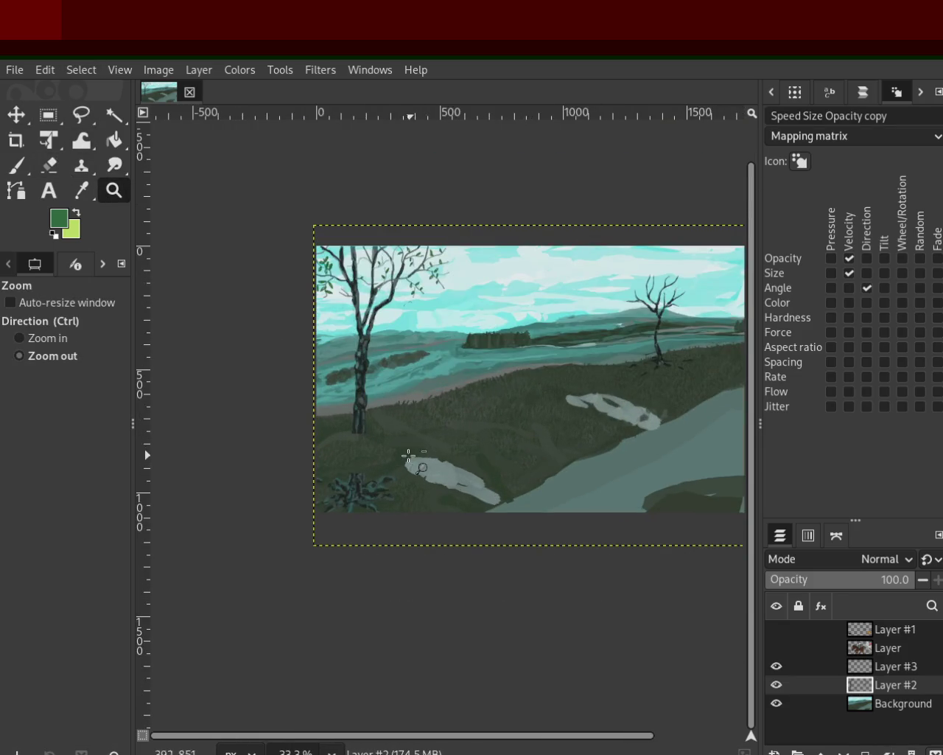
# Zoom in on the trunk base and briefly toggle Layer #2's visibility to check it
pyautogui.keyDown('ctrl'); pyautogui.click(398, 459); pyautogui.keyUp('ctrl')
pyautogui.click(348, 464)
pyautogui.click(347, 464)
pyautogui.click(346, 464)
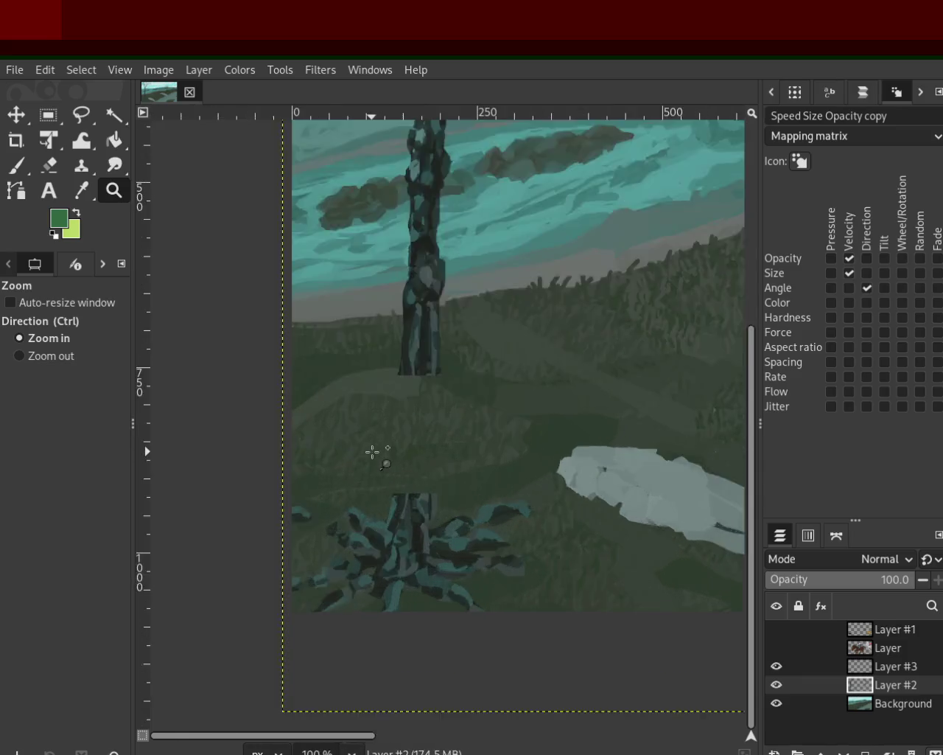
pyautogui.click(343, 487)
pyautogui.click(17, 166)
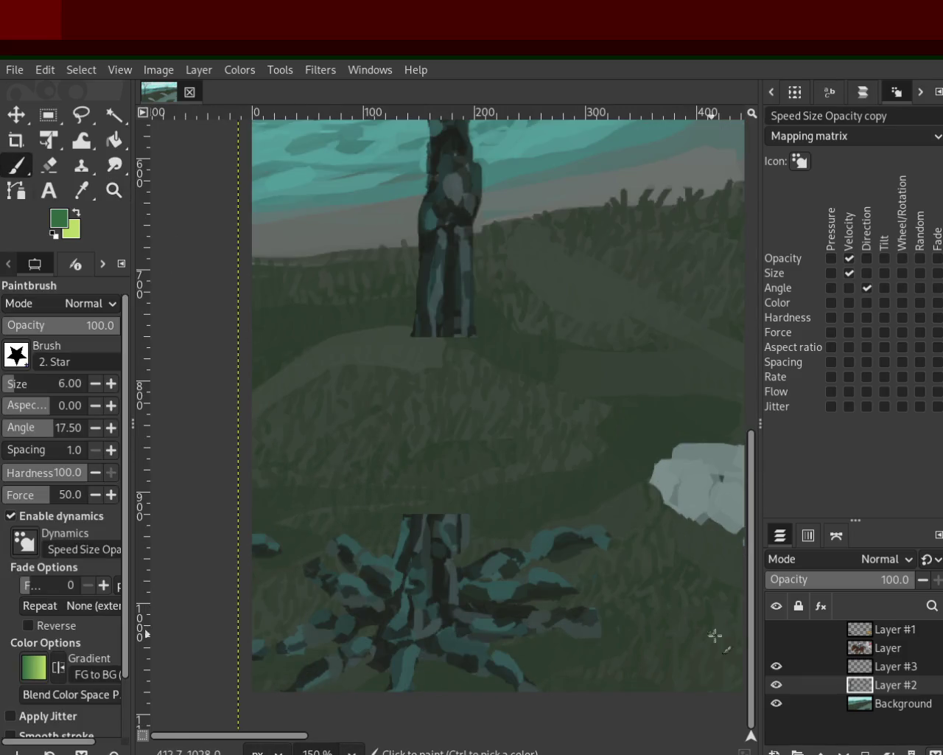
pyautogui.moveTo(884, 685)
pyautogui.click(778, 685)
pyautogui.click(777, 685)
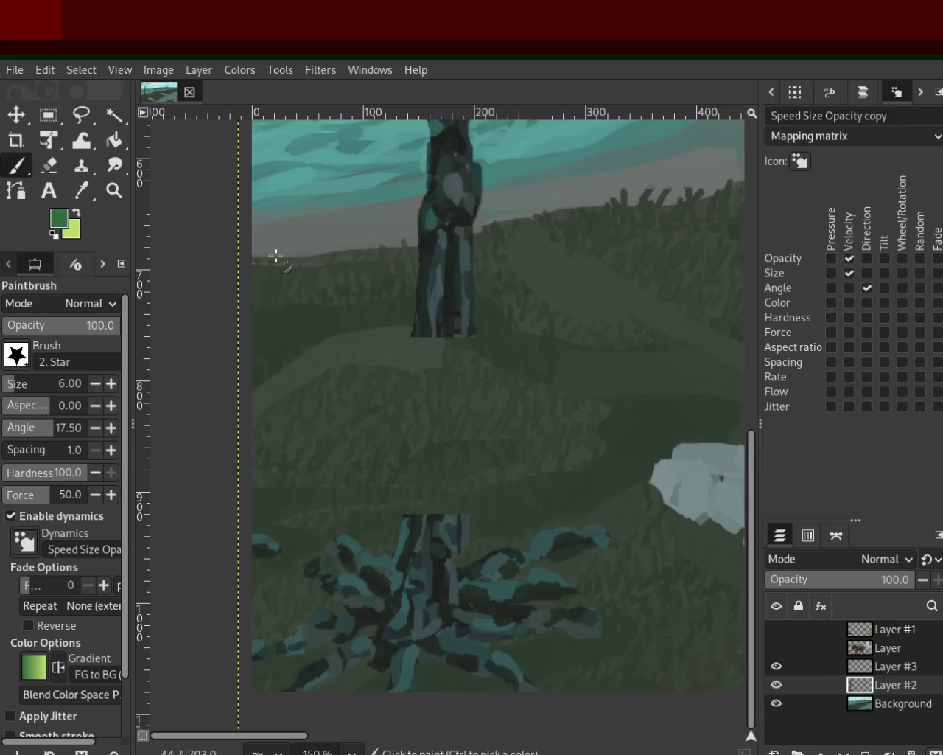
# Pick a dark trunk colour and paint dark strokes from the trunk toward the roots
pyautogui.keyDown('ctrl'); pyautogui.click(418, 315); pyautogui.keyUp('ctrl')
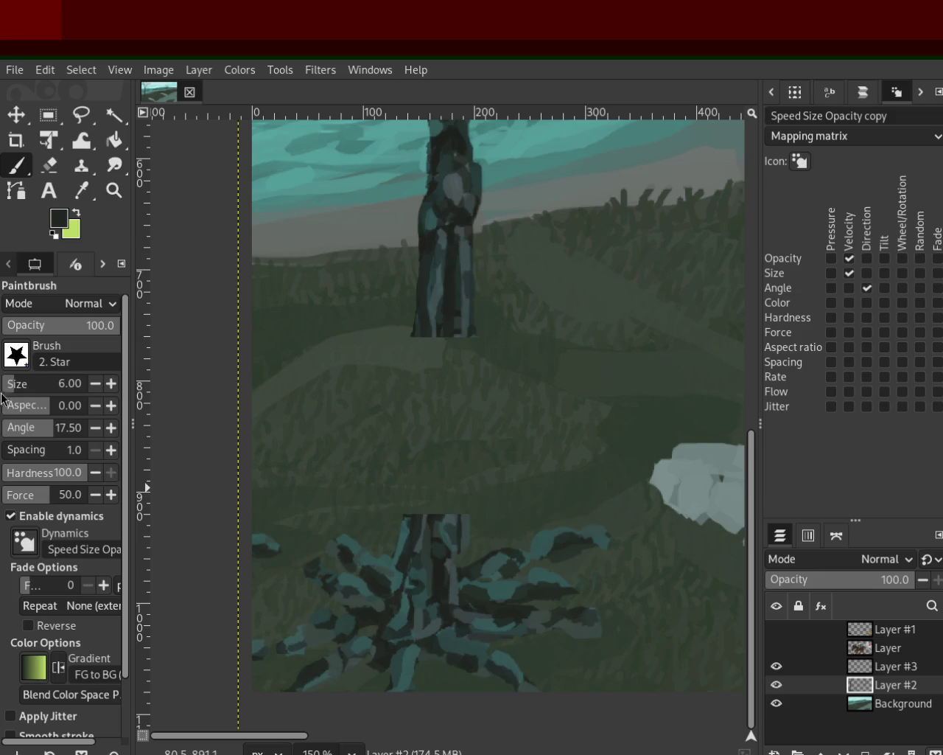
pyautogui.moveTo(431, 313); pyautogui.dragTo(435, 525)
pyautogui.hotkey('ctrl', 'z')
pyautogui.moveTo(432, 325); pyautogui.dragTo(438, 524)
pyautogui.hotkey('ctrl', 'z')
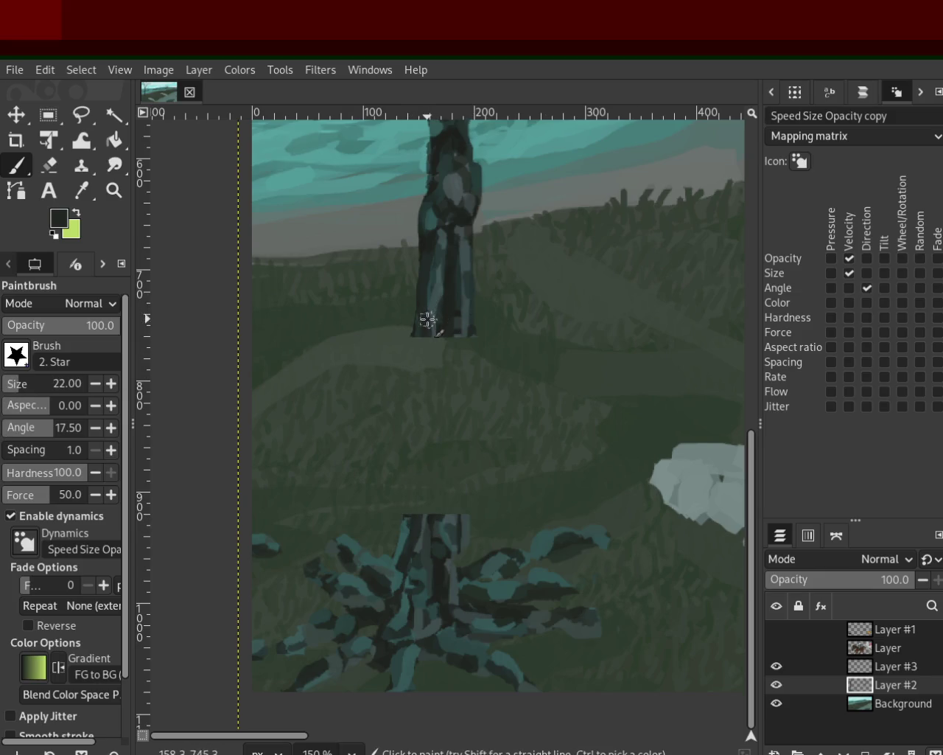
pyautogui.keyDown('shift'); pyautogui.click(423, 543); pyautogui.keyUp('shift')
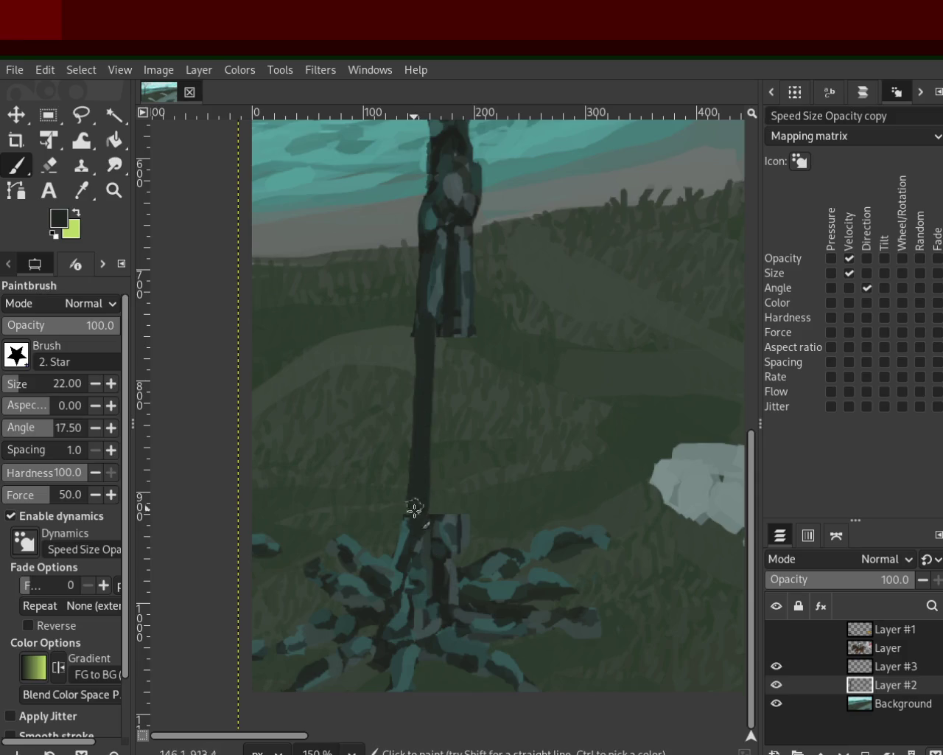
pyautogui.hotkey('ctrl', 'z')
pyautogui.moveTo(417, 325)
pyautogui.mouseDown()
pyautogui.moveTo(405, 544)
pyautogui.moveTo(420, 413)
pyautogui.mouseUp()
pyautogui.moveTo(460, 316)
pyautogui.mouseDown()
pyautogui.moveTo(465, 362)
pyautogui.moveTo(442, 527)
pyautogui.mouseUp()
pyautogui.hotkey('ctrl', 'z')
# Paint grey-green, light grey-blue and dark strokes down the trunk to the roots
pyautogui.keyDown('ctrl'); pyautogui.click(459, 321); pyautogui.keyUp('ctrl')
pyautogui.moveTo(459, 318)
pyautogui.mouseDown()
pyautogui.moveTo(434, 507)
pyautogui.moveTo(444, 413)
pyautogui.mouseUp()
pyautogui.keyDown('ctrl'); pyautogui.click(432, 291); pyautogui.keyUp('ctrl')
pyautogui.moveTo(433, 295)
pyautogui.mouseDown()
pyautogui.moveTo(421, 505)
pyautogui.moveTo(435, 482)
pyautogui.moveTo(436, 510)
pyautogui.moveTo(452, 528)
pyautogui.mouseUp()
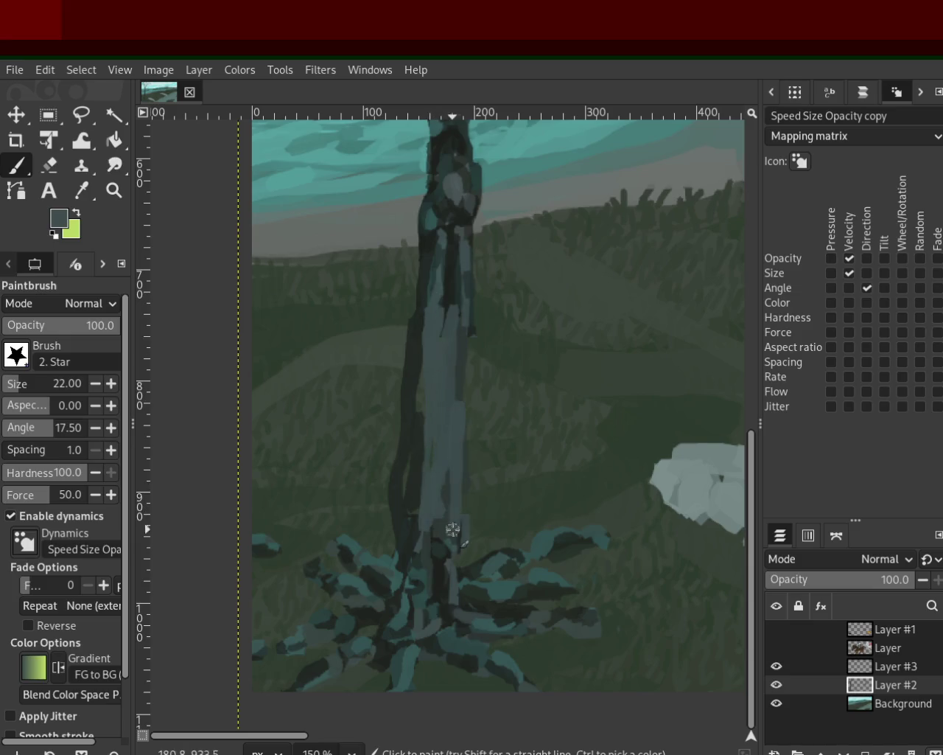
pyautogui.hotkey('ctrl', 'z')
pyautogui.keyDown('ctrl'); pyautogui.click(449, 290); pyautogui.keyUp('ctrl')
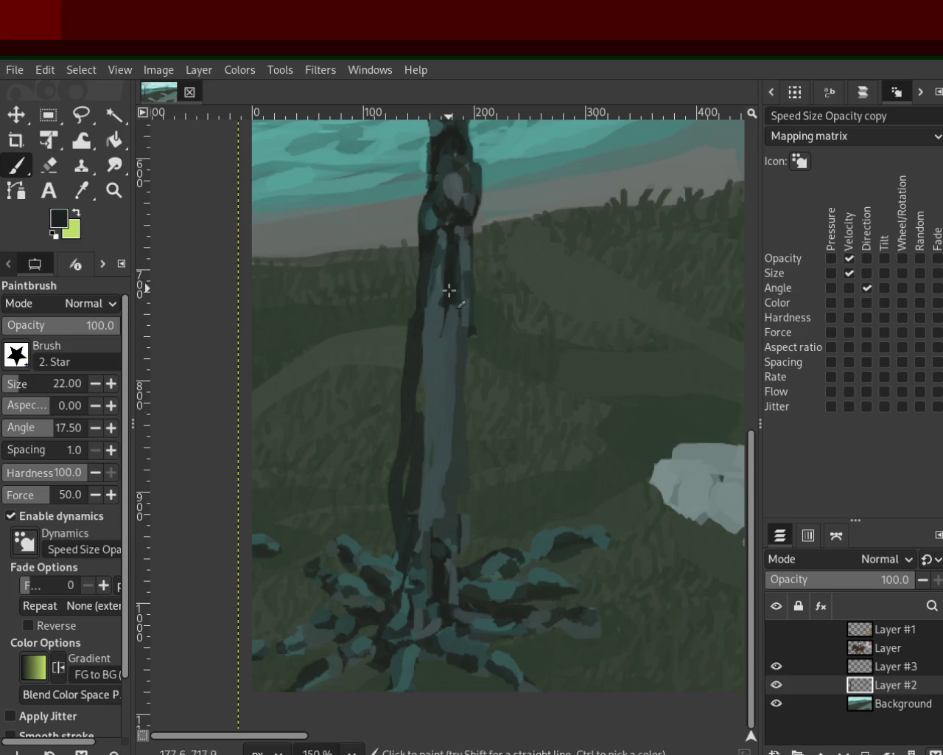
pyautogui.moveTo(449, 290); pyautogui.dragTo(440, 516)
pyautogui.moveTo(442, 317)
pyautogui.mouseDown()
pyautogui.moveTo(427, 565)
pyautogui.moveTo(425, 392)
pyautogui.mouseUp()
pyautogui.keyDown('ctrl'); pyautogui.click(426, 339); pyautogui.keyUp('ctrl')
pyautogui.moveTo(427, 339)
pyautogui.mouseDown()
pyautogui.moveTo(417, 595)
pyautogui.moveTo(442, 435)
pyautogui.mouseUp()
pyautogui.hotkey('ctrl', 'z')
# Add dark and lighter teal-grey strokes down the trunk's centre and right side
pyautogui.hotkey('ctrl', 'z')
pyautogui.keyDown('ctrl'); pyautogui.click(462, 312); pyautogui.keyUp('ctrl')
pyautogui.moveTo(462, 312); pyautogui.dragTo(448, 552)
pyautogui.hotkey('ctrl', 'z')
pyautogui.moveTo(449, 316); pyautogui.dragTo(442, 551)
pyautogui.hotkey('ctrl', 'z')
pyautogui.keyDown('ctrl'); pyautogui.click(472, 308); pyautogui.keyUp('ctrl')
pyautogui.moveTo(468, 310); pyautogui.dragTo(430, 565)
pyautogui.hotkey('ctrl', 'z')
pyautogui.moveTo(455, 394); pyautogui.dragTo(449, 524)
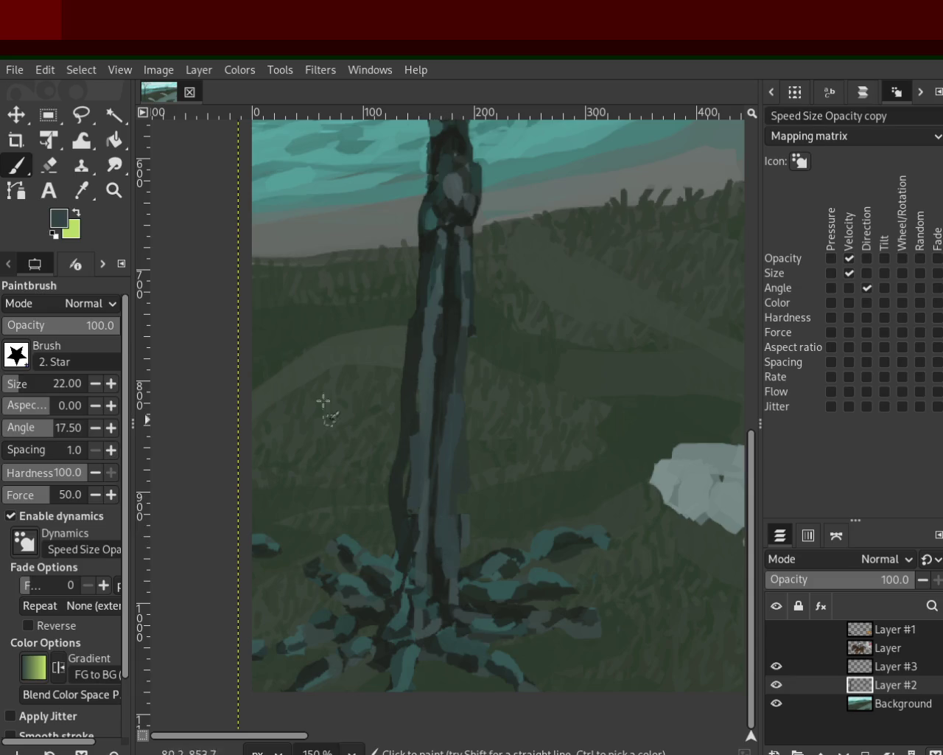
# Erase stray strokes along the trunk's left edge
pyautogui.hotkey('shift', 'e')
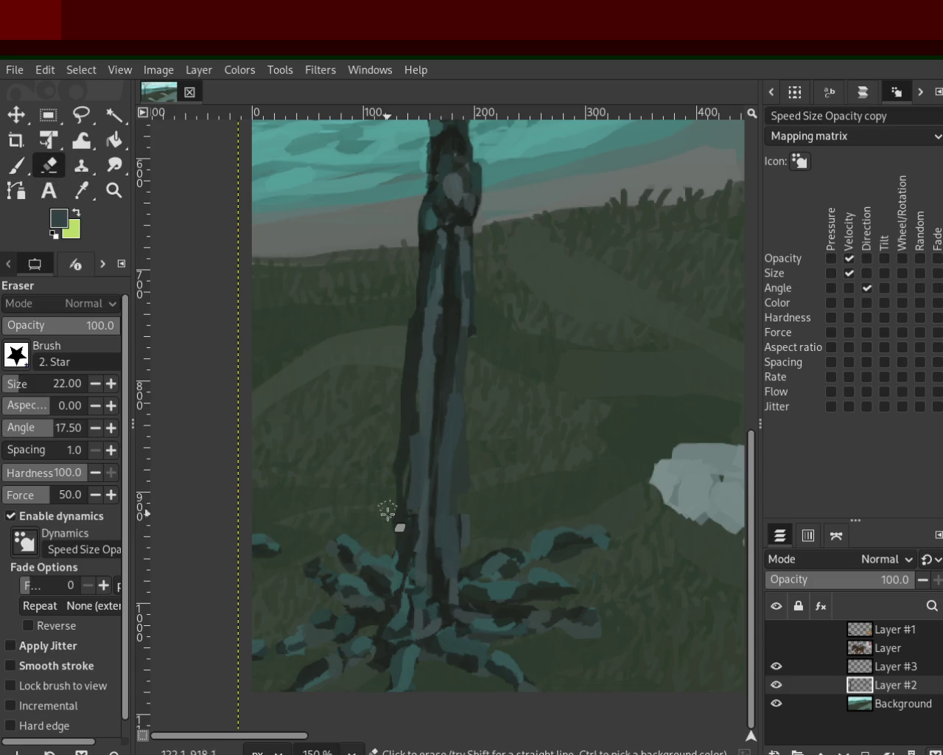
pyautogui.moveTo(411, 386)
pyautogui.mouseDown()
pyautogui.moveTo(400, 537)
pyautogui.moveTo(394, 385)
pyautogui.moveTo(403, 567)
pyautogui.mouseUp()
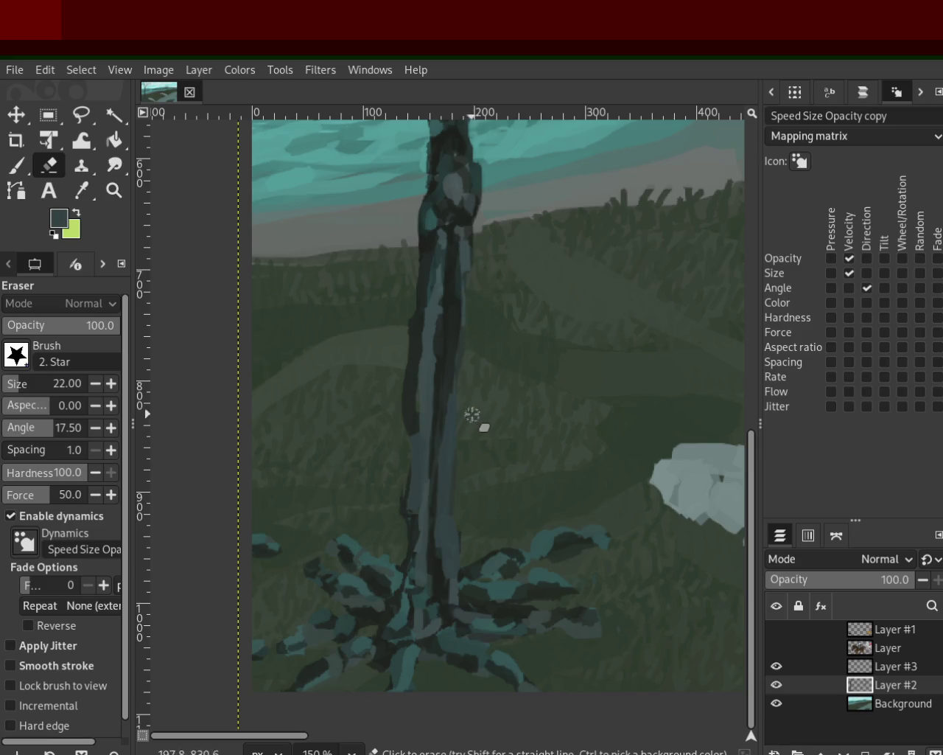
pyautogui.moveTo(415, 297); pyautogui.dragTo(402, 416)
pyautogui.hotkey('ctrl', 'z')
pyautogui.click(114, 190)
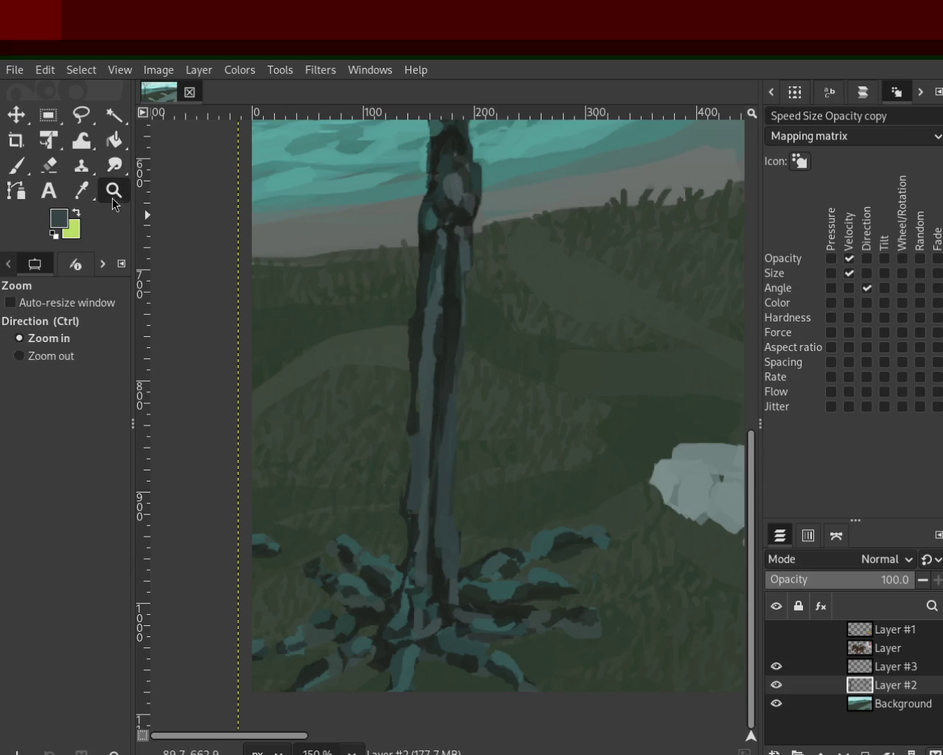
pyautogui.keyDown('ctrl'); pyautogui.click(327, 391); pyautogui.keyUp('ctrl')
pyautogui.keyDown('ctrl'); pyautogui.click(368, 328); pyautogui.keyUp('ctrl')
pyautogui.keyDown('ctrl'); pyautogui.click(363, 455); pyautogui.keyUp('ctrl')
pyautogui.keyDown('ctrl'); pyautogui.click(363, 455); pyautogui.keyUp('ctrl')
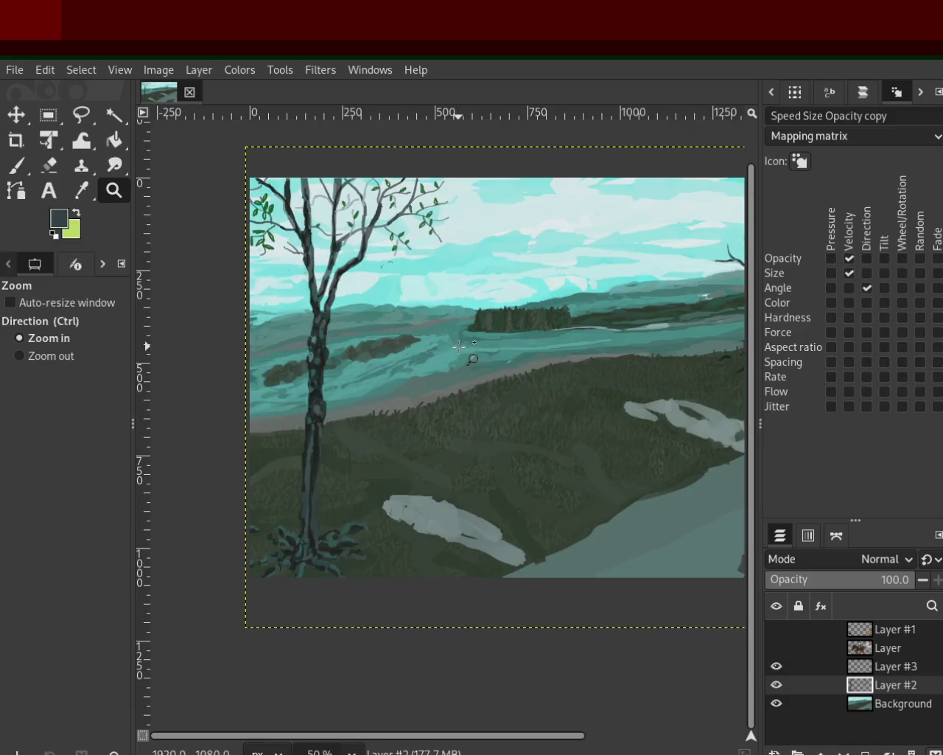
pyautogui.click(376, 427)
pyautogui.keyDown('ctrl'); pyautogui.click(394, 398); pyautogui.keyUp('ctrl')
pyautogui.click(466, 366)
pyautogui.keyDown('ctrl'); pyautogui.click(361, 494); pyautogui.keyUp('ctrl')
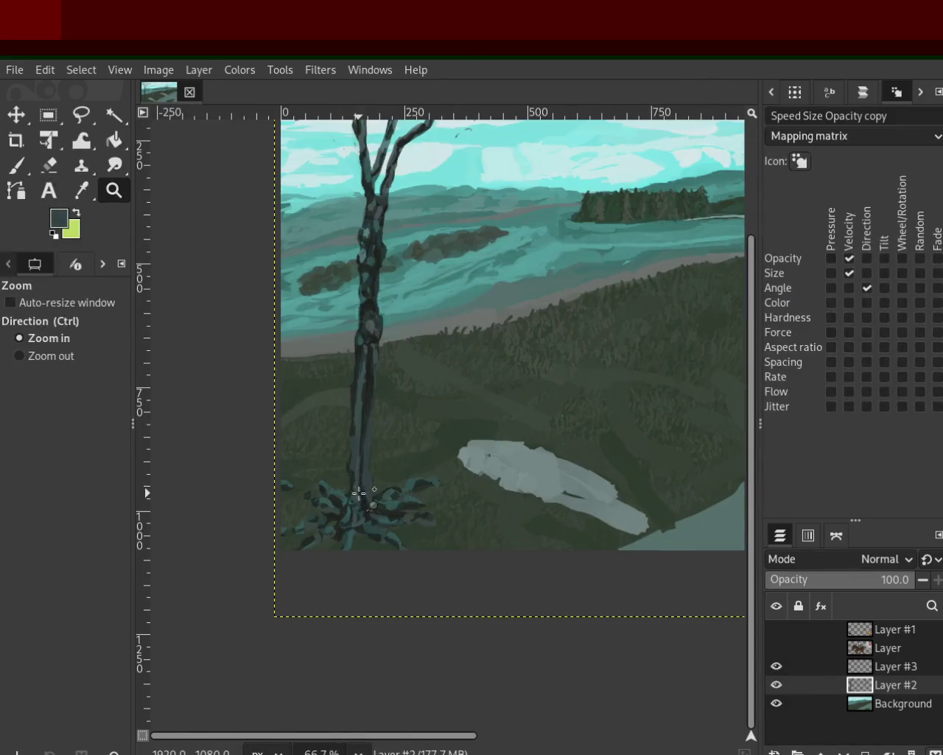
pyautogui.click(392, 513)
pyautogui.keyDown('ctrl'); pyautogui.click(350, 520); pyautogui.keyUp('ctrl')
pyautogui.click(327, 514)
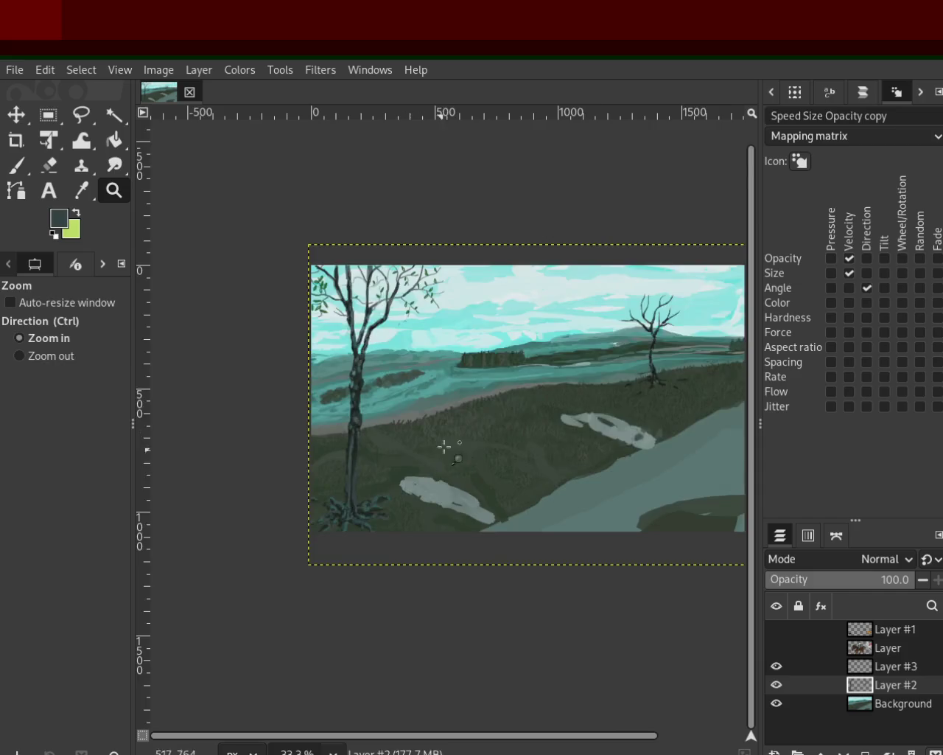
pyautogui.keyDown('ctrl'); pyautogui.click(457, 427); pyautogui.keyUp('ctrl')
pyautogui.click(452, 379)
pyautogui.keyDown('ctrl'); pyautogui.click(429, 336); pyautogui.keyUp('ctrl')
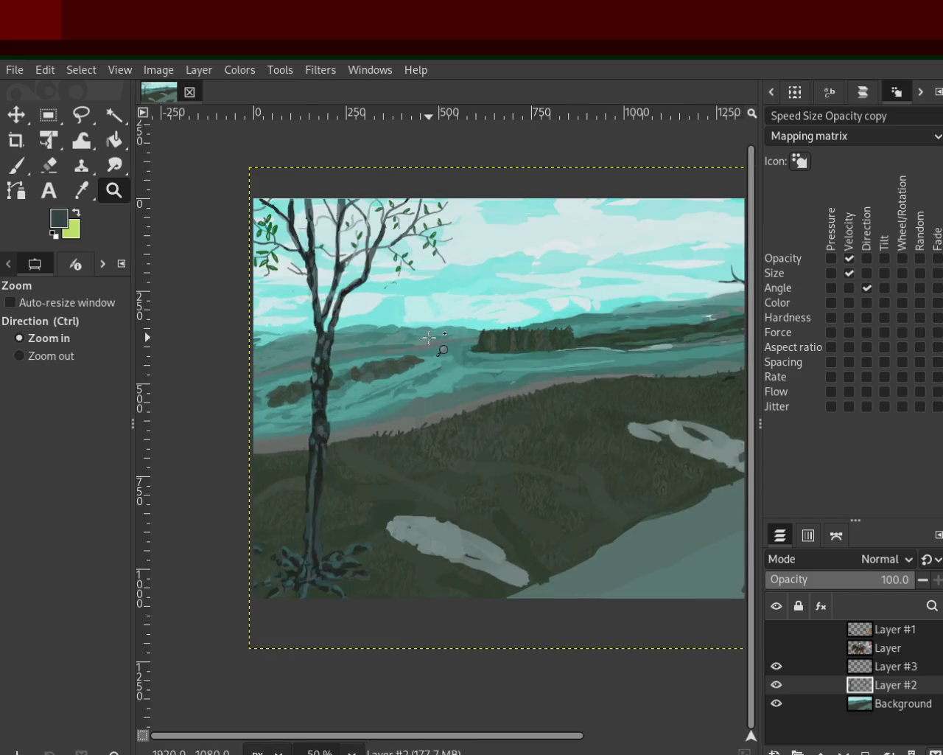
pyautogui.click(430, 336)
pyautogui.click(340, 288)
pyautogui.keyDown('ctrl'); pyautogui.click(342, 289); pyautogui.keyUp('ctrl')
pyautogui.keyDown('ctrl'); pyautogui.click(342, 289); pyautogui.keyUp('ctrl')
pyautogui.keyDown('ctrl'); pyautogui.click(336, 306); pyautogui.keyUp('ctrl')
pyautogui.keyDown('ctrl'); pyautogui.click(328, 324); pyautogui.keyUp('ctrl')
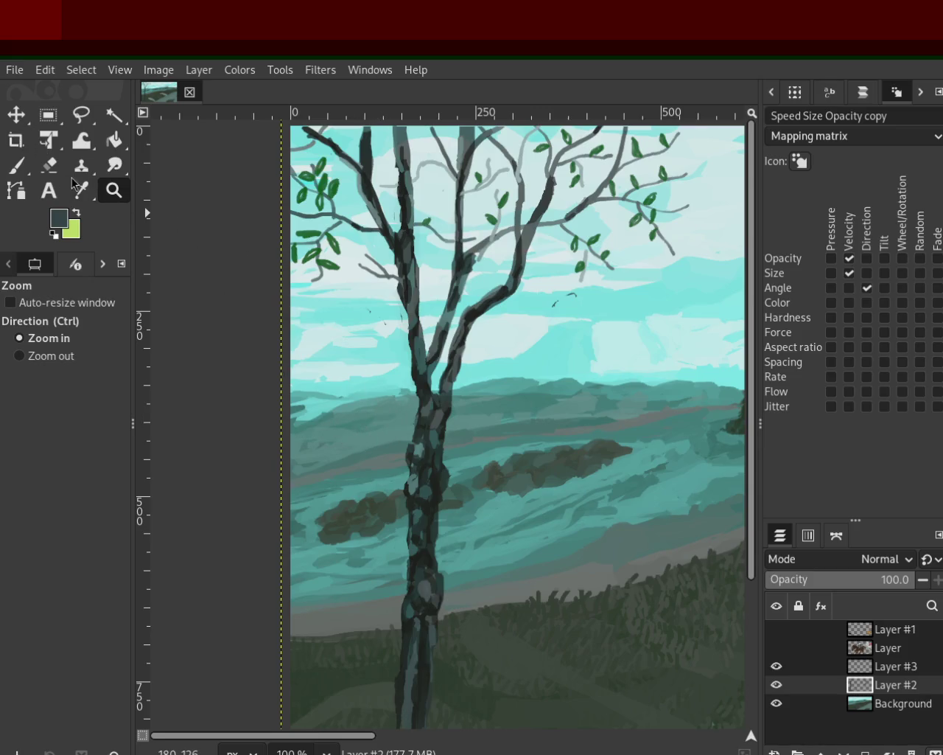
pyautogui.click(48, 115)
pyautogui.moveTo(342, 357)
pyautogui.mouseDown()
pyautogui.moveTo(408, 436)
pyautogui.moveTo(363, 433)
pyautogui.moveTo(482, 518)
pyautogui.moveTo(476, 526)
pyautogui.moveTo(481, 506)
pyautogui.mouseUp()
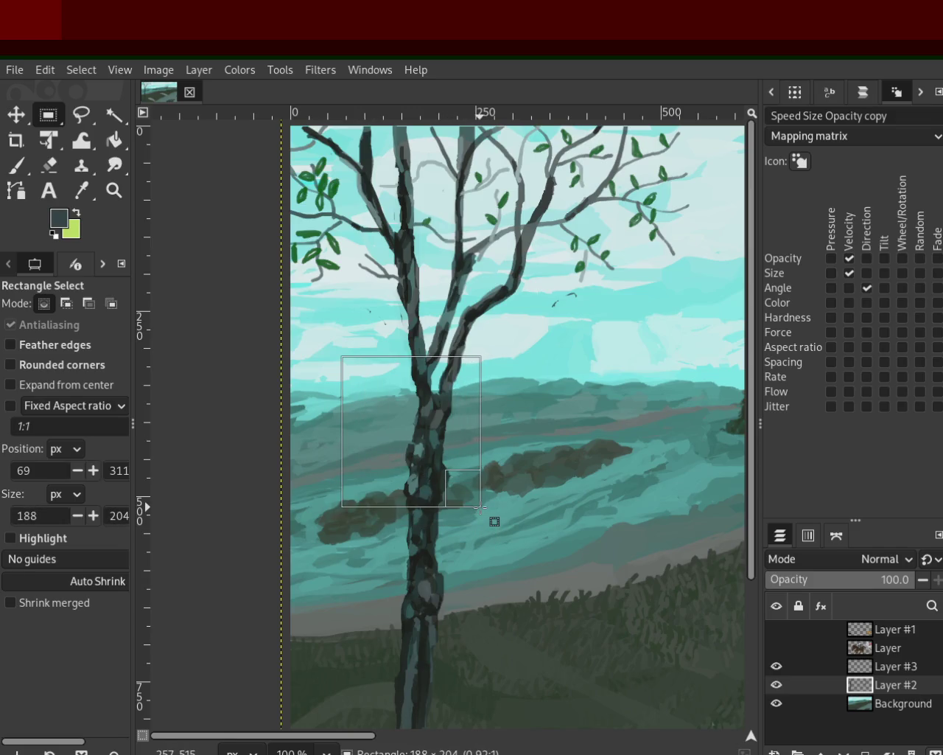
# Cut the boxed trunk section to its own layer, raise it about 137 px, and merge into Layer #2
pyautogui.hotkey('ctrl', 'x')
pyautogui.hotkey('ctrl', 'v')
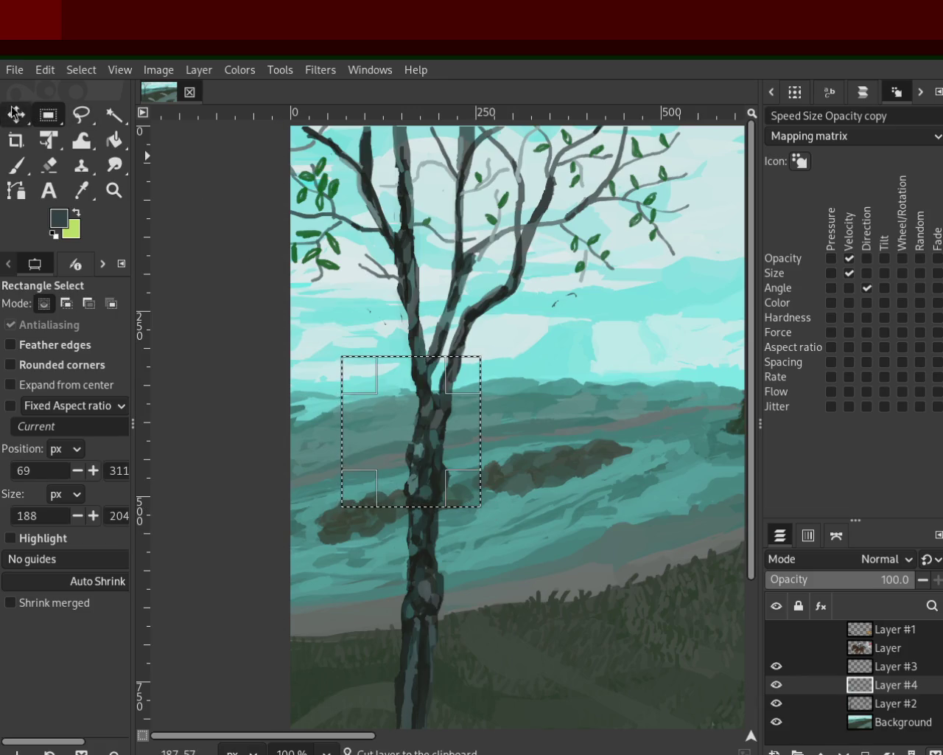
pyautogui.click(15, 113)
pyautogui.moveTo(417, 449)
pyautogui.mouseDown()
pyautogui.moveTo(425, 350)
pyautogui.moveTo(419, 358)
pyautogui.mouseUp()
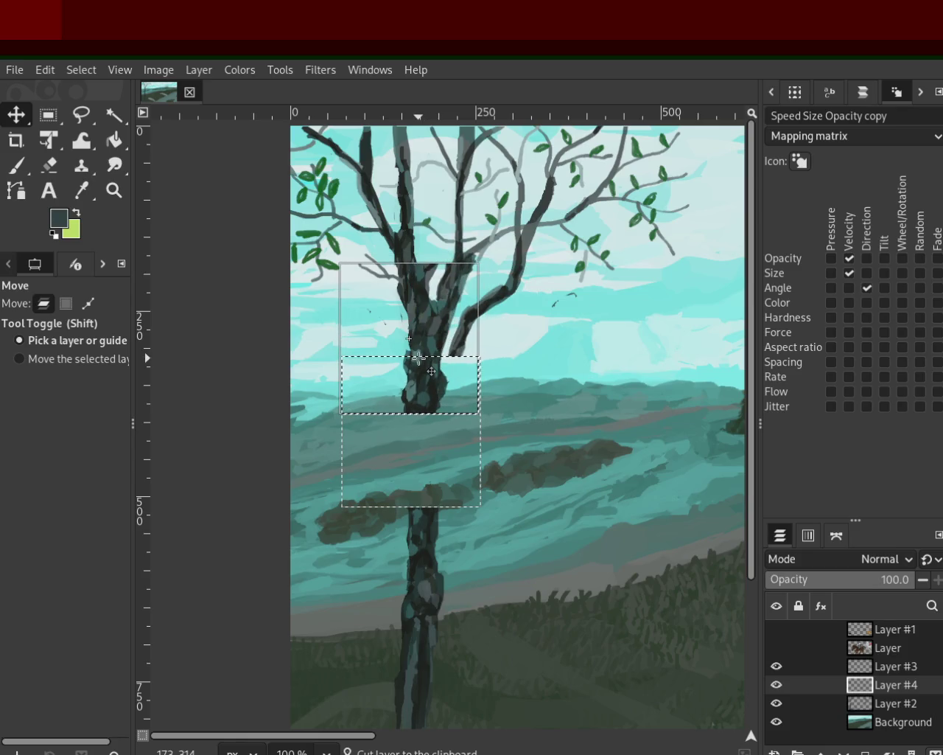
pyautogui.moveTo(419, 358); pyautogui.dragTo(417, 360)
pyautogui.click(936, 751)
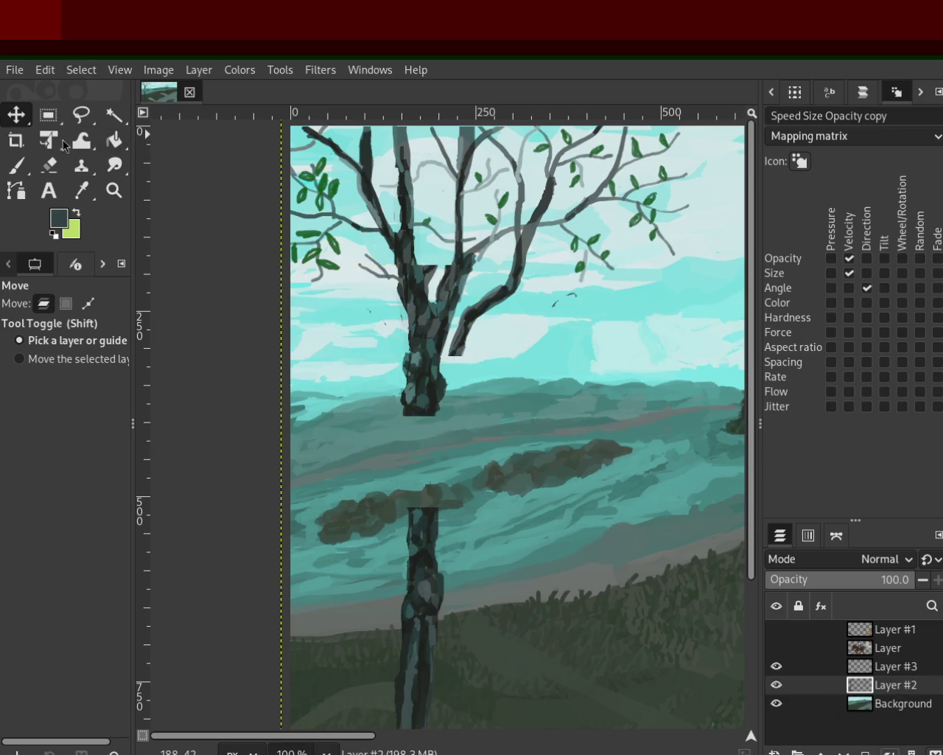
pyautogui.click(126, 201)
# Zoom in on the gap in the left tree trunk and select the Paintbrush
pyautogui.keyDown('ctrl'); pyautogui.click(387, 404); pyautogui.keyUp('ctrl')
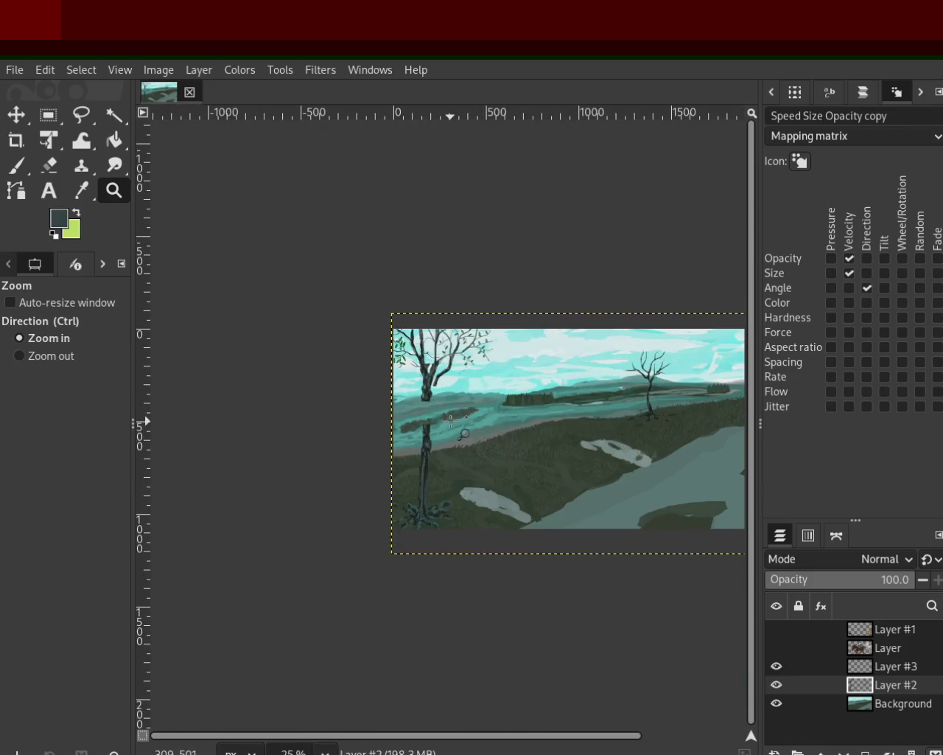
pyautogui.click(387, 404)
pyautogui.click(429, 423)
pyautogui.click(434, 431)
pyautogui.click(442, 439)
pyautogui.hotkey('shift', 'c')
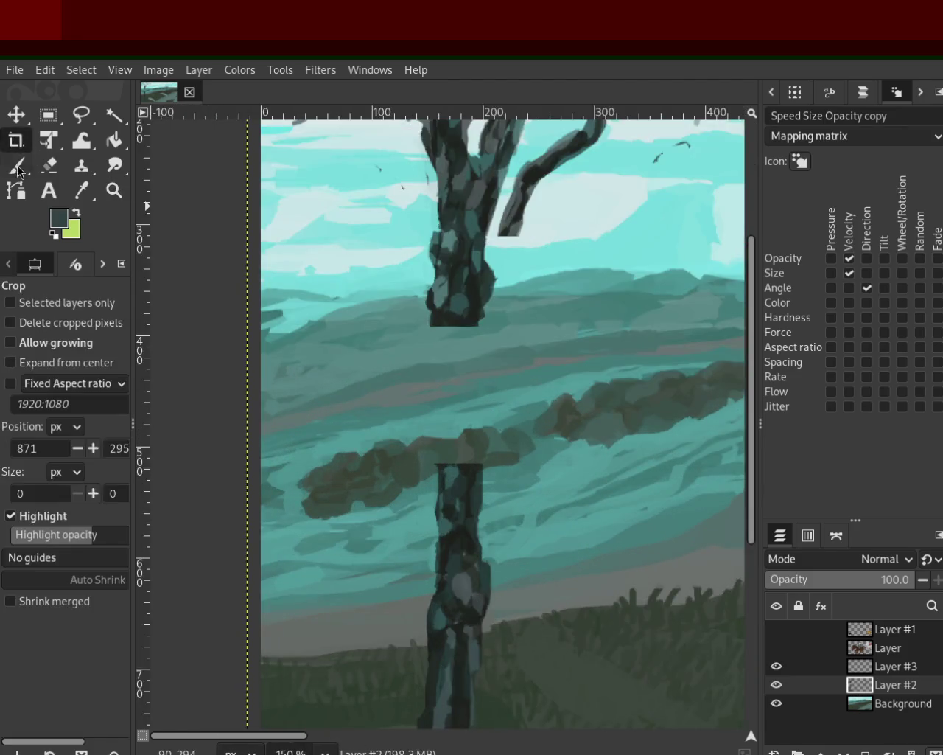
pyautogui.press('p')
# Paint dark trunk-coloured strokes across the gap, undoing the unsatisfactory ones
pyautogui.keyDown('ctrl'); pyautogui.click(461, 467); pyautogui.keyUp('ctrl')
pyautogui.moveTo(460, 465); pyautogui.dragTo(449, 324)
pyautogui.moveTo(464, 453)
pyautogui.mouseDown()
pyautogui.moveTo(474, 328)
pyautogui.moveTo(480, 446)
pyautogui.mouseUp()
pyautogui.hotkey('ctrl', 'z')
pyautogui.moveTo(457, 324)
pyautogui.mouseDown()
pyautogui.moveTo(462, 453)
pyautogui.moveTo(457, 339)
pyautogui.moveTo(454, 385)
pyautogui.mouseUp()
pyautogui.hotkey('ctrl', 'z')
pyautogui.moveTo(449, 311); pyautogui.dragTo(436, 375)
pyautogui.hotkey('ctrl', 'z')
pyautogui.moveTo(442, 317)
pyautogui.mouseDown()
pyautogui.moveTo(448, 447)
pyautogui.moveTo(452, 302)
pyautogui.mouseUp()
pyautogui.hotkey('ctrl', 'z')
# Resample dark teal from the trunk and darken the lower middle of the trunk
pyautogui.keyDown('ctrl'); pyautogui.click(448, 472); pyautogui.keyUp('ctrl')
pyautogui.hotkey('ctrl', 'z')
pyautogui.moveTo(452, 438)
pyautogui.mouseDown()
pyautogui.moveTo(453, 331)
pyautogui.moveTo(461, 454)
pyautogui.mouseUp()
pyautogui.keyDown('ctrl'); pyautogui.click(472, 350); pyautogui.keyUp('ctrl')
pyautogui.moveTo(442, 347)
pyautogui.mouseDown()
pyautogui.moveTo(439, 424)
pyautogui.moveTo(475, 516)
pyautogui.mouseUp()
pyautogui.hotkey('ctrl', 'z')
pyautogui.keyDown('ctrl'); pyautogui.click(436, 427); pyautogui.keyUp('ctrl')
pyautogui.moveTo(436, 428); pyautogui.dragTo(446, 480)
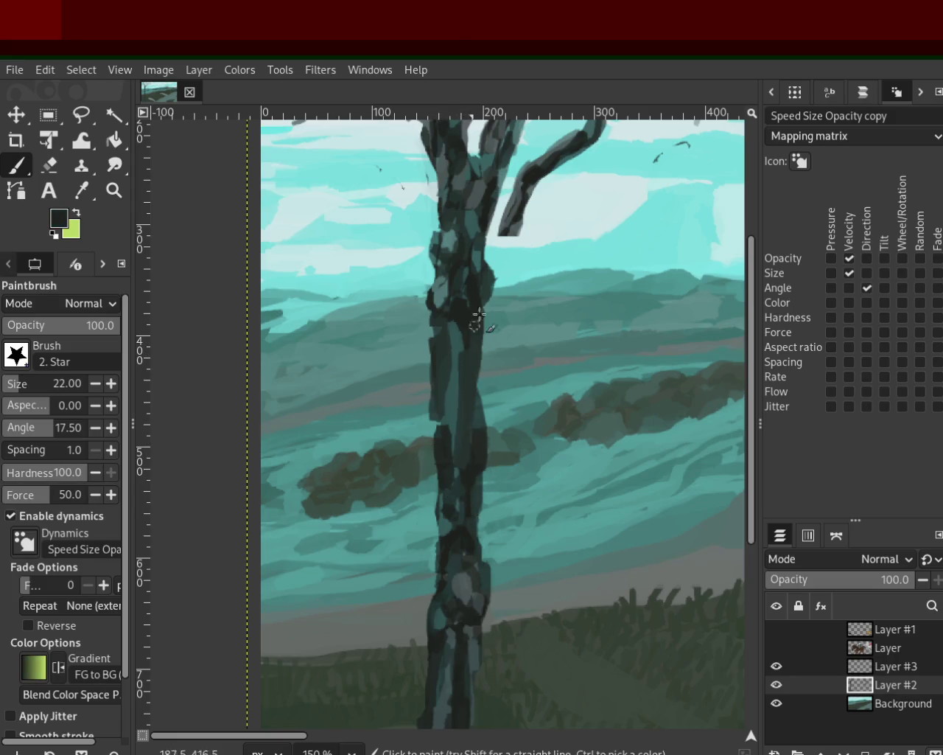
# Extend the branch down toward the trunk with grey-teal strokes
pyautogui.keyDown('ctrl'); pyautogui.click(507, 236); pyautogui.keyUp('ctrl')
pyautogui.keyDown('ctrl'); pyautogui.click(508, 225); pyautogui.keyUp('ctrl')
pyautogui.moveTo(507, 228); pyautogui.dragTo(486, 295)
pyautogui.hotkey('ctrl', 'z')
pyautogui.keyDown('ctrl'); pyautogui.click(510, 234); pyautogui.keyUp('ctrl')
pyautogui.moveTo(509, 235); pyautogui.dragTo(483, 274)
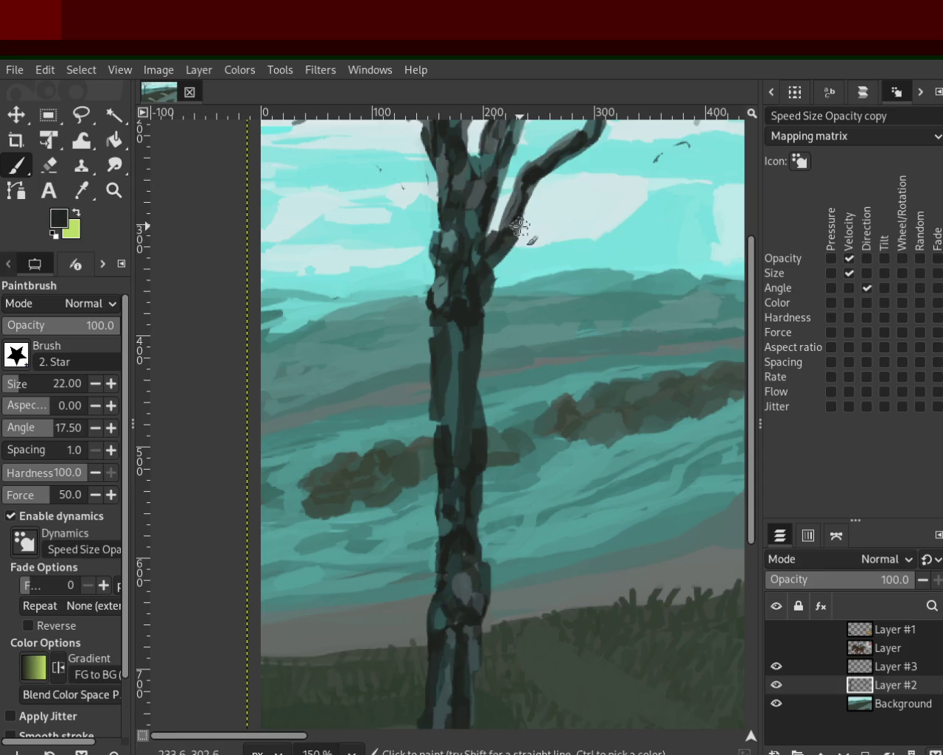
pyautogui.keyDown('ctrl'); pyautogui.click(509, 224); pyautogui.keyUp('ctrl')
pyautogui.moveTo(512, 221); pyautogui.dragTo(489, 285)
# Paint a grey-teal stripe down the trunk, cover it with dark teal, and check the repair
pyautogui.moveTo(460, 357); pyautogui.dragTo(459, 451)
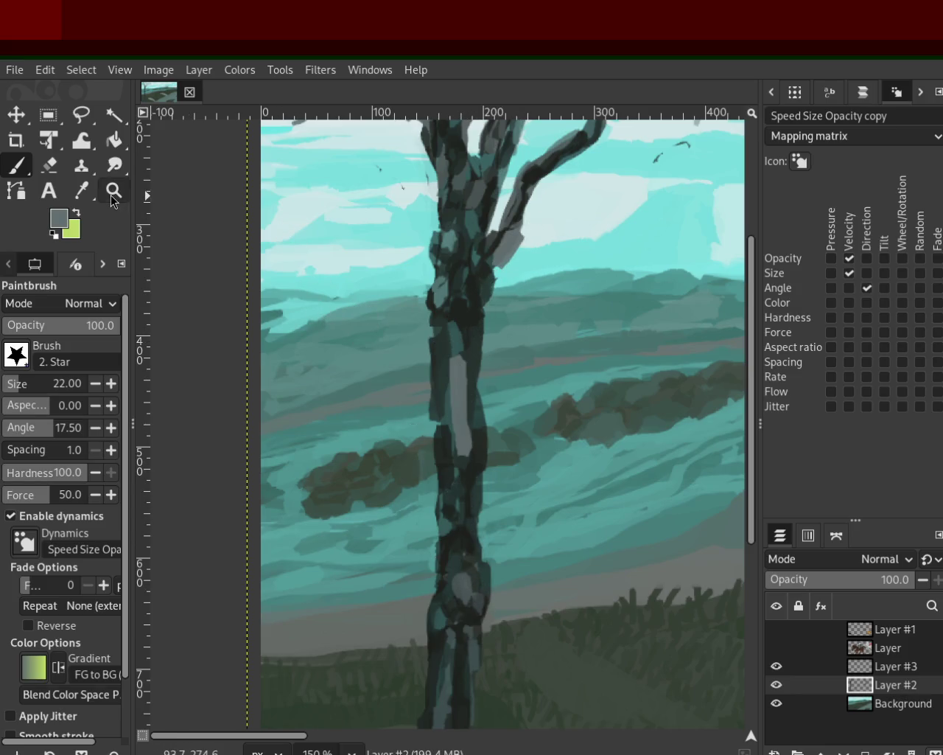
pyautogui.keyDown('ctrl'); pyautogui.click(460, 346); pyautogui.keyUp('ctrl')
pyautogui.moveTo(460, 355); pyautogui.dragTo(458, 453)
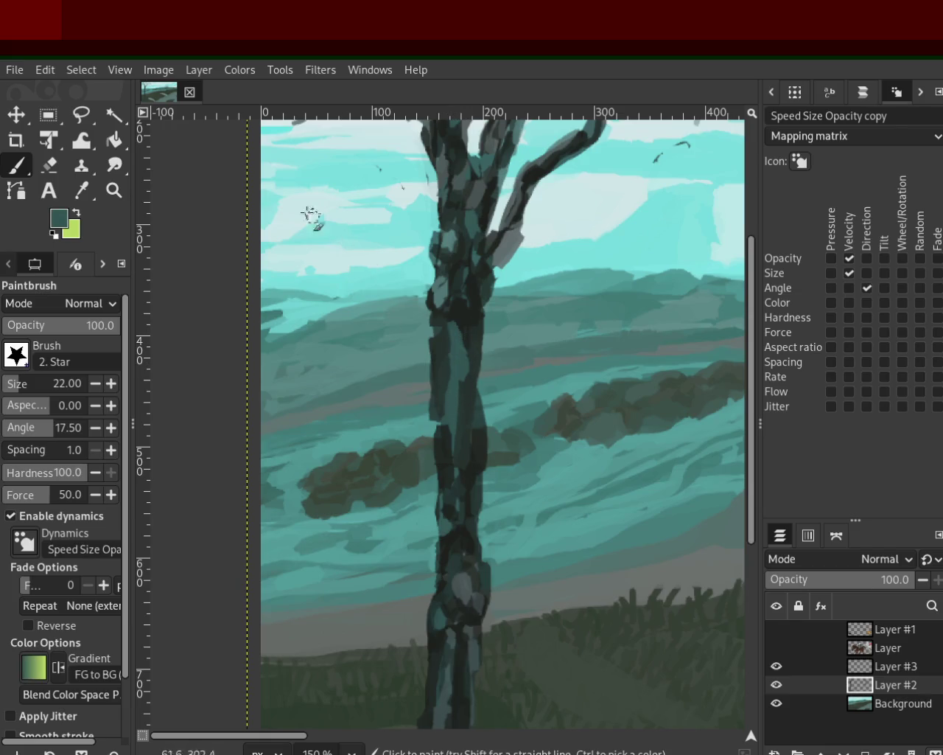
pyautogui.press('z')
pyautogui.keyDown('ctrl'); pyautogui.click(484, 355); pyautogui.keyUp('ctrl')
pyautogui.keyDown('ctrl'); pyautogui.click(484, 354); pyautogui.keyUp('ctrl')
pyautogui.keyDown('ctrl'); pyautogui.click(484, 355); pyautogui.keyUp('ctrl')
pyautogui.click(484, 354)
pyautogui.keyDown('ctrl'); pyautogui.click(484, 354); pyautogui.keyUp('ctrl')
pyautogui.click(420, 514)
pyautogui.click(341, 470)
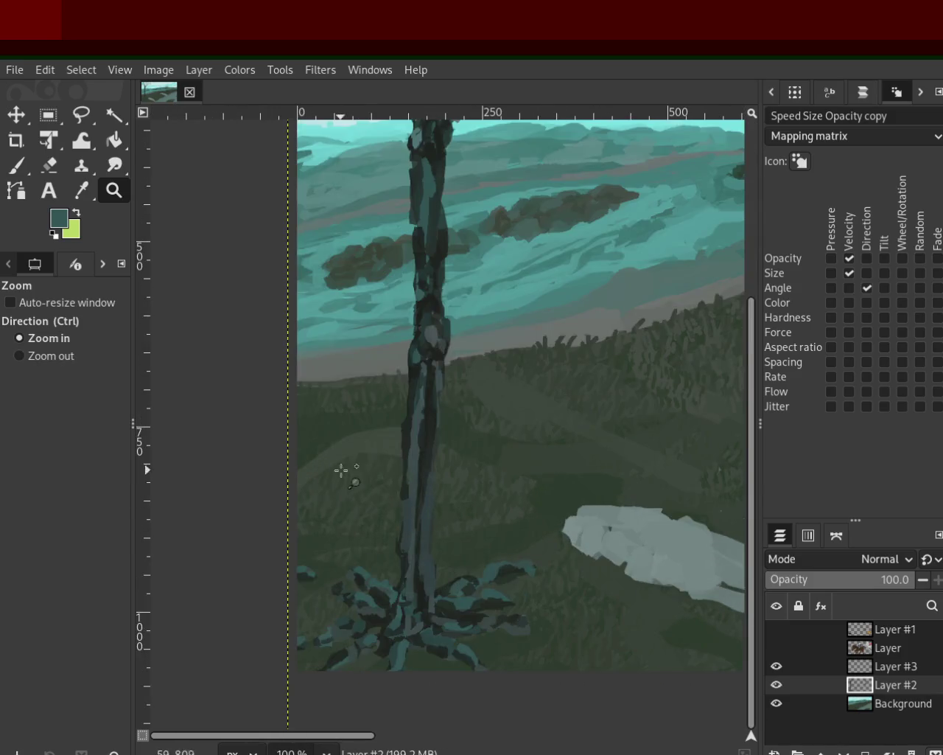
# Brush dark grey-green and grey-blue strokes down the lower trunk
pyautogui.press('p')
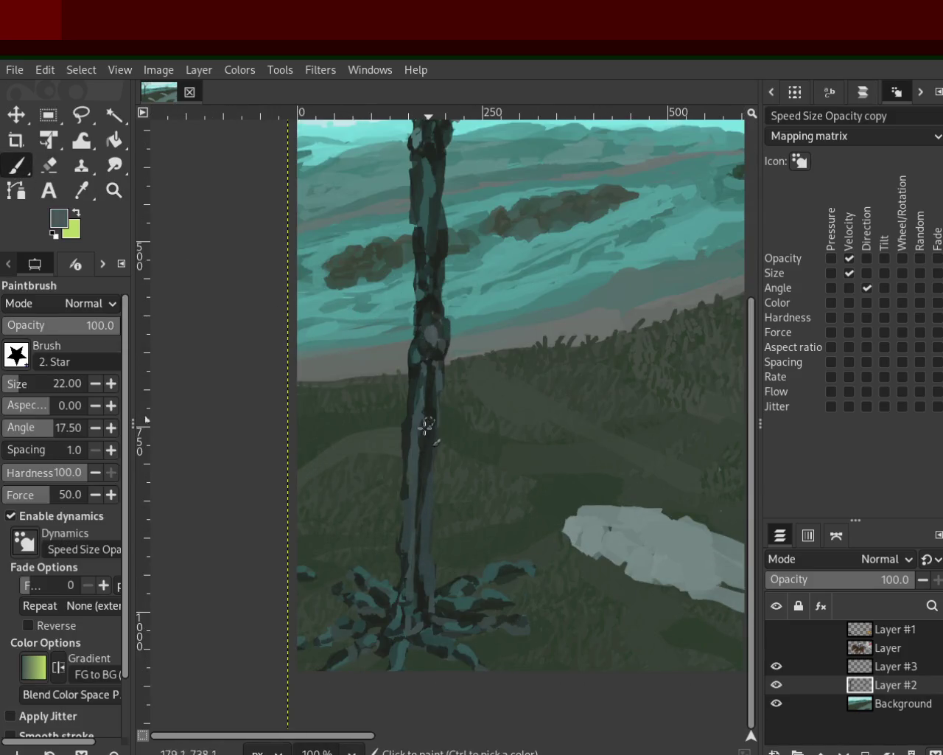
pyautogui.keyDown('ctrl'); pyautogui.click(426, 451); pyautogui.keyUp('ctrl')
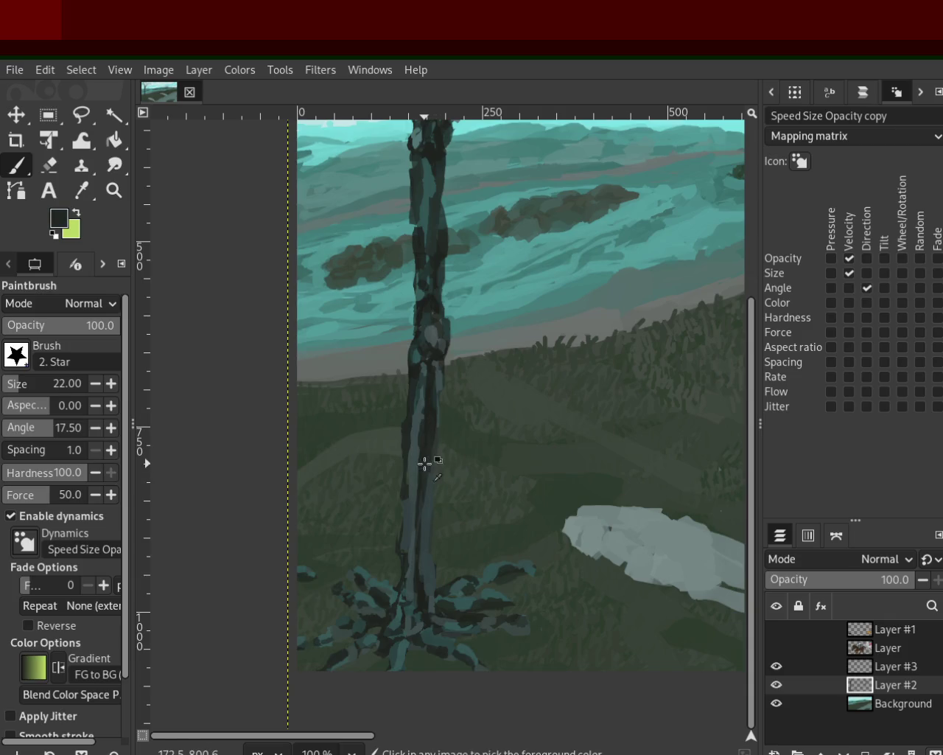
pyautogui.keyDown('ctrl'); pyautogui.click(429, 526); pyautogui.keyUp('ctrl')
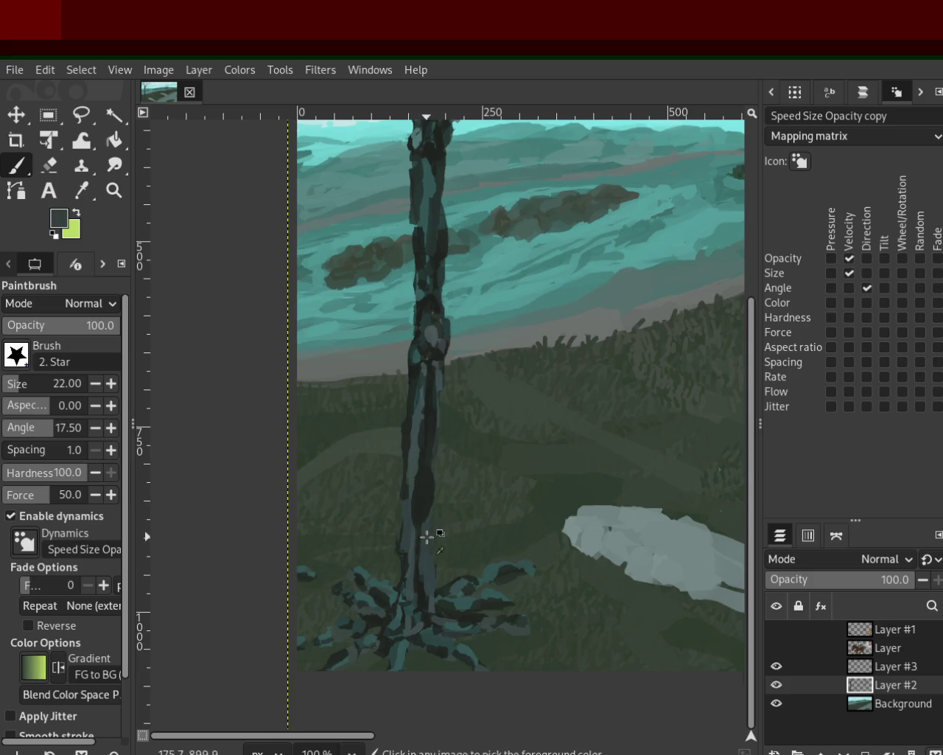
pyautogui.moveTo(426, 448); pyautogui.dragTo(417, 524)
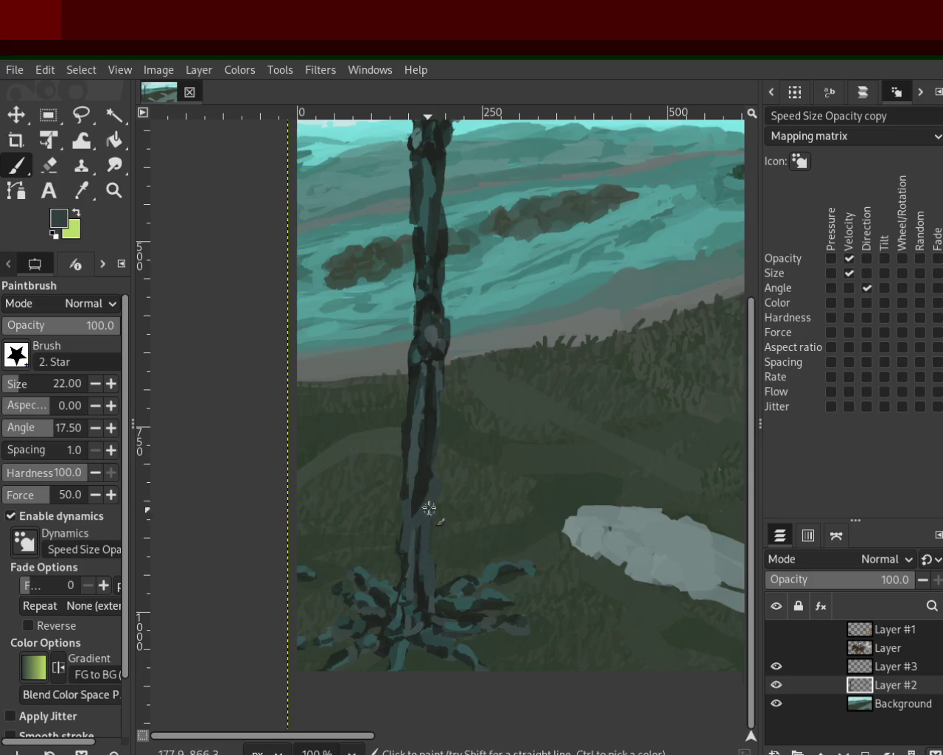
pyautogui.keyDown('ctrl'); pyautogui.click(429, 490); pyautogui.keyUp('ctrl')
pyautogui.keyDown('ctrl'); pyautogui.click(437, 377); pyautogui.keyUp('ctrl')
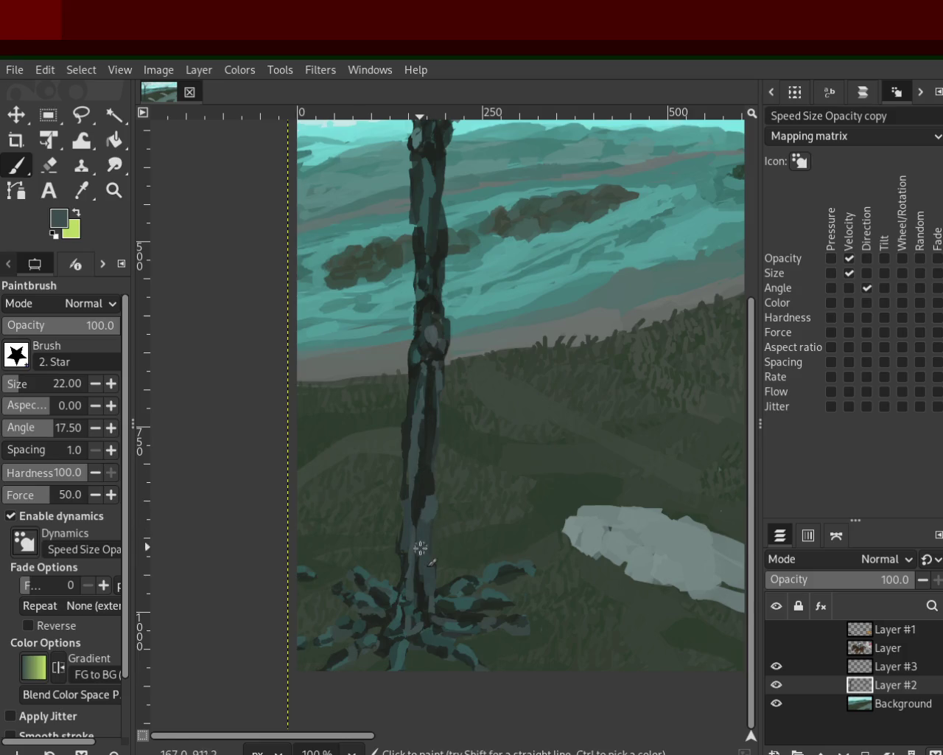
pyautogui.moveTo(414, 497)
pyautogui.mouseDown()
pyautogui.moveTo(406, 524)
pyautogui.moveTo(432, 543)
pyautogui.moveTo(438, 612)
pyautogui.mouseUp()
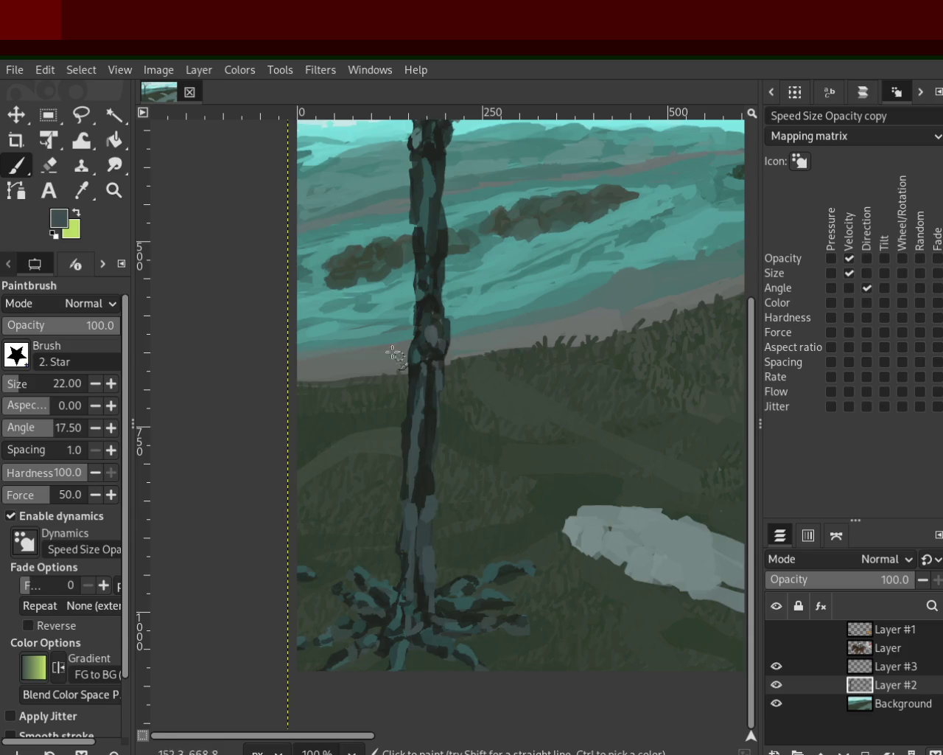
# Add more grey-blue and near-black strokes on the trunk, then zoom out to check
pyautogui.keyDown('ctrl'); pyautogui.click(424, 434); pyautogui.keyUp('ctrl')
pyautogui.keyDown('ctrl'); pyautogui.click(424, 436); pyautogui.keyUp('ctrl')
pyautogui.moveTo(424, 442); pyautogui.dragTo(427, 473)
pyautogui.moveTo(440, 404); pyautogui.dragTo(419, 449)
pyautogui.hotkey('ctrl', 'z')
pyautogui.moveTo(427, 385); pyautogui.dragTo(413, 497)
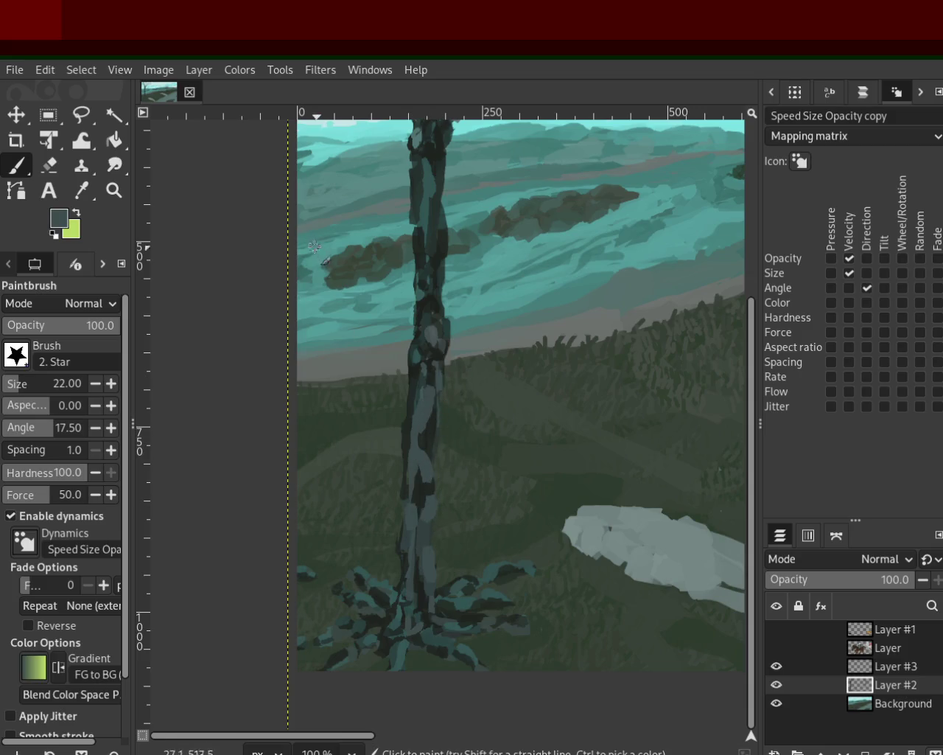
pyautogui.keyDown('ctrl'); pyautogui.click(435, 435); pyautogui.keyUp('ctrl')
pyautogui.moveTo(435, 439); pyautogui.dragTo(424, 489)
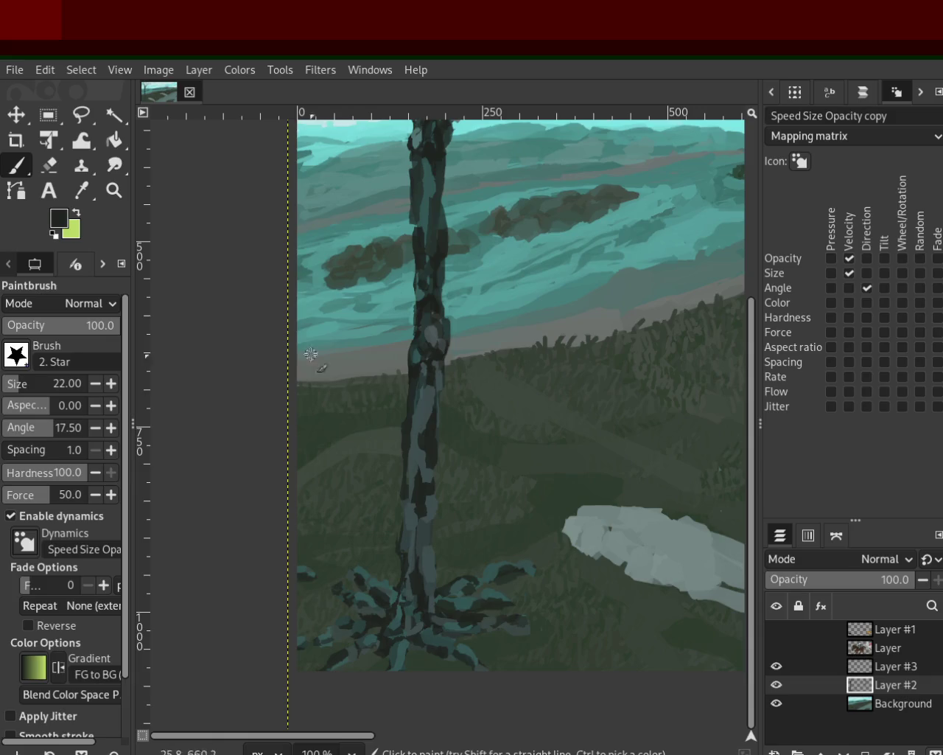
pyautogui.press('z')
pyautogui.keyDown('ctrl'); pyautogui.click(355, 391); pyautogui.keyUp('ctrl')
pyautogui.click(389, 303)
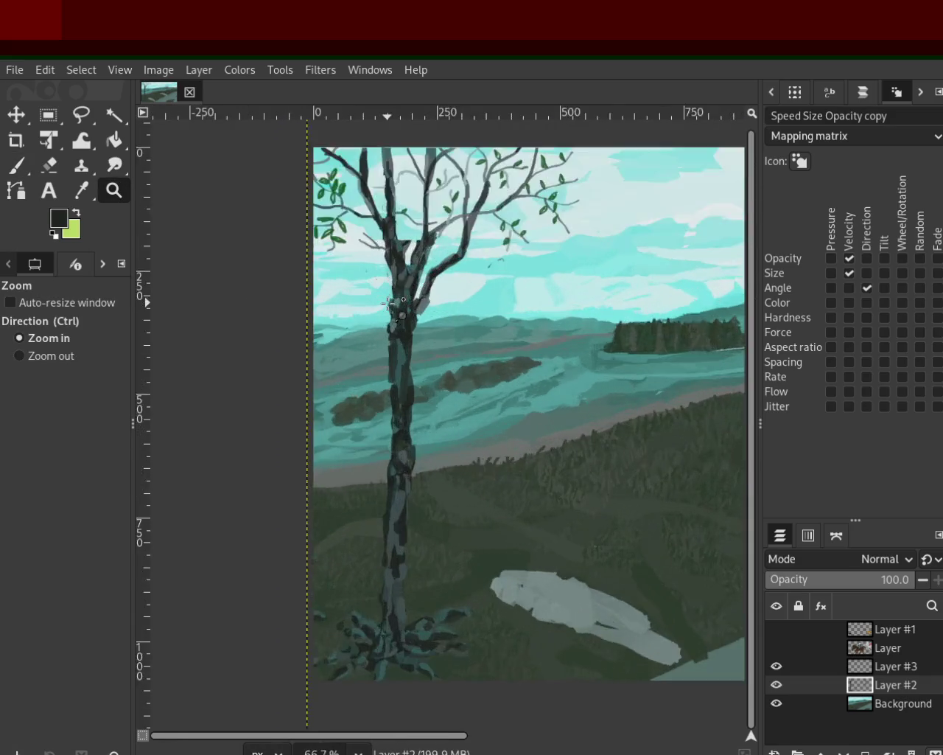
pyautogui.click(389, 303)
pyautogui.scroll(-3, 398, 316)
pyautogui.scroll(-1, 405, 324)
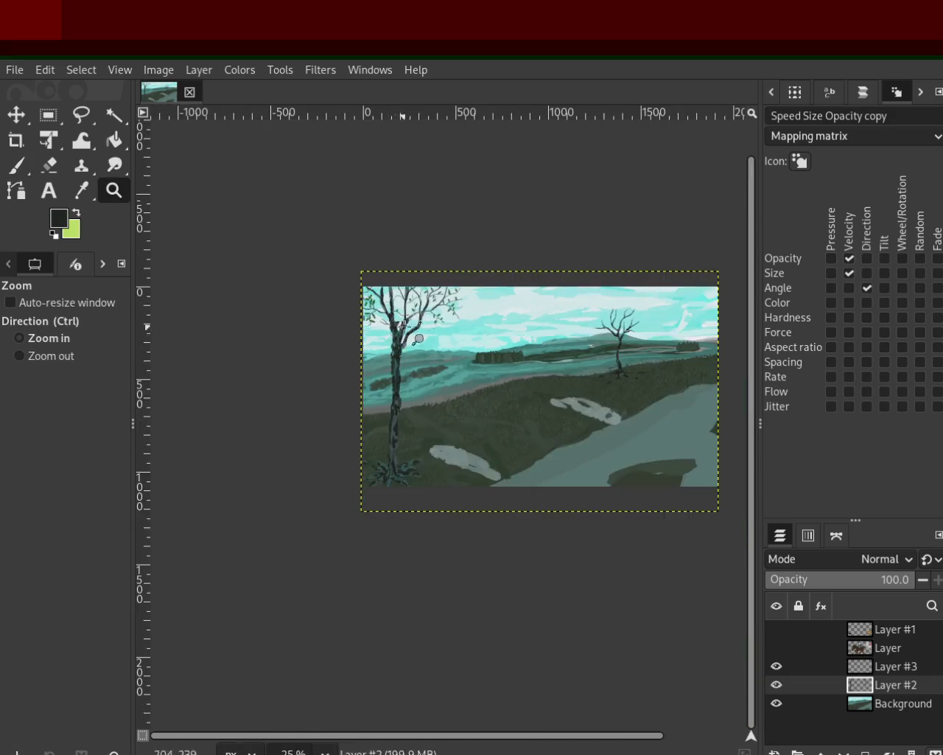
pyautogui.scroll(1, 404, 324)
pyautogui.scroll(3, 381, 527)
pyautogui.scroll(-2, 381, 526)
pyautogui.scroll(-1, 381, 527)
pyautogui.scroll(1, 376, 458)
pyautogui.scroll(1, 376, 459)
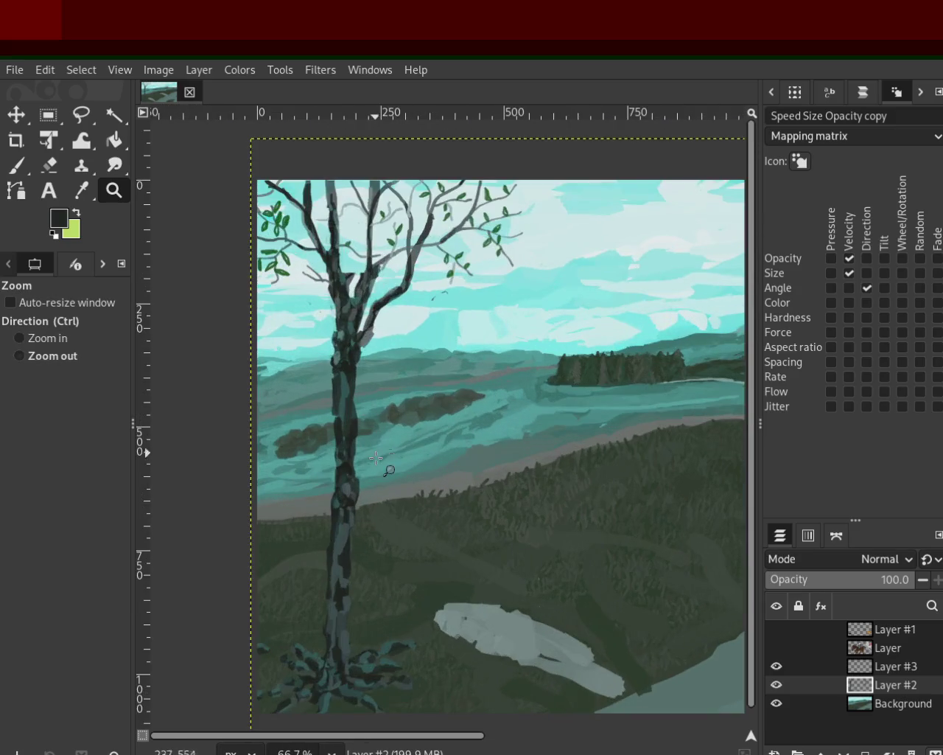
pyautogui.scroll(-1, 376, 459)
pyautogui.scroll(-1, 331, 376)
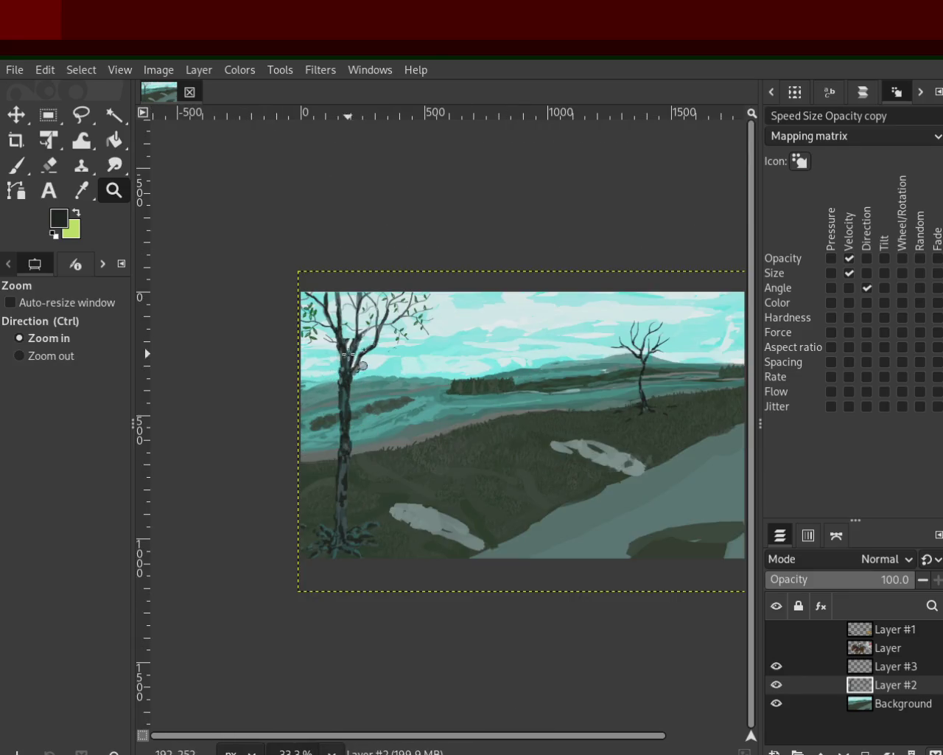
pyautogui.scroll(-1, 352, 355)
pyautogui.scroll(2, 338, 329)
pyautogui.scroll(-1, 341, 333)
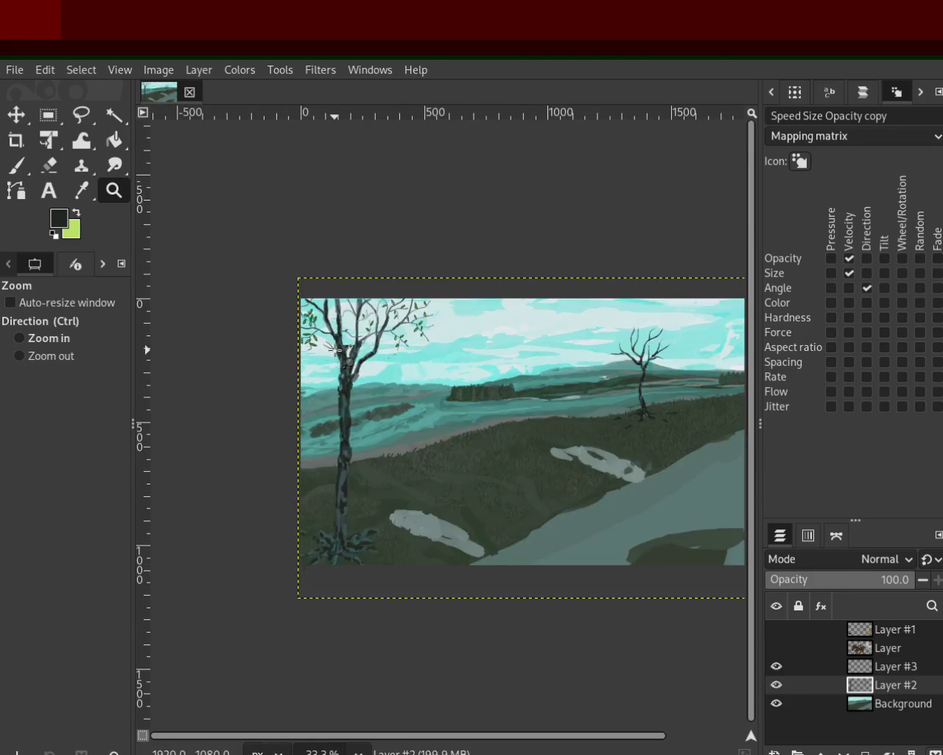
pyautogui.scroll(1, 340, 333)
pyautogui.scroll(4, 340, 333)
pyautogui.click(50, 164)
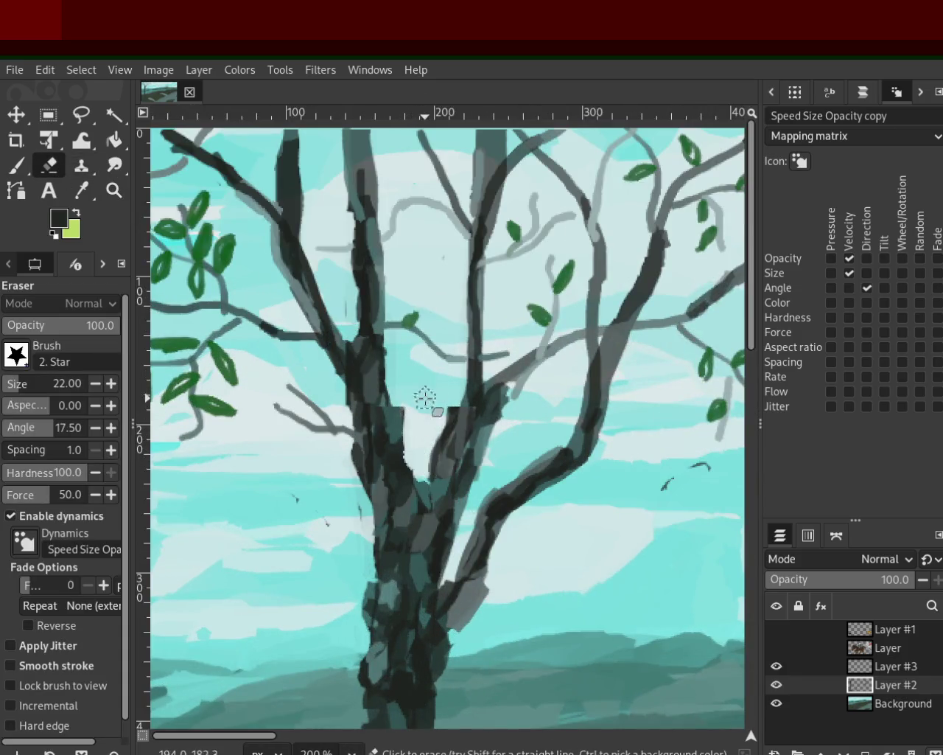
pyautogui.hotkey('ctrl', 's')
pyautogui.click(114, 190)
pyautogui.click(310, 339)
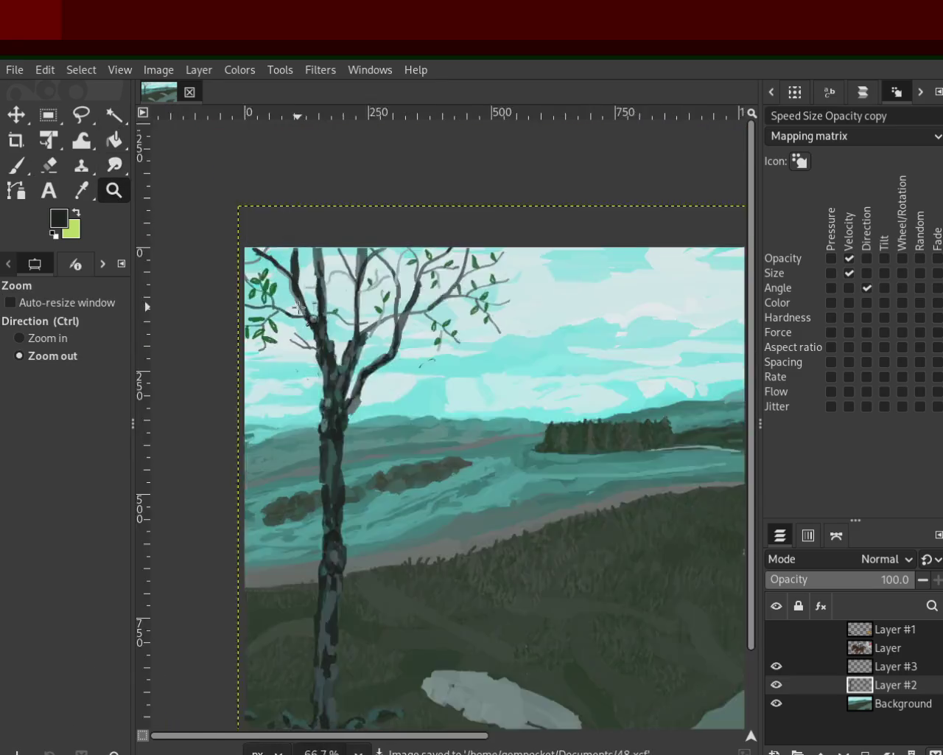
pyautogui.click(332, 376)
pyautogui.keyDown('ctrl'); pyautogui.click(346, 398); pyautogui.keyUp('ctrl')
pyautogui.click(359, 418)
pyautogui.click(357, 432)
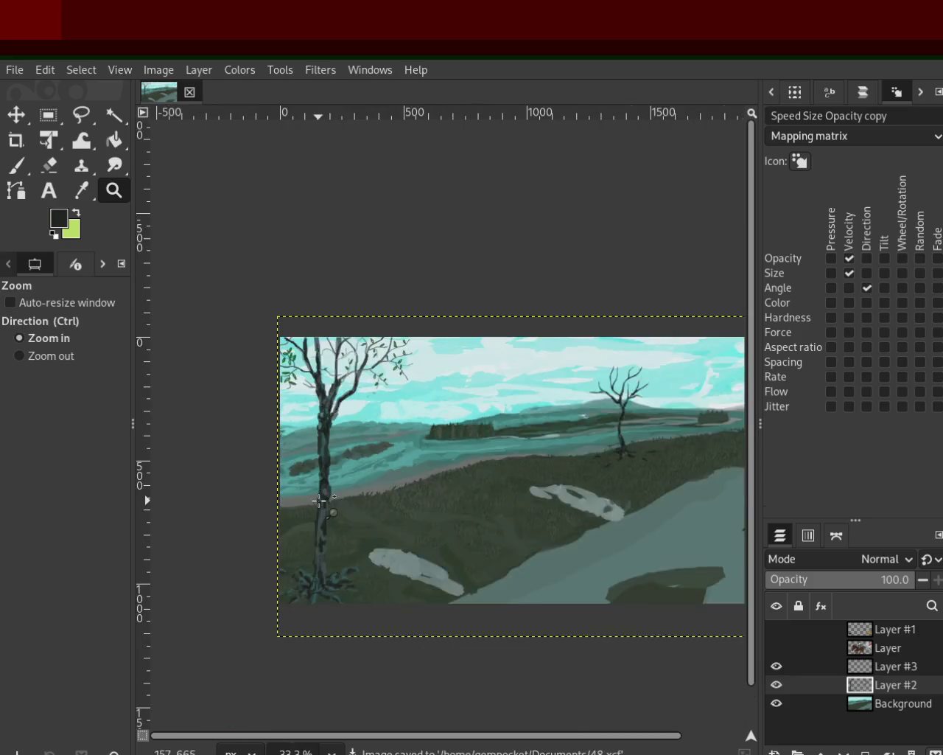
pyautogui.keyDown('ctrl'); pyautogui.click(352, 446); pyautogui.keyUp('ctrl')
pyautogui.click(348, 458)
pyautogui.keyDown('ctrl'); pyautogui.click(343, 470); pyautogui.keyUp('ctrl')
pyautogui.keyDown('ctrl'); pyautogui.click(339, 482); pyautogui.keyUp('ctrl')
pyautogui.keyDown('ctrl'); pyautogui.click(350, 483); pyautogui.keyUp('ctrl')
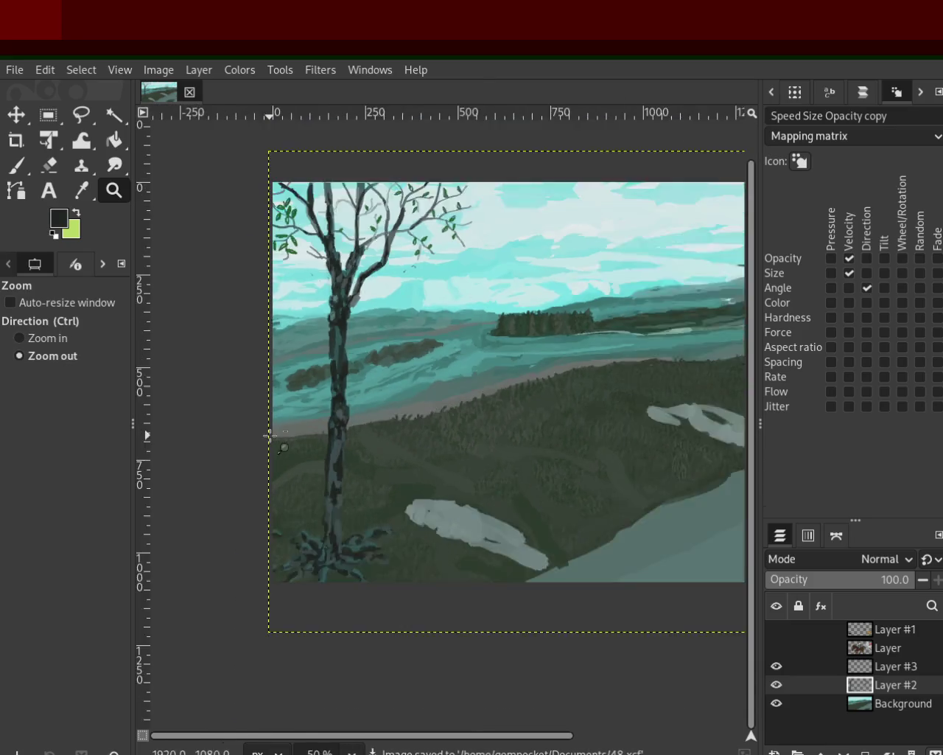
pyautogui.click(385, 488)
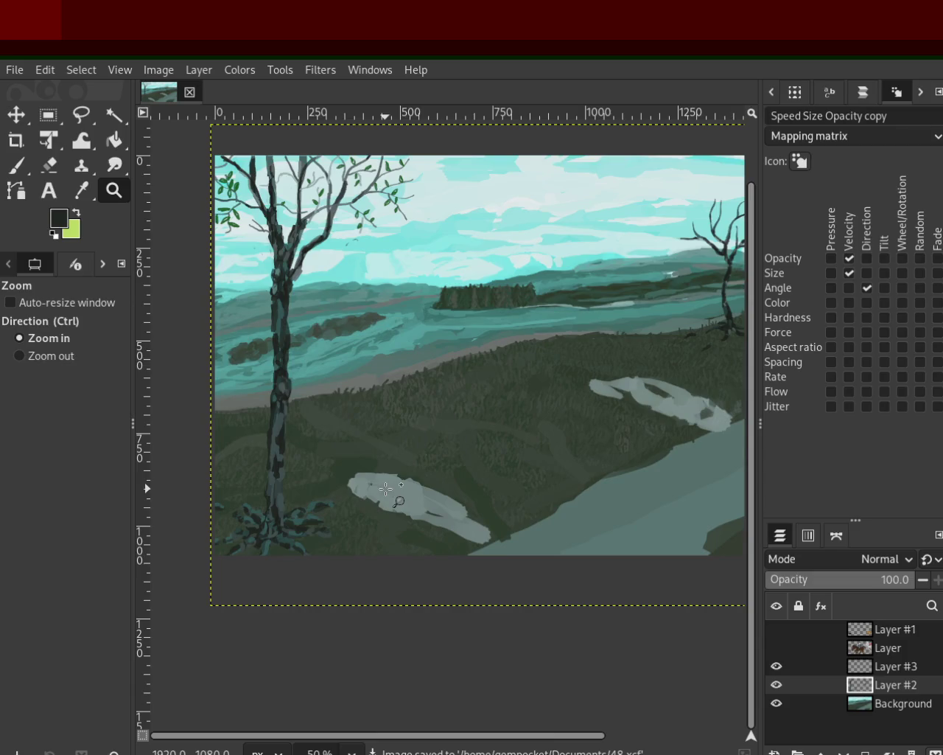
pyautogui.keyDown('ctrl'); pyautogui.click(400, 405); pyautogui.keyUp('ctrl')
pyautogui.click(404, 393)
pyautogui.keyDown('ctrl'); pyautogui.click(406, 381); pyautogui.keyUp('ctrl')
pyautogui.click(406, 381)
pyautogui.keyDown('ctrl'); pyautogui.click(406, 381); pyautogui.keyUp('ctrl')
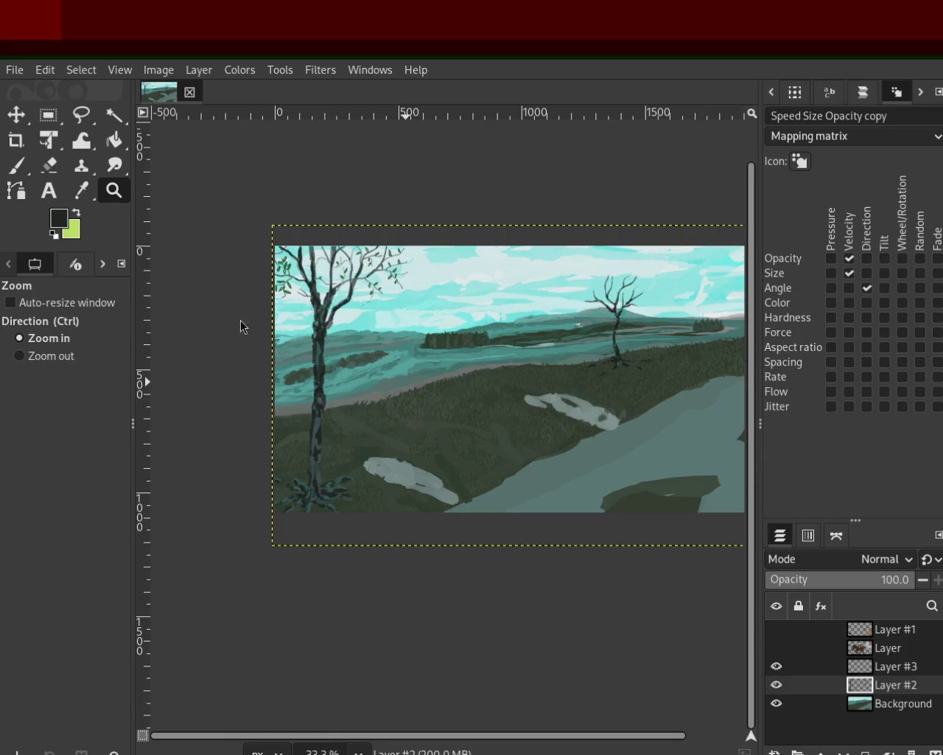
pyautogui.keyDown('ctrl'); pyautogui.click(362, 432); pyautogui.keyUp('ctrl')
pyautogui.click(362, 432)
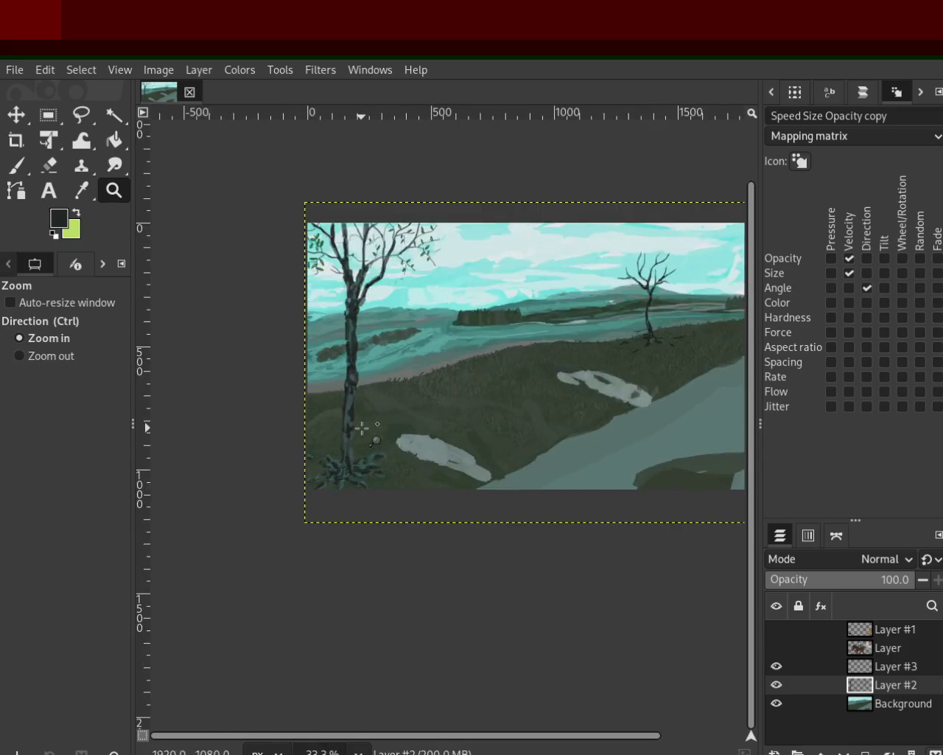
pyautogui.click(362, 432)
pyautogui.click(292, 491)
pyautogui.click(292, 492)
pyautogui.click(49, 165)
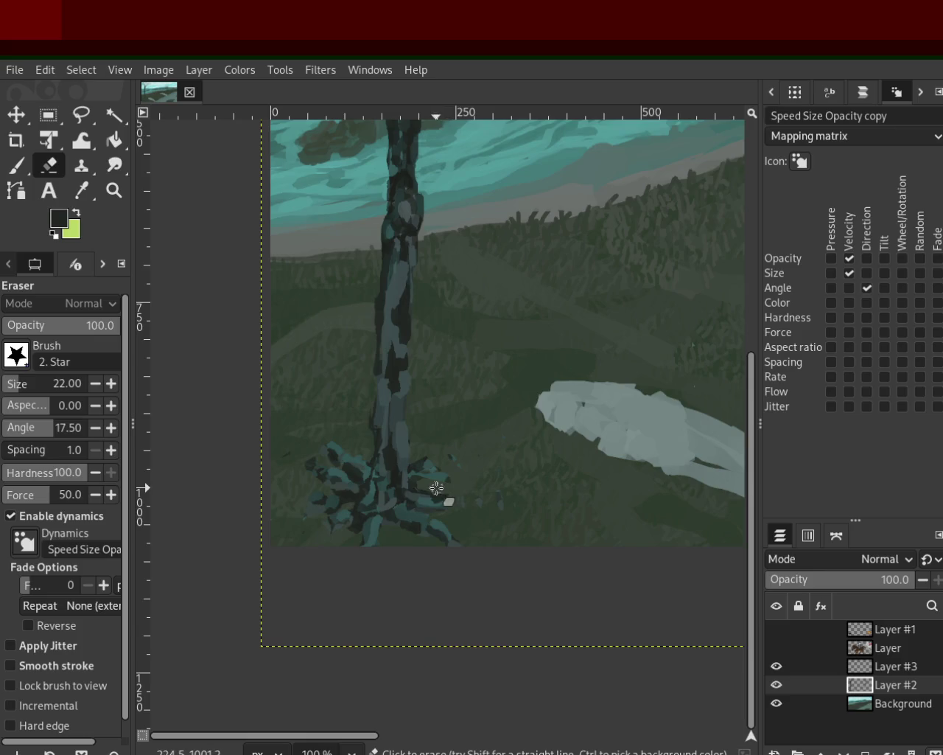
# Erase the stray teal strokes right of the trunk base and review the painting
pyautogui.moveTo(413, 475); pyautogui.dragTo(458, 476)
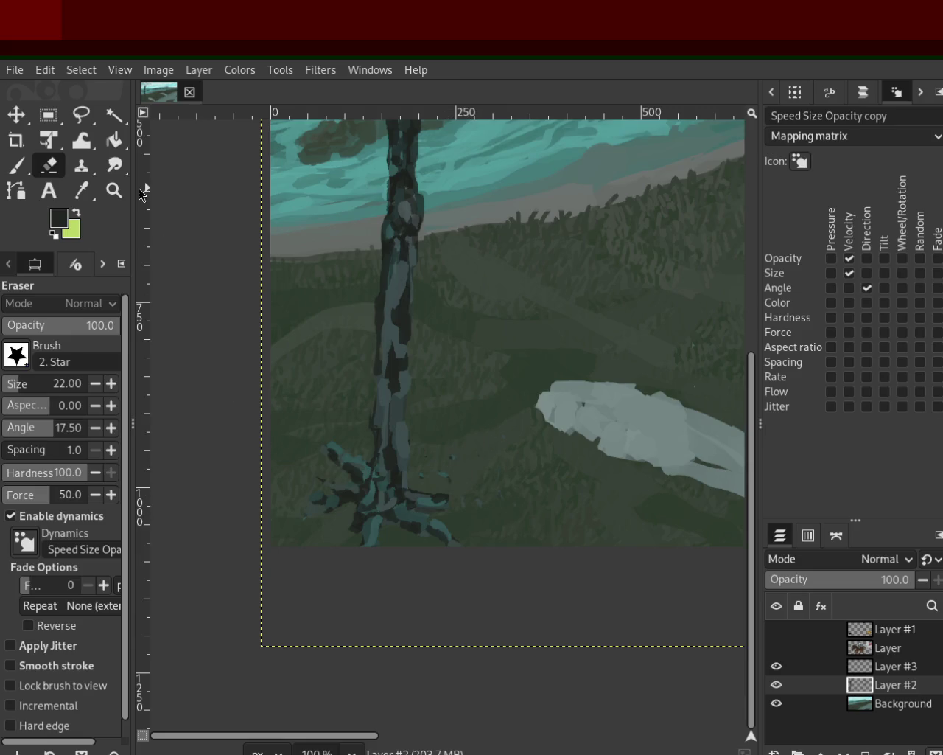
pyautogui.click(114, 190)
pyautogui.keyDown('ctrl'); pyautogui.click(314, 441); pyautogui.keyUp('ctrl')
pyautogui.click(304, 440)
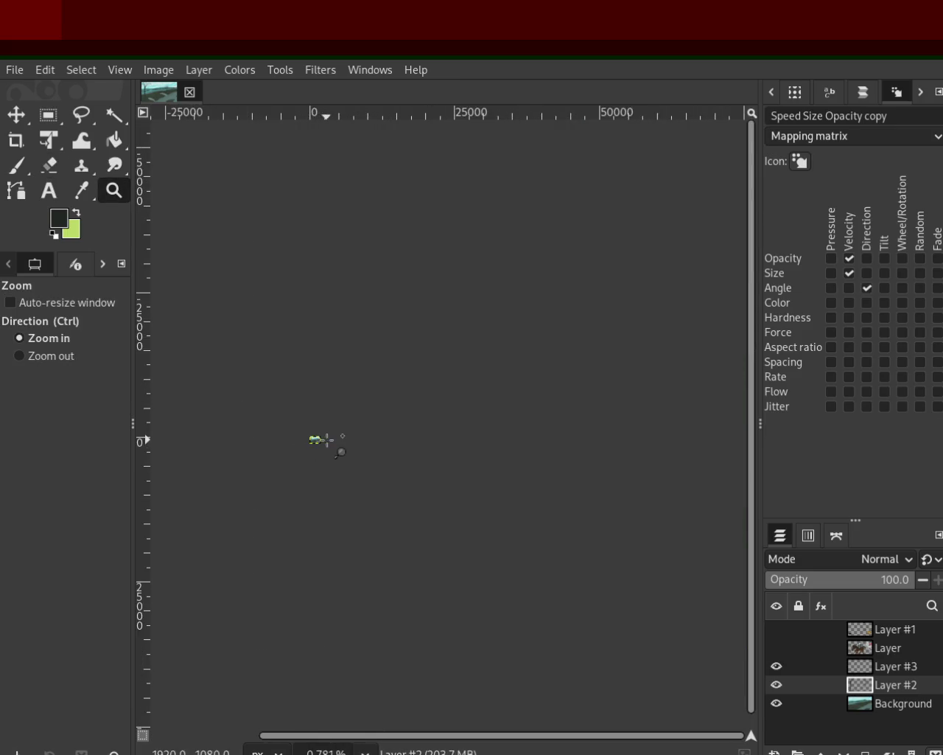
pyautogui.click(317, 440)
pyautogui.click(309, 439)
pyautogui.click(295, 444)
pyautogui.click(293, 445)
pyautogui.click(293, 446)
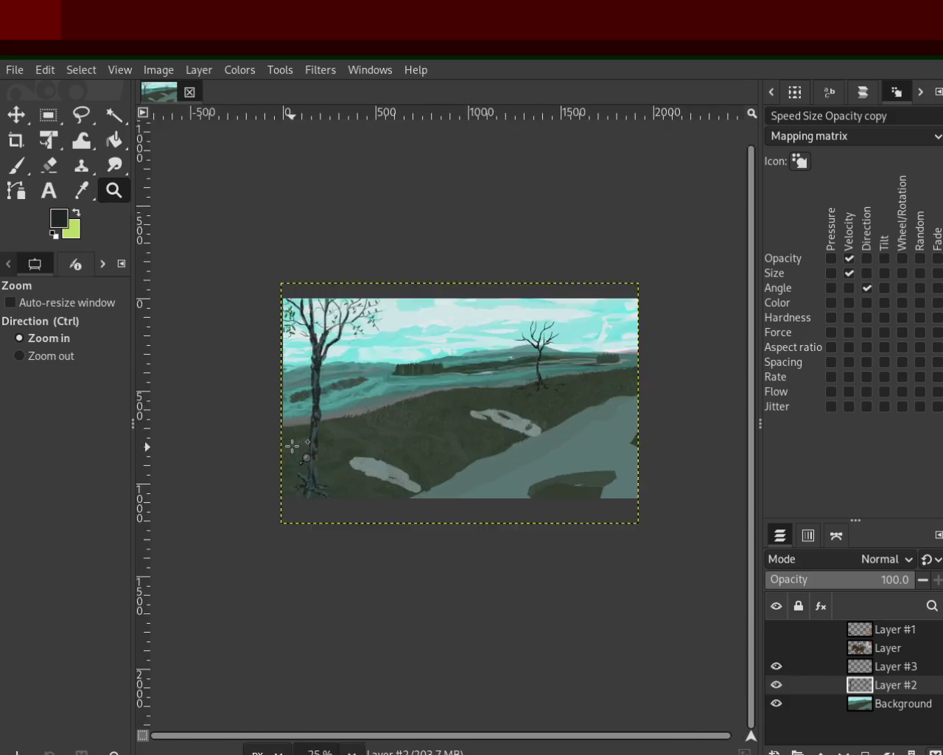
pyautogui.click(228, 514)
pyautogui.click(289, 515)
# Zoom out to view the whole painting, then zoom closely on the left tree's base
pyautogui.keyDown('ctrl'); pyautogui.click(356, 490); pyautogui.keyUp('ctrl')
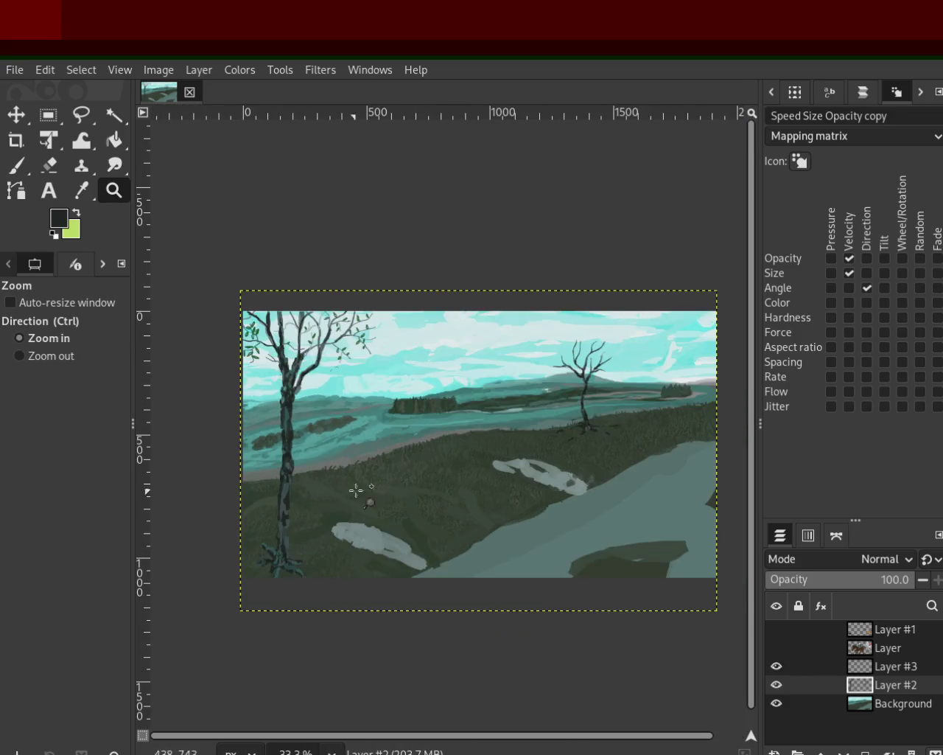
pyautogui.click(341, 446)
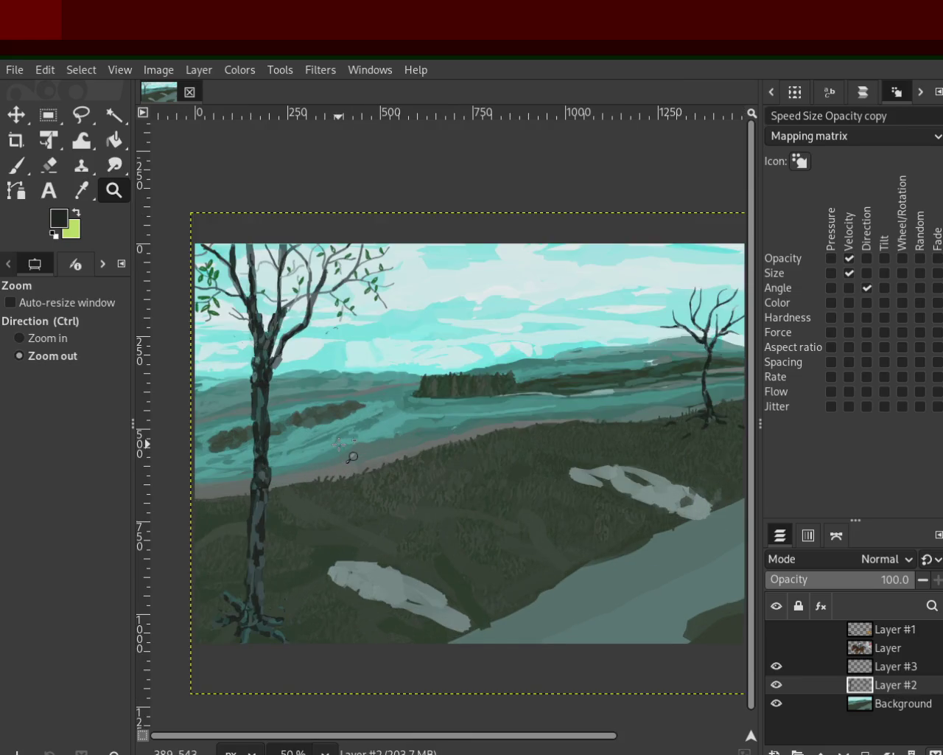
pyautogui.keyDown('ctrl'); pyautogui.click(339, 443); pyautogui.keyUp('ctrl')
pyautogui.click(328, 442)
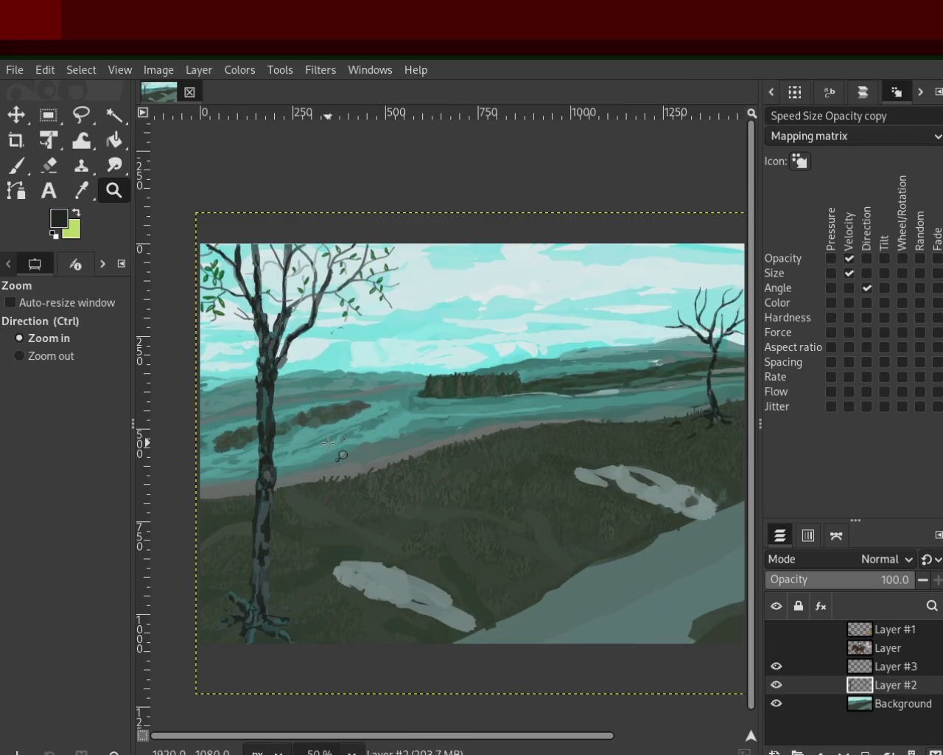
pyautogui.keyDown('ctrl'); pyautogui.click(329, 442); pyautogui.keyUp('ctrl')
pyautogui.click(317, 442)
pyautogui.keyDown('ctrl'); pyautogui.click(302, 442); pyautogui.keyUp('ctrl')
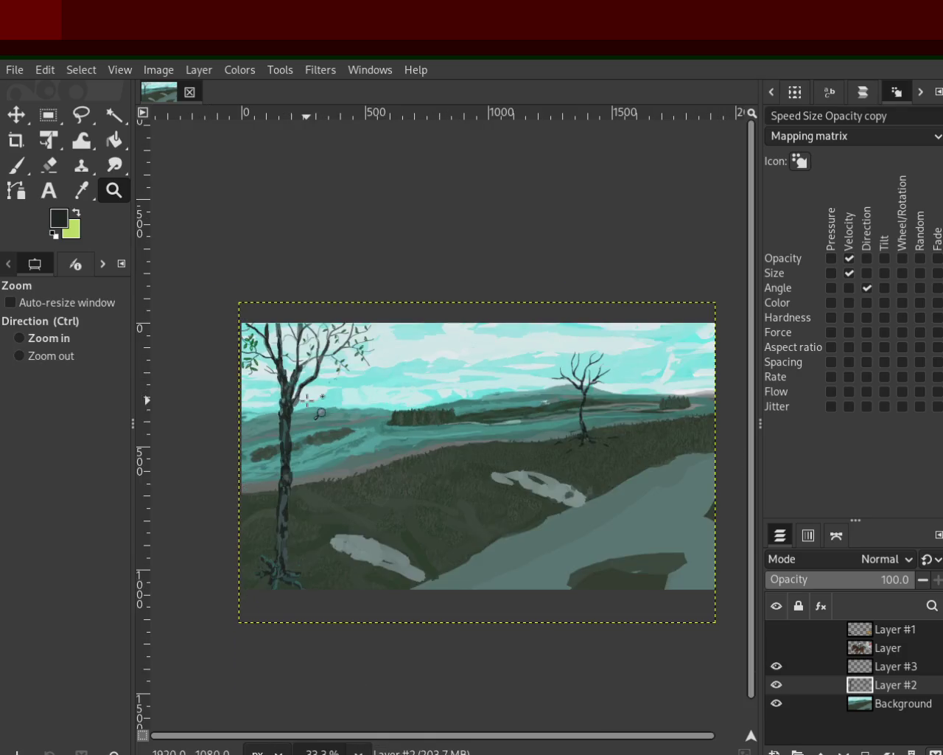
pyautogui.click(285, 443)
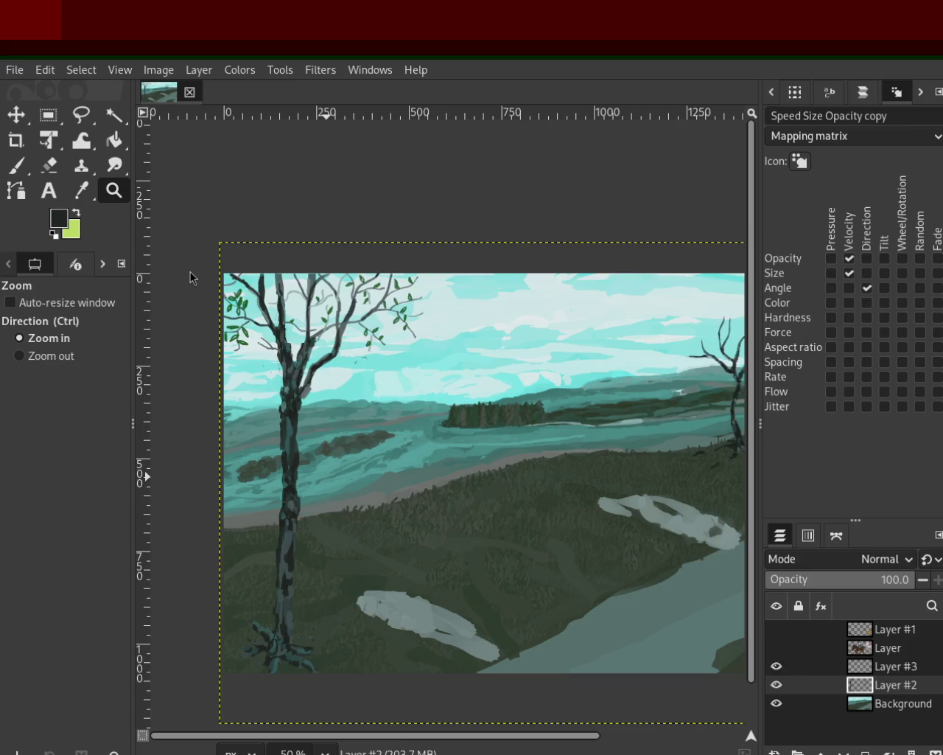
pyautogui.keyDown('ctrl'); pyautogui.click(375, 323); pyautogui.keyUp('ctrl')
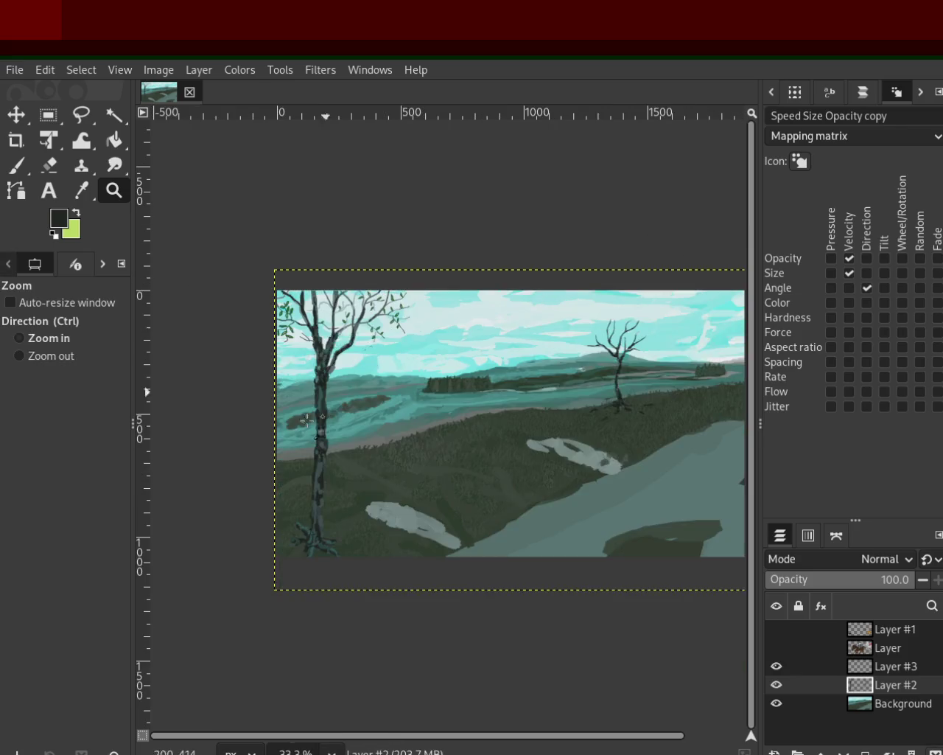
pyautogui.keyDown('ctrl'); pyautogui.click(274, 442); pyautogui.keyUp('ctrl')
pyautogui.click(255, 393)
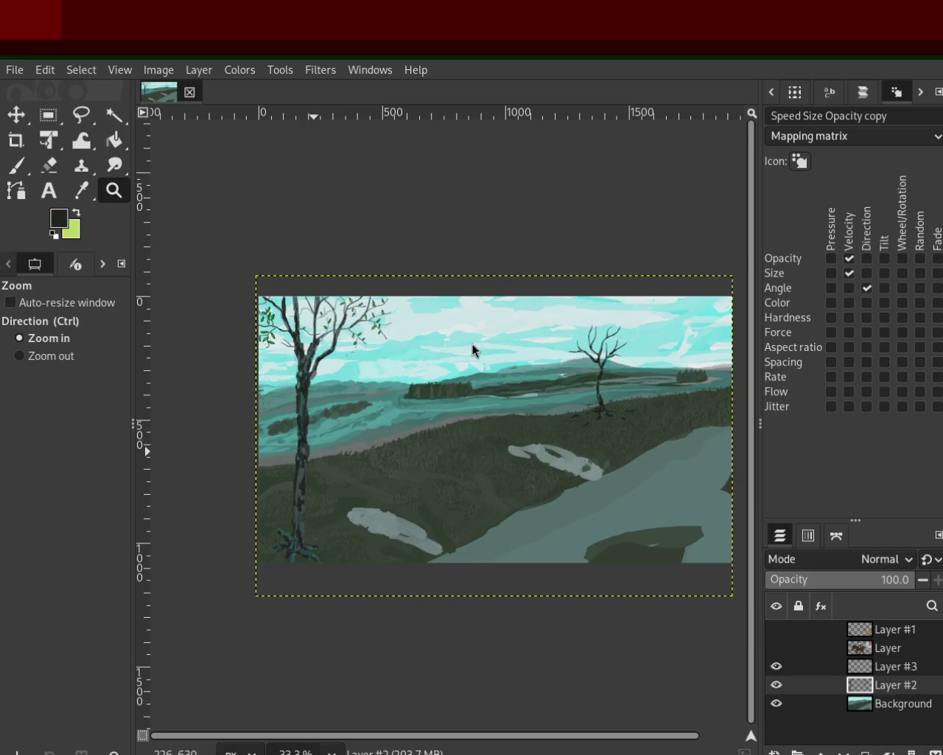
pyautogui.keyDown('ctrl'); pyautogui.click(528, 374); pyautogui.keyUp('ctrl')
pyautogui.click(322, 461)
pyautogui.click(354, 552)
pyautogui.click(582, 434)
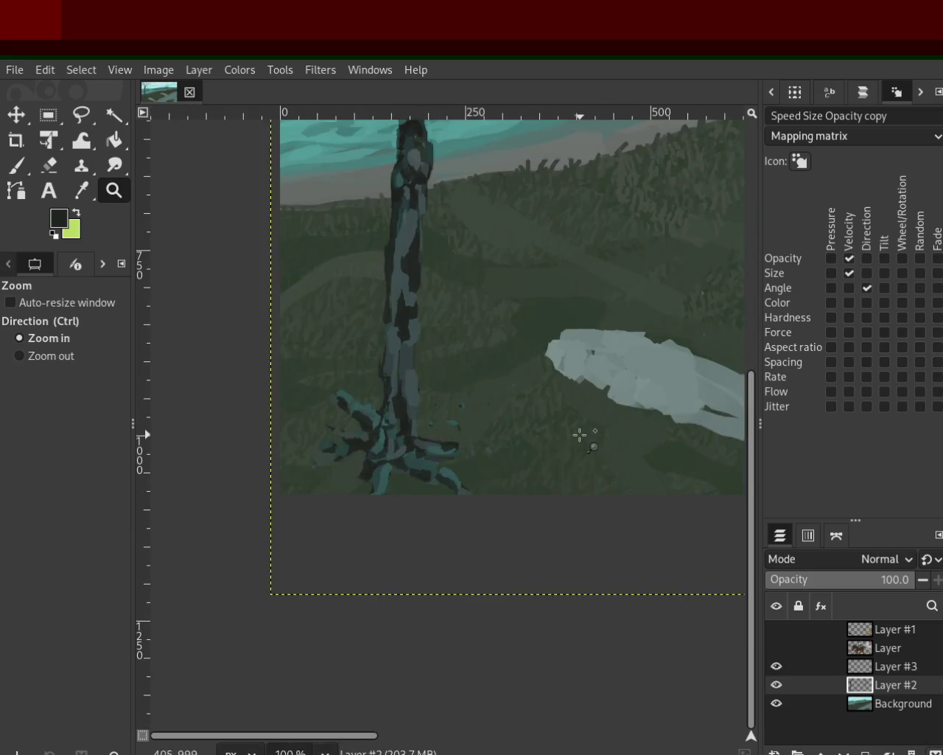
pyautogui.click(505, 436)
pyautogui.click(16, 166)
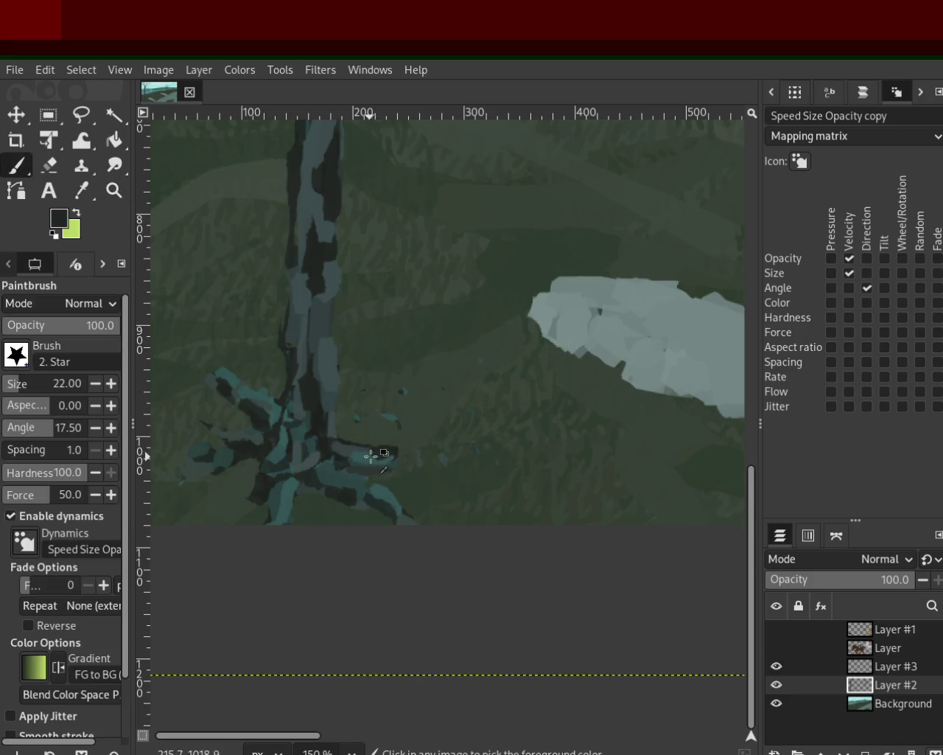
# Paint a short dark root stroke at the trunk base and a teal root reaching left
pyautogui.moveTo(391, 454); pyautogui.dragTo(519, 470)
pyautogui.hotkey('ctrl', 'z')
pyautogui.moveTo(379, 449); pyautogui.dragTo(433, 472)
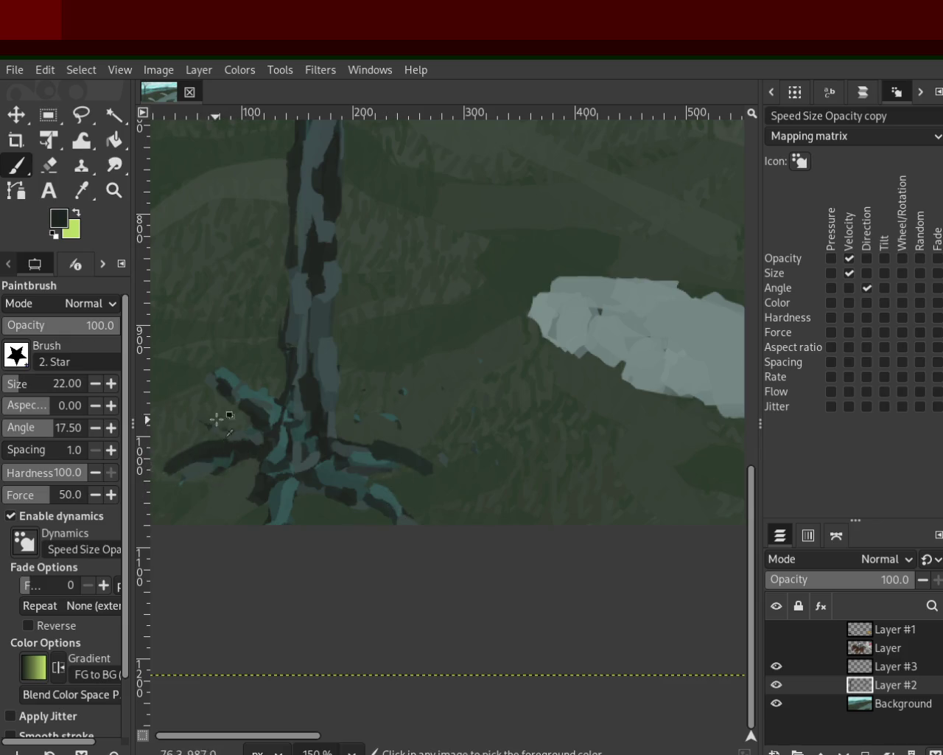
pyautogui.keyDown('ctrl'); pyautogui.click(226, 380); pyautogui.keyUp('ctrl')
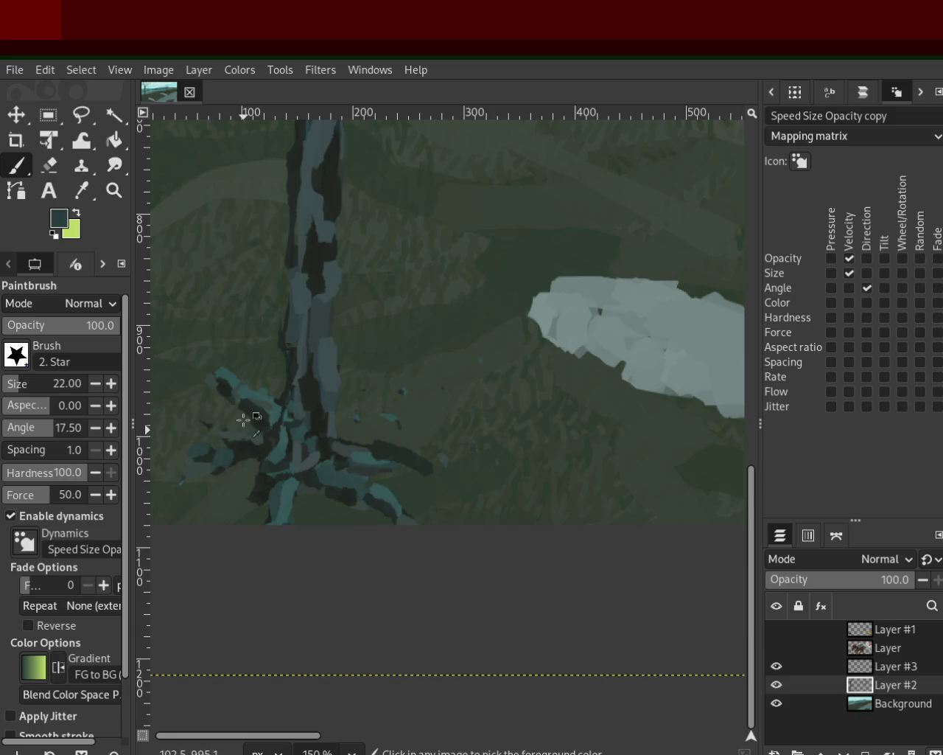
pyautogui.keyDown('ctrl'); pyautogui.click(234, 439); pyautogui.keyUp('ctrl')
pyautogui.moveTo(234, 439); pyautogui.dragTo(152, 466)
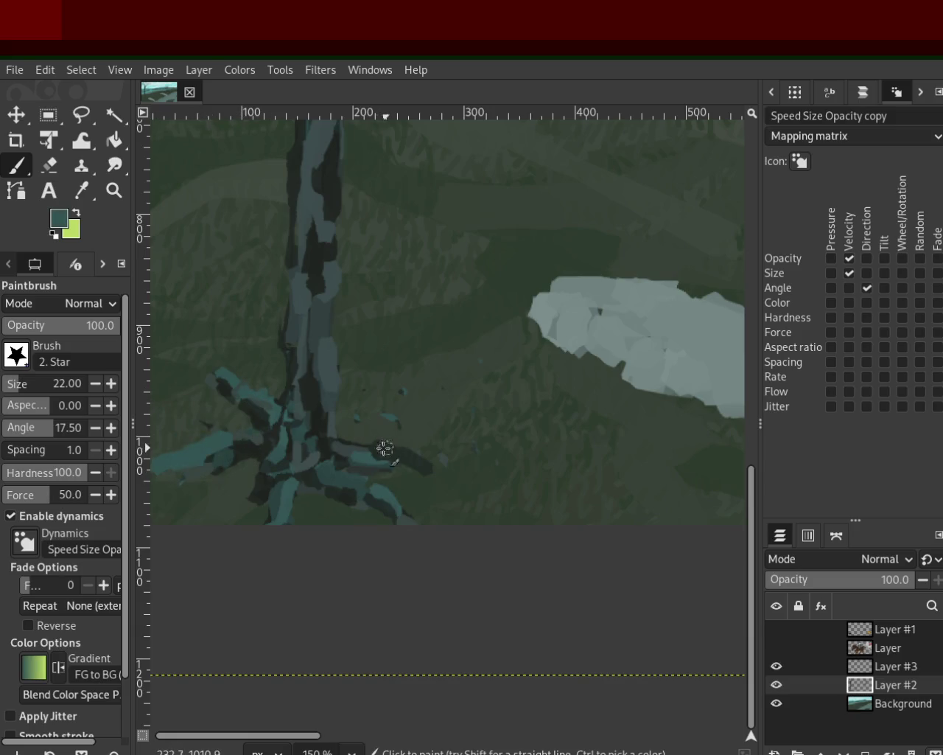
# Add teal roots right of and below the trunk plus a long leftward root, then zoom out
pyautogui.keyDown('ctrl'); pyautogui.click(421, 456); pyautogui.keyUp('ctrl')
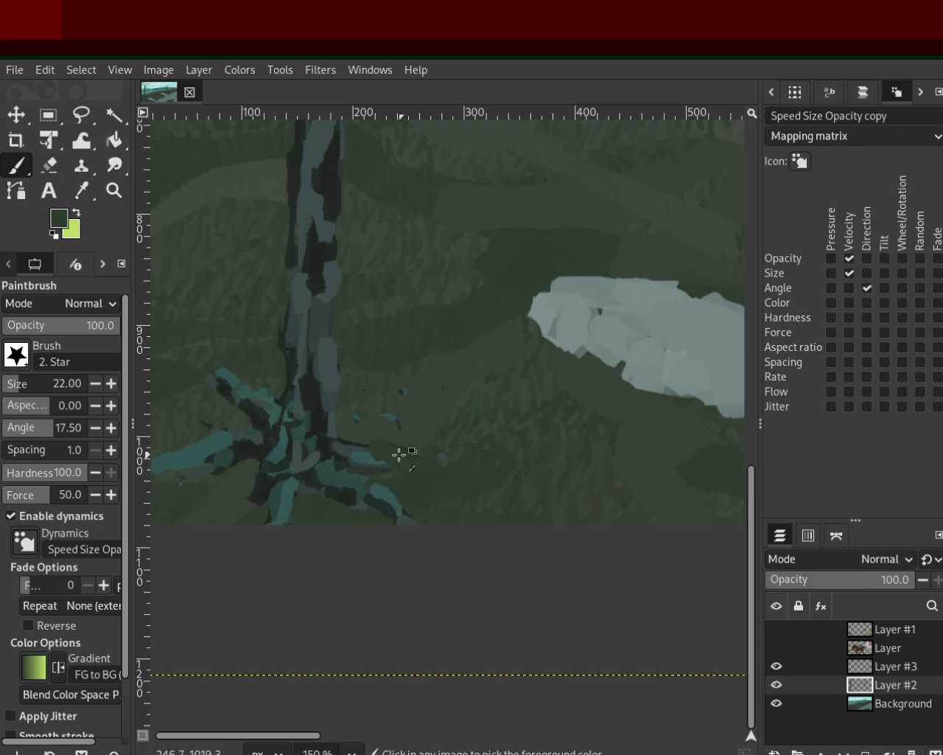
pyautogui.keyDown('ctrl'); pyautogui.click(362, 453); pyautogui.keyUp('ctrl')
pyautogui.moveTo(391, 445); pyautogui.dragTo(466, 486)
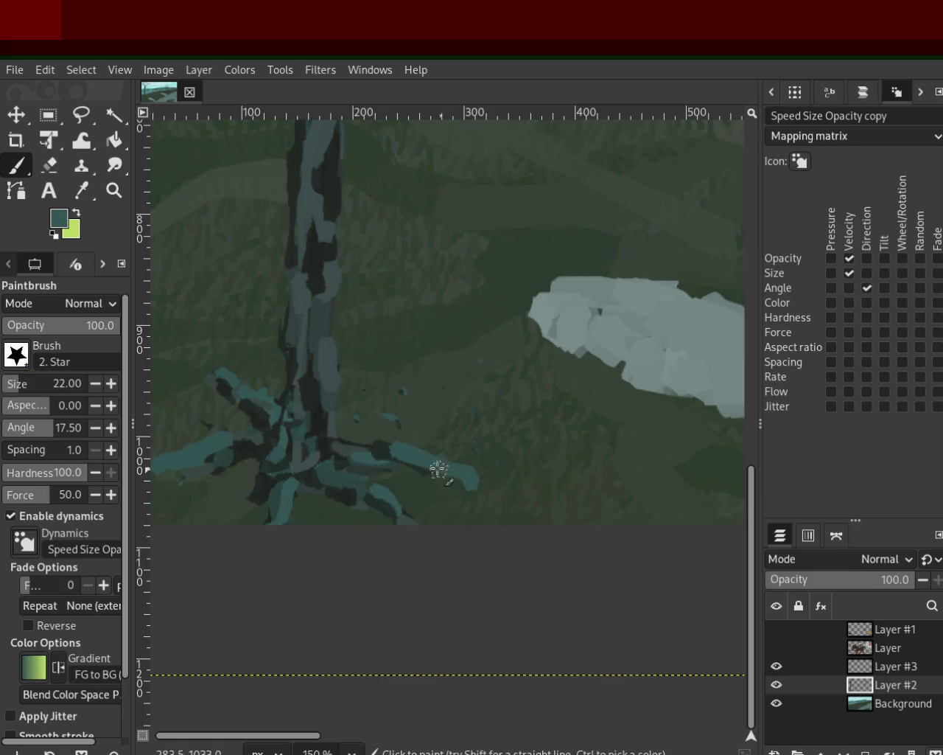
pyautogui.moveTo(361, 489); pyautogui.dragTo(405, 512)
pyautogui.moveTo(235, 390); pyautogui.dragTo(154, 367)
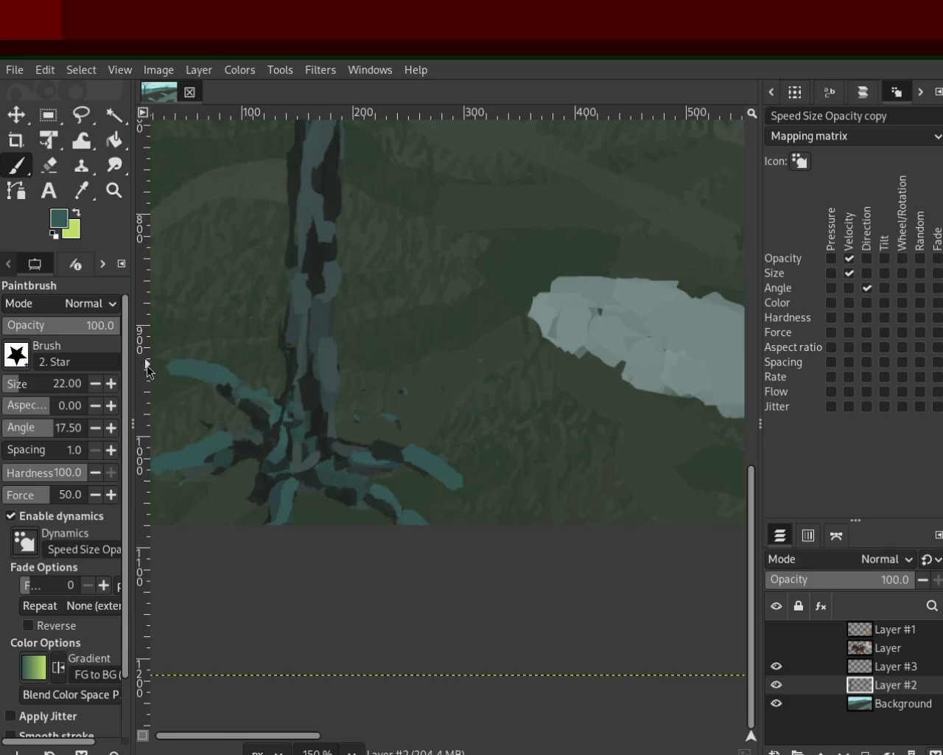
pyautogui.hotkey('ctrl', 'z')
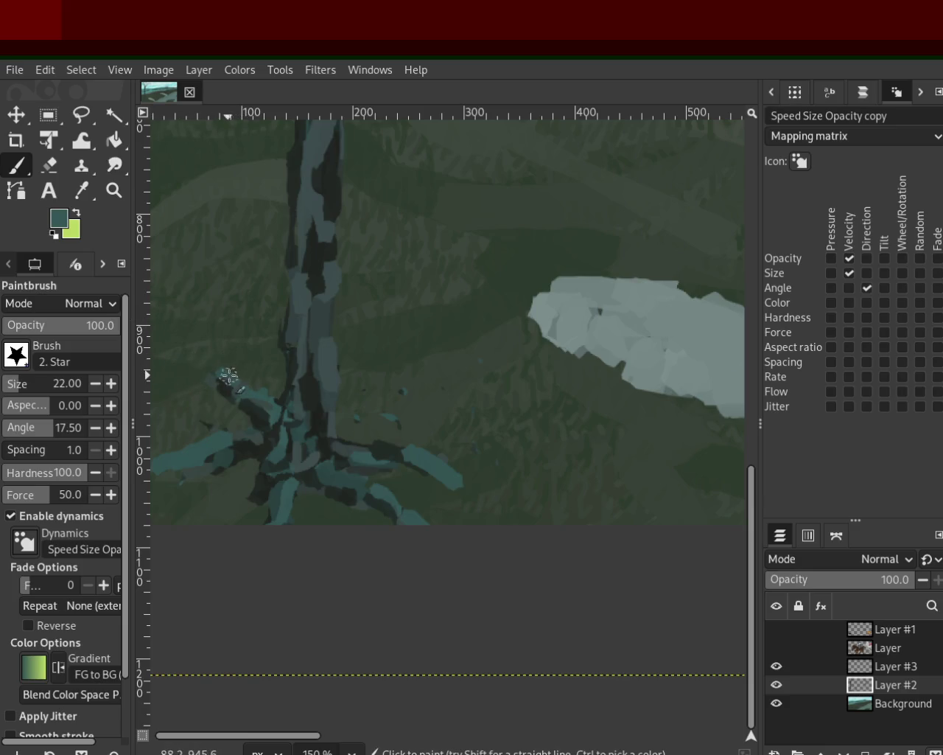
pyautogui.moveTo(221, 384)
pyautogui.mouseDown()
pyautogui.moveTo(168, 363)
pyautogui.moveTo(182, 371)
pyautogui.mouseUp()
pyautogui.hotkey('ctrl', 'z')
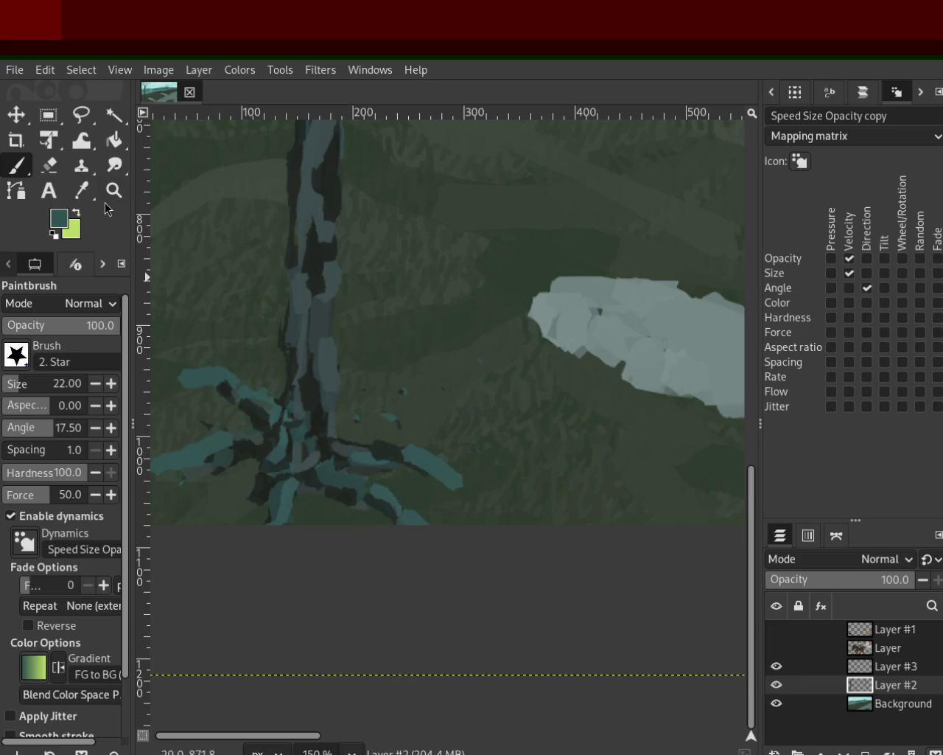
pyautogui.click(114, 190)
pyautogui.doubleClick(358, 480)
pyautogui.click(390, 393)
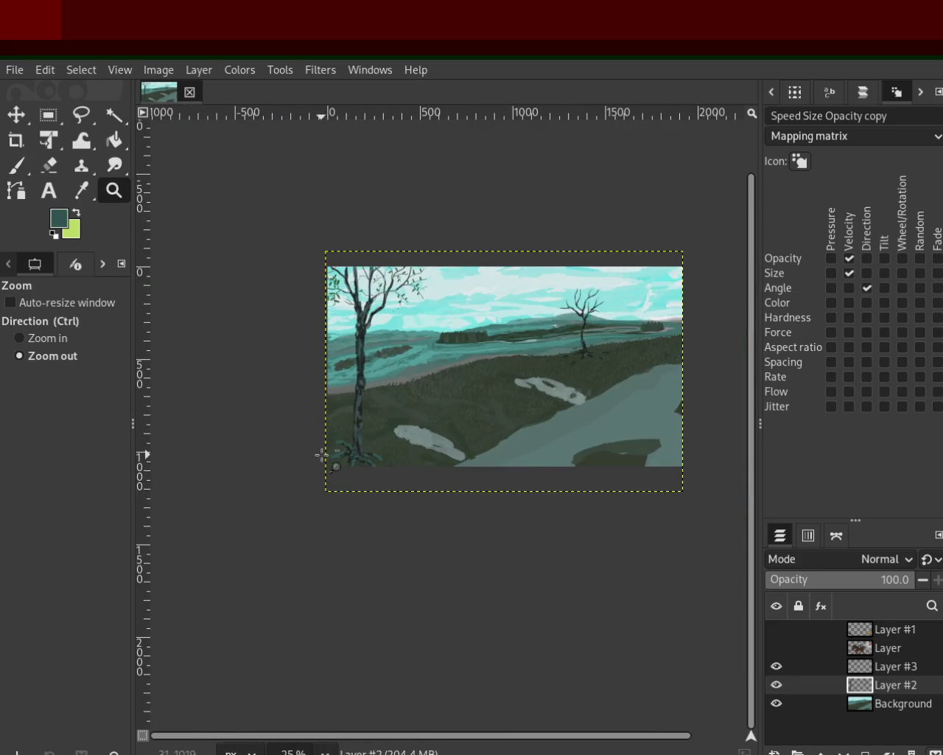
# Zoom back in on the leafy tree's root base
pyautogui.keyDown('ctrl'); pyautogui.click(324, 456); pyautogui.keyUp('ctrl')
pyautogui.click(331, 458)
pyautogui.click(330, 457)
pyautogui.click(331, 457)
pyautogui.click(331, 458)
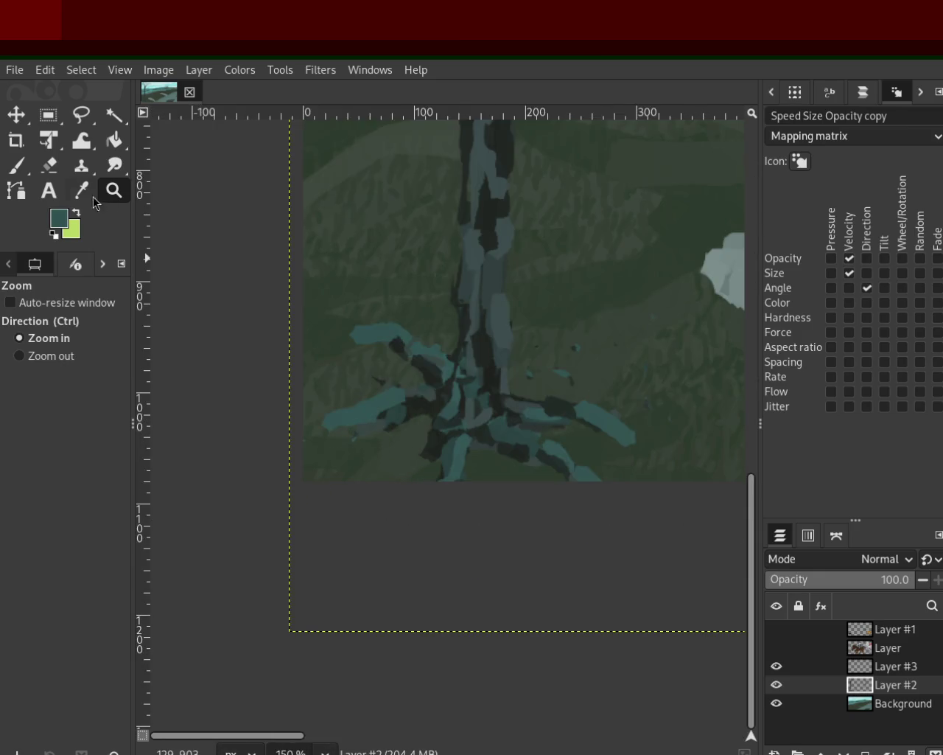
pyautogui.click(49, 166)
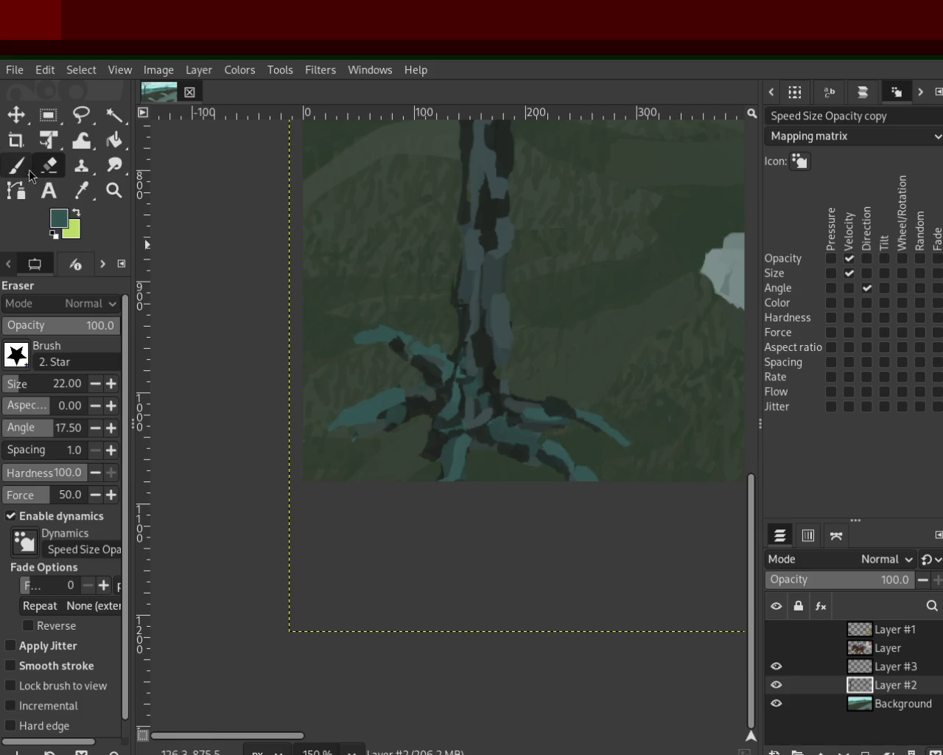
# Darken the right teal root, undo the stray dark dab at its tip, and zoom out
pyautogui.press('p')
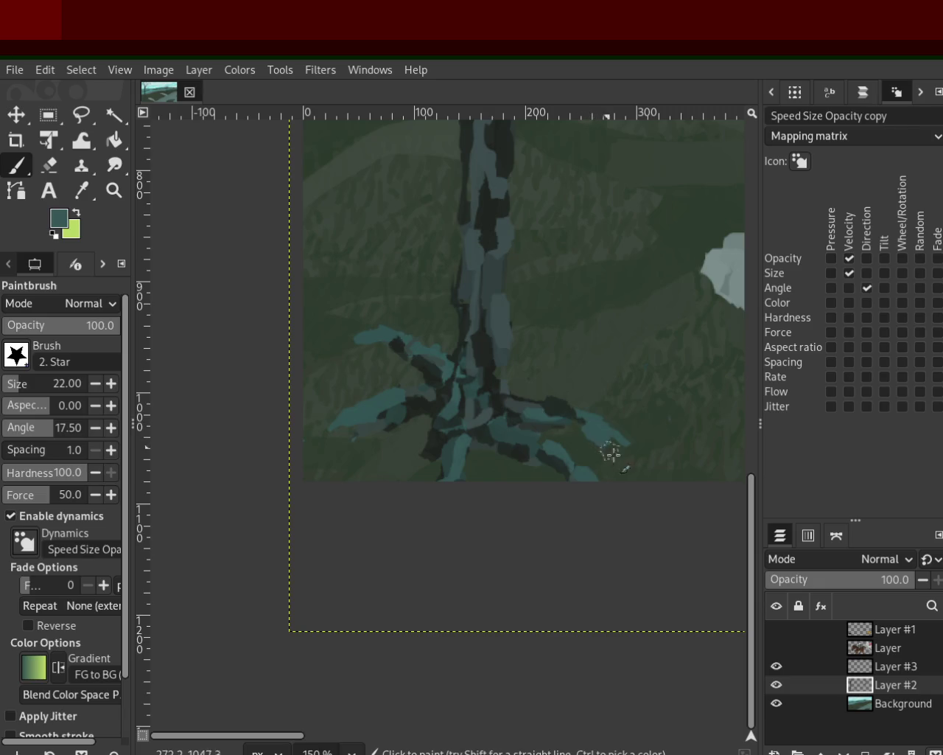
pyautogui.keyDown('ctrl'); pyautogui.click(585, 421); pyautogui.keyUp('ctrl')
pyautogui.moveTo(585, 421); pyautogui.dragTo(602, 449)
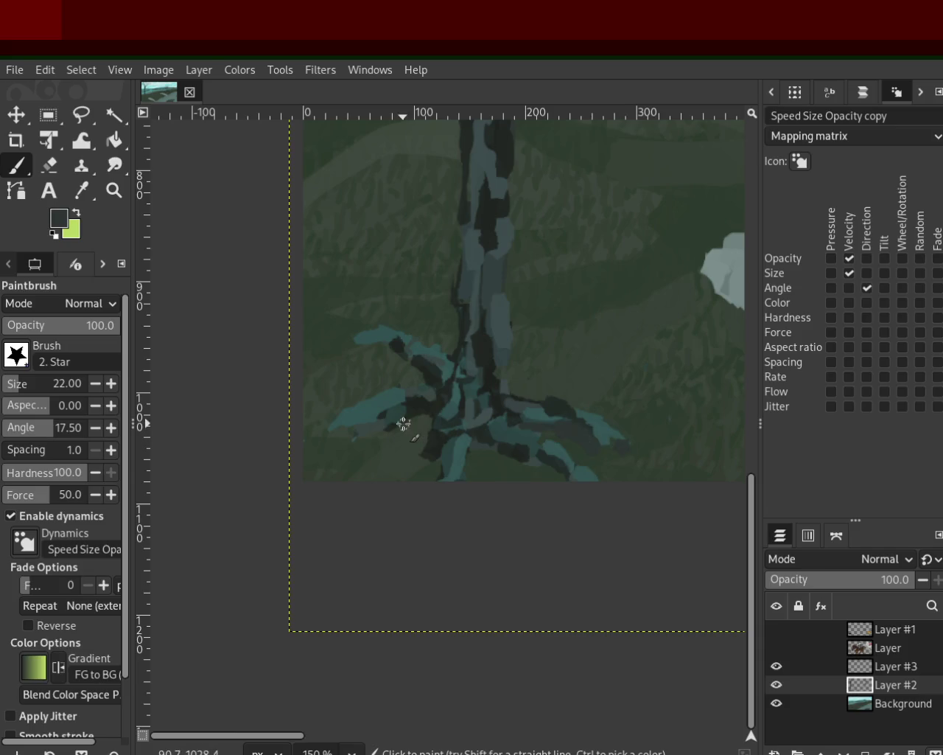
pyautogui.keyDown('ctrl'); pyautogui.click(325, 440); pyautogui.keyUp('ctrl')
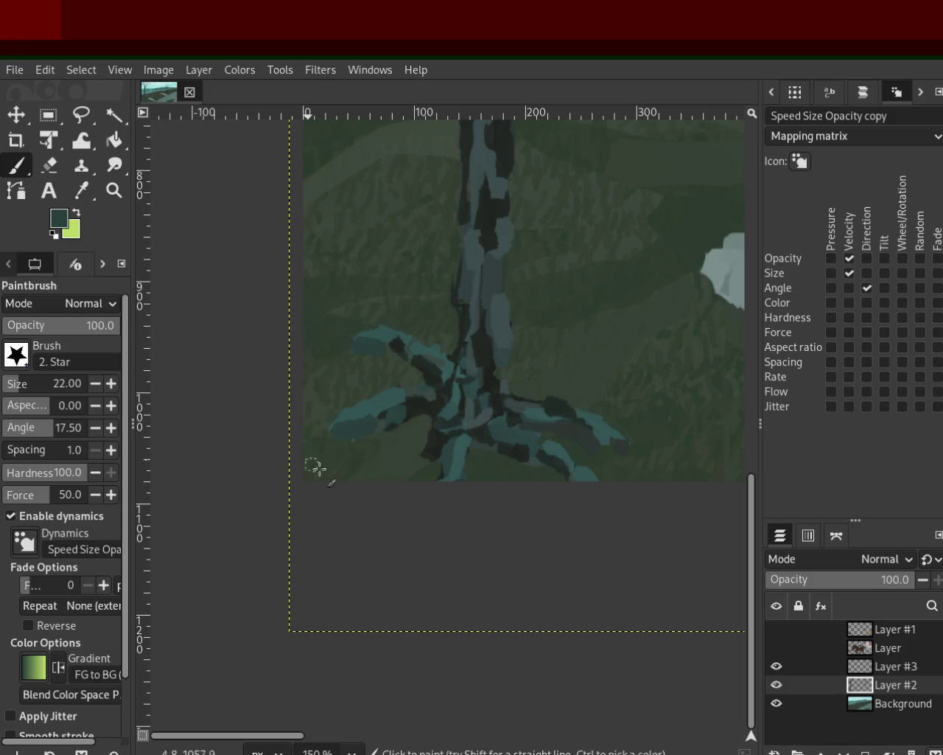
pyautogui.keyDown('ctrl'); pyautogui.click(438, 446); pyautogui.keyUp('ctrl')
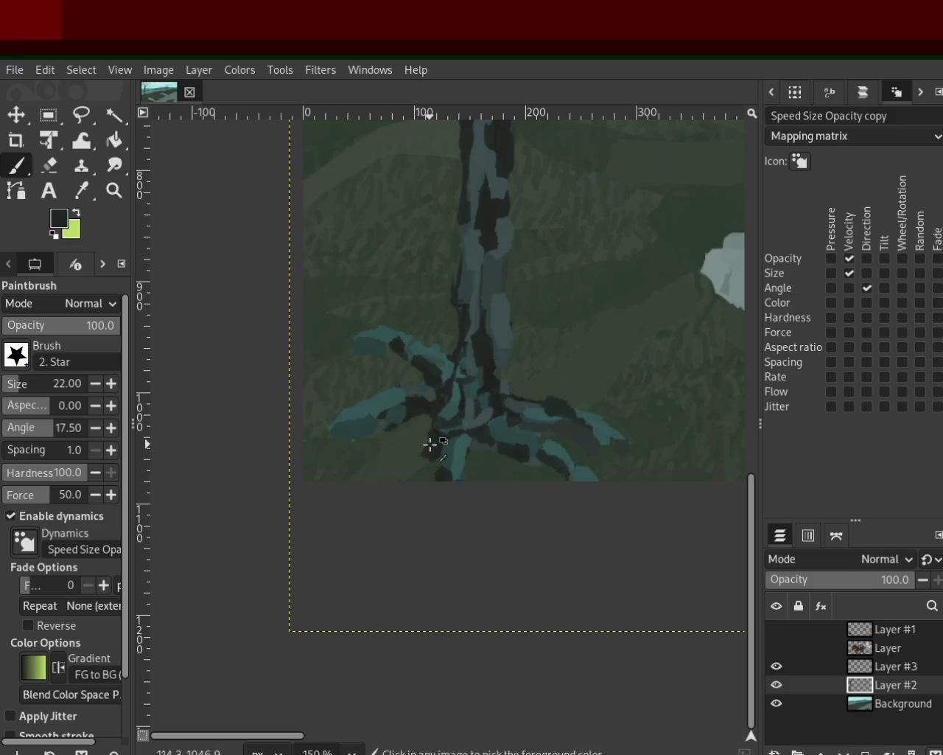
pyautogui.moveTo(551, 455); pyautogui.dragTo(599, 445)
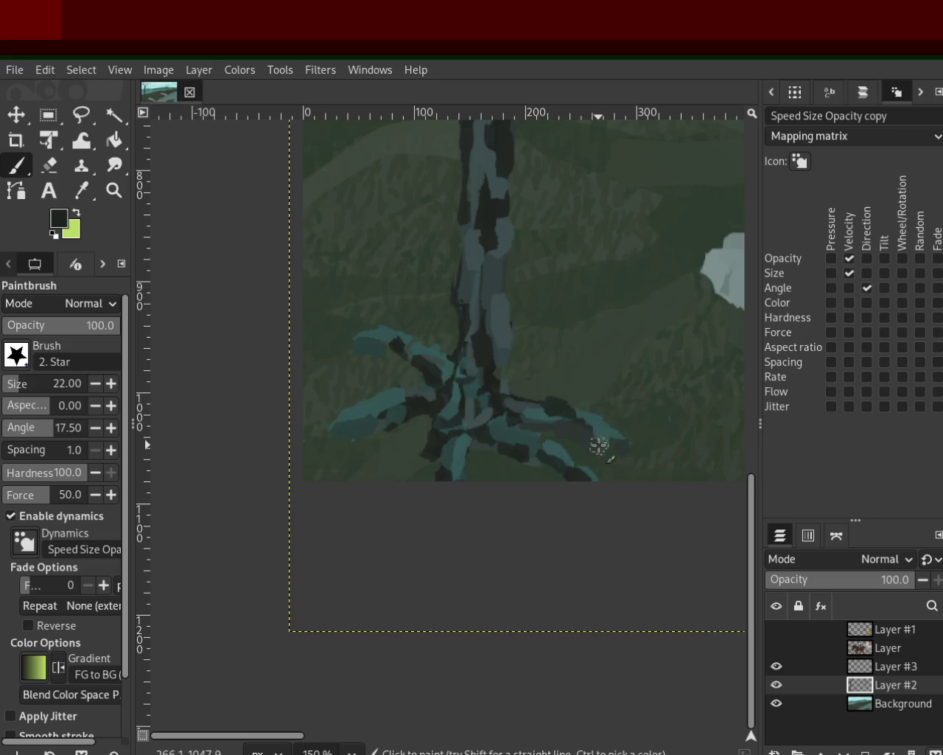
pyautogui.hotkey('ctrl', 'z')
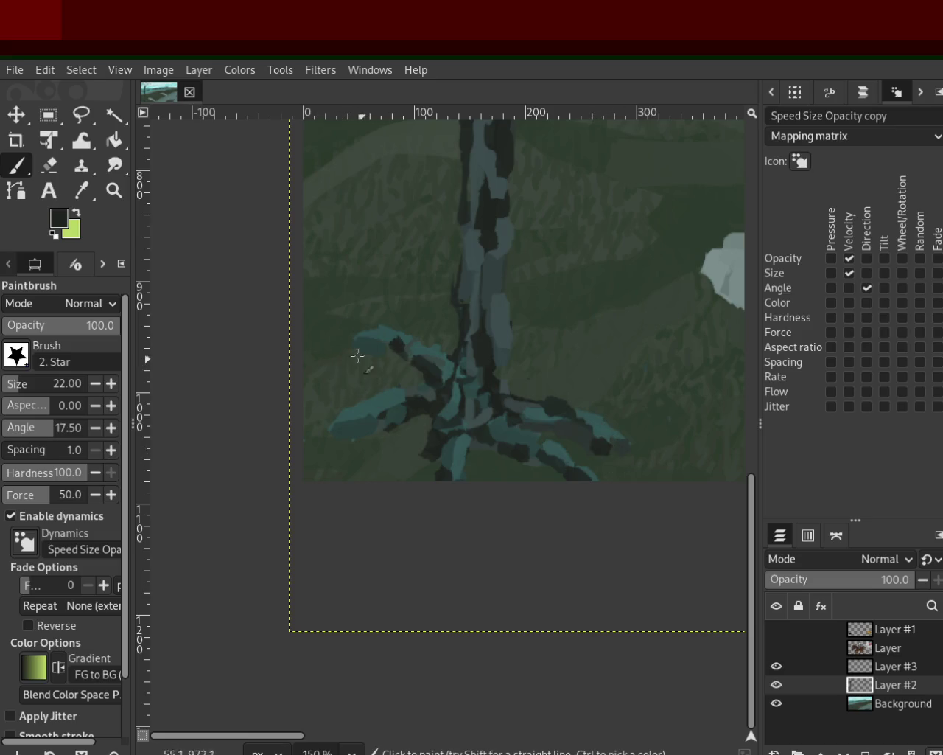
pyautogui.click(114, 190)
pyautogui.keyDown('ctrl'); pyautogui.click(302, 476); pyautogui.keyUp('ctrl')
pyautogui.keyDown('ctrl'); pyautogui.click(400, 373); pyautogui.keyUp('ctrl')
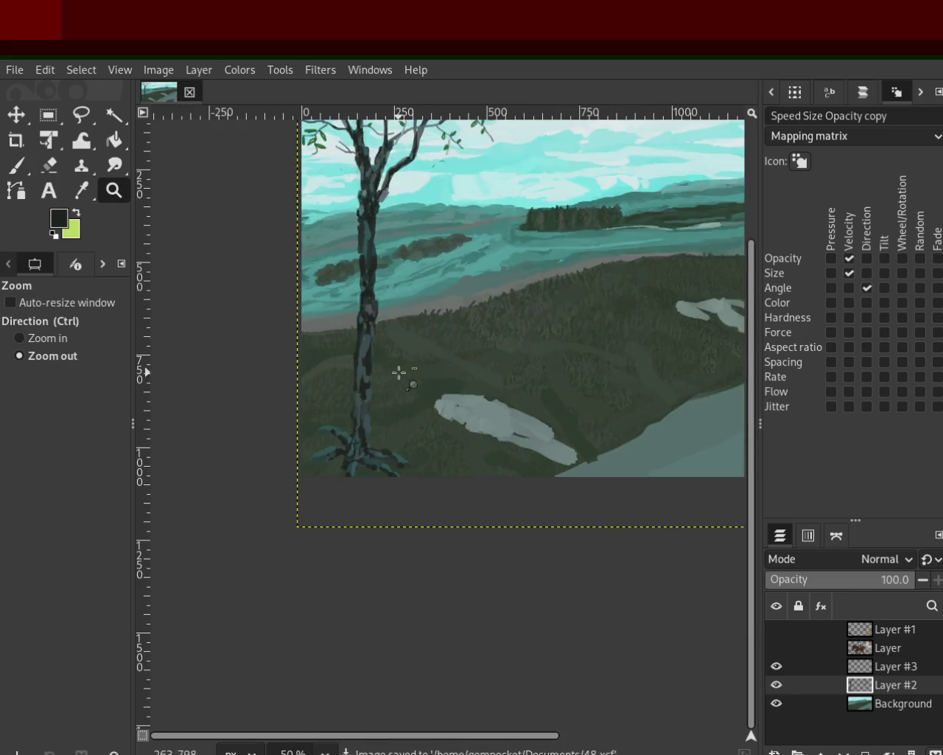
# Zoom in close on the leafy tree where its branch meets the trunk
pyautogui.keyDown('ctrl'); pyautogui.click(396, 384); pyautogui.keyUp('ctrl')
pyautogui.click(398, 354)
pyautogui.click(391, 302)
pyautogui.click(391, 302)
pyautogui.click(391, 302)
pyautogui.keyDown('ctrl'); pyautogui.click(368, 202); pyautogui.keyUp('ctrl')
pyautogui.click(367, 202)
pyautogui.tripleClick(368, 202)
# Erase the stray grey paint from the branch down to the trunk
pyautogui.click(51, 167)
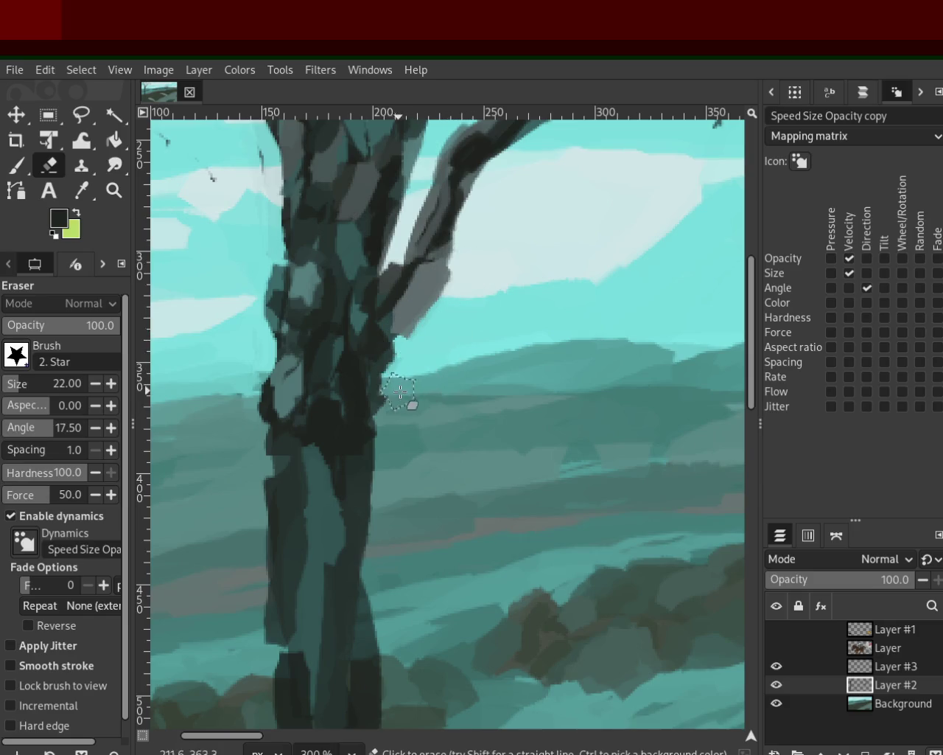
pyautogui.moveTo(468, 266); pyautogui.dragTo(412, 376)
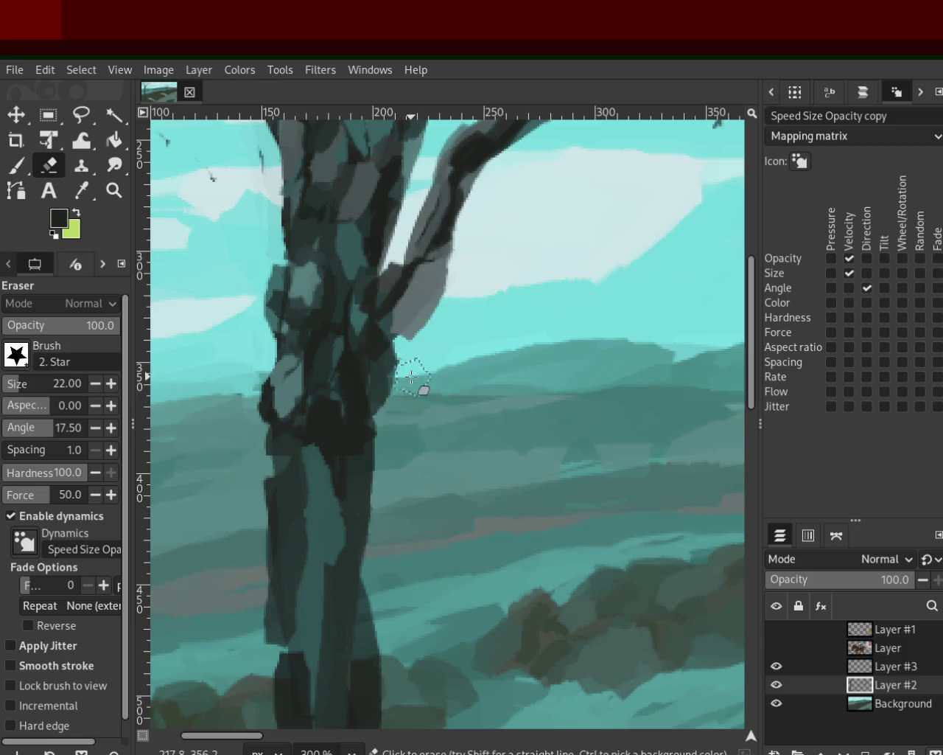
pyautogui.moveTo(449, 304)
pyautogui.mouseDown()
pyautogui.moveTo(474, 270)
pyautogui.moveTo(432, 316)
pyautogui.moveTo(438, 285)
pyautogui.mouseUp()
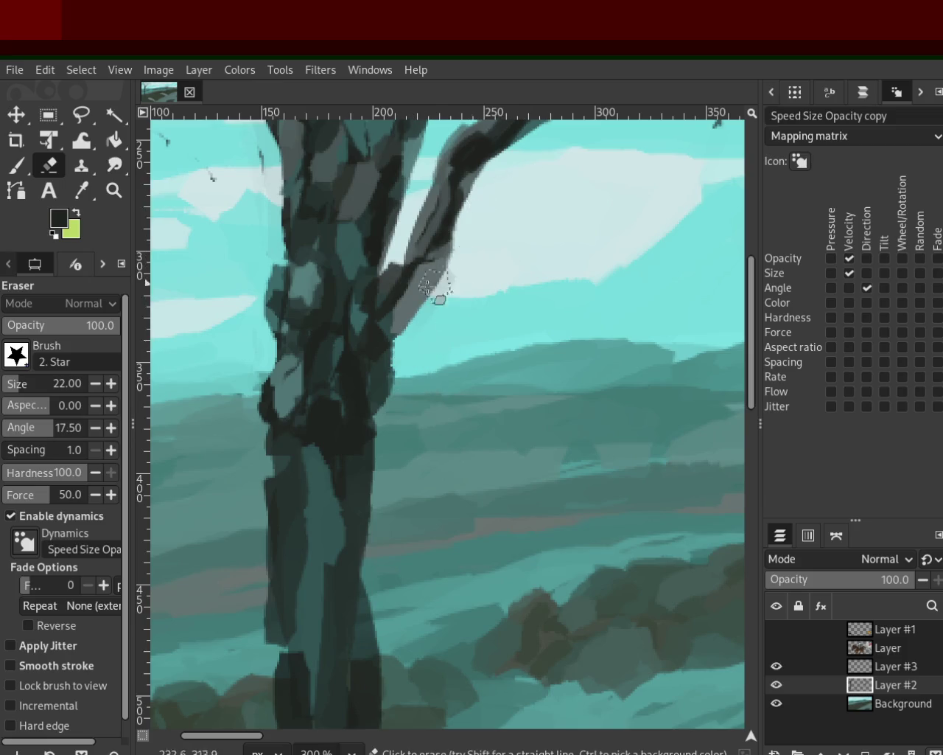
# Zoom in and out over the trunk and both trees to check the erased area
pyautogui.click(114, 190)
pyautogui.keyDown('ctrl'); pyautogui.click(352, 389); pyautogui.keyUp('ctrl')
pyautogui.keyDown('ctrl'); pyautogui.click(352, 389); pyautogui.keyUp('ctrl')
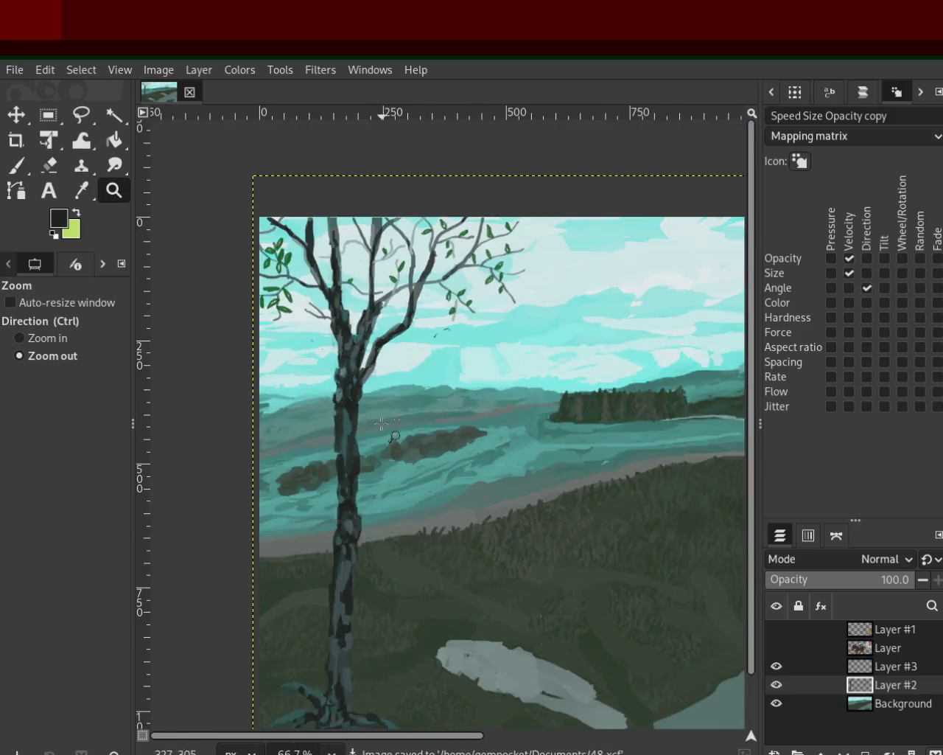
pyautogui.keyDown('ctrl'); pyautogui.click(385, 505); pyautogui.keyUp('ctrl')
pyautogui.click(398, 476)
pyautogui.moveTo(408, 447); pyautogui.dragTo(375, 482)
pyautogui.keyDown('ctrl'); pyautogui.click(365, 487); pyautogui.keyUp('ctrl')
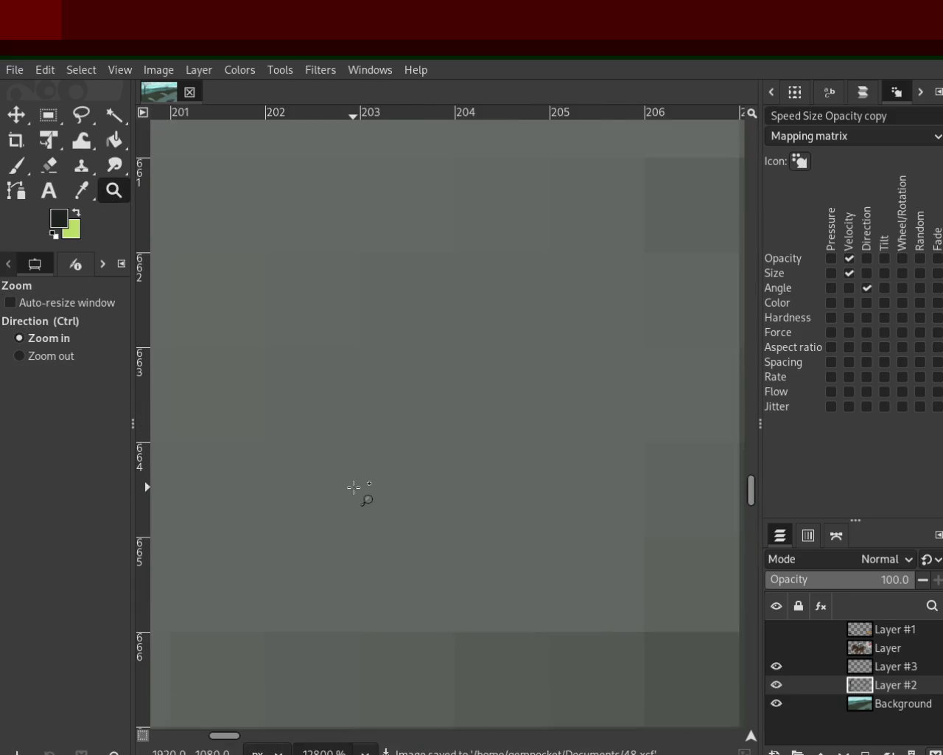
pyautogui.keyDown('ctrl'); pyautogui.scroll(-3, 354, 487); pyautogui.keyUp('ctrl')
pyautogui.keyDown('ctrl'); pyautogui.scroll(-3, 352, 488); pyautogui.keyUp('ctrl')
pyautogui.keyDown('ctrl'); pyautogui.scroll(-3, 350, 489); pyautogui.keyUp('ctrl')
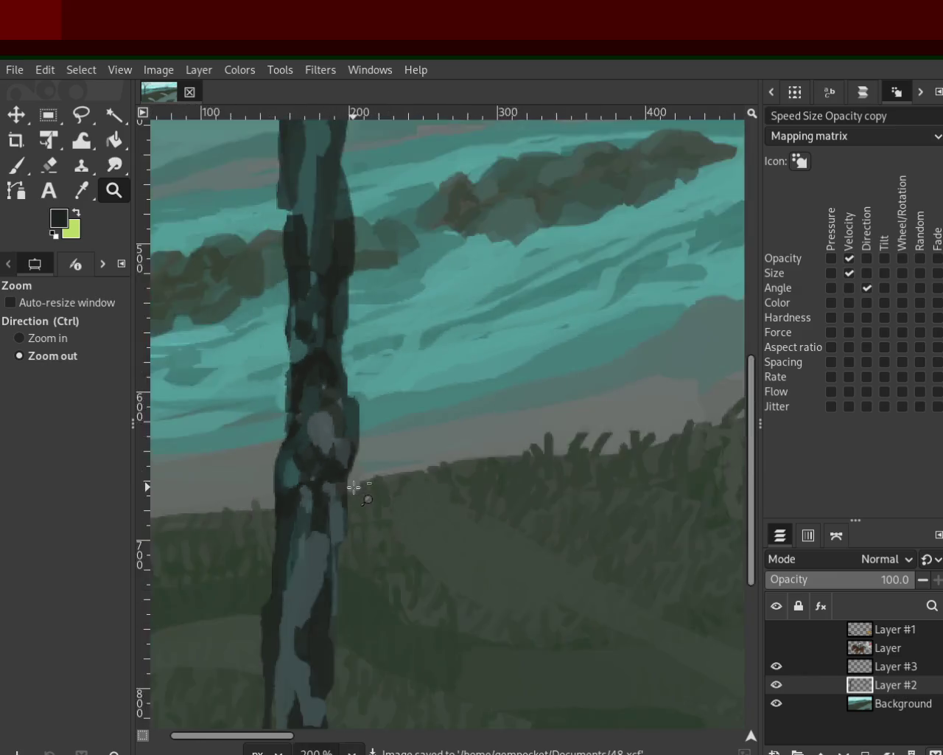
pyautogui.keyDown('ctrl'); pyautogui.scroll(-3, 349, 489); pyautogui.keyUp('ctrl')
pyautogui.click(347, 490)
pyautogui.keyDown('ctrl'); pyautogui.click(346, 490); pyautogui.keyUp('ctrl')
pyautogui.keyDown('ctrl'); pyautogui.click(317, 484); pyautogui.keyUp('ctrl')
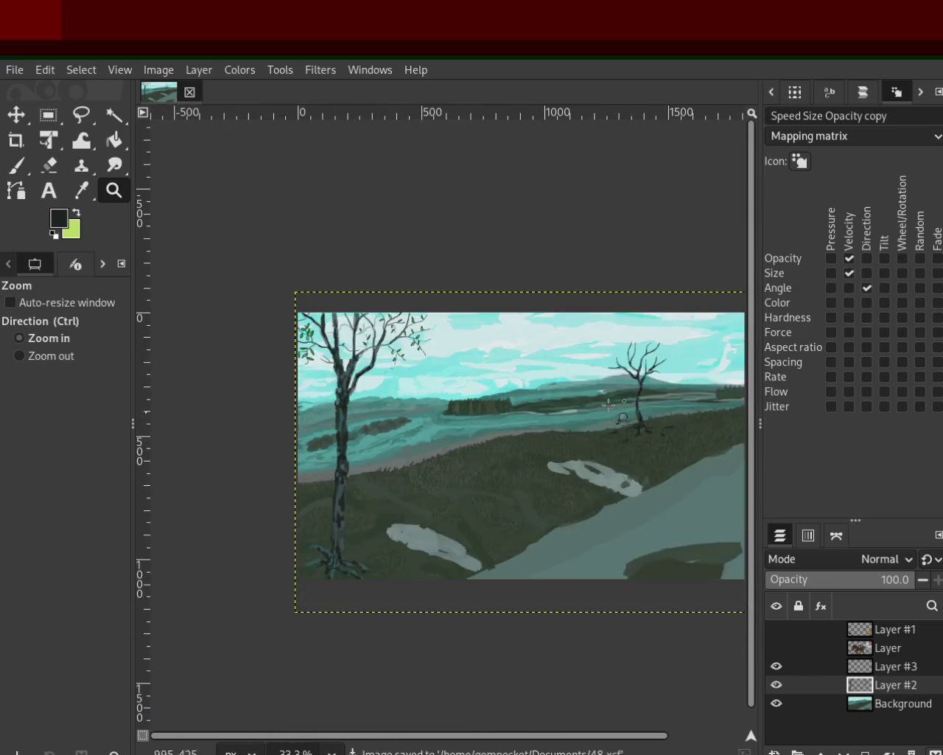
pyautogui.click(661, 396)
pyautogui.click(662, 396)
pyautogui.keyDown('ctrl'); pyautogui.click(280, 406); pyautogui.keyUp('ctrl')
pyautogui.click(297, 405)
pyautogui.keyDown('ctrl'); pyautogui.click(357, 422); pyautogui.keyUp('ctrl')
pyautogui.click(371, 435)
# Save the painting to 48.xcf and zoom close on the left tree trunk
pyautogui.hotkey('ctrl', 's')
pyautogui.keyDown('ctrl'); pyautogui.click(371, 435); pyautogui.keyUp('ctrl')
pyautogui.click(362, 446)
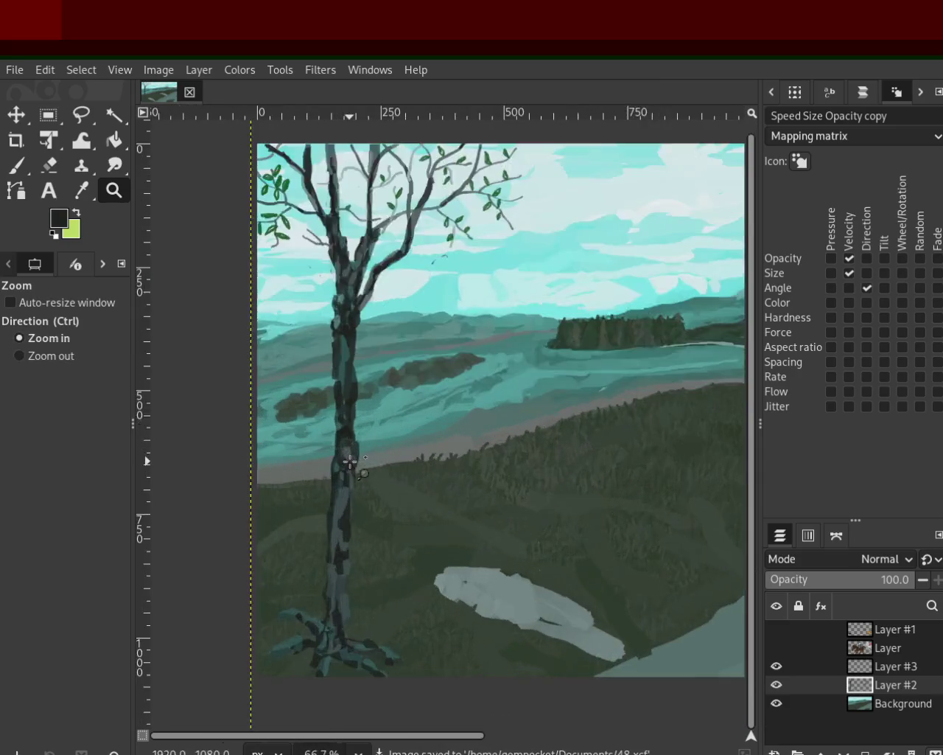
pyautogui.click(350, 457)
pyautogui.click(39, 163)
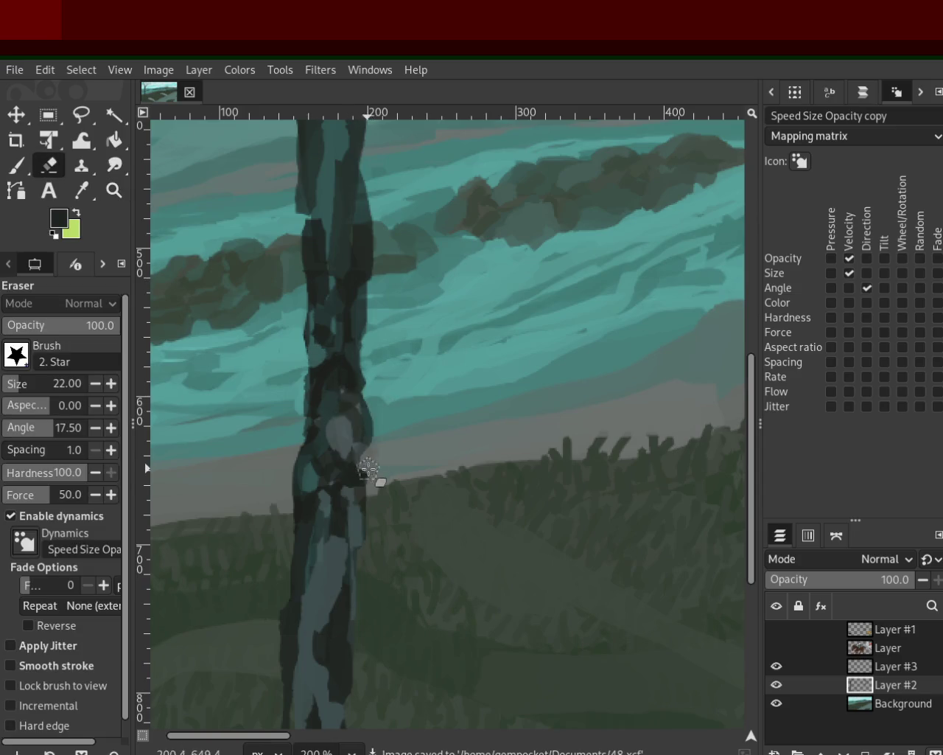
pyautogui.click(115, 190)
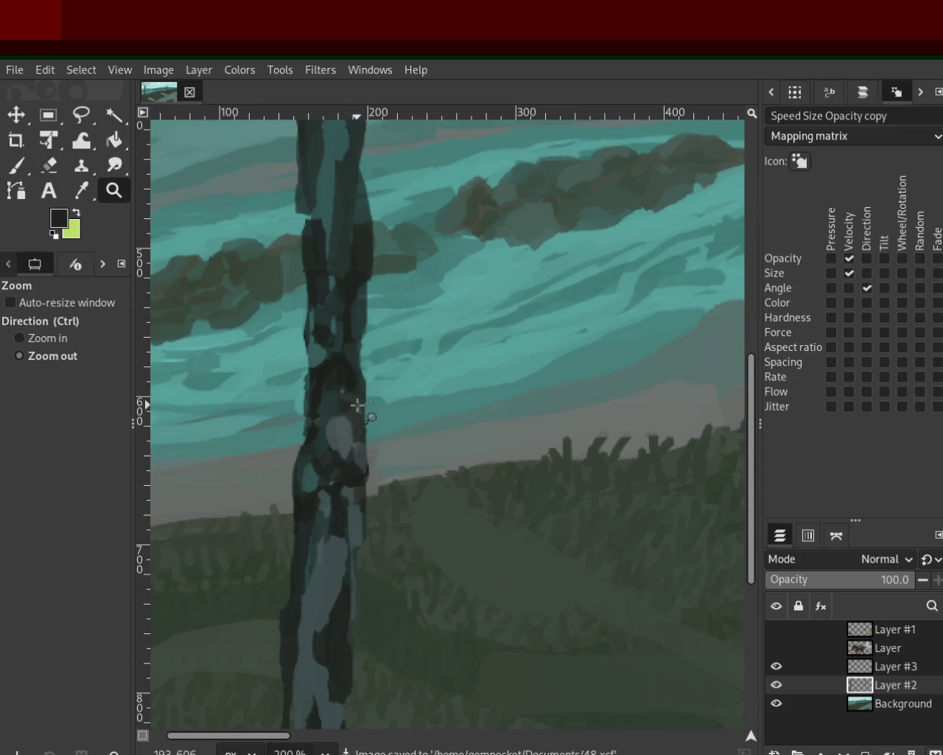
# Zoom in and out around the leafy left tree down to its base to inspect the cleanup
pyautogui.keyDown('ctrl'); pyautogui.click(358, 405); pyautogui.keyUp('ctrl')
pyautogui.click(509, 406)
pyautogui.press('ctrl')
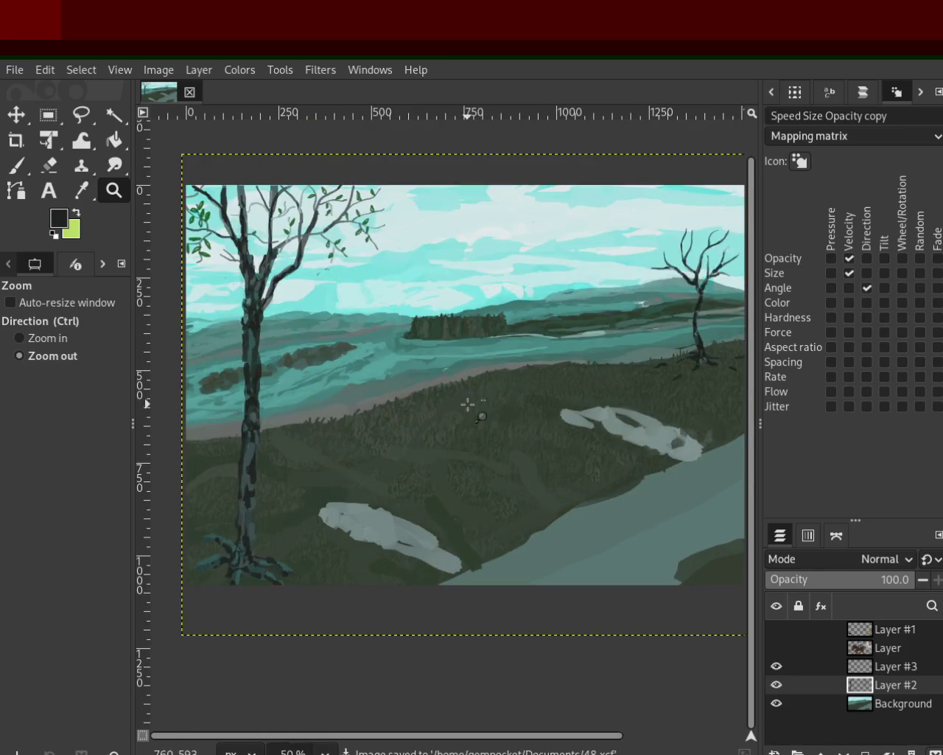
pyautogui.keyDown('ctrl'); pyautogui.click(467, 404); pyautogui.keyUp('ctrl')
pyautogui.click(407, 385)
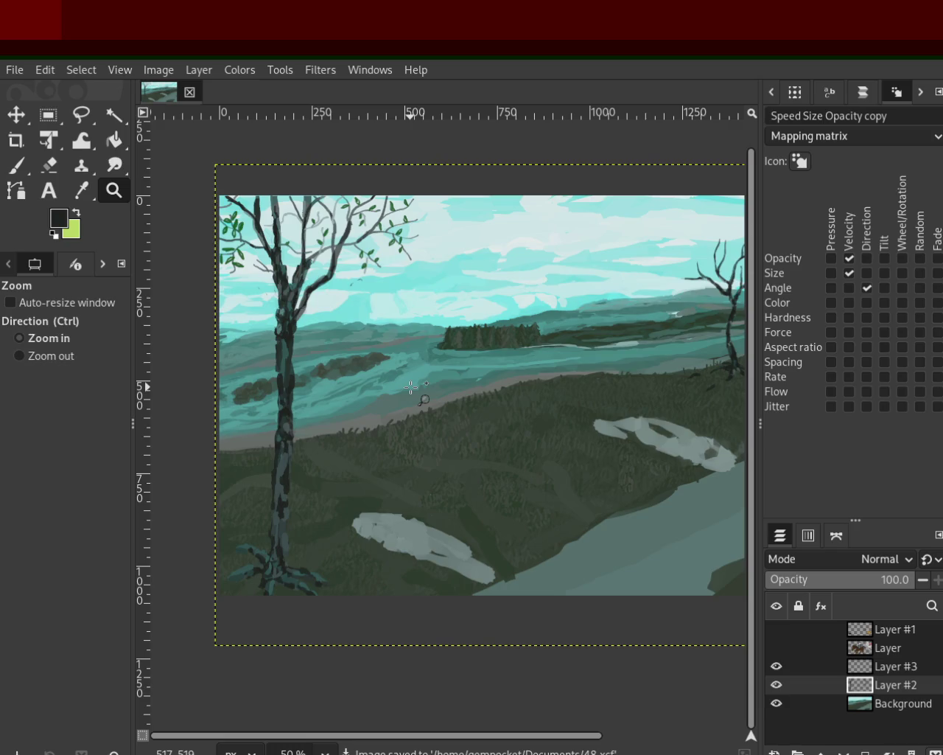
pyautogui.keyDown('ctrl'); pyautogui.click(412, 386); pyautogui.keyUp('ctrl')
pyautogui.click(379, 444)
pyautogui.press('ctrl')
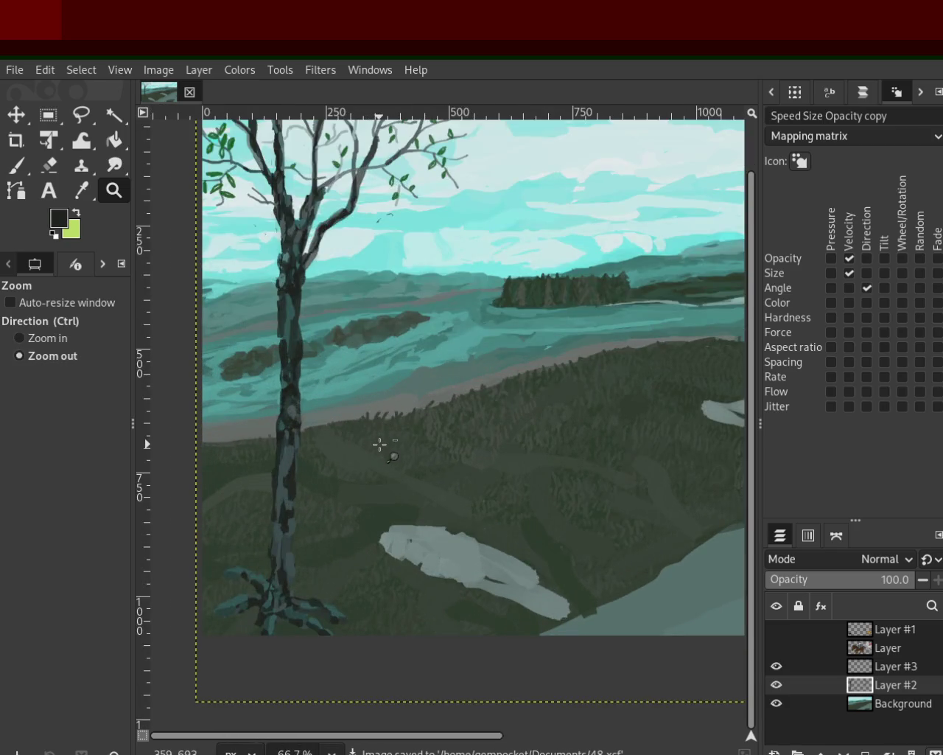
pyautogui.keyDown('ctrl'); pyautogui.click(380, 445); pyautogui.keyUp('ctrl')
pyautogui.click(426, 377)
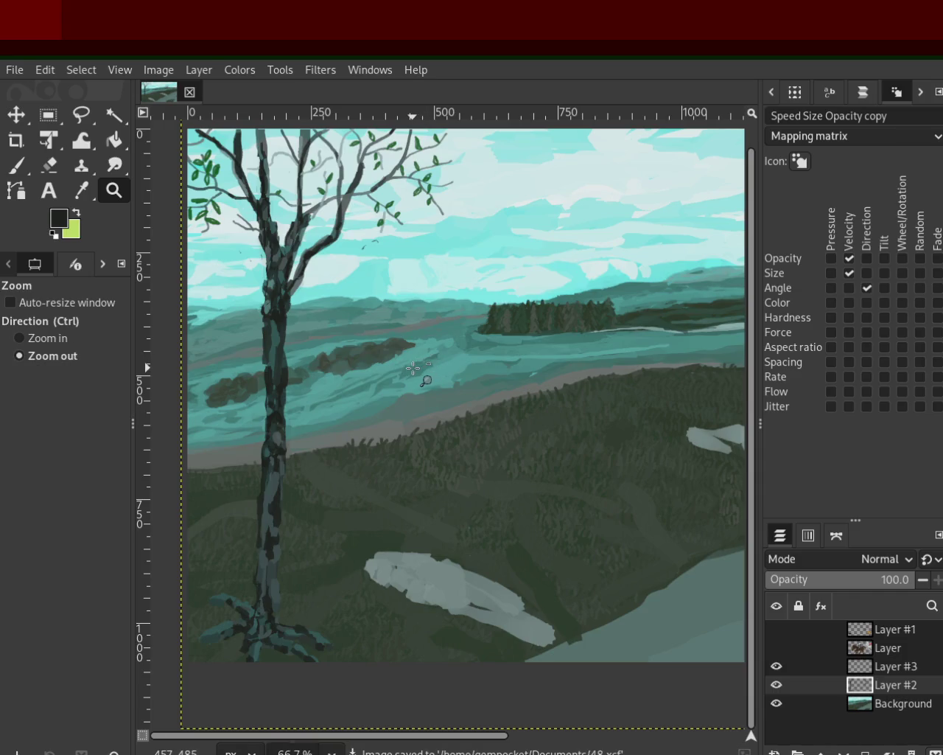
pyautogui.keyDown('ctrl'); pyautogui.click(398, 375); pyautogui.keyUp('ctrl')
pyautogui.click(339, 456)
pyautogui.keyDown('ctrl'); pyautogui.click(402, 446); pyautogui.keyUp('ctrl')
pyautogui.click(347, 516)
pyautogui.click(308, 565)
pyautogui.press('ctrl')
pyautogui.click(308, 564)
pyautogui.click(288, 602)
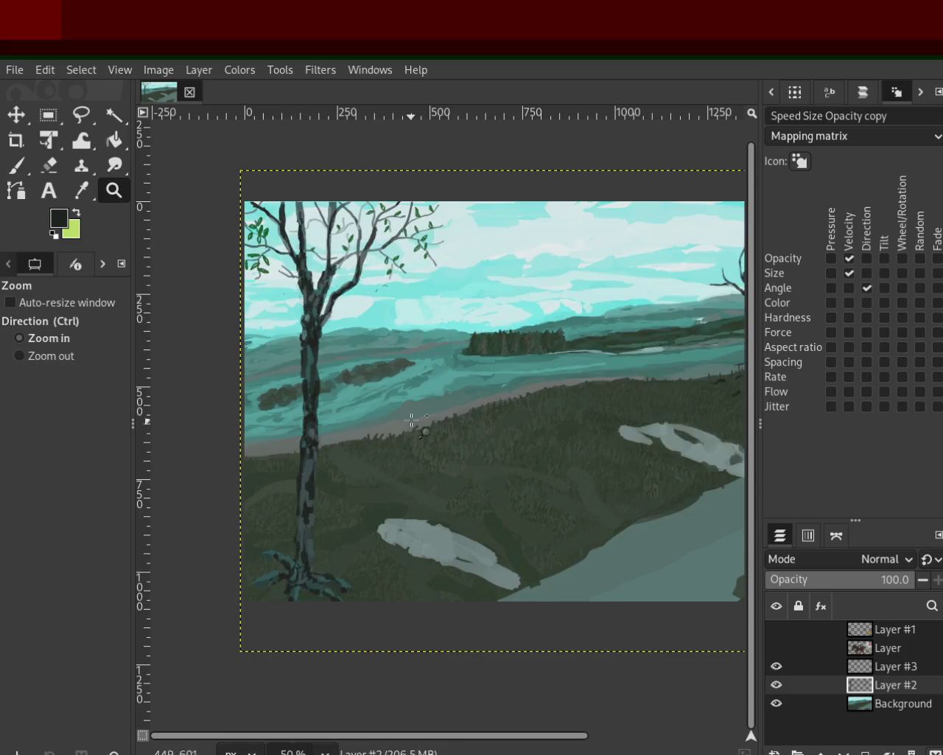
pyautogui.click(362, 416)
pyautogui.keyDown('ctrl'); pyautogui.click(331, 488); pyautogui.keyUp('ctrl')
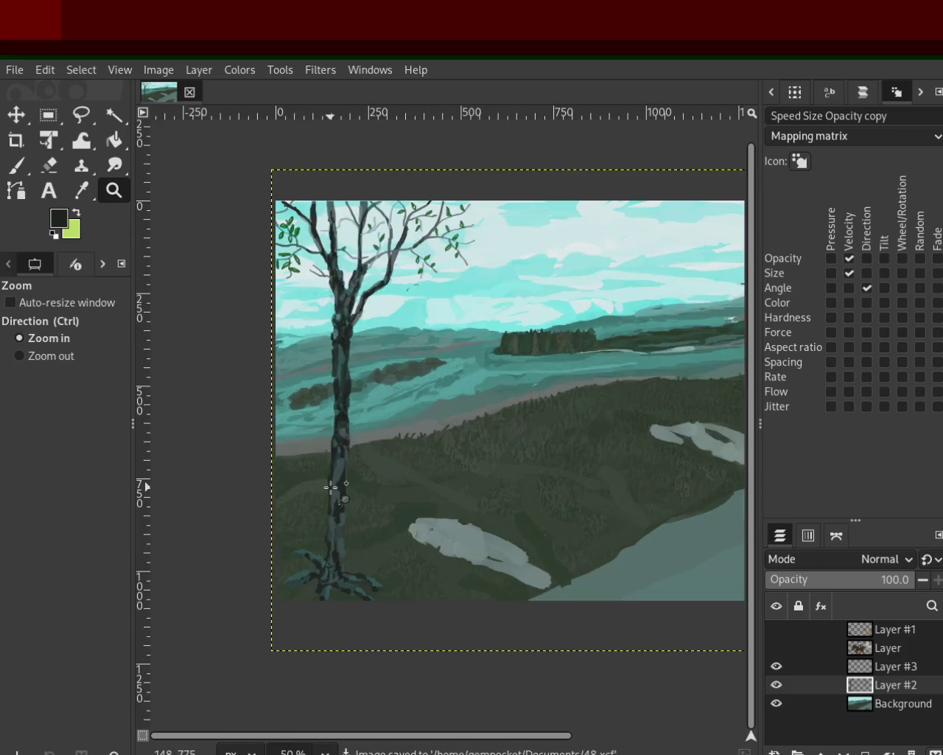
# Zoom in closely on the teal roots at the leafy tree's base
pyautogui.keyDown('ctrl'); pyautogui.click(331, 487); pyautogui.keyUp('ctrl')
pyautogui.keyDown('ctrl'); pyautogui.click(330, 487); pyautogui.keyUp('ctrl')
pyautogui.keyDown('ctrl'); pyautogui.click(331, 487); pyautogui.keyUp('ctrl')
pyautogui.click(330, 487)
pyautogui.keyDown('ctrl'); pyautogui.click(423, 351); pyautogui.keyUp('ctrl')
pyautogui.click(373, 537)
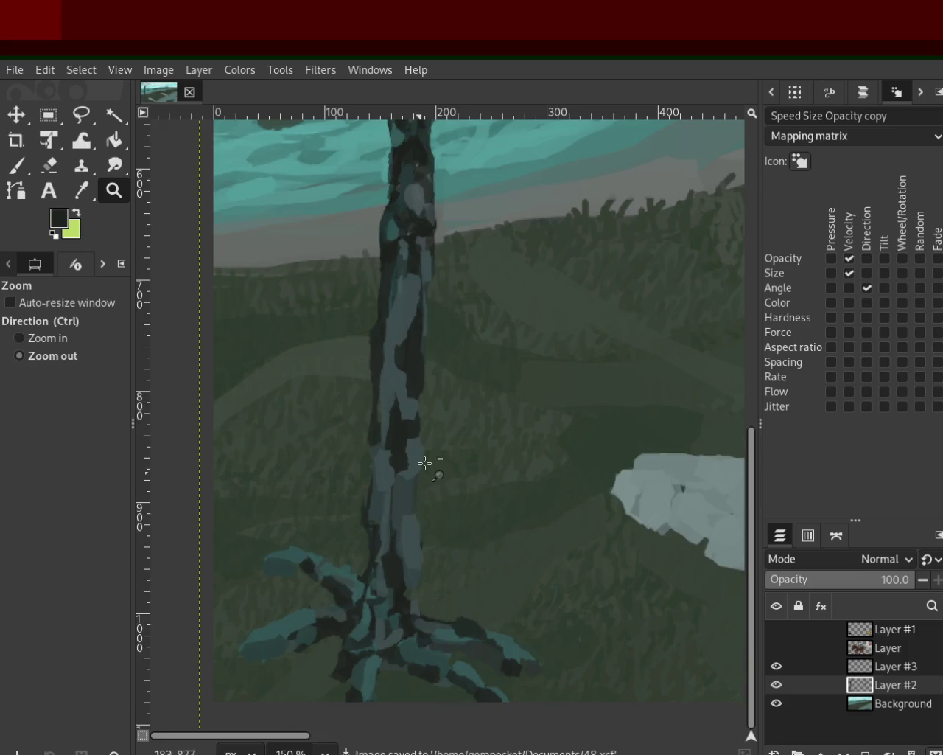
pyautogui.keyDown('ctrl'); pyautogui.click(423, 459); pyautogui.keyUp('ctrl')
pyautogui.click(291, 680)
pyautogui.click(332, 564)
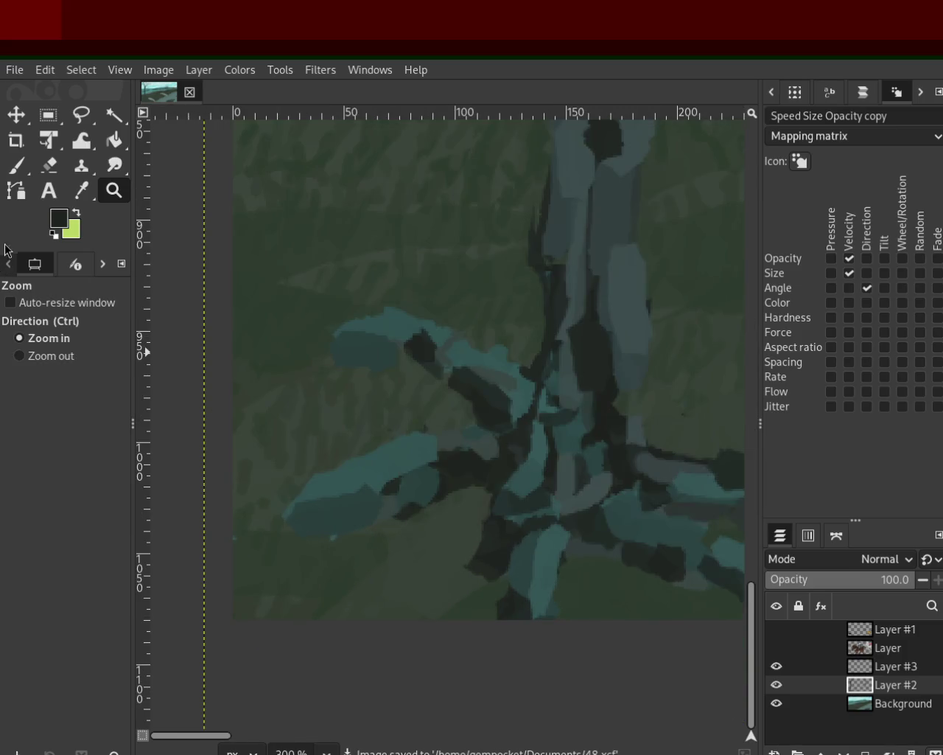
# Erase bits of stray paint along the teal roots
pyautogui.click(16, 165)
pyautogui.hotkey('shift', 'e')
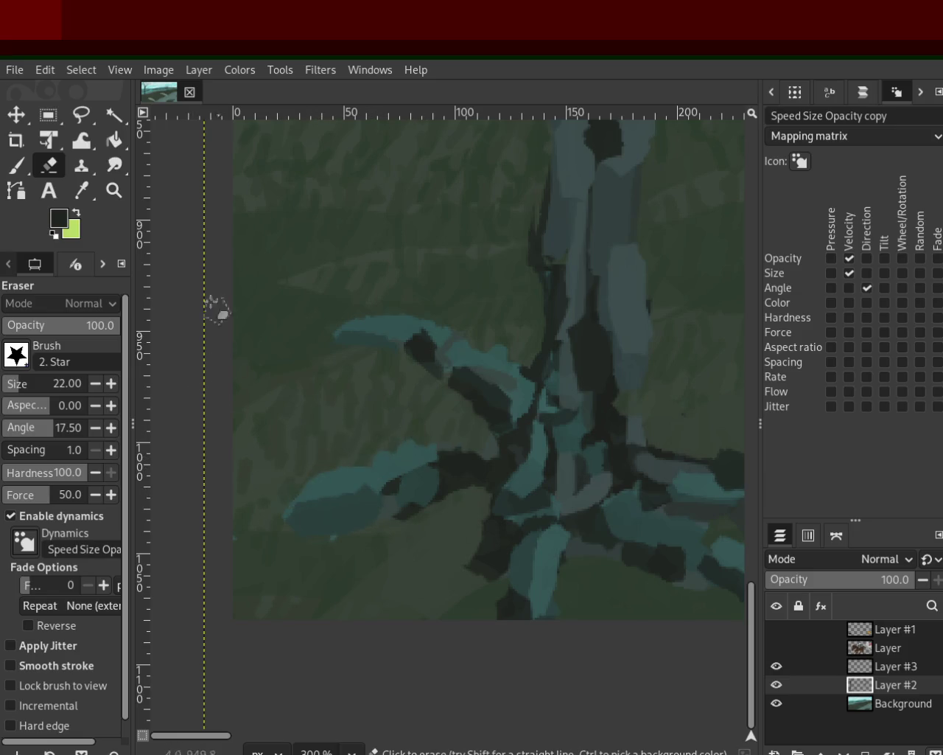
pyautogui.click(114, 190)
pyautogui.keyDown('ctrl'); pyautogui.click(283, 452); pyautogui.keyUp('ctrl')
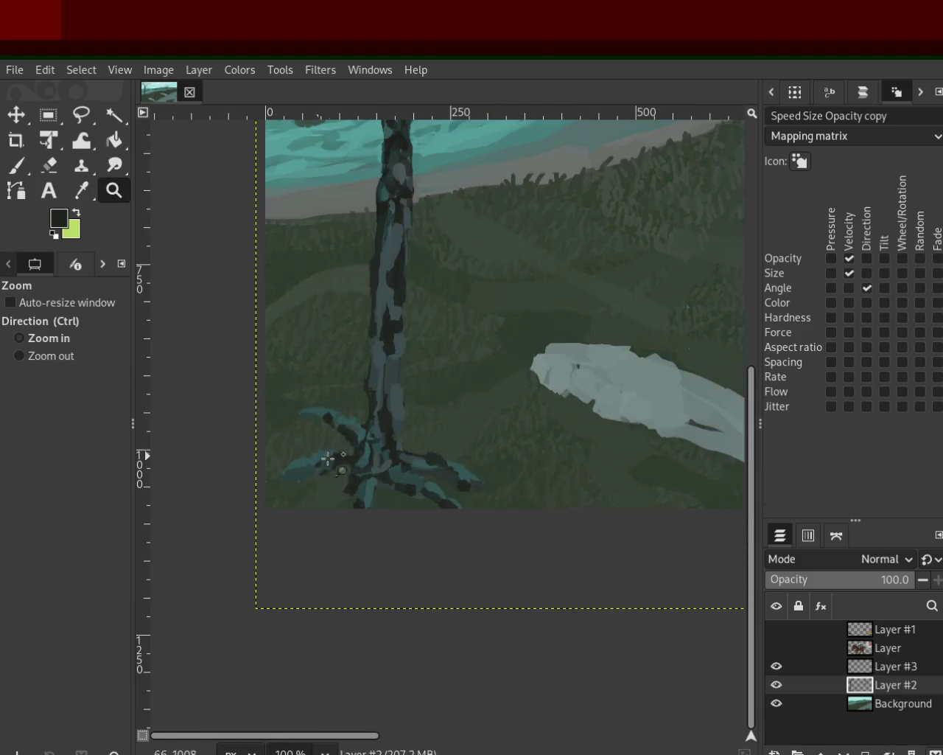
pyautogui.click(435, 465)
# Undo the stray dark star-shaped stamp beside the roots
pyautogui.press('p')
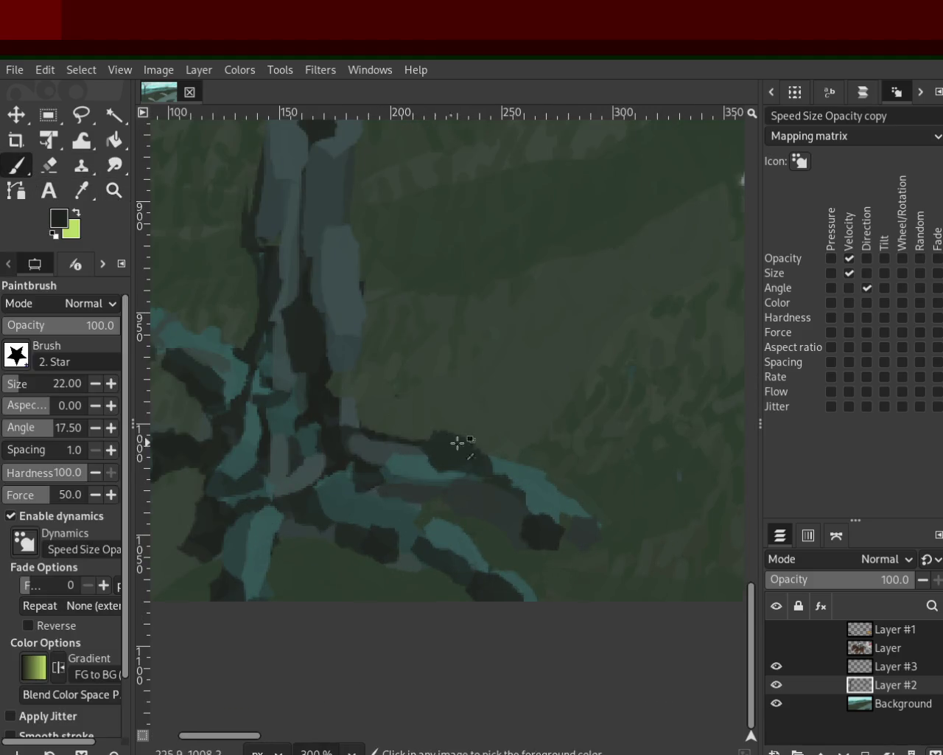
pyautogui.hotkey('ctrl', 'z')
pyautogui.hotkey('shift', 'e')
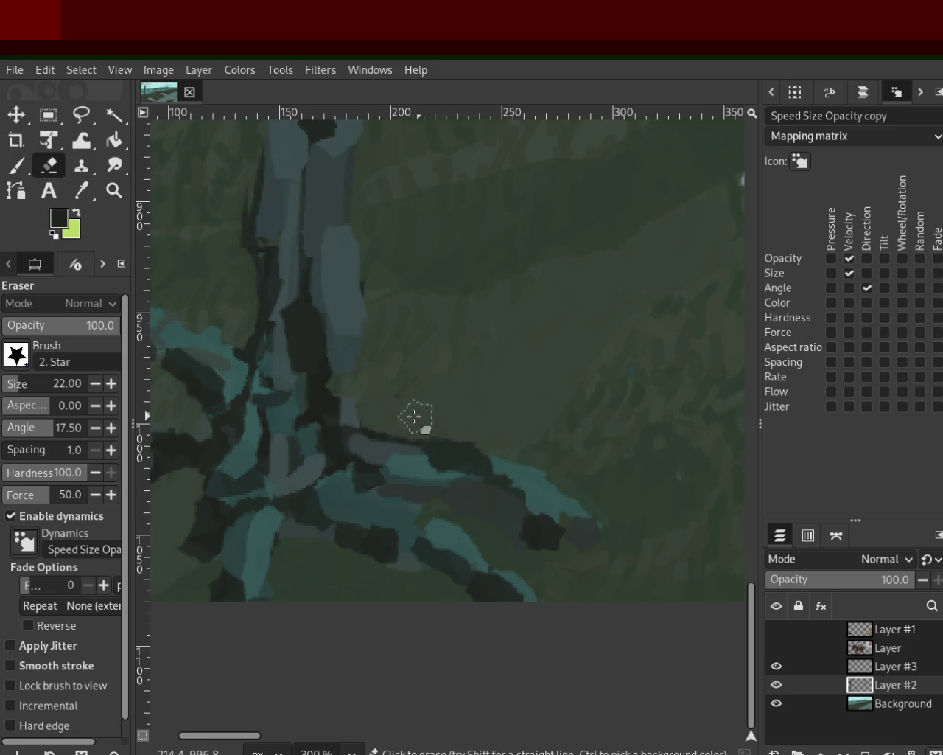
pyautogui.press('z')
pyautogui.keyDown('ctrl'); pyautogui.click(368, 448); pyautogui.keyUp('ctrl')
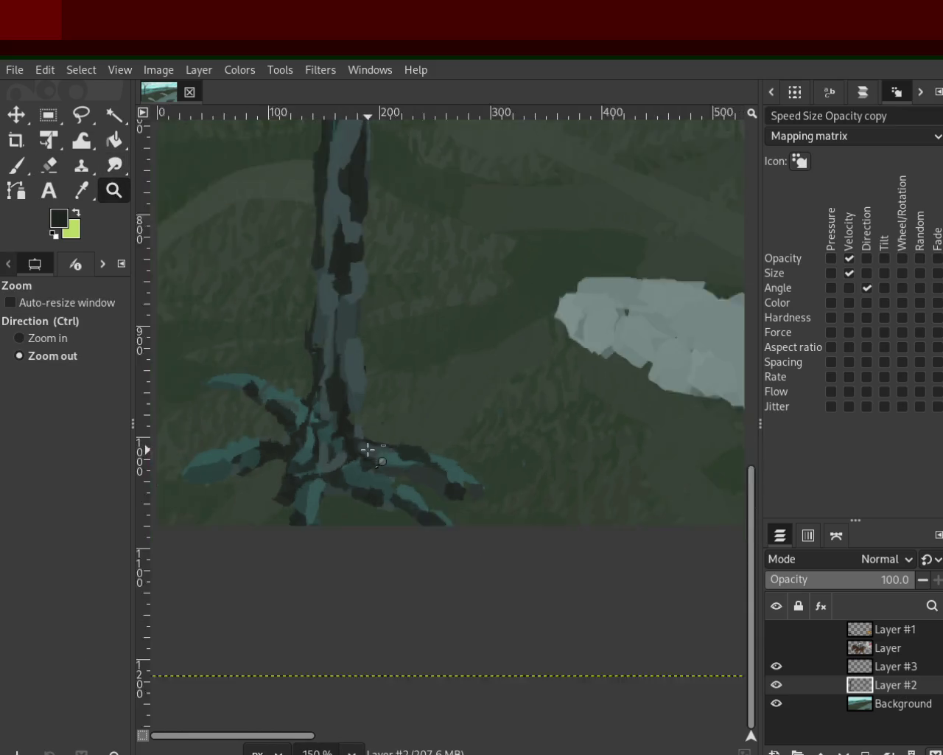
# Zoom repeatedly in and out over the leafy tree's branches
pyautogui.keyDown('ctrl'); pyautogui.click(368, 449); pyautogui.keyUp('ctrl')
pyautogui.keyDown('ctrl'); pyautogui.click(428, 447); pyautogui.keyUp('ctrl')
pyautogui.click(425, 499)
pyautogui.keyDown('ctrl'); pyautogui.click(438, 278); pyautogui.keyUp('ctrl')
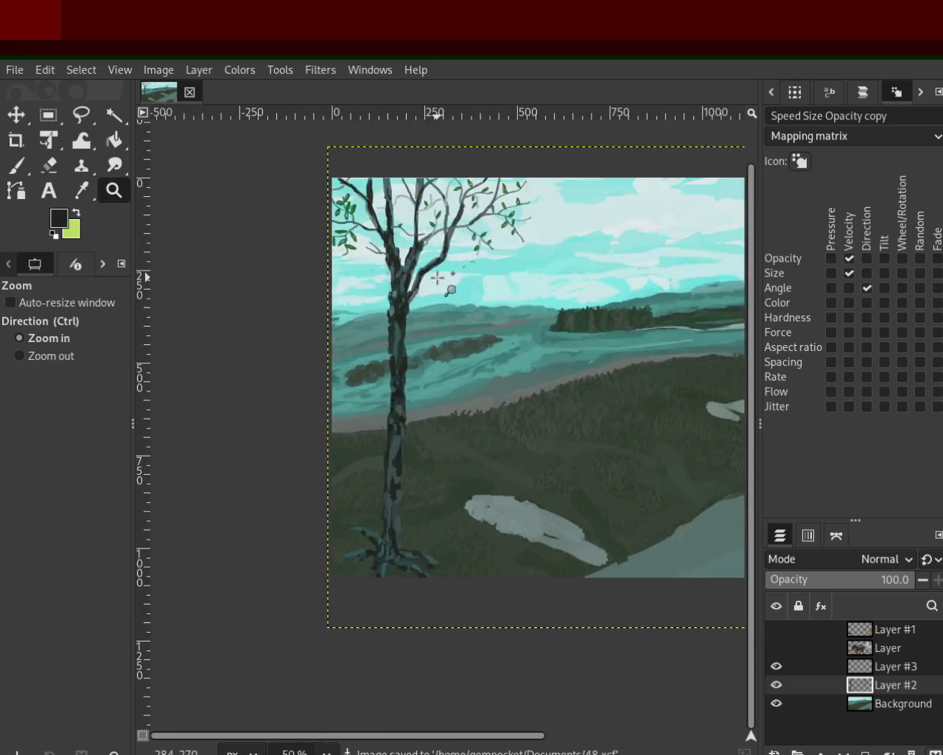
pyautogui.click(438, 278)
pyautogui.keyDown('ctrl'); pyautogui.click(413, 324); pyautogui.keyUp('ctrl')
pyautogui.click(409, 328)
pyautogui.keyDown('ctrl'); pyautogui.click(400, 315); pyautogui.keyUp('ctrl')
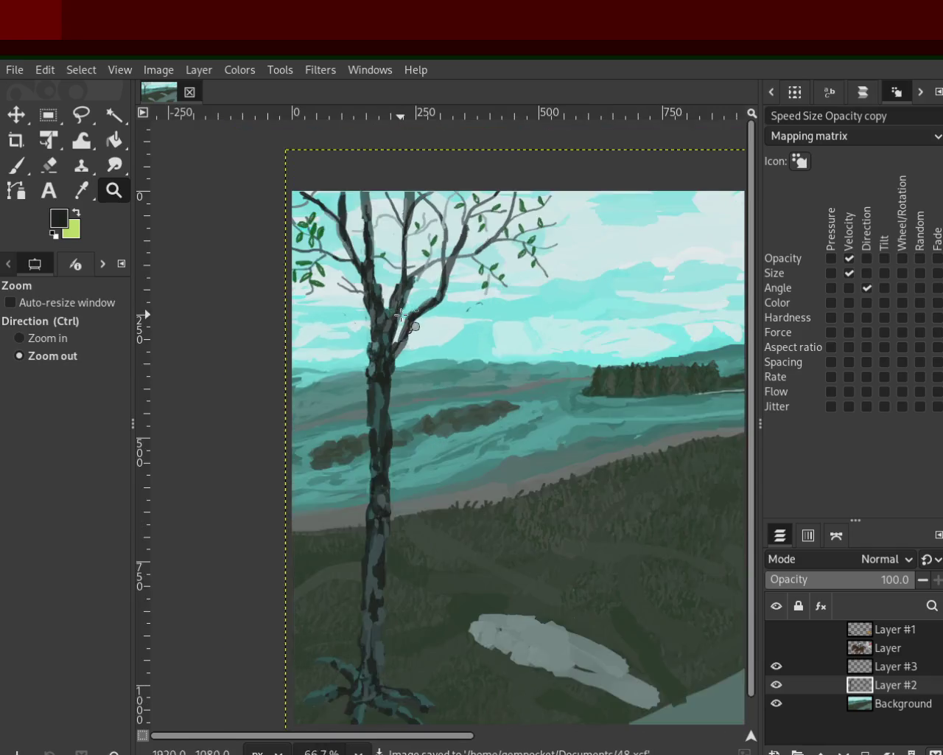
pyautogui.click(400, 315)
pyautogui.keyDown('ctrl'); pyautogui.click(390, 324); pyautogui.keyUp('ctrl')
pyautogui.click(381, 331)
pyautogui.keyDown('ctrl'); pyautogui.click(300, 369); pyautogui.keyUp('ctrl')
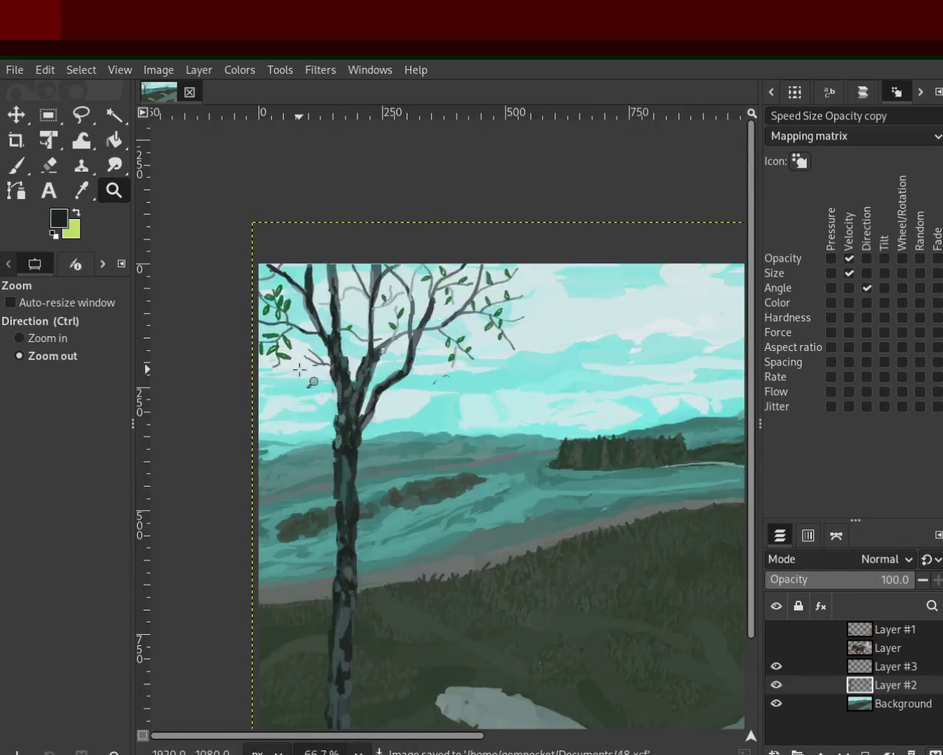
pyautogui.keyDown('ctrl'); pyautogui.click(300, 368); pyautogui.keyUp('ctrl')
pyautogui.keyDown('ctrl'); pyautogui.click(395, 367); pyautogui.keyUp('ctrl')
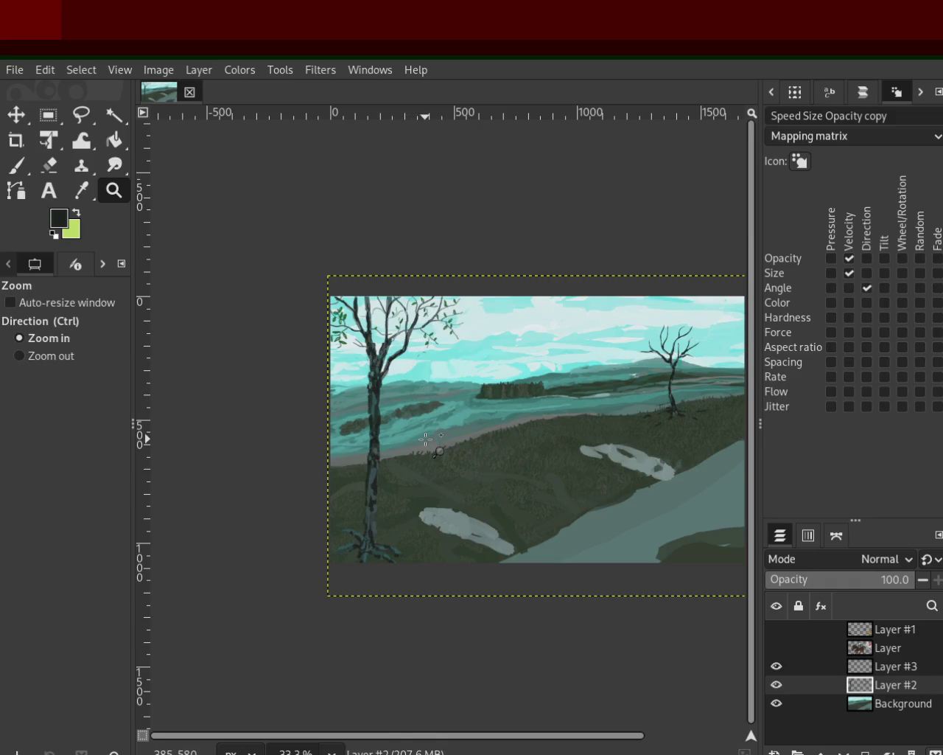
# Show the leafy left tree at 100% with the Paintbrush ready
pyautogui.keyDown('ctrl'); pyautogui.click(400, 333); pyautogui.keyUp('ctrl')
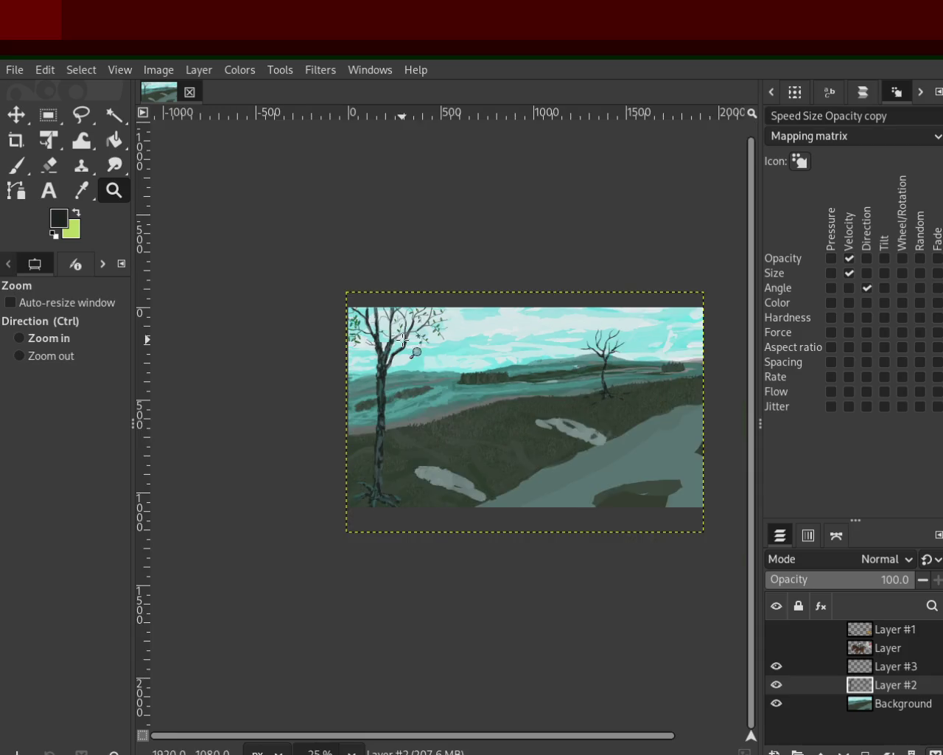
pyautogui.doubleClick(410, 336)
pyautogui.doubleClick(409, 336)
pyautogui.click(22, 166)
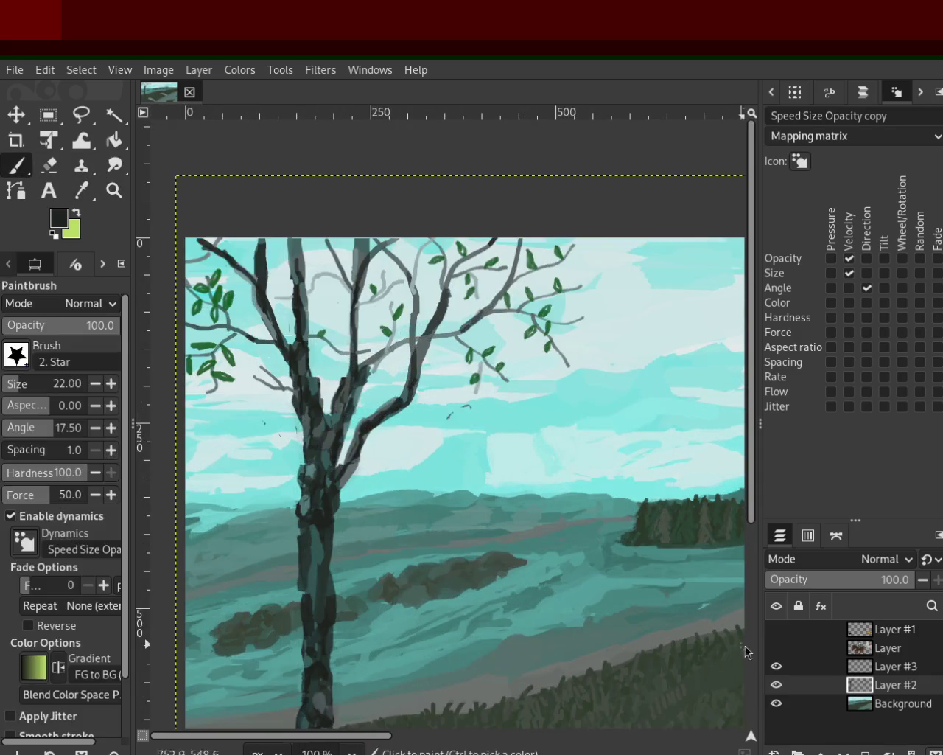
# Sample the tree's grey-teal colour and set the brush size to 31
pyautogui.click(777, 685)
pyautogui.click(777, 684)
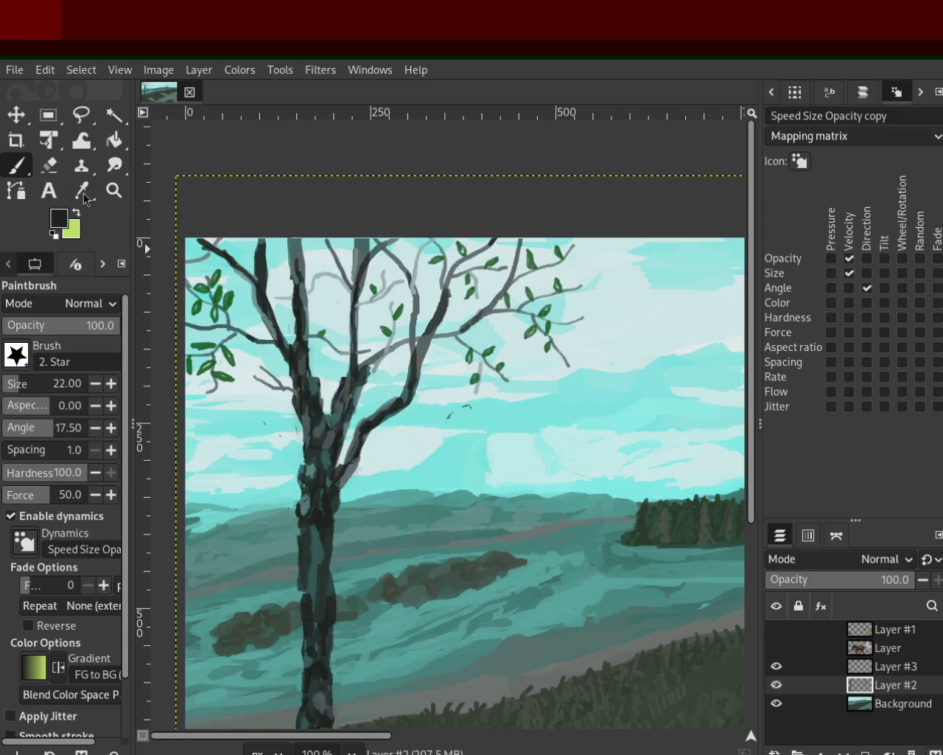
pyautogui.keyDown('ctrl'); pyautogui.click(351, 447); pyautogui.keyUp('ctrl')
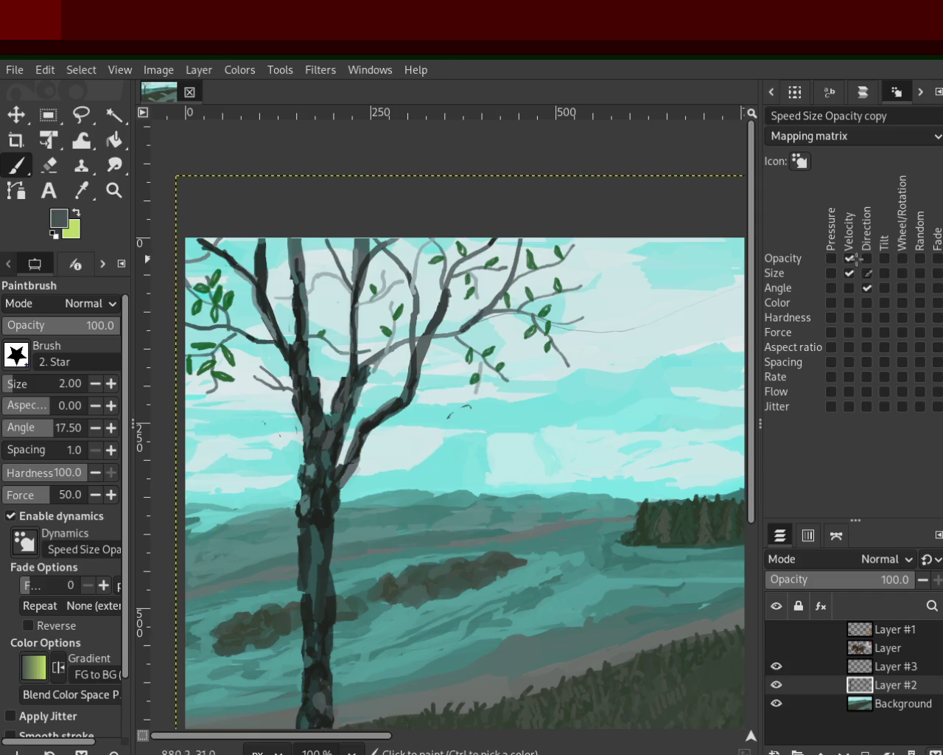
pyautogui.write('31')
pyautogui.press('Return')
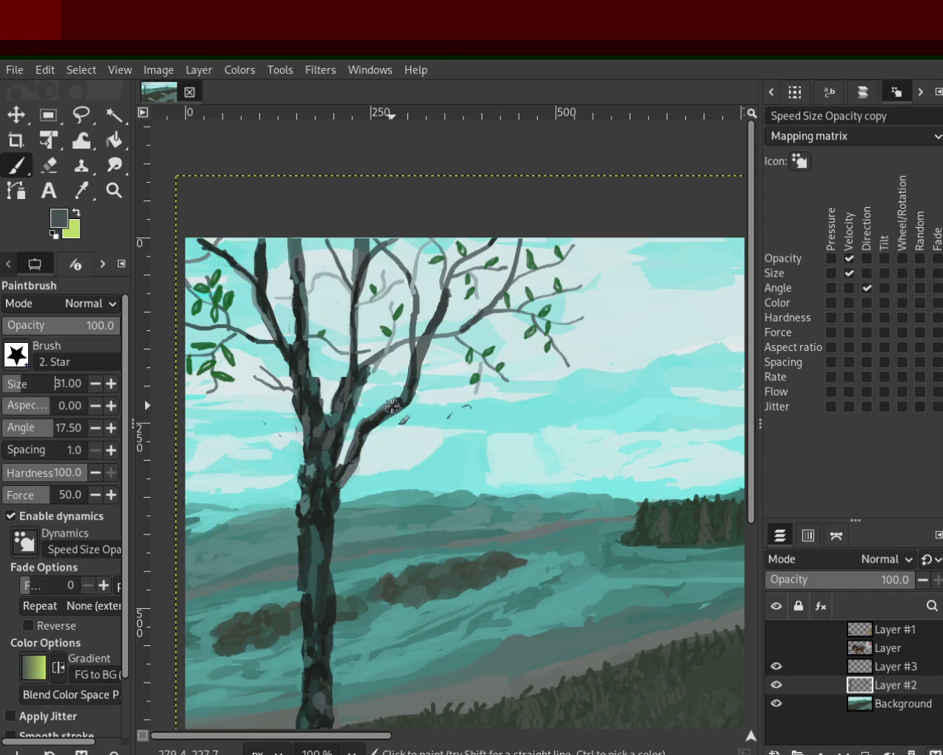
pyautogui.keyDown('ctrl'); pyautogui.click(393, 406); pyautogui.keyUp('ctrl')
pyautogui.click(424, 392)
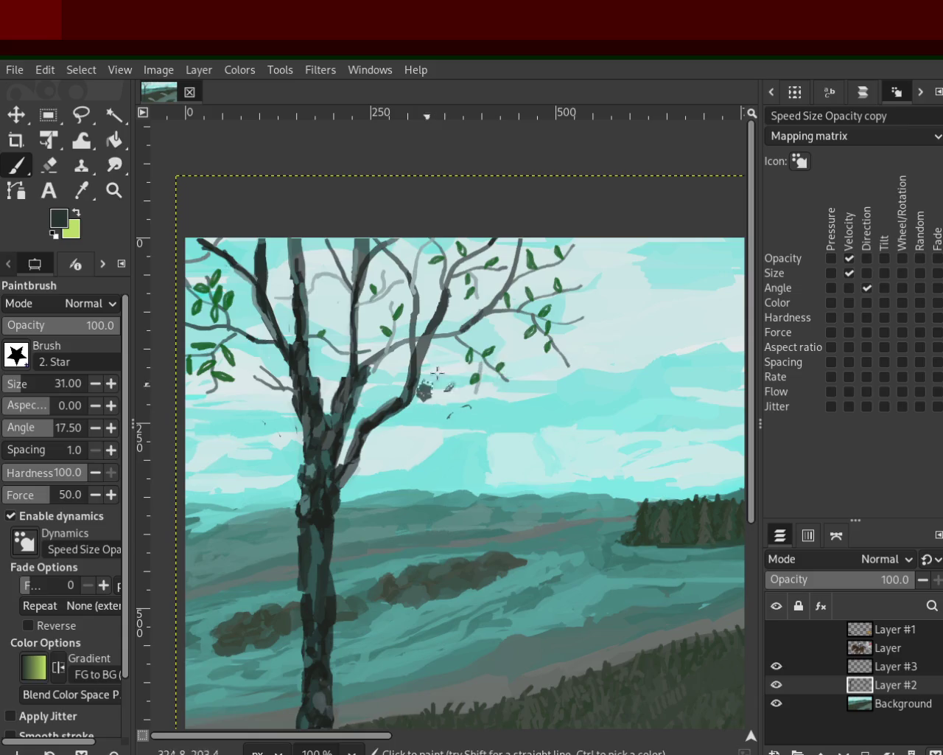
pyautogui.hotkey('ctrl', 'z')
# Paint trial branches right and left of the trunk, keeping a thick left branch
pyautogui.moveTo(409, 381); pyautogui.dragTo(737, 276)
pyautogui.hotkey('ctrl', 'z')
pyautogui.moveTo(413, 361); pyautogui.dragTo(617, 362)
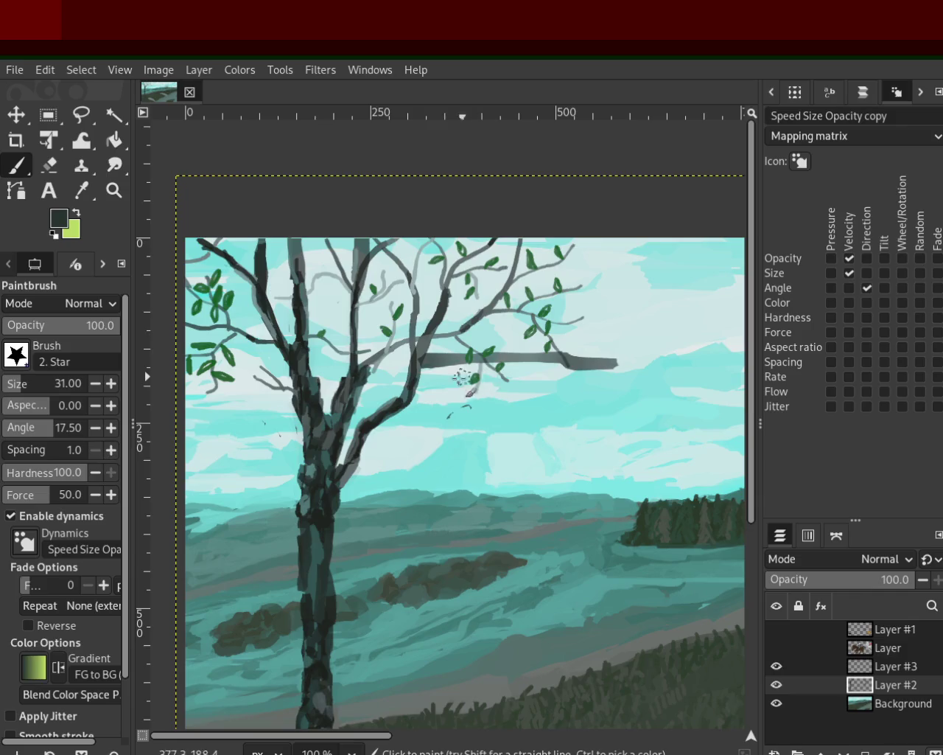
pyautogui.hotkey('ctrl', 'z')
pyautogui.moveTo(419, 380); pyautogui.dragTo(656, 355)
pyautogui.moveTo(295, 394); pyautogui.dragTo(186, 446)
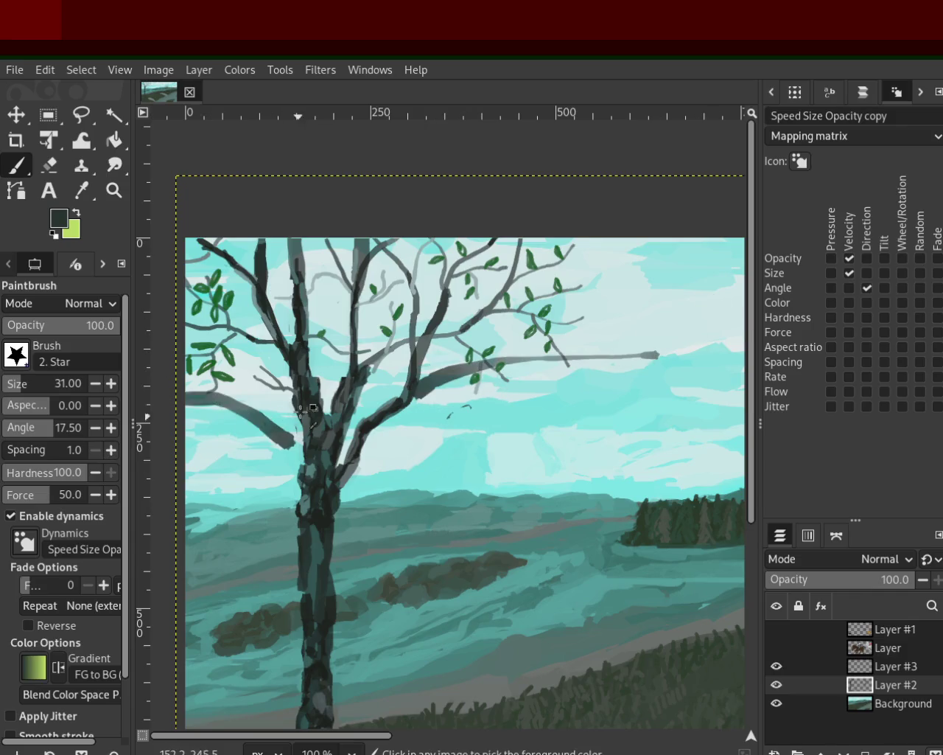
pyautogui.hotkey('ctrl', 'z')
pyautogui.moveTo(295, 362); pyautogui.dragTo(188, 390)
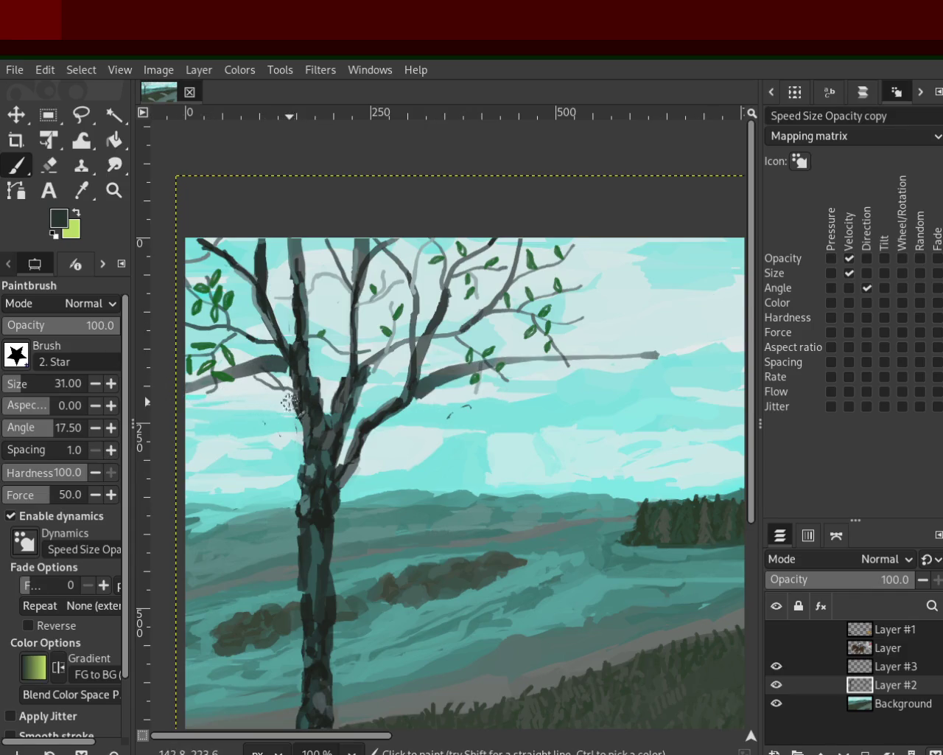
pyautogui.hotkey('ctrl', 'z')
pyautogui.moveTo(291, 401); pyautogui.dragTo(186, 410)
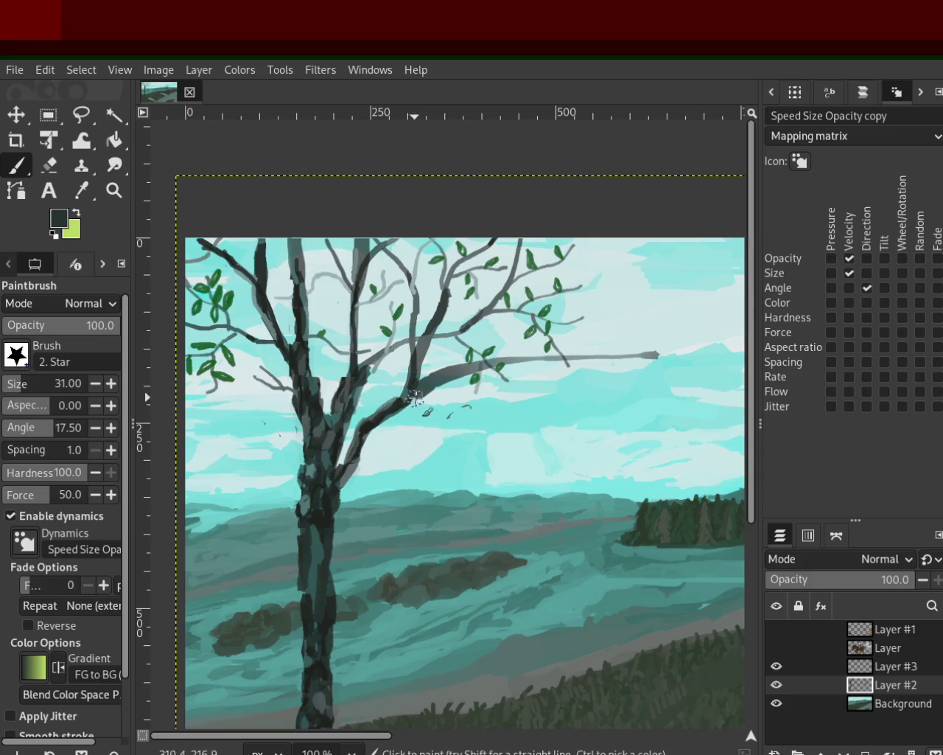
pyautogui.hotkey('ctrl', 'z')
# Repaint the right branch several times, keeping one rising slightly rightward from the trunk
pyautogui.moveTo(413, 402); pyautogui.dragTo(597, 271)
pyautogui.hotkey('ctrl', 'z')
pyautogui.moveTo(421, 389); pyautogui.dragTo(579, 258)
pyautogui.hotkey('ctrl', 'z')
pyautogui.moveTo(405, 400); pyautogui.dragTo(605, 366)
pyautogui.hotkey('ctrl', 'z')
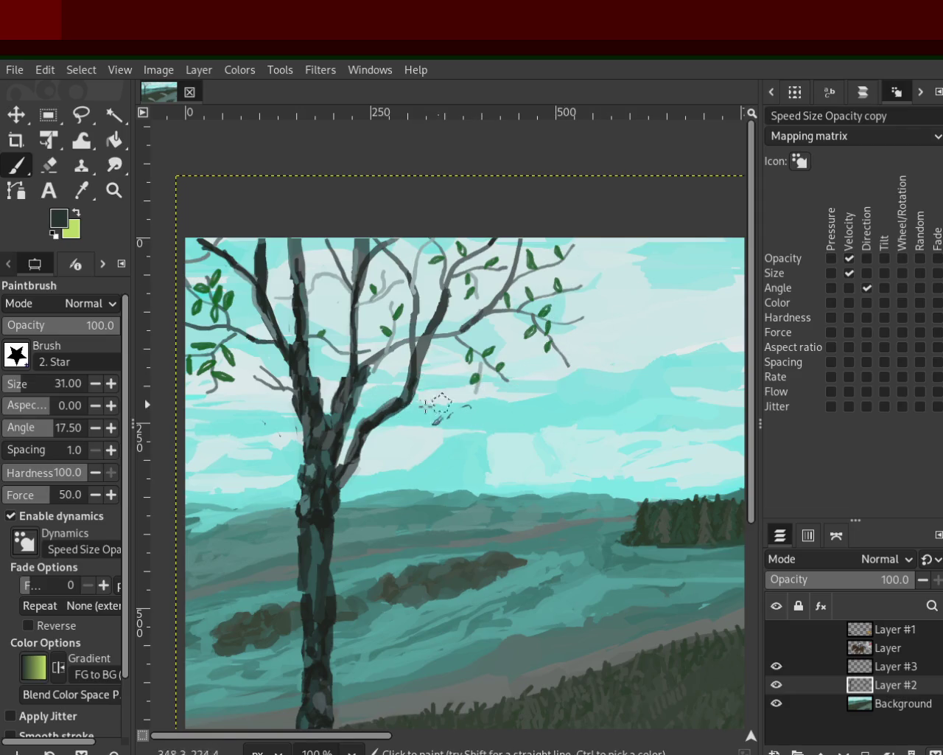
pyautogui.moveTo(409, 398); pyautogui.dragTo(588, 372)
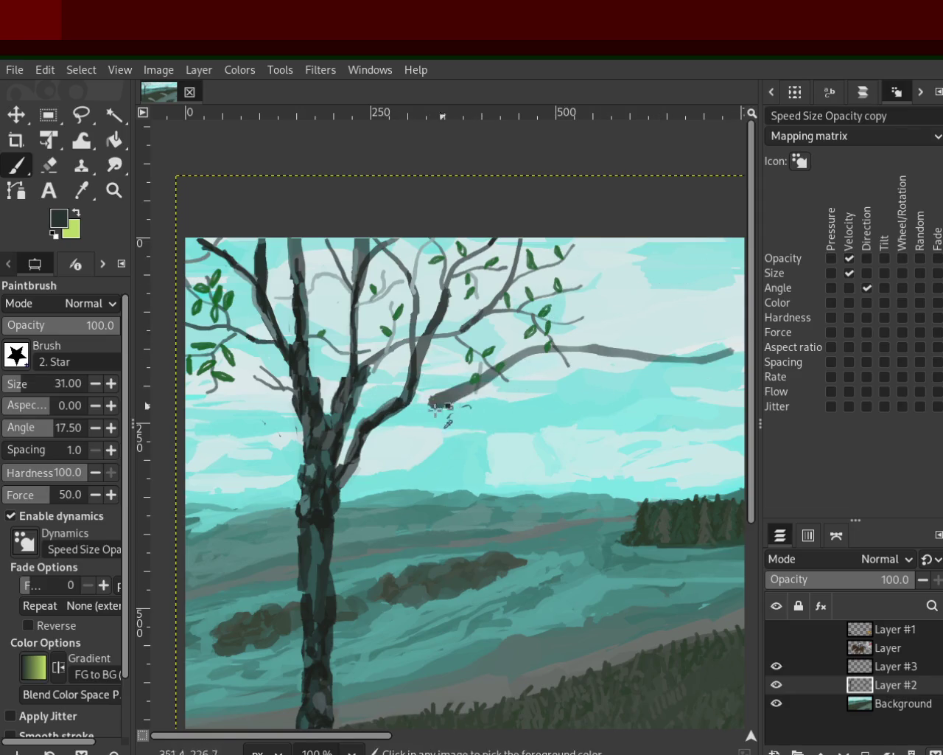
pyautogui.hotkey('ctrl', 'z')
pyautogui.moveTo(404, 412); pyautogui.dragTo(604, 385)
pyautogui.hotkey('ctrl', 'z')
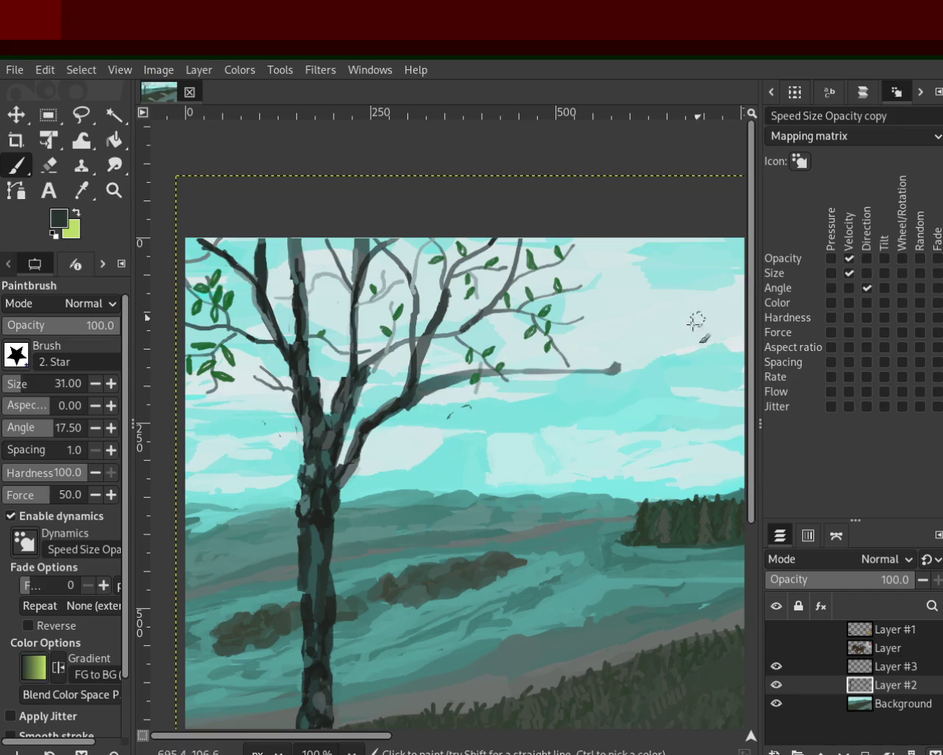
pyautogui.moveTo(405, 402); pyautogui.dragTo(594, 359)
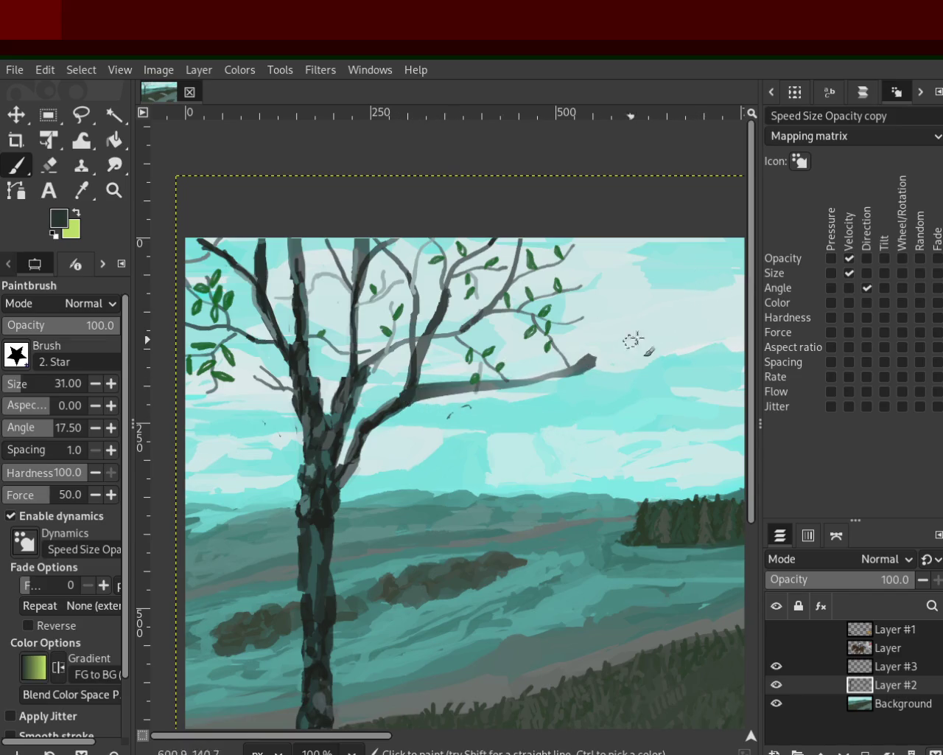
pyautogui.hotkey('ctrl', 'z')
pyautogui.moveTo(410, 398); pyautogui.dragTo(592, 344)
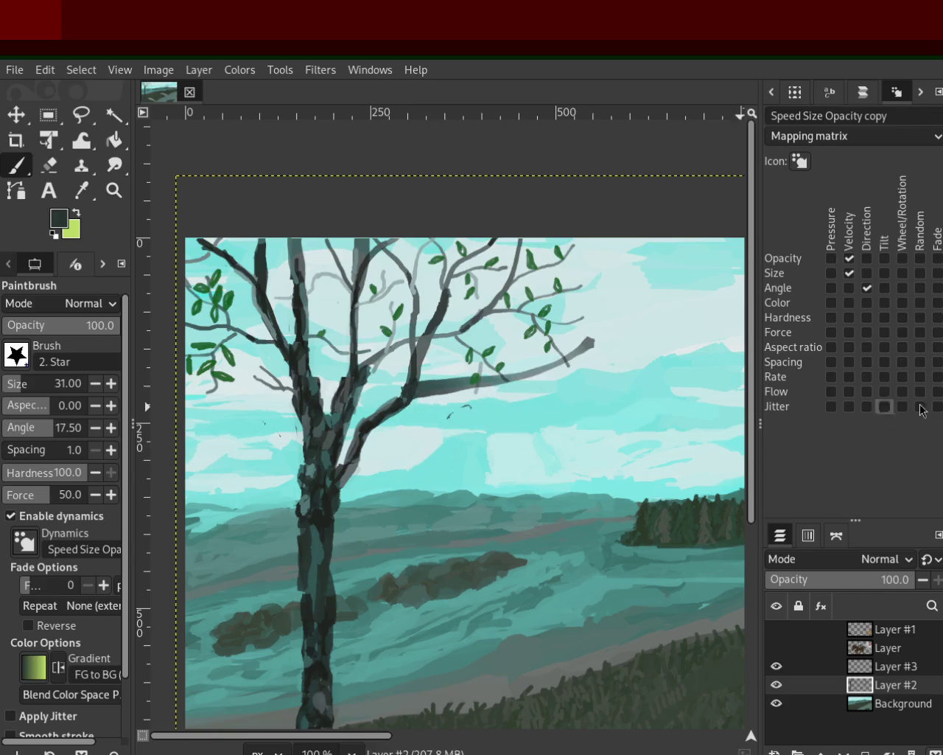
# Rework the branch reaching the left edge, then zoom out to check the painting
pyautogui.moveTo(272, 379); pyautogui.dragTo(186, 405)
pyautogui.hotkey('ctrl', 'z')
pyautogui.moveTo(295, 409); pyautogui.dragTo(164, 437)
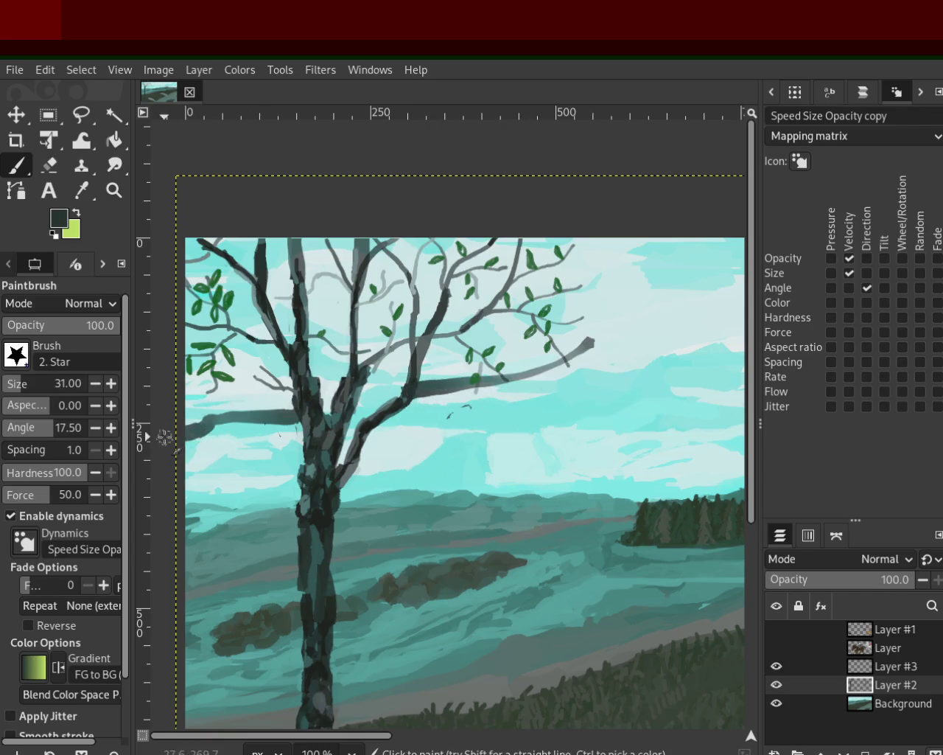
pyautogui.hotkey('ctrl', 'z')
pyautogui.moveTo(277, 390); pyautogui.dragTo(186, 409)
pyautogui.hotkey('ctrl', 'z')
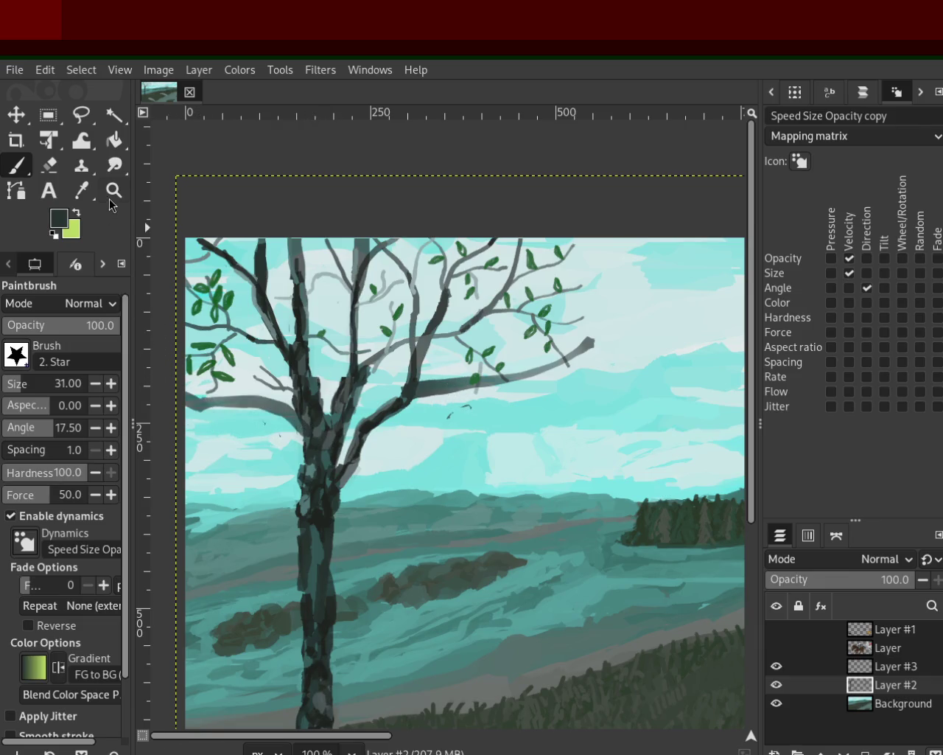
pyautogui.press('z')
pyautogui.keyDown('ctrl'); pyautogui.click(386, 359); pyautogui.keyUp('ctrl')
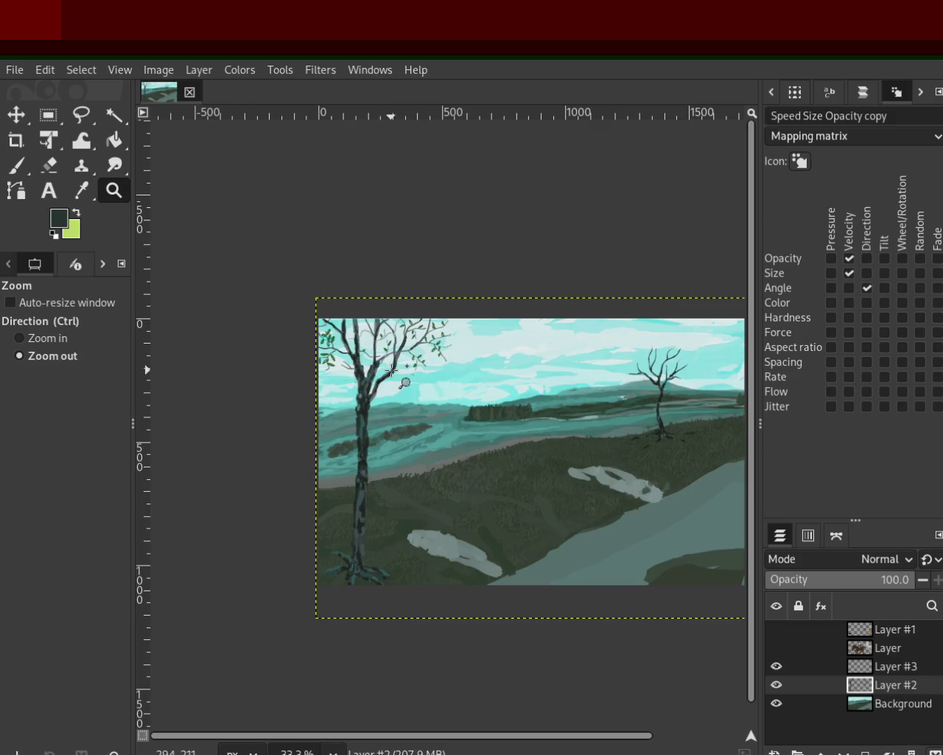
# Paint trial grey branch strokes right of the trunk, undoing each rejected one
pyautogui.click(392, 370)
pyautogui.press('p')
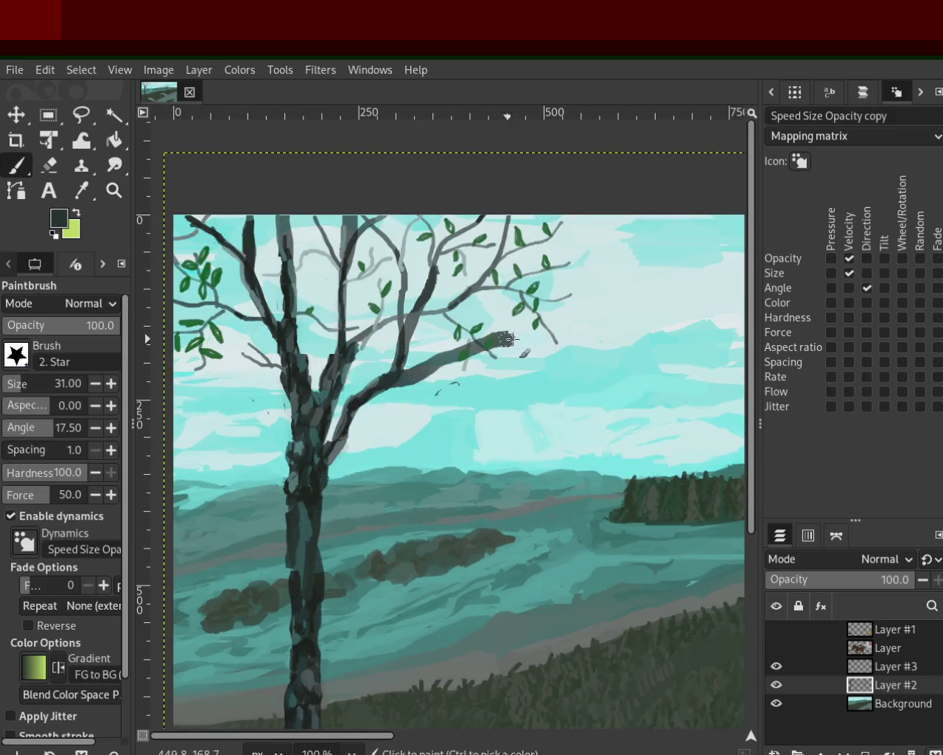
pyautogui.moveTo(442, 348)
pyautogui.mouseDown()
pyautogui.moveTo(366, 398)
pyautogui.moveTo(625, 317)
pyautogui.mouseUp()
pyautogui.hotkey('ctrl', 'z')
pyautogui.hotkey('ctrl', 'z')
pyautogui.moveTo(366, 390); pyautogui.dragTo(546, 310)
pyautogui.hotkey('ctrl', 'z')
pyautogui.moveTo(414, 380); pyautogui.dragTo(580, 316)
pyautogui.hotkey('ctrl', 'z')
pyautogui.moveTo(365, 383); pyautogui.dragTo(633, 353)
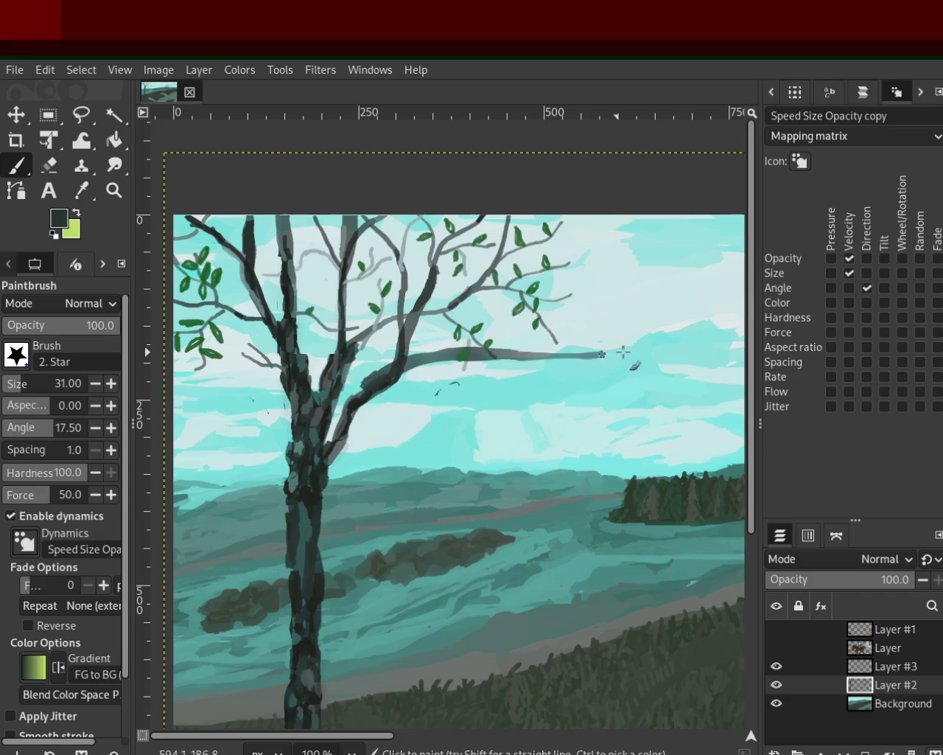
pyautogui.hotkey('ctrl', 'z')
pyautogui.moveTo(460, 359)
pyautogui.mouseDown()
pyautogui.moveTo(354, 380)
pyautogui.moveTo(569, 339)
pyautogui.mouseUp()
pyautogui.hotkey('ctrl', 'z')
pyautogui.hotkey('ctrl', 'z')
pyautogui.moveTo(393, 380); pyautogui.dragTo(626, 352)
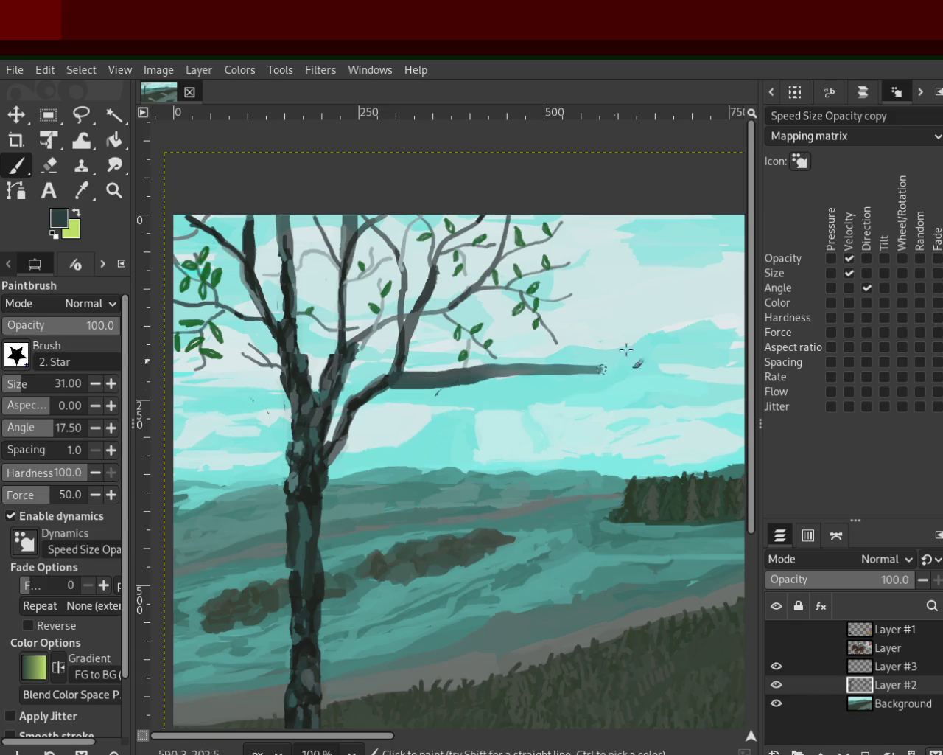
pyautogui.hotkey('ctrl', 'z')
pyautogui.moveTo(450, 372)
pyautogui.mouseDown()
pyautogui.moveTo(361, 381)
pyautogui.moveTo(619, 342)
pyautogui.mouseUp()
pyautogui.hotkey('ctrl', 'z')
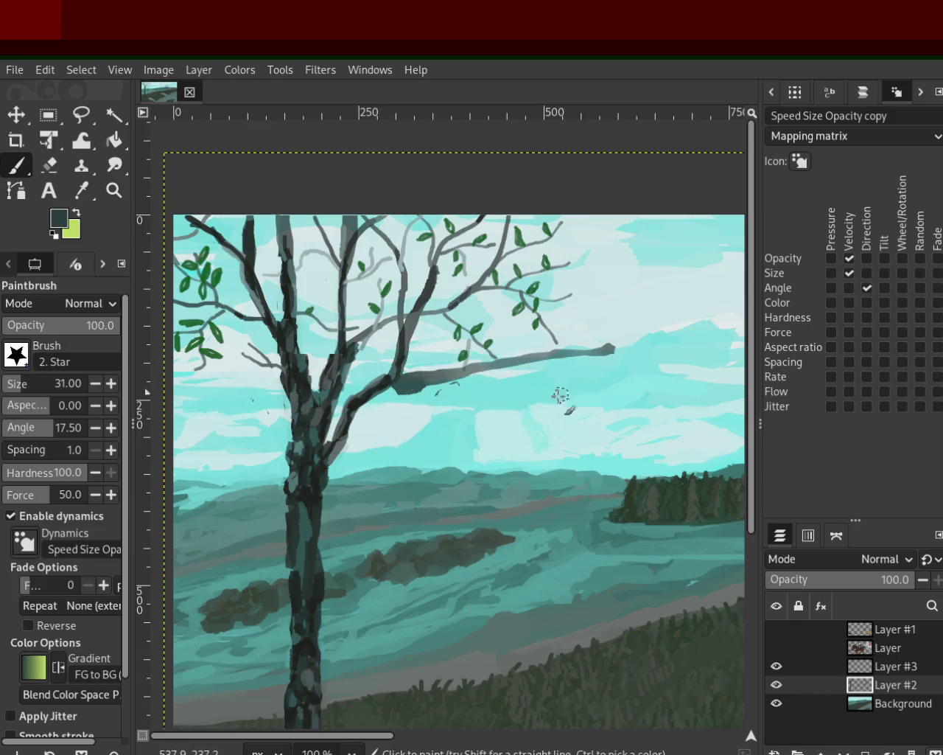
pyautogui.hotkey('ctrl', 'z')
pyautogui.hotkey('ctrl', 'z')
pyautogui.moveTo(400, 372); pyautogui.dragTo(611, 303)
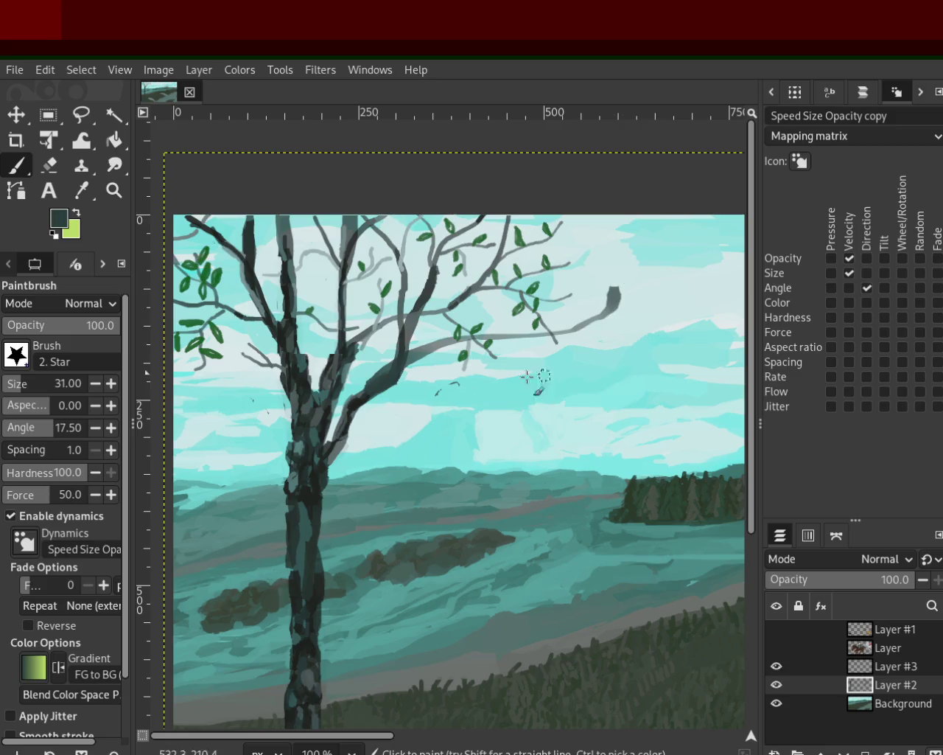
pyautogui.hotkey('ctrl', 'z')
pyautogui.moveTo(413, 409); pyautogui.dragTo(527, 438)
pyautogui.hotkey('ctrl', 'z')
pyautogui.moveTo(328, 461)
pyautogui.mouseDown()
pyautogui.moveTo(420, 423)
pyautogui.moveTo(657, 295)
pyautogui.mouseUp()
pyautogui.hotkey('ctrl', 'z')
pyautogui.hotkey('ctrl', 'z')
pyautogui.moveTo(328, 464); pyautogui.dragTo(523, 357)
# Try short branches rising to the left of the trunk, then undo them
pyautogui.hotkey('ctrl', 'z')
pyautogui.moveTo(299, 426); pyautogui.dragTo(197, 328)
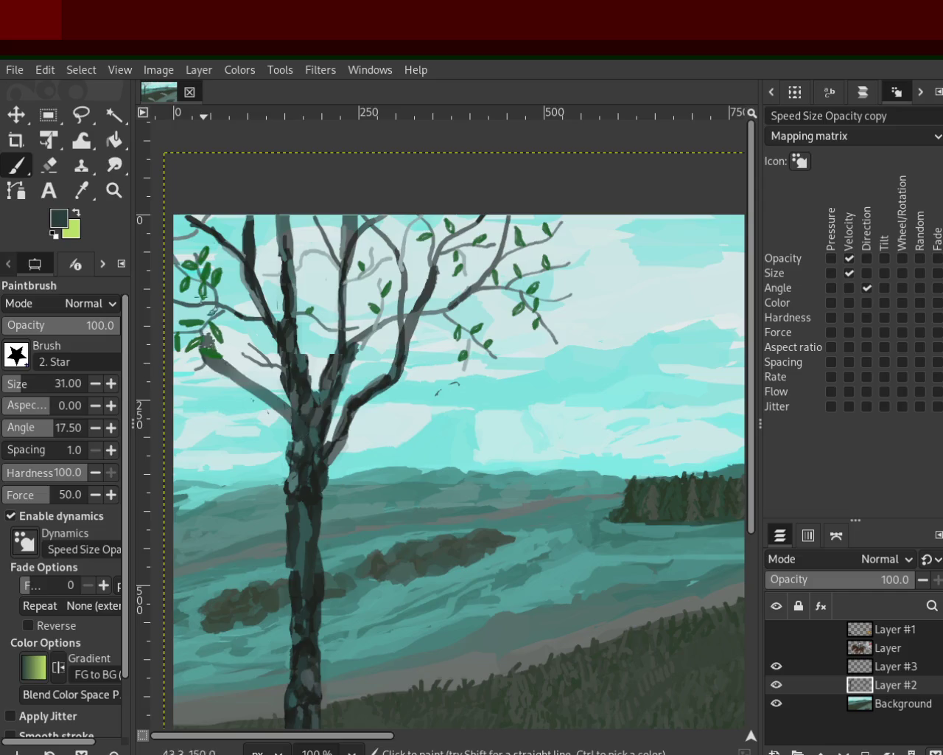
pyautogui.hotkey('ctrl', 'z')
pyautogui.moveTo(291, 426); pyautogui.dragTo(177, 354)
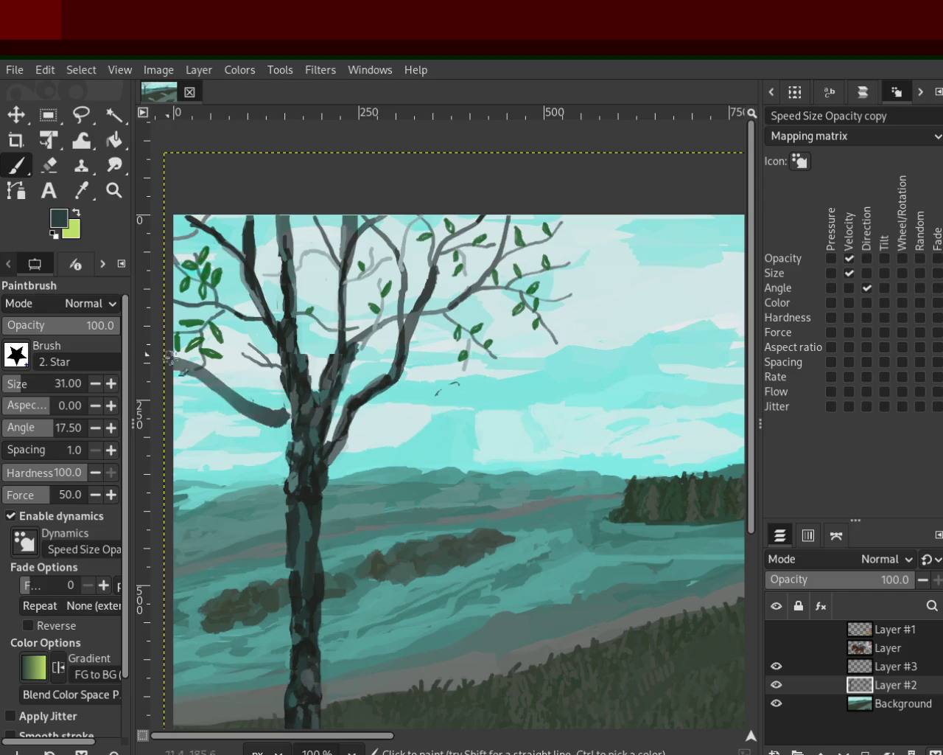
pyautogui.hotkey('ctrl', 'z')
pyautogui.moveTo(291, 426); pyautogui.dragTo(181, 353)
pyautogui.hotkey('ctrl', 'z')
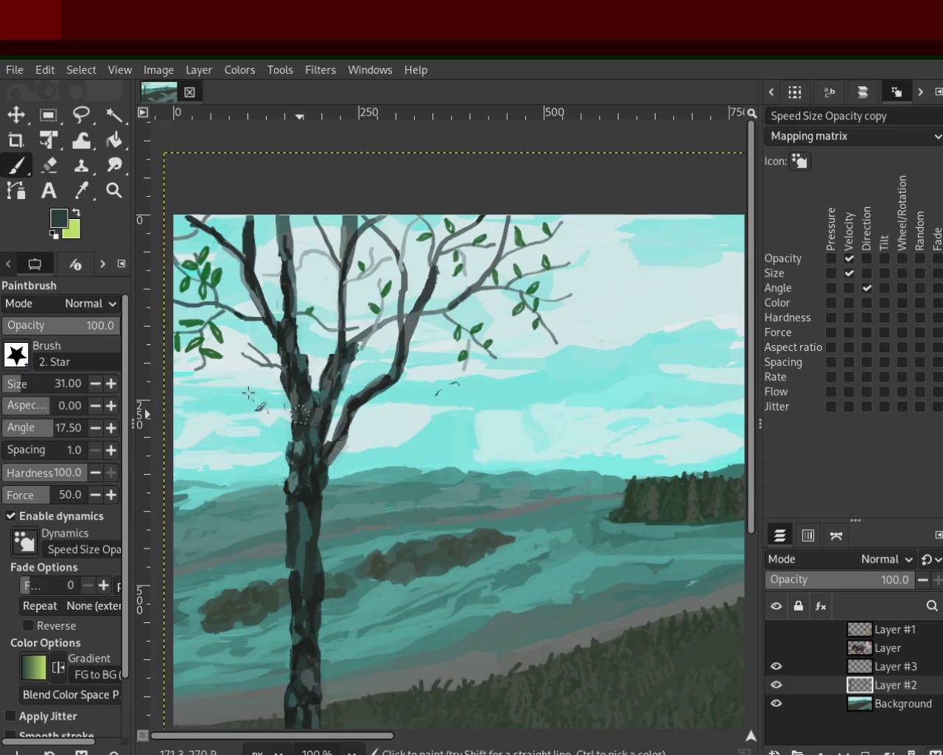
pyautogui.moveTo(291, 424); pyautogui.dragTo(181, 355)
pyautogui.moveTo(339, 436)
pyautogui.mouseDown()
pyautogui.moveTo(599, 386)
pyautogui.moveTo(410, 381)
pyautogui.mouseUp()
# Settle on a long grey branch curving up-right from the mid-trunk
pyautogui.hotkey('ctrl', 'z')
pyautogui.hotkey('ctrl', 'z')
pyautogui.moveTo(479, 395)
pyautogui.mouseDown()
pyautogui.moveTo(350, 438)
pyautogui.moveTo(545, 389)
pyautogui.mouseUp()
pyautogui.hotkey('ctrl', 'z')
pyautogui.hotkey('ctrl', 'z')
pyautogui.moveTo(328, 441); pyautogui.dragTo(601, 357)
pyautogui.hotkey('ctrl', 'z')
pyautogui.moveTo(344, 441); pyautogui.dragTo(582, 351)
pyautogui.hotkey('ctrl', 'z')
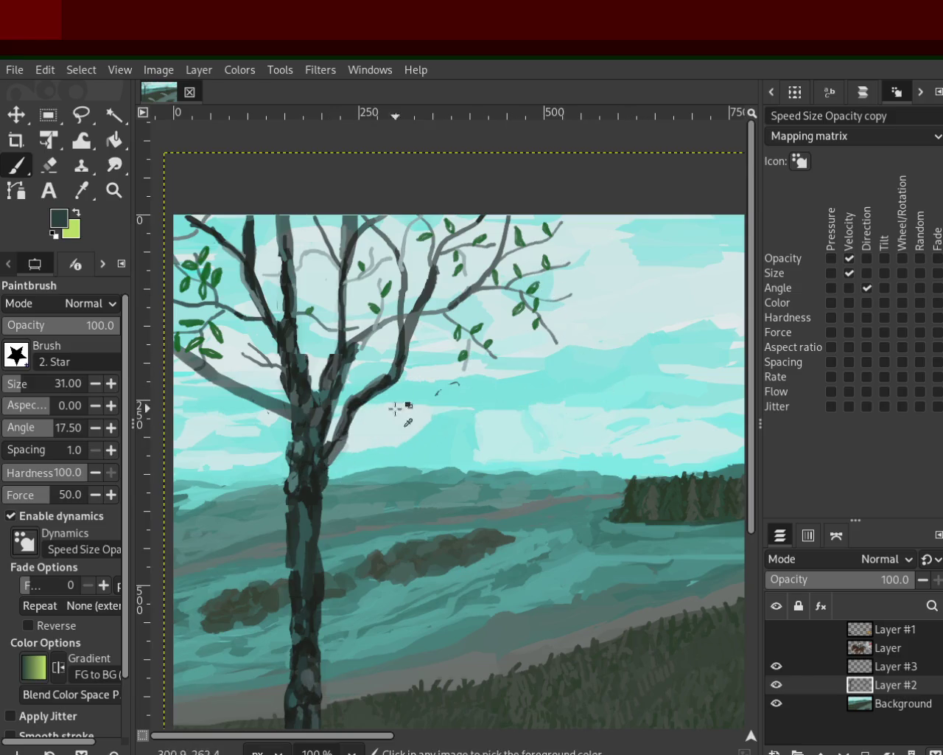
pyautogui.moveTo(353, 426); pyautogui.dragTo(652, 317)
pyautogui.hotkey('ctrl', 'z')
pyautogui.moveTo(338, 445); pyautogui.dragTo(583, 361)
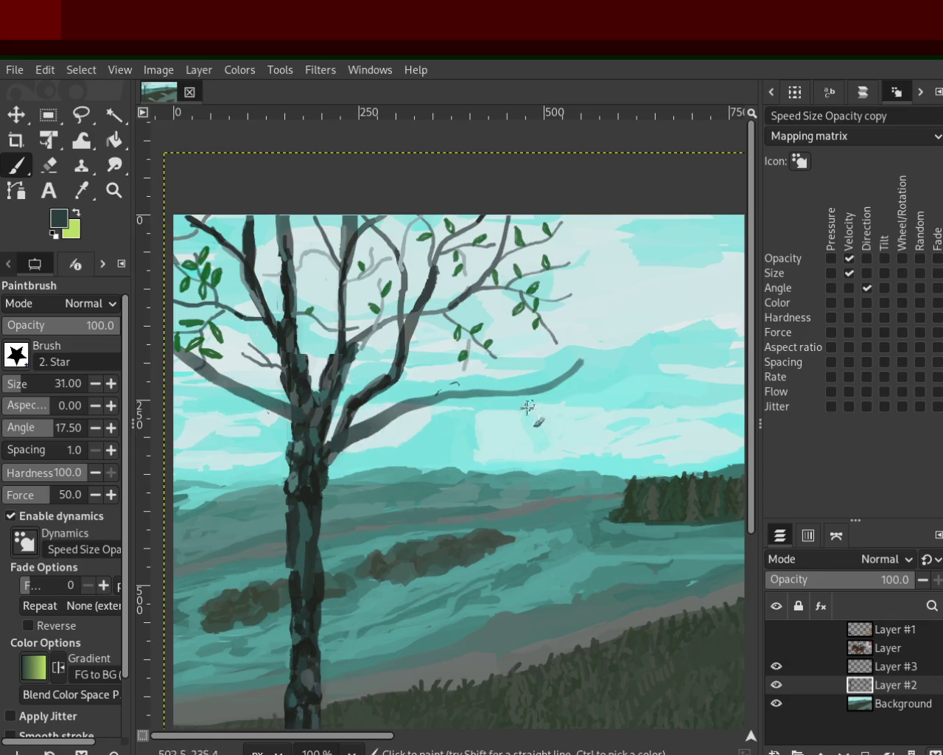
# Zoom out to view the whole painting, save it, and zoom back onto the tree
pyautogui.press('z')
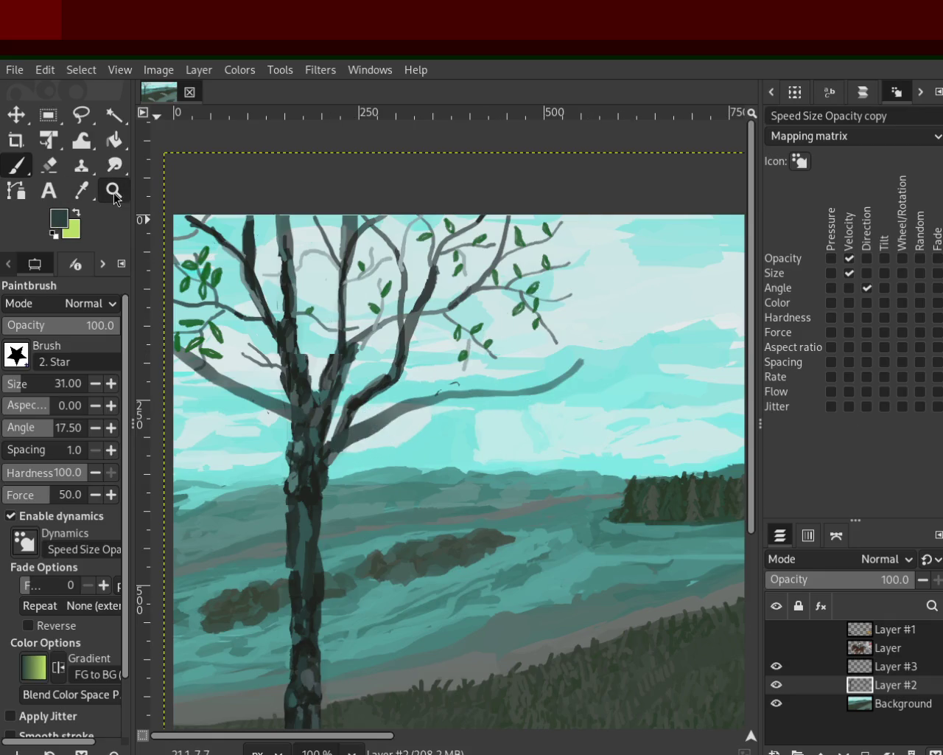
pyautogui.keyDown('ctrl'); pyautogui.click(434, 400); pyautogui.keyUp('ctrl')
pyautogui.keyDown('ctrl'); pyautogui.click(434, 399); pyautogui.keyUp('ctrl')
pyautogui.keyDown('ctrl'); pyautogui.click(433, 399); pyautogui.keyUp('ctrl')
pyautogui.keyDown('ctrl'); pyautogui.click(433, 399); pyautogui.keyUp('ctrl')
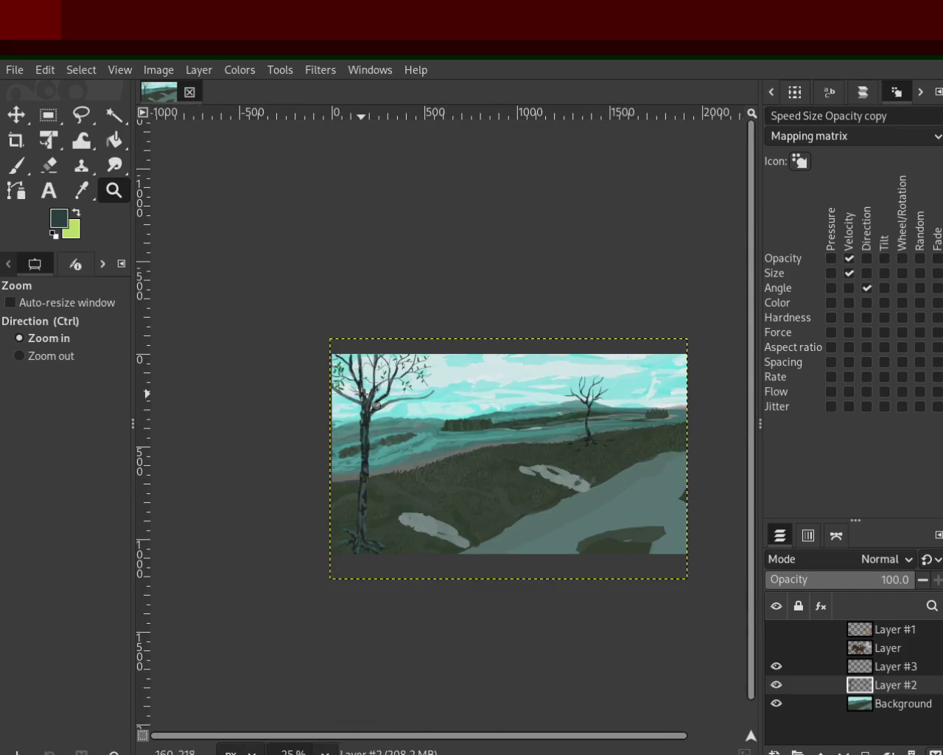
pyautogui.keyDown('ctrl'); pyautogui.scroll(2, 362, 395); pyautogui.keyUp('ctrl')
pyautogui.keyDown('ctrl'); pyautogui.click(371, 464); pyautogui.keyUp('ctrl')
pyautogui.keyDown('ctrl'); pyautogui.click(371, 461); pyautogui.keyUp('ctrl')
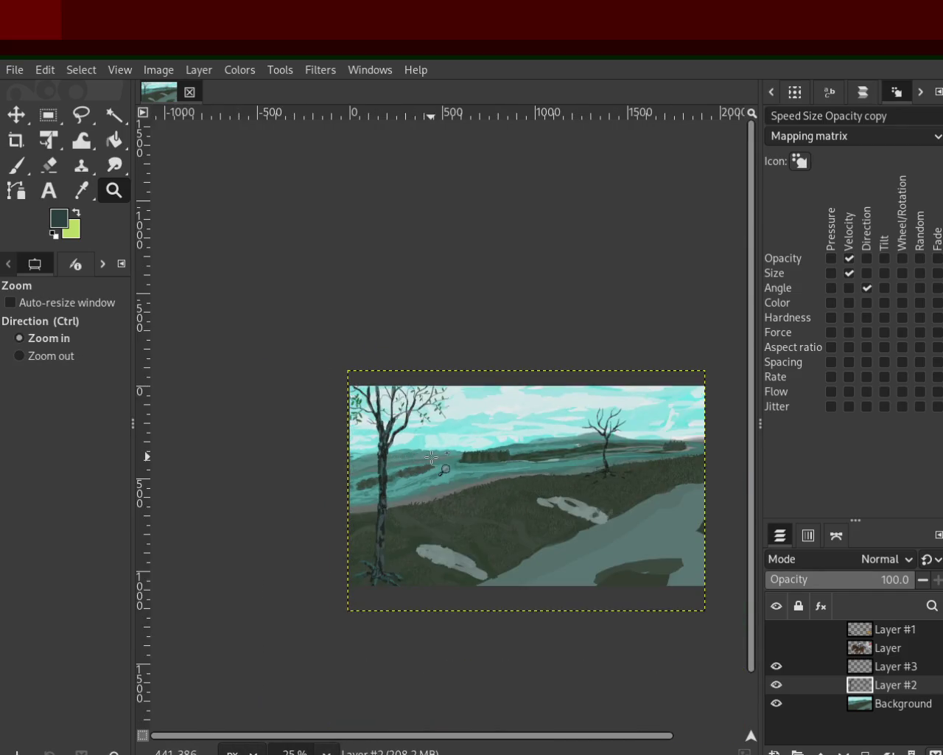
pyautogui.keyDown('ctrl'); pyautogui.click(368, 449); pyautogui.keyUp('ctrl')
pyautogui.hotkey('ctrl', 's')
pyautogui.click(368, 443)
pyautogui.click(369, 442)
pyautogui.click(372, 446)
pyautogui.click(372, 446)
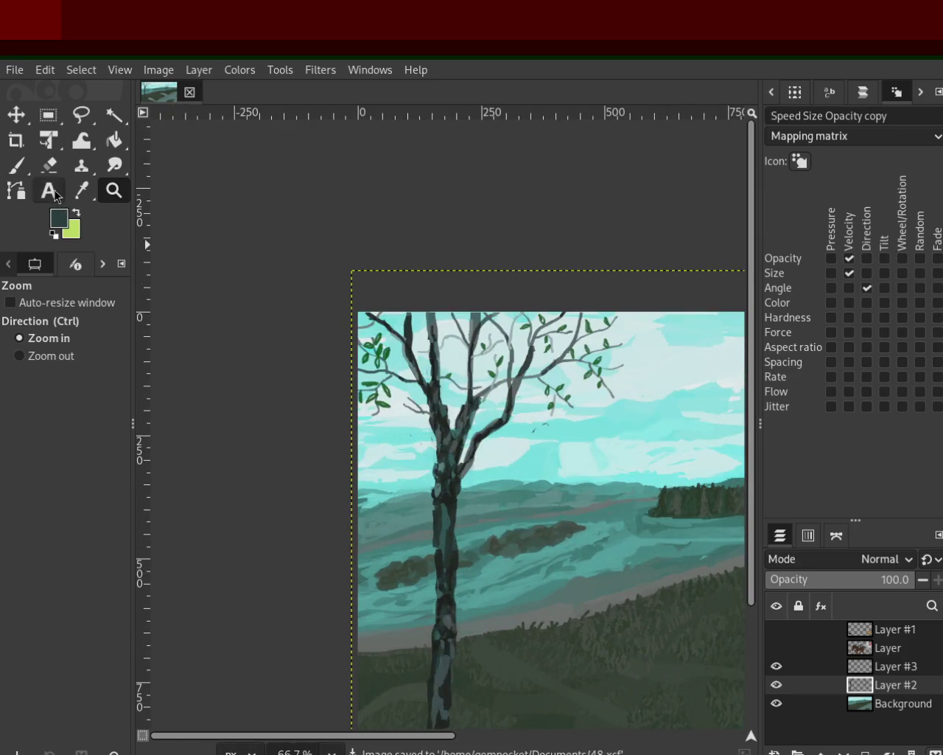
# Pick the dark trunk colour and paint trial branch strokes left of the trunk
pyautogui.click(15, 165)
pyautogui.keyDown('ctrl'); pyautogui.click(365, 437); pyautogui.keyUp('ctrl')
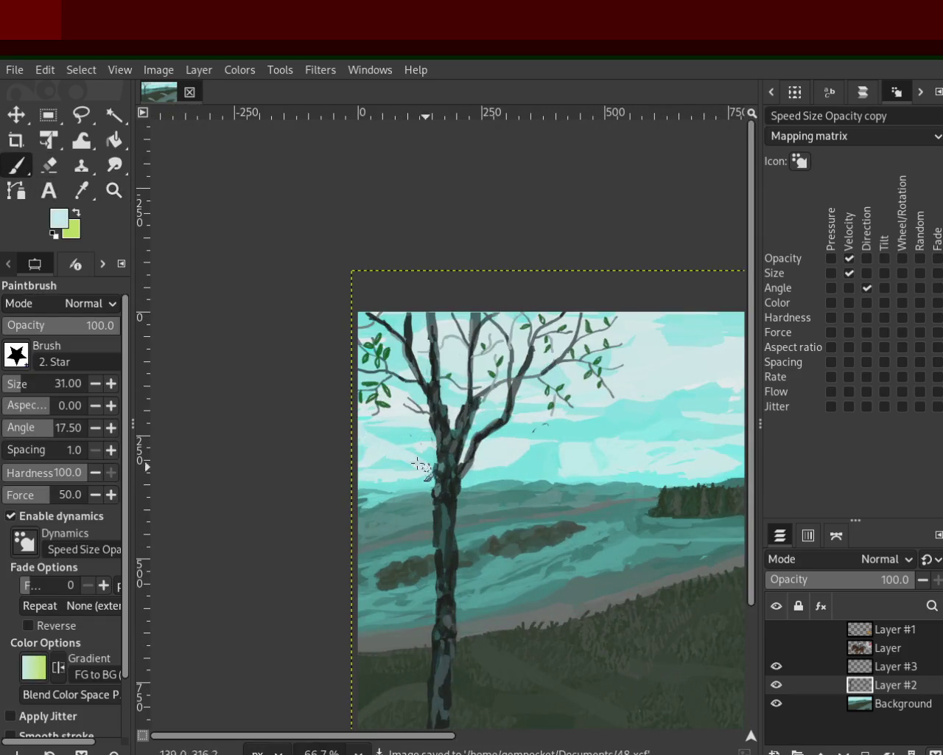
pyautogui.keyDown('ctrl'); pyautogui.click(434, 458); pyautogui.keyUp('ctrl')
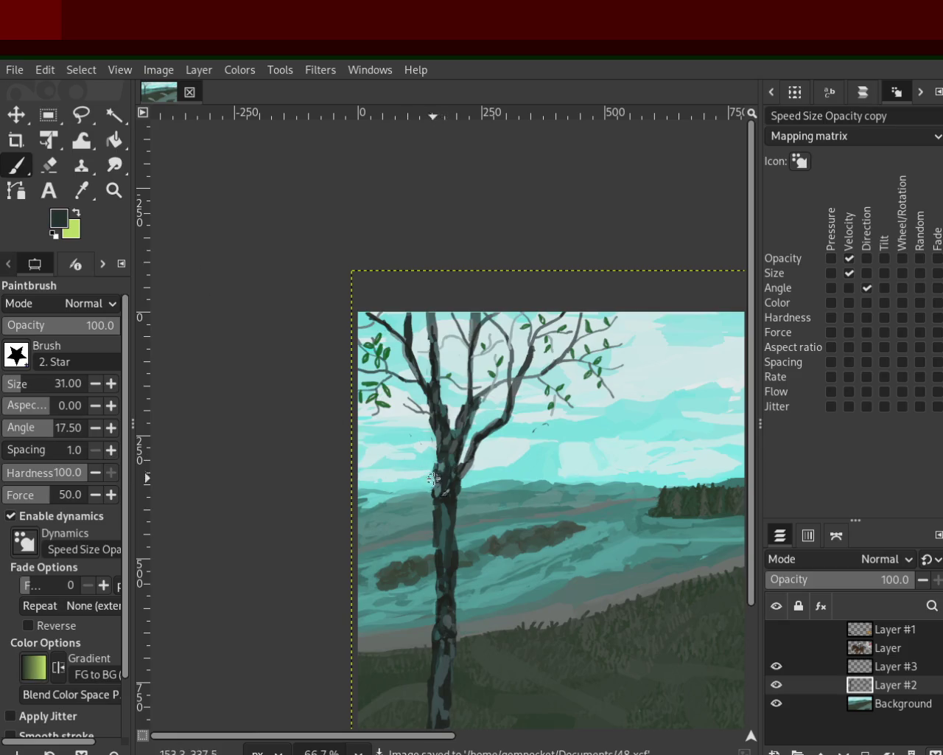
pyautogui.moveTo(441, 480); pyautogui.dragTo(359, 433)
pyautogui.moveTo(446, 470); pyautogui.dragTo(357, 423)
pyautogui.hotkey('ctrl', 'z')
pyautogui.moveTo(428, 462); pyautogui.dragTo(367, 421)
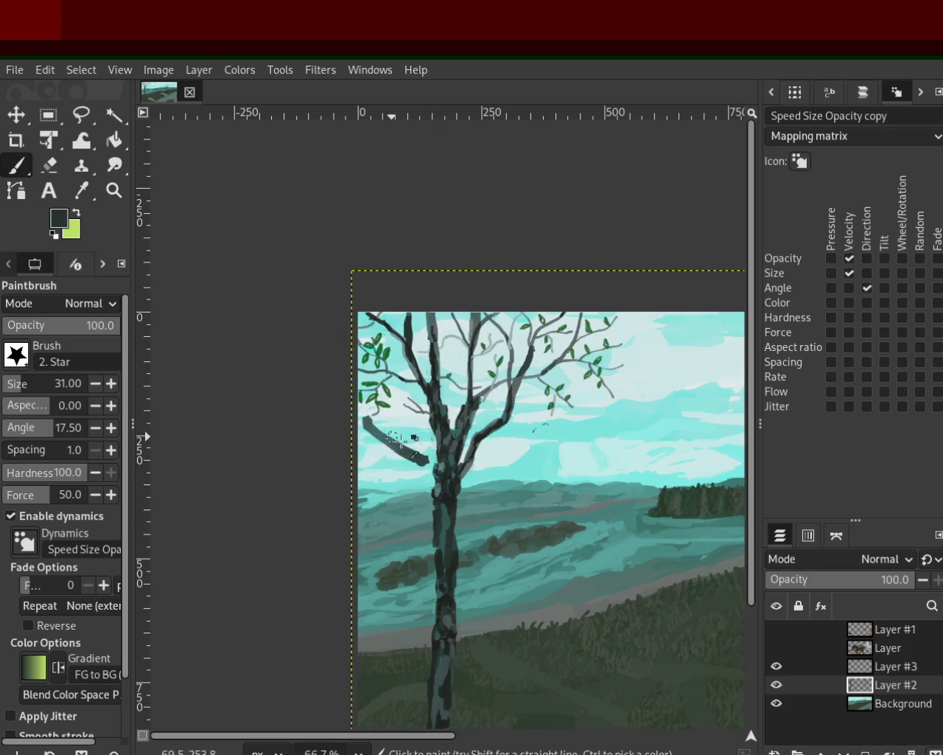
pyautogui.hotkey('ctrl', 'z')
pyautogui.moveTo(431, 454)
pyautogui.mouseDown()
pyautogui.moveTo(418, 440)
pyautogui.moveTo(431, 458)
pyautogui.mouseUp()
pyautogui.hotkey('ctrl', 'z')
pyautogui.hotkey('ctrl', 'z')
pyautogui.moveTo(383, 420); pyautogui.dragTo(355, 391)
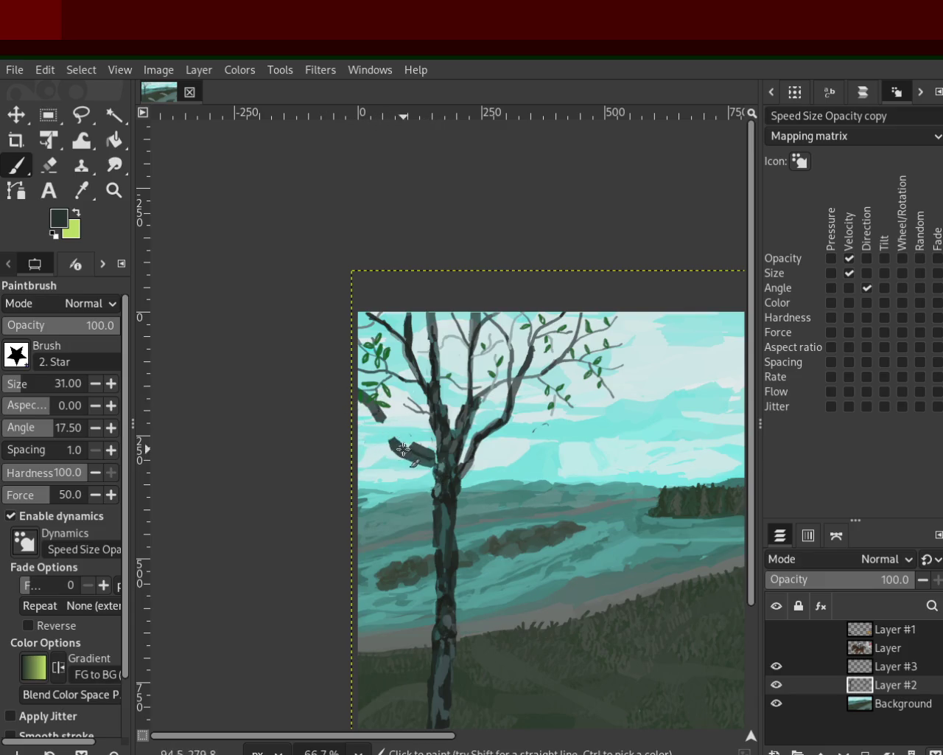
pyautogui.hotkey('ctrl', 'z')
pyautogui.hotkey('ctrl', 'z')
pyautogui.moveTo(440, 467); pyautogui.dragTo(317, 405)
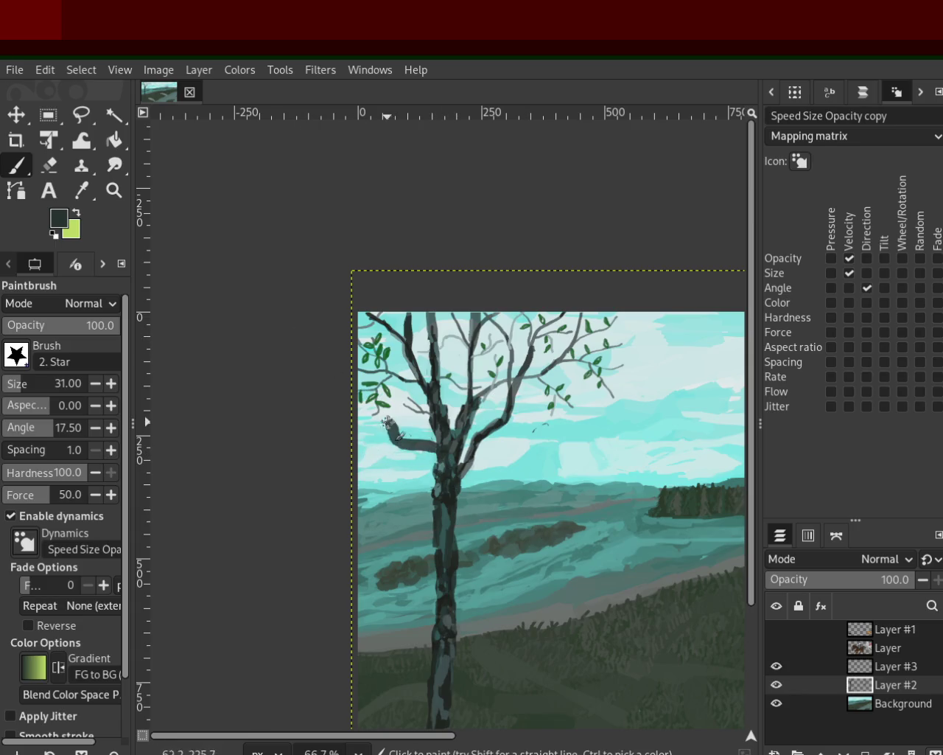
# View at 50% and undo the dark trial branch strokes left of the trunk
pyautogui.click(113, 190)
pyautogui.click(338, 412)
pyautogui.keyDown('ctrl'); pyautogui.click(457, 424); pyautogui.keyUp('ctrl')
pyautogui.keyDown('ctrl'); pyautogui.click(420, 428); pyautogui.keyUp('ctrl')
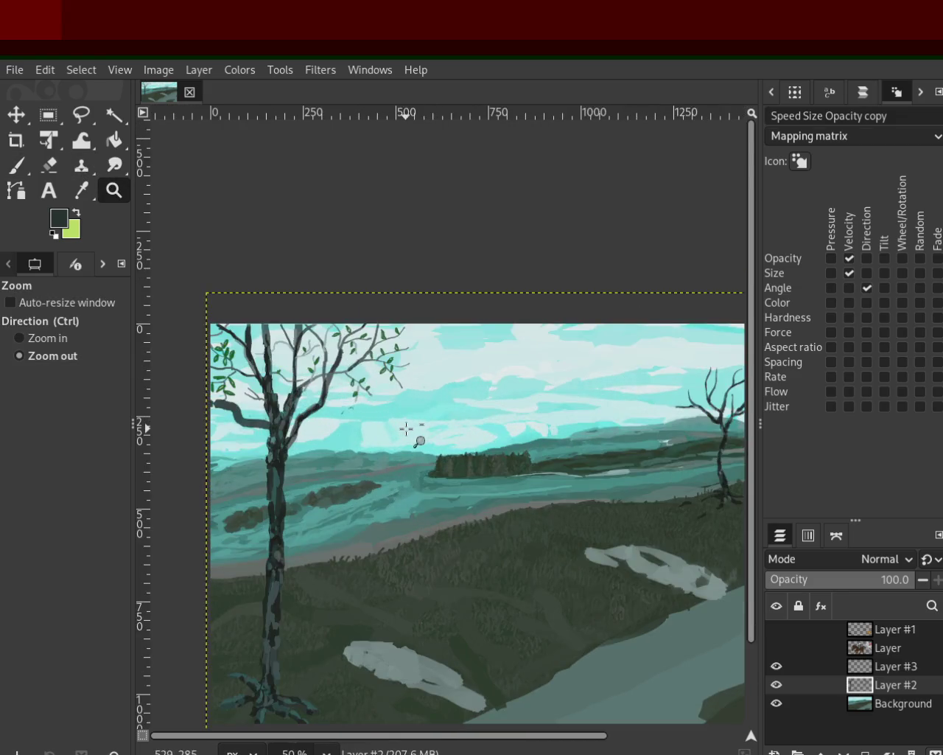
pyautogui.press('ctrl')
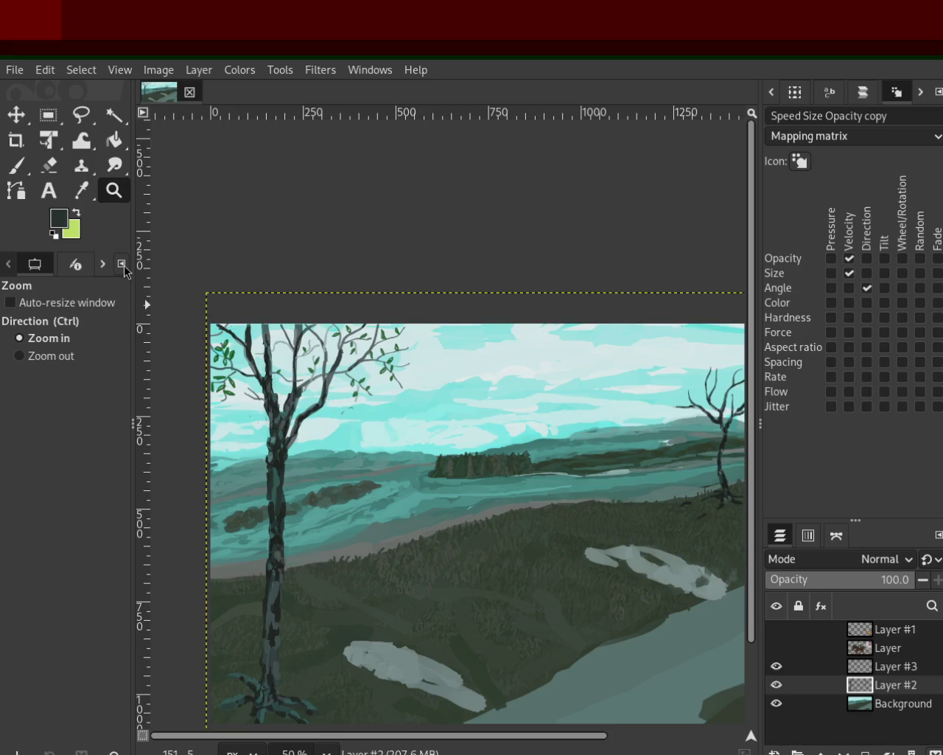
pyautogui.click(19, 173)
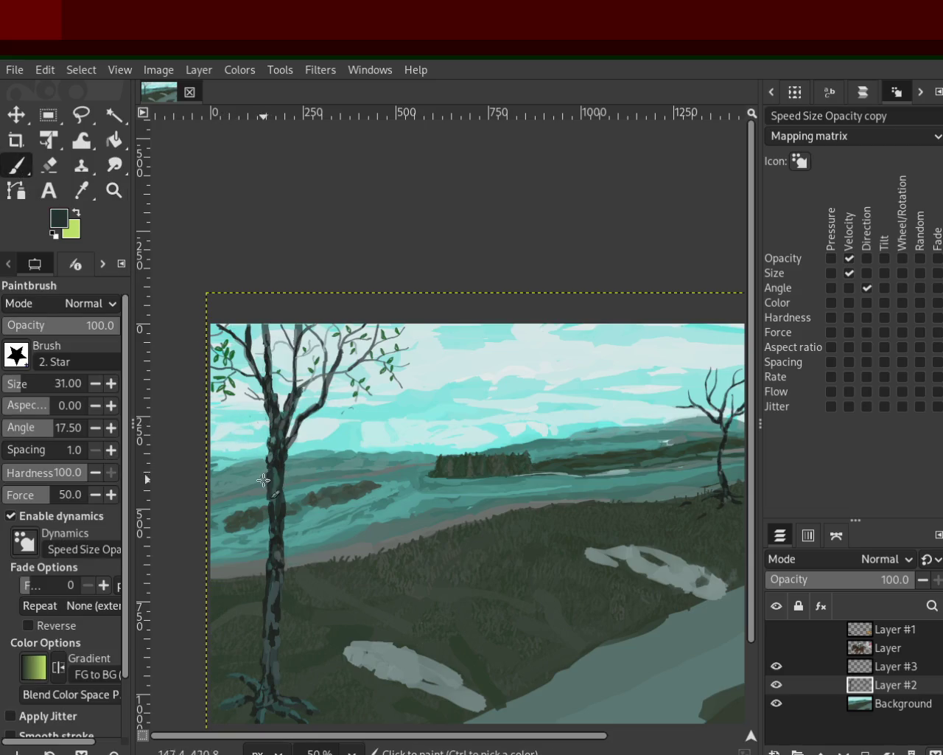
pyautogui.press('ctrl')
pyautogui.hotkey('ctrl', 'z')
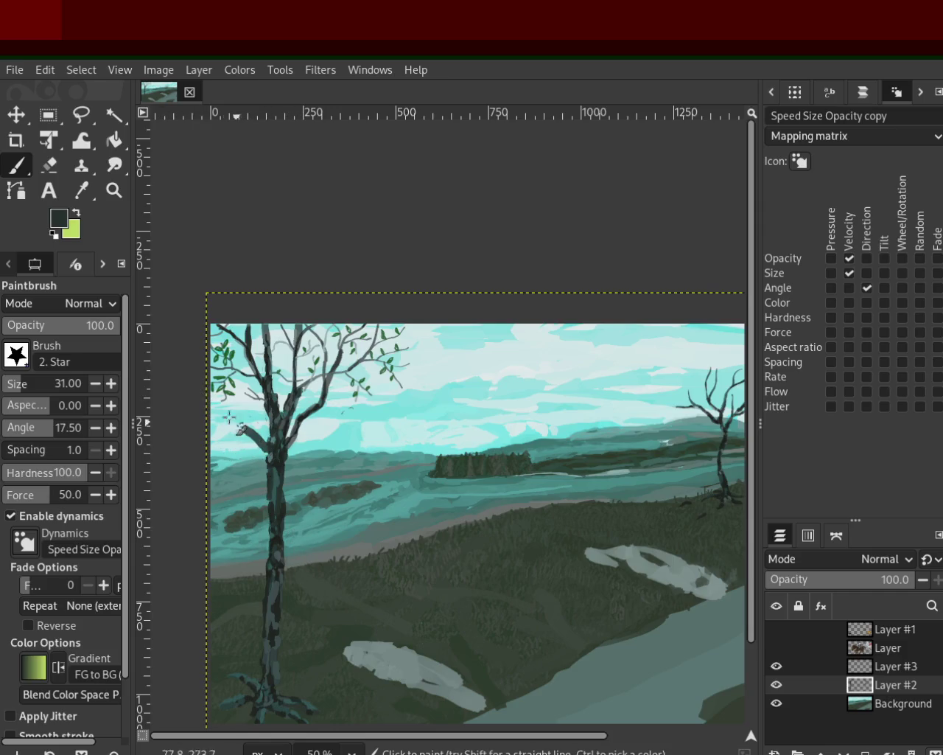
pyautogui.hotkey('ctrl', 'y')
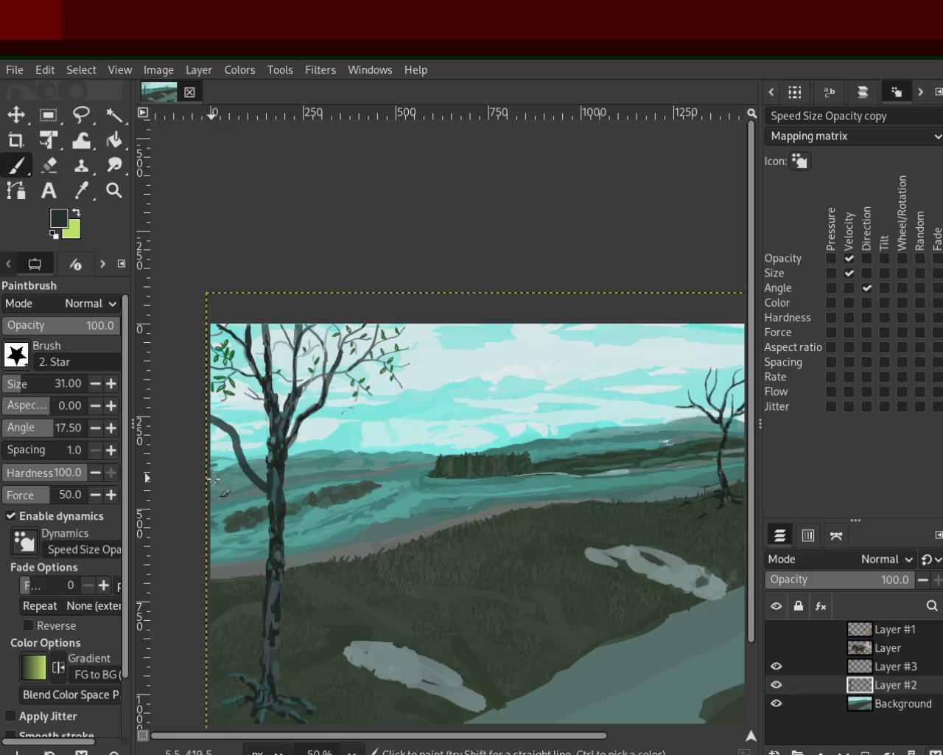
pyautogui.hotkey('ctrl', 'z')
pyautogui.hotkey('ctrl', 'y')
pyautogui.hotkey('ctrl', 'z')
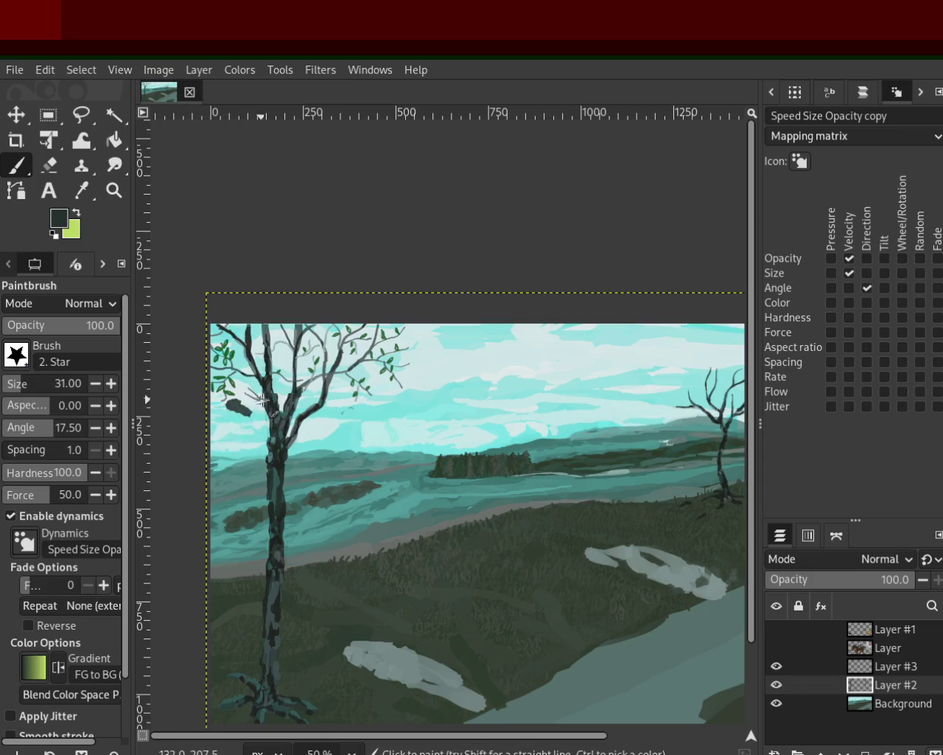
pyautogui.hotkey('ctrl', 'z')
pyautogui.hotkey('ctrl', 'z')
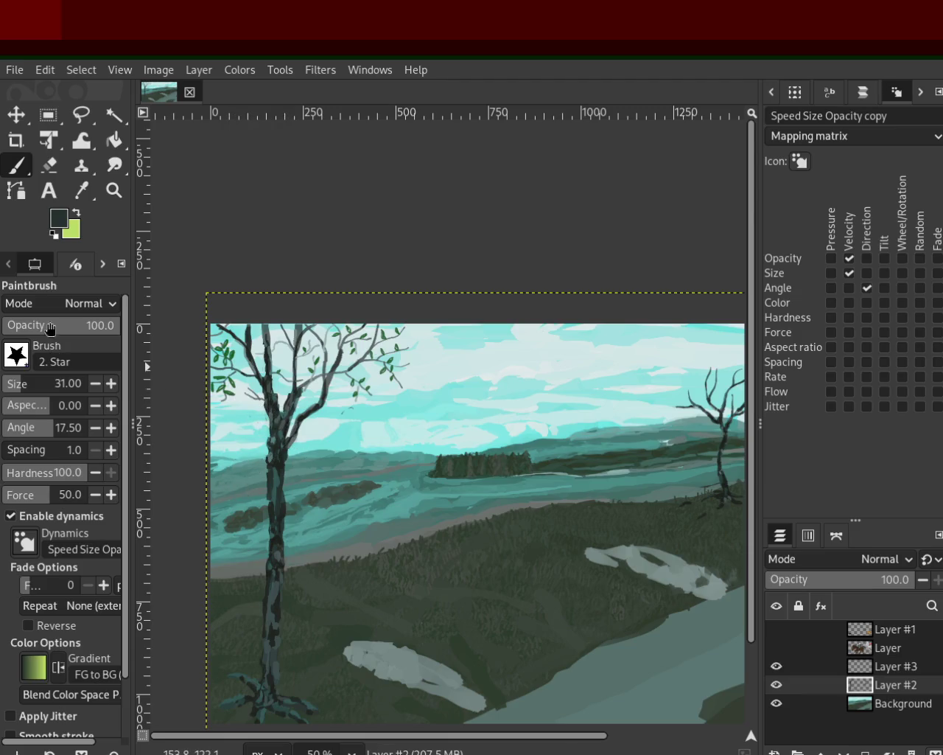
# Review the painting at 50%, save it, and show the horse-rider layer
pyautogui.click(114, 191)
pyautogui.keyDown('ctrl'); pyautogui.click(337, 431); pyautogui.keyUp('ctrl')
pyautogui.click(317, 471)
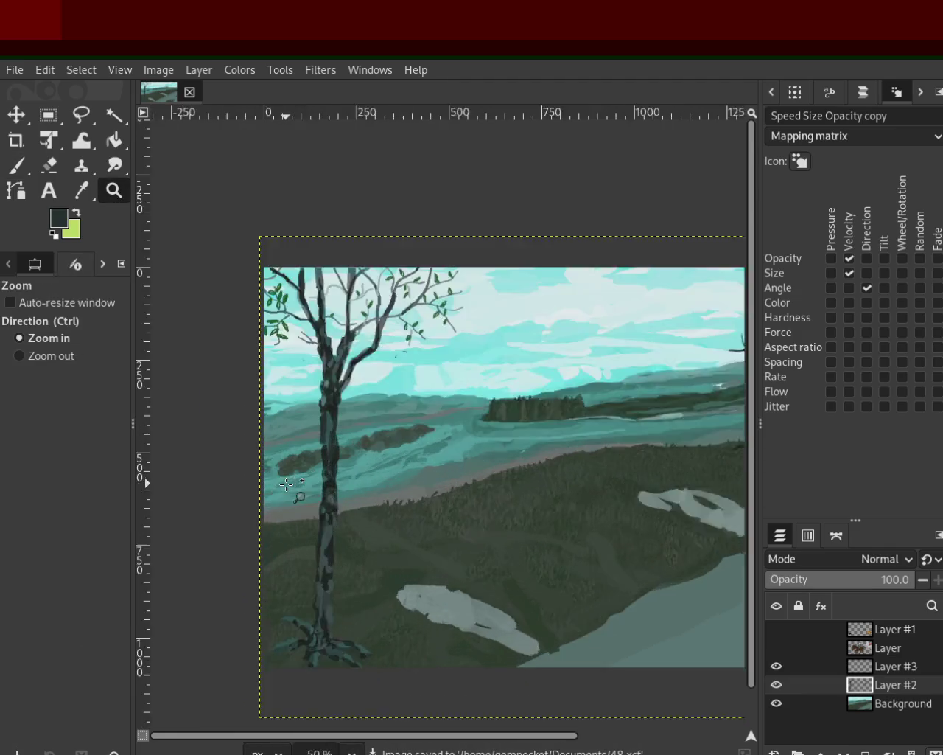
pyautogui.click(310, 482)
pyautogui.keyDown('ctrl'); pyautogui.click(344, 499); pyautogui.keyUp('ctrl')
pyautogui.click(438, 455)
pyautogui.click(437, 455)
pyautogui.keyDown('ctrl'); pyautogui.click(445, 411); pyautogui.keyUp('ctrl')
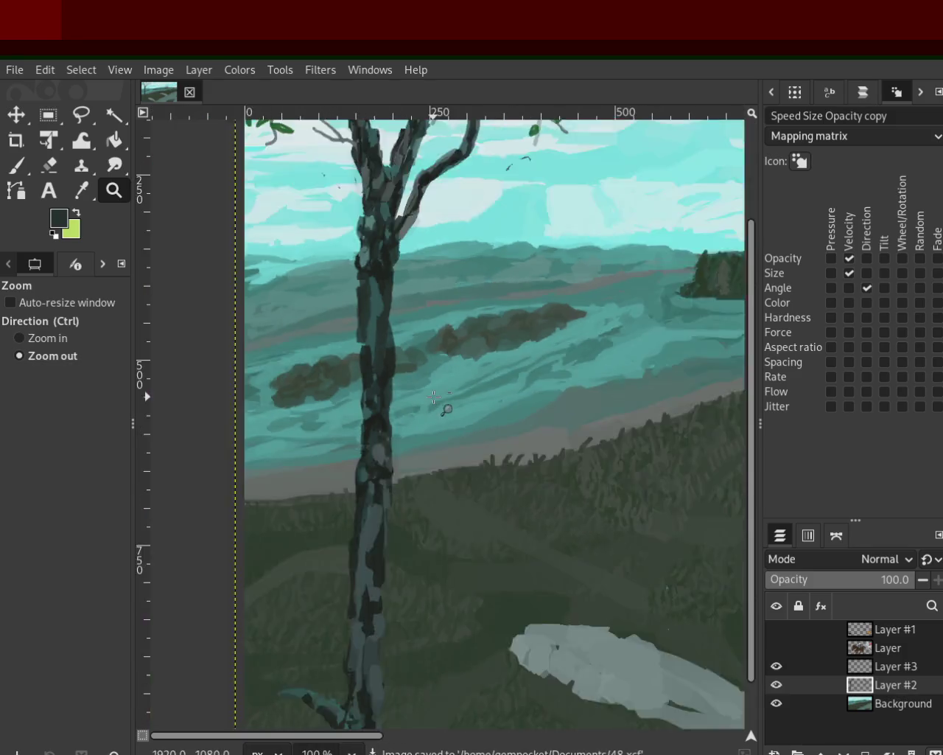
pyautogui.keyDown('ctrl'); pyautogui.click(405, 509); pyautogui.keyUp('ctrl')
pyautogui.keyDown('ctrl'); pyautogui.click(406, 510); pyautogui.keyUp('ctrl')
pyautogui.click(406, 510)
pyautogui.keyDown('ctrl'); pyautogui.click(383, 490); pyautogui.keyUp('ctrl')
pyautogui.click(350, 464)
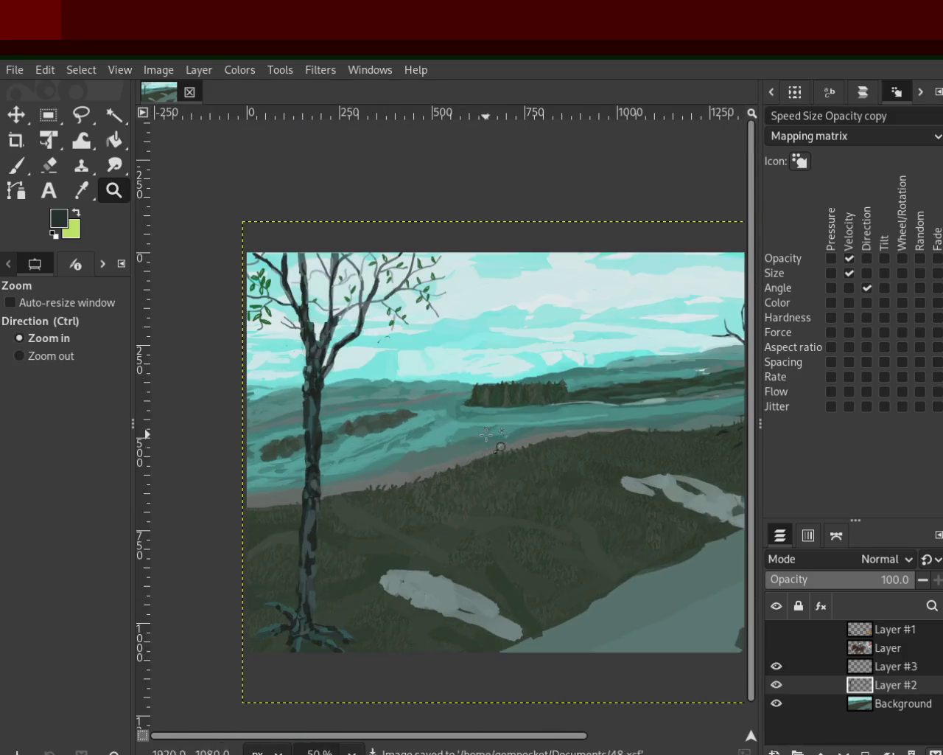
pyautogui.keyDown('ctrl'); pyautogui.click(398, 433); pyautogui.keyUp('ctrl')
pyautogui.keyDown('ctrl'); pyautogui.click(393, 432); pyautogui.keyUp('ctrl')
pyautogui.click(387, 429)
pyautogui.keyDown('ctrl'); pyautogui.click(379, 427); pyautogui.keyUp('ctrl')
pyautogui.click(379, 427)
pyautogui.keyDown('ctrl'); pyautogui.click(375, 429); pyautogui.keyUp('ctrl')
pyautogui.keyDown('ctrl'); pyautogui.click(263, 376); pyautogui.keyUp('ctrl')
pyautogui.click(263, 375)
pyautogui.click(263, 380)
pyautogui.hotkey('ctrl', 's')
pyautogui.click(777, 647)
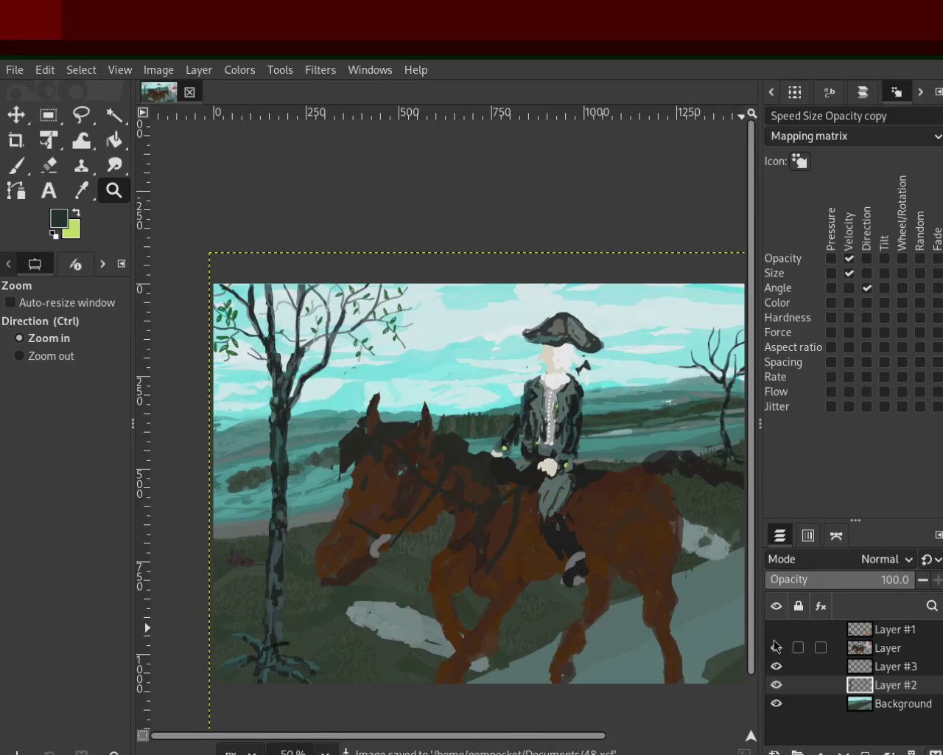
# Show the cat-and-bird layer and make Layer #1 active
pyautogui.click(776, 631)
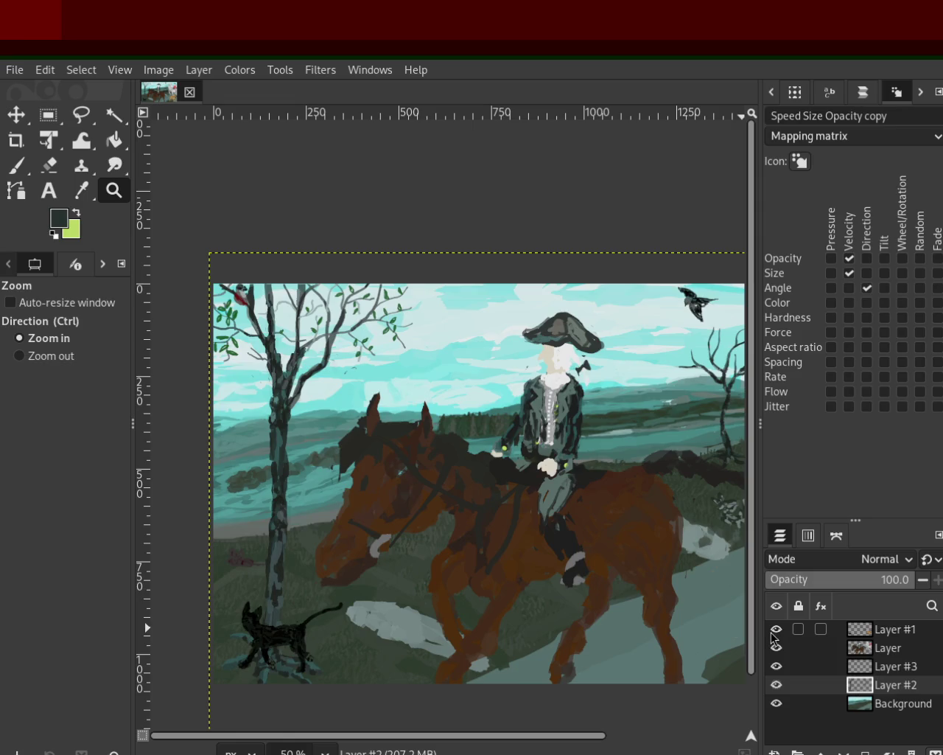
pyautogui.click(28, 124)
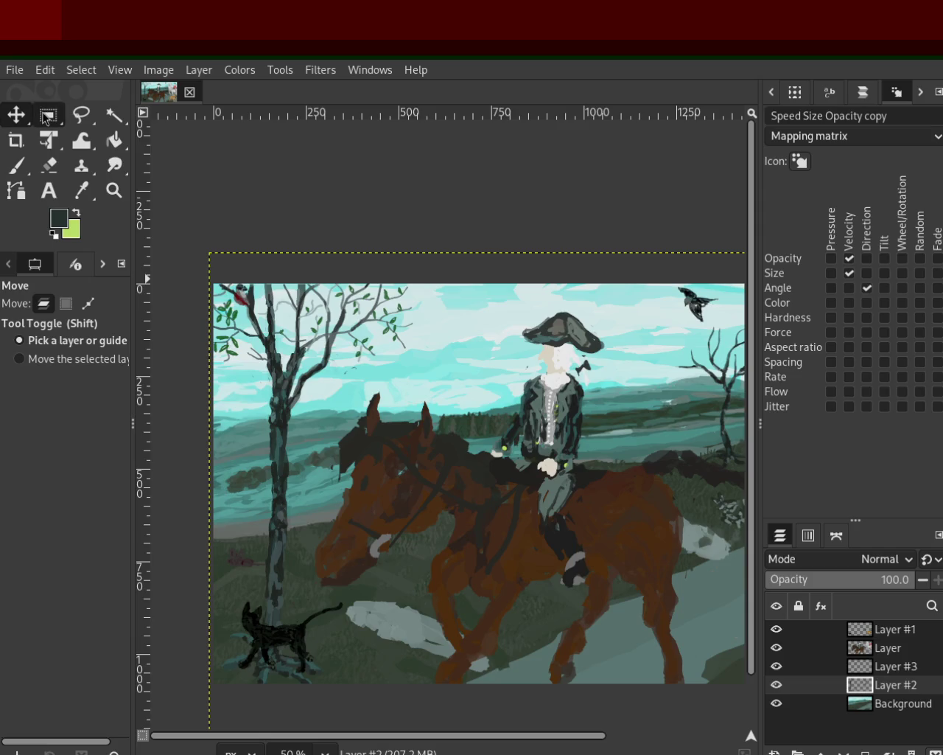
pyautogui.click(854, 650)
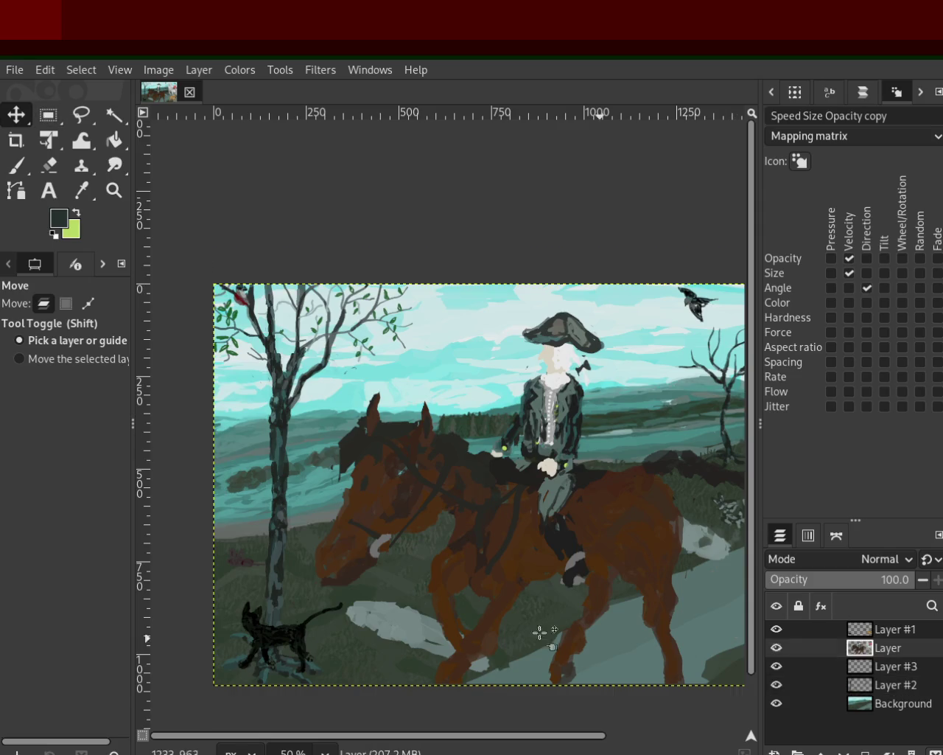
pyautogui.click(842, 631)
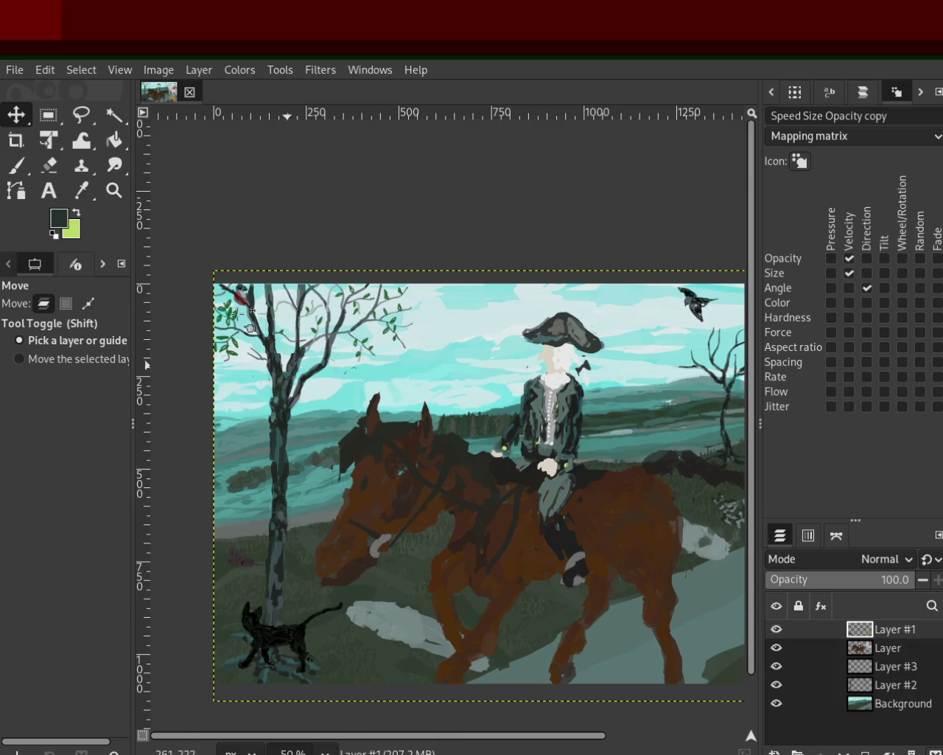
# Cut out the black cat, paste it, move it up beside the trunk, and merge it down
pyautogui.click(47, 122)
pyautogui.moveTo(220, 538); pyautogui.dragTo(314, 644)
pyautogui.click(210, 605)
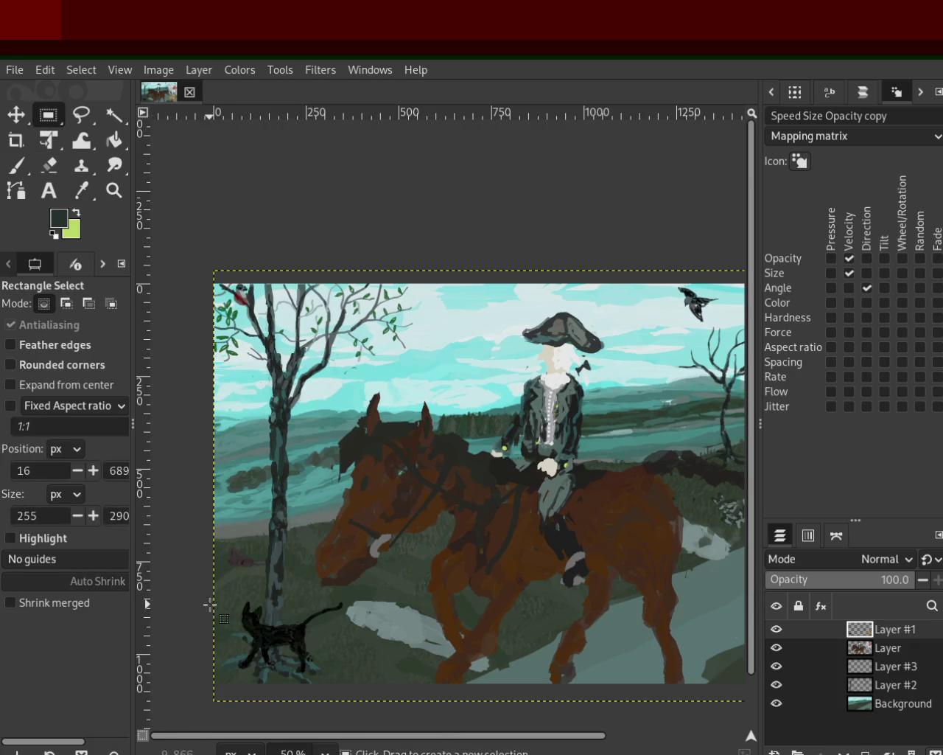
pyautogui.moveTo(225, 591); pyautogui.dragTo(354, 681)
pyautogui.hotkey('ctrl', 'x')
pyautogui.hotkey('ctrl', 'v')
pyautogui.click(16, 115)
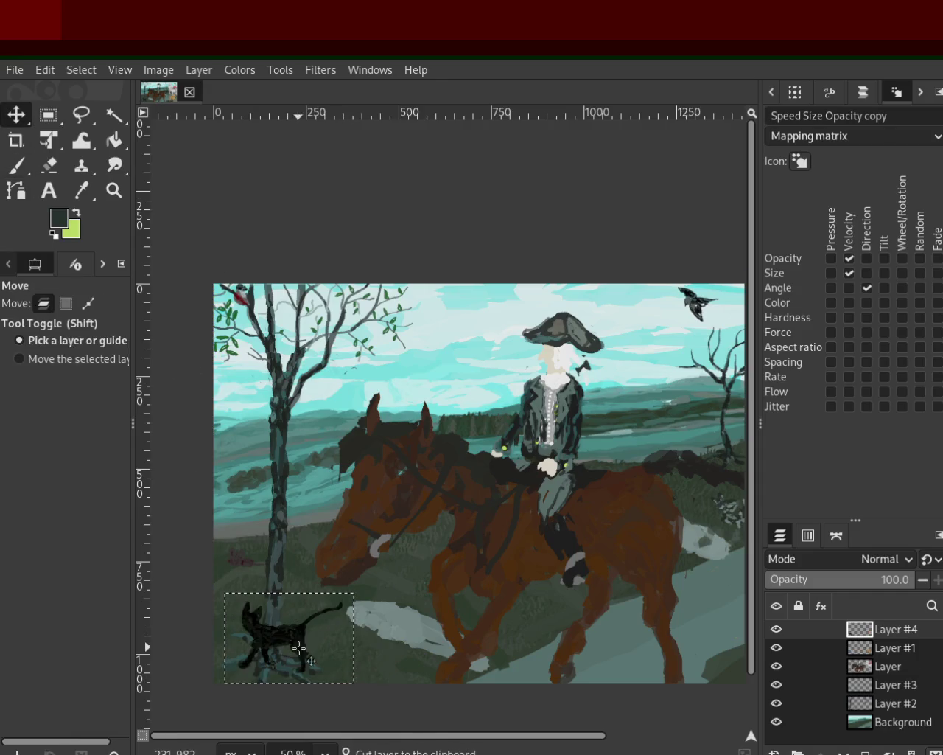
pyautogui.moveTo(299, 648); pyautogui.dragTo(292, 550)
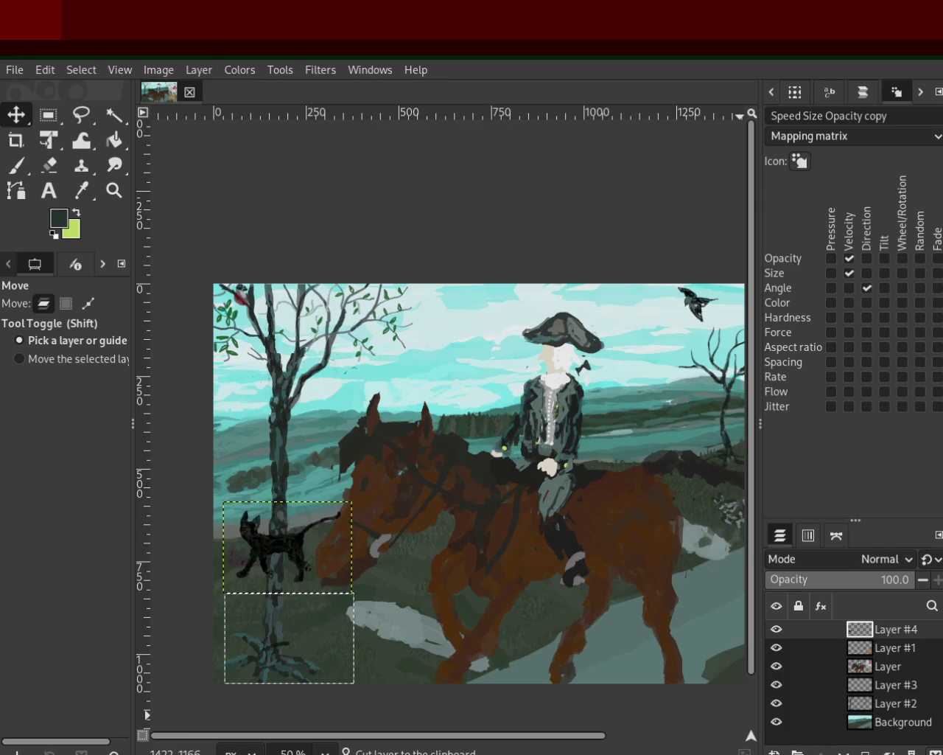
pyautogui.click(891, 751)
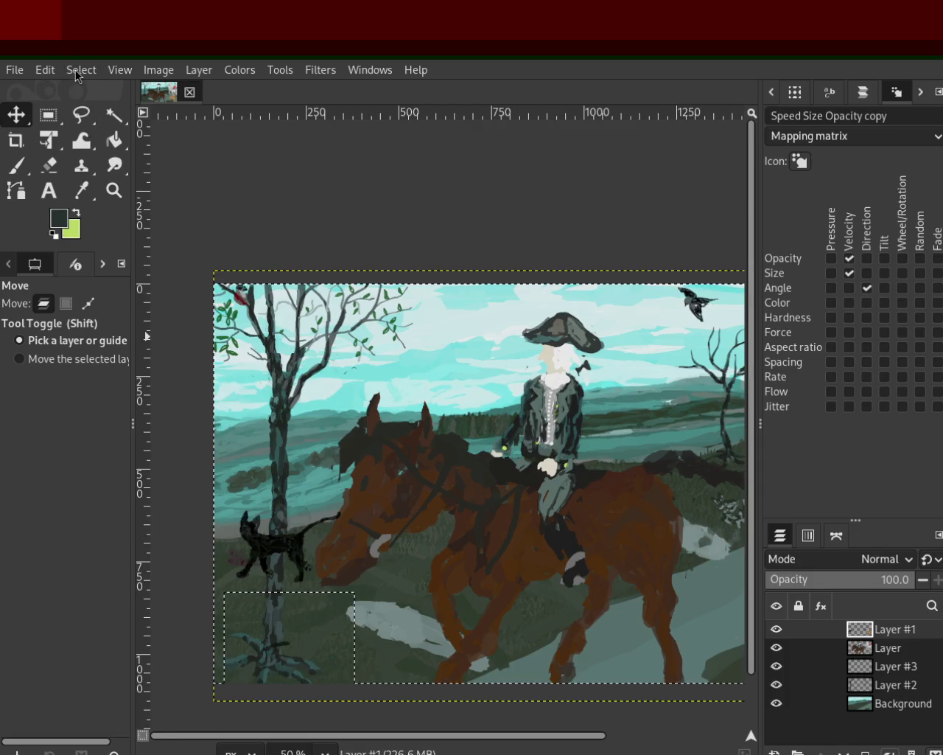
pyautogui.hotkey('shift', 'ctrl', 'a')
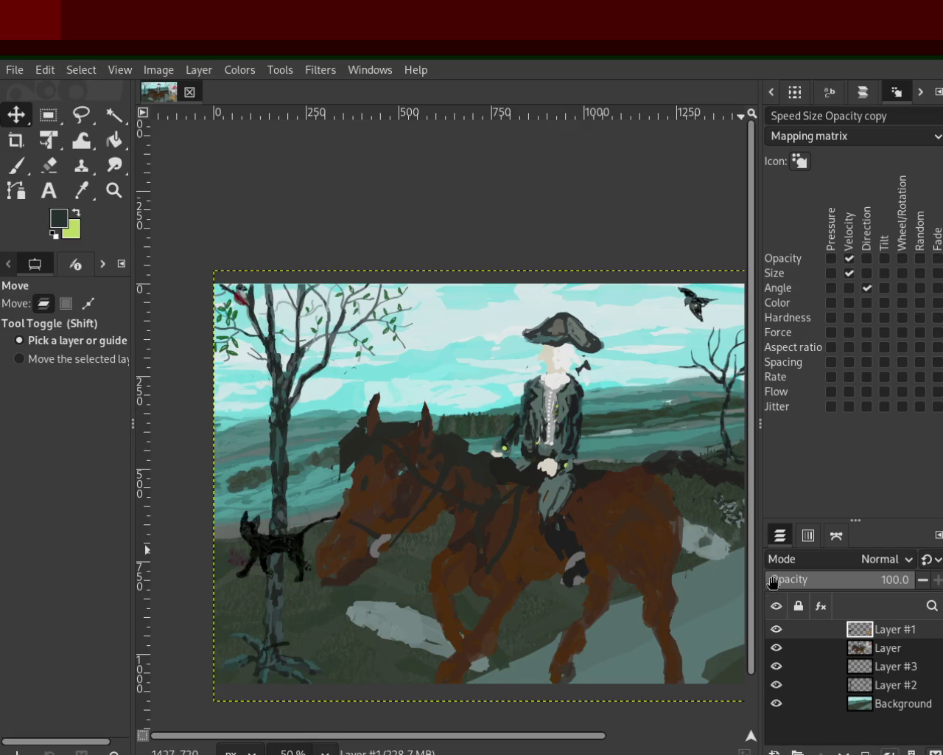
pyautogui.doubleClick(776, 628)
pyautogui.click(114, 191)
pyautogui.keyDown('ctrl'); pyautogui.click(228, 501); pyautogui.keyUp('ctrl')
pyautogui.click(231, 505)
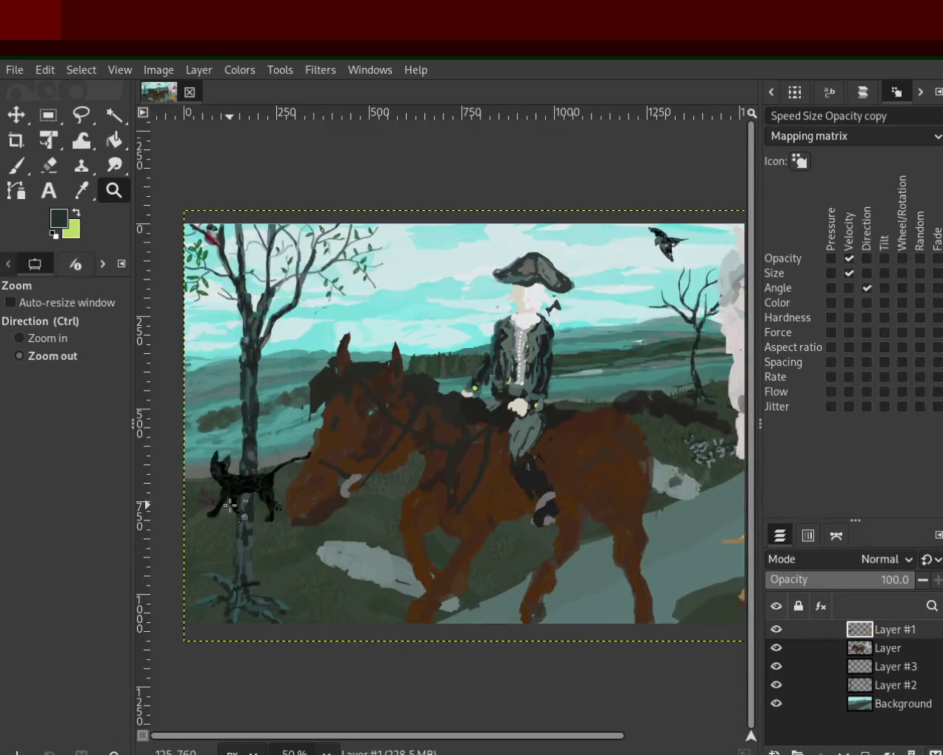
pyautogui.click(231, 507)
pyautogui.keyDown('ctrl'); pyautogui.click(407, 485); pyautogui.keyUp('ctrl')
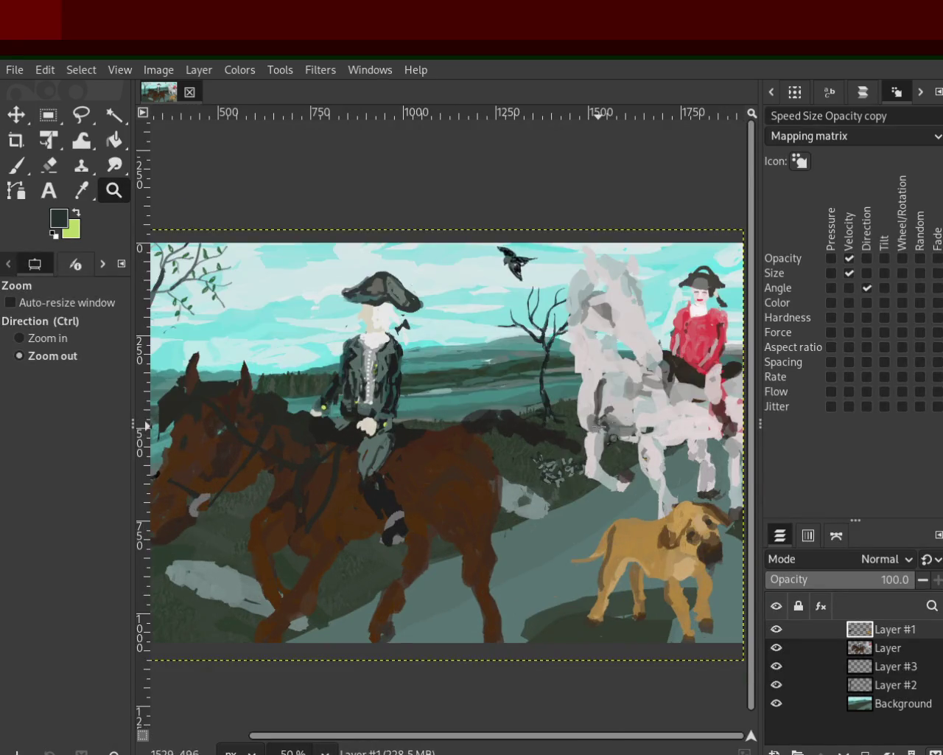
pyautogui.click(294, 517)
pyautogui.keyDown('ctrl'); pyautogui.click(294, 517); pyautogui.keyUp('ctrl')
pyautogui.click(339, 511)
pyautogui.keyDown('ctrl'); pyautogui.click(231, 491); pyautogui.keyUp('ctrl')
pyautogui.click(231, 490)
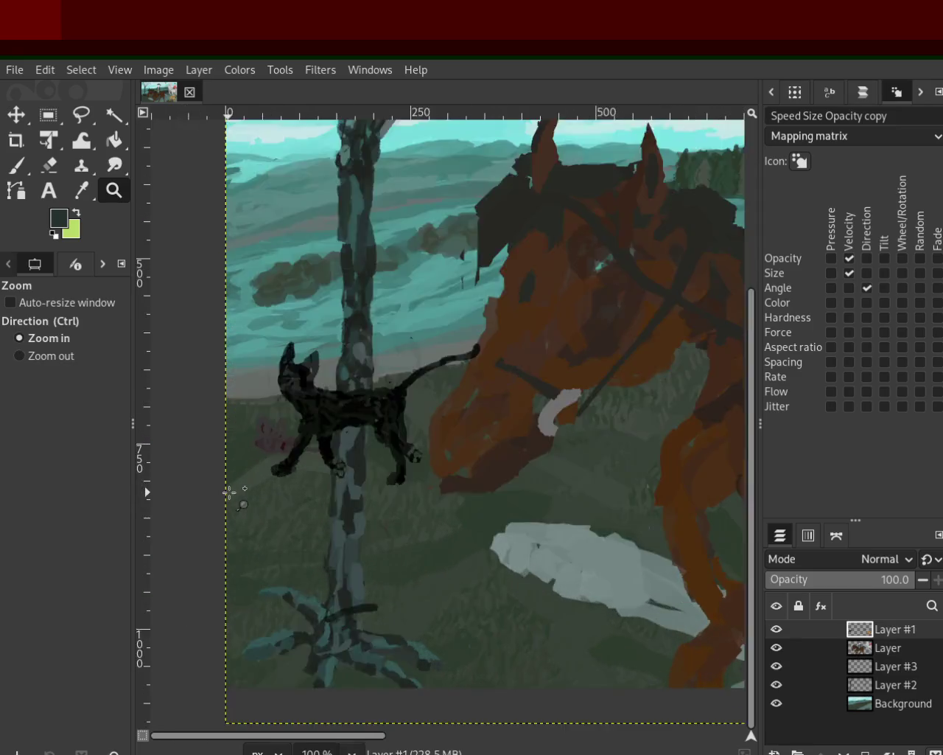
pyautogui.click(231, 493)
pyautogui.keyDown('ctrl'); pyautogui.click(280, 483); pyautogui.keyUp('ctrl')
pyautogui.keyDown('ctrl'); pyautogui.click(280, 483); pyautogui.keyUp('ctrl')
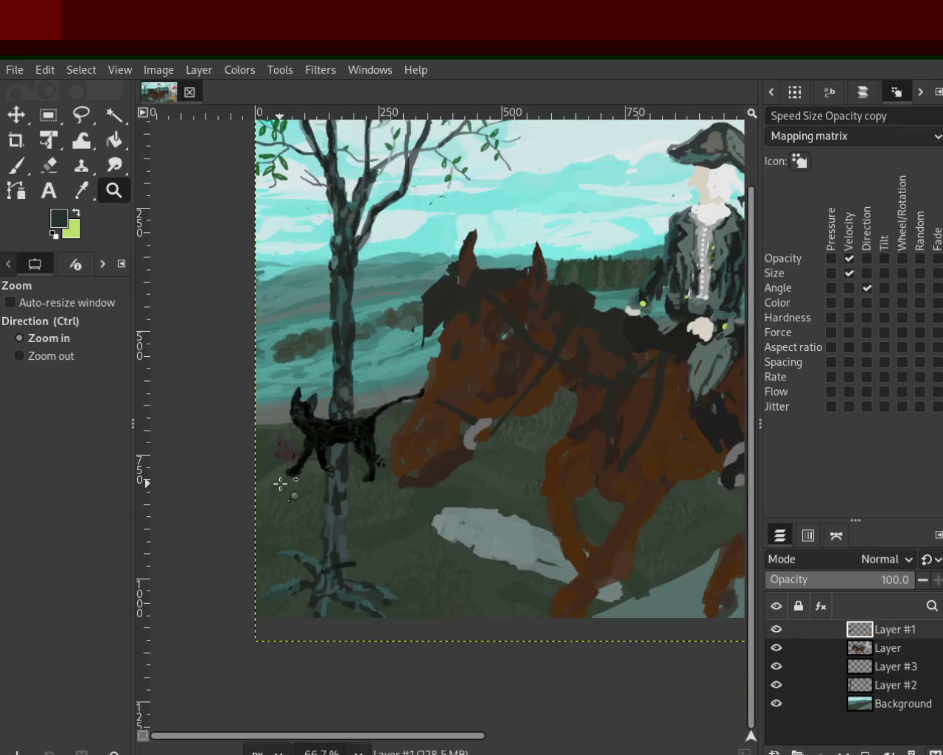
pyautogui.keyDown('ctrl'); pyautogui.click(280, 483); pyautogui.keyUp('ctrl')
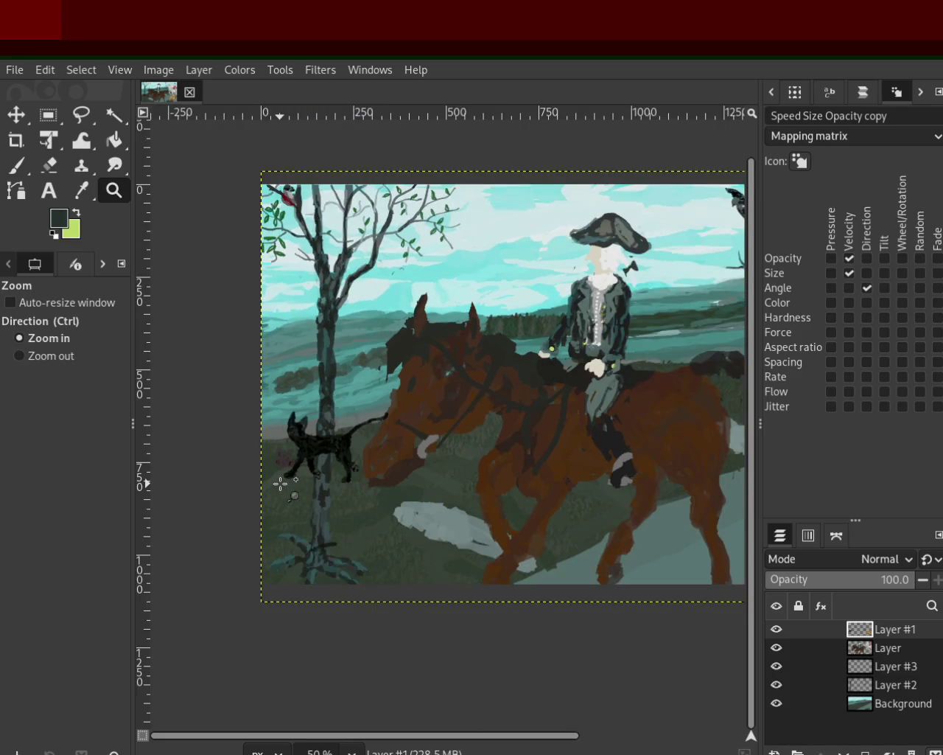
pyautogui.click(280, 483)
pyautogui.keyDown('ctrl'); pyautogui.click(280, 483); pyautogui.keyUp('ctrl')
pyautogui.keyDown('ctrl'); pyautogui.click(280, 483); pyautogui.keyUp('ctrl')
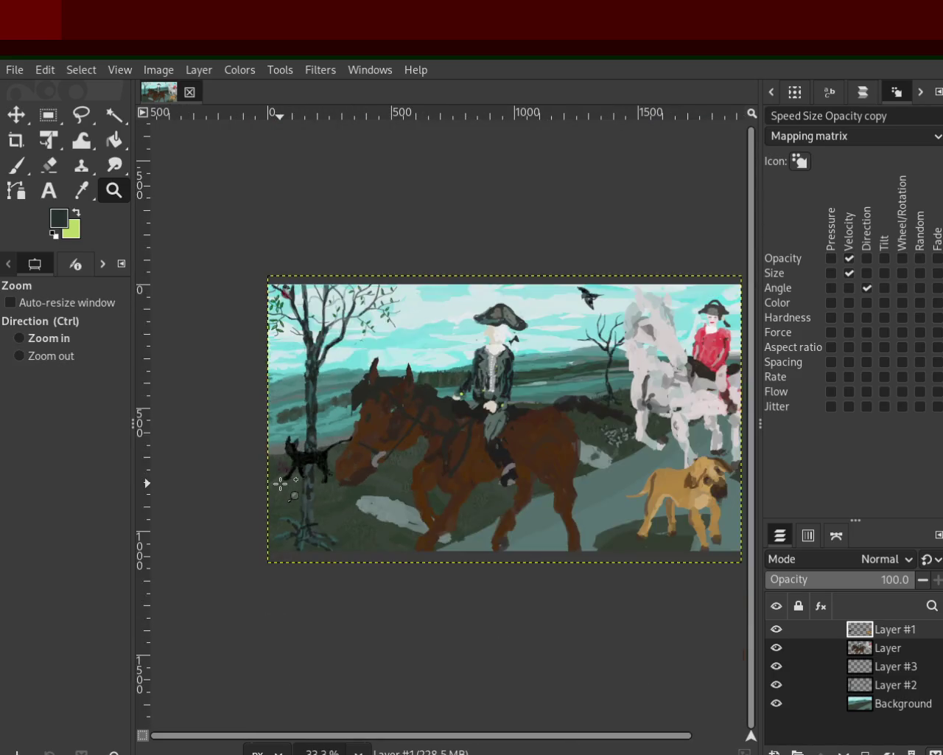
pyautogui.doubleClick(267, 447)
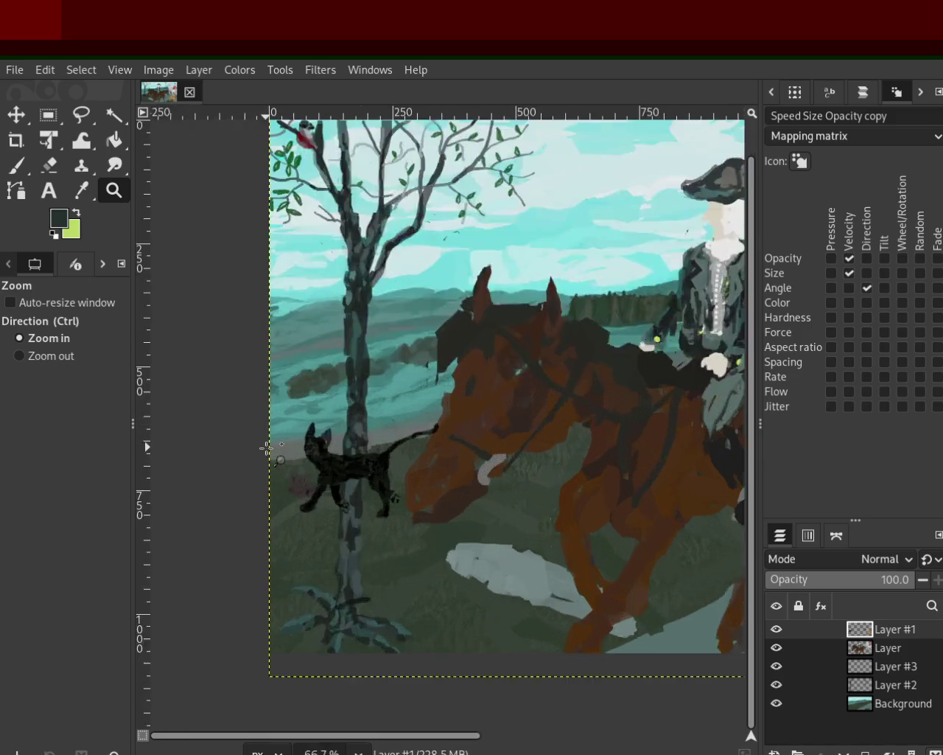
pyautogui.doubleClick(267, 447)
pyautogui.keyDown('ctrl'); pyautogui.click(267, 448); pyautogui.keyUp('ctrl')
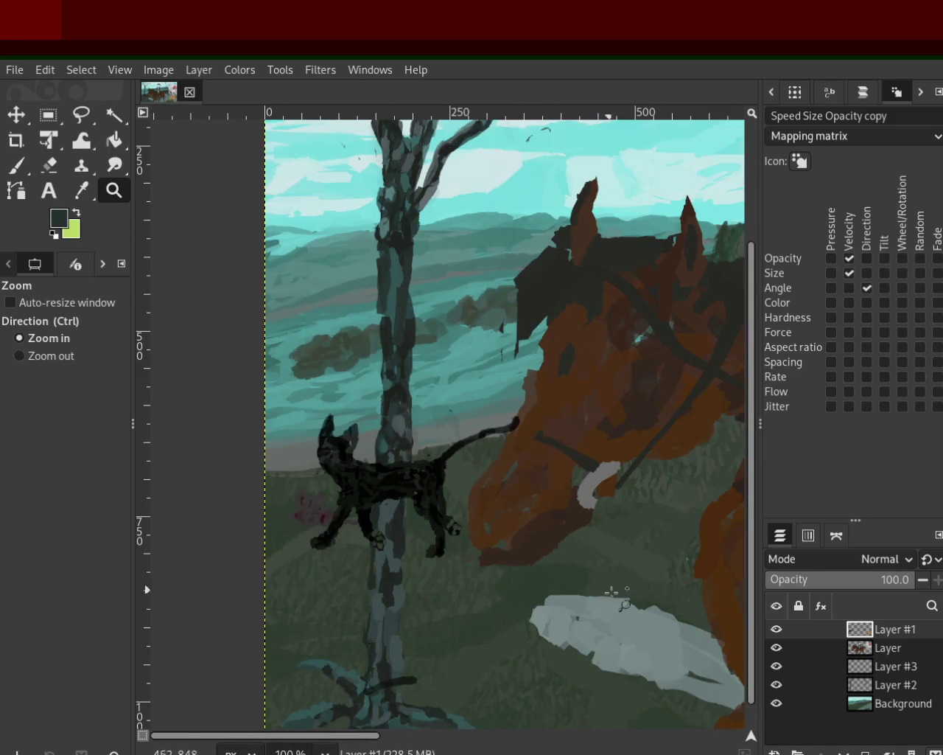
pyautogui.click(295, 529)
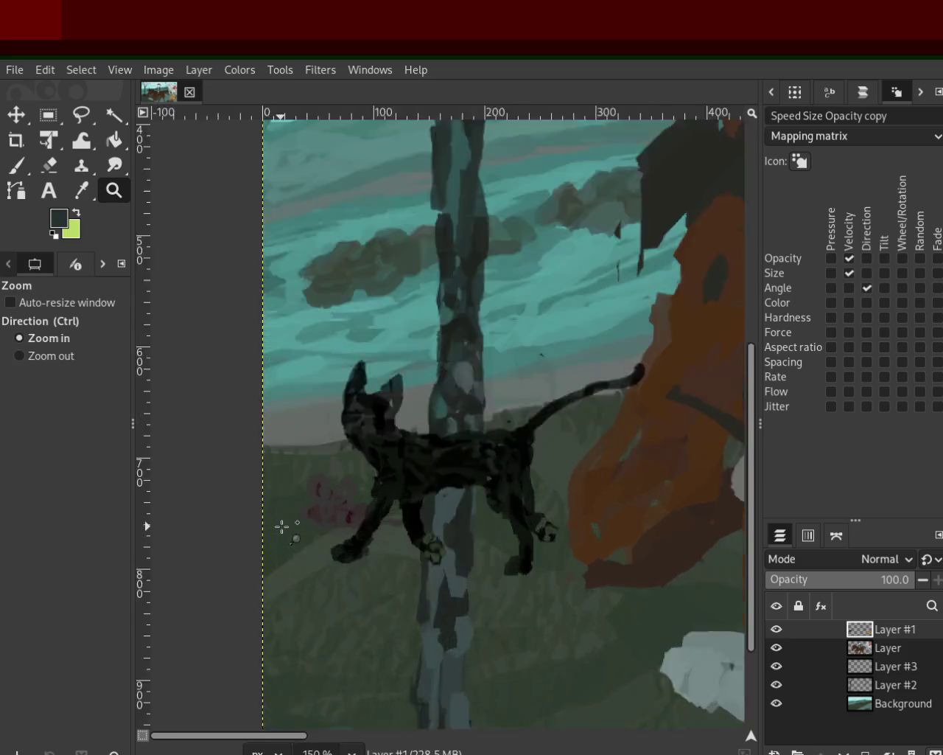
pyautogui.doubleClick(295, 530)
pyautogui.click(49, 165)
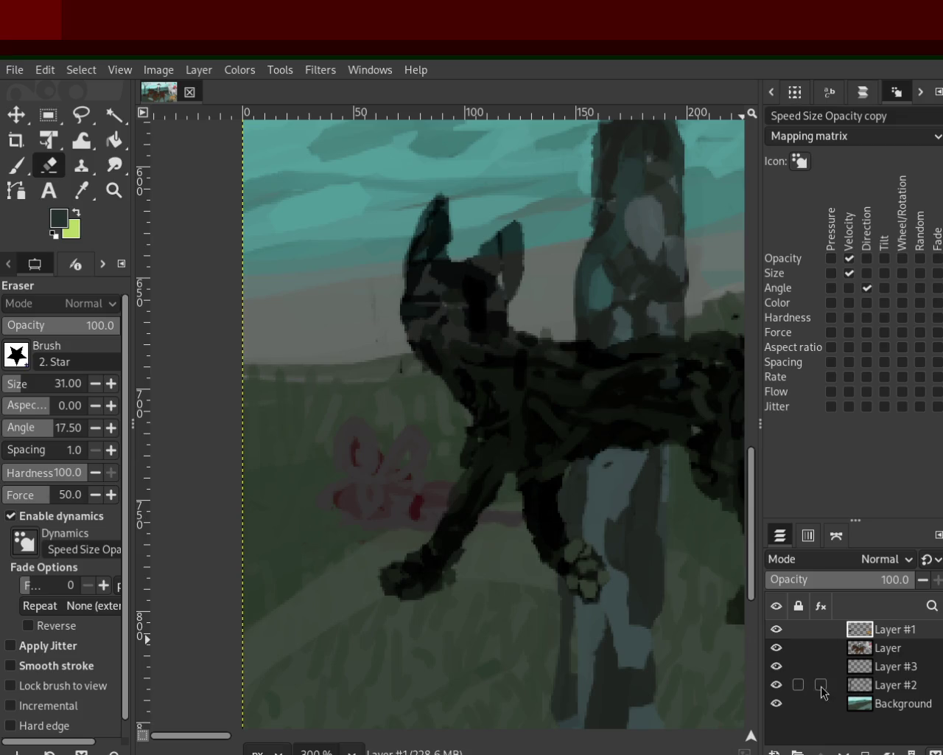
# Zoom in on the tree near the black cat's front leg
pyautogui.press('z')
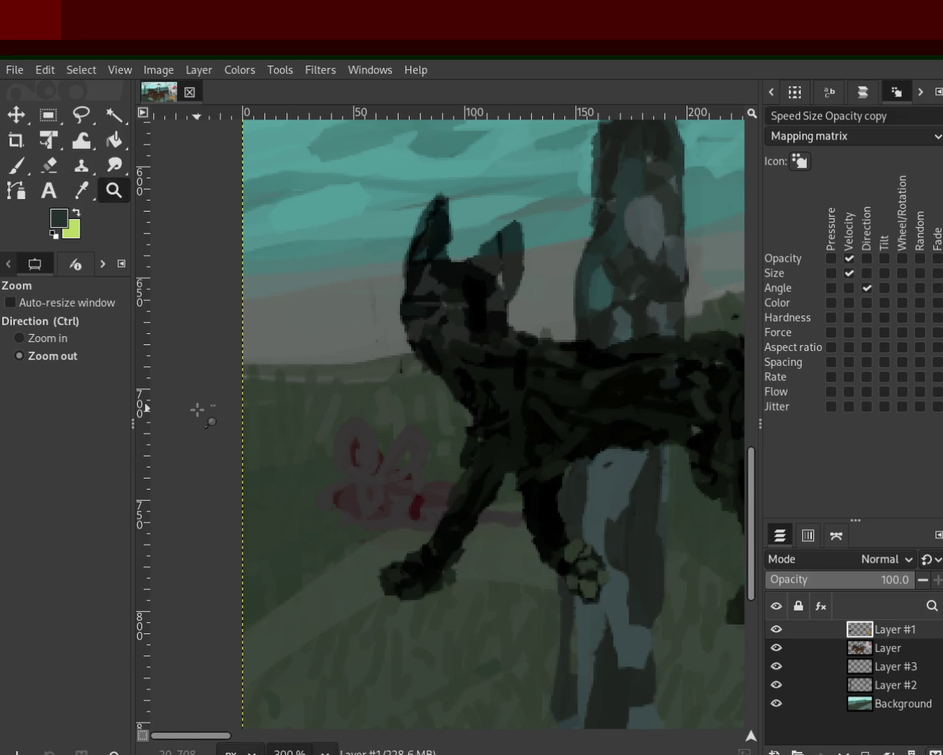
pyautogui.click(197, 410)
pyautogui.keyDown('ctrl'); pyautogui.click(297, 524); pyautogui.keyUp('ctrl')
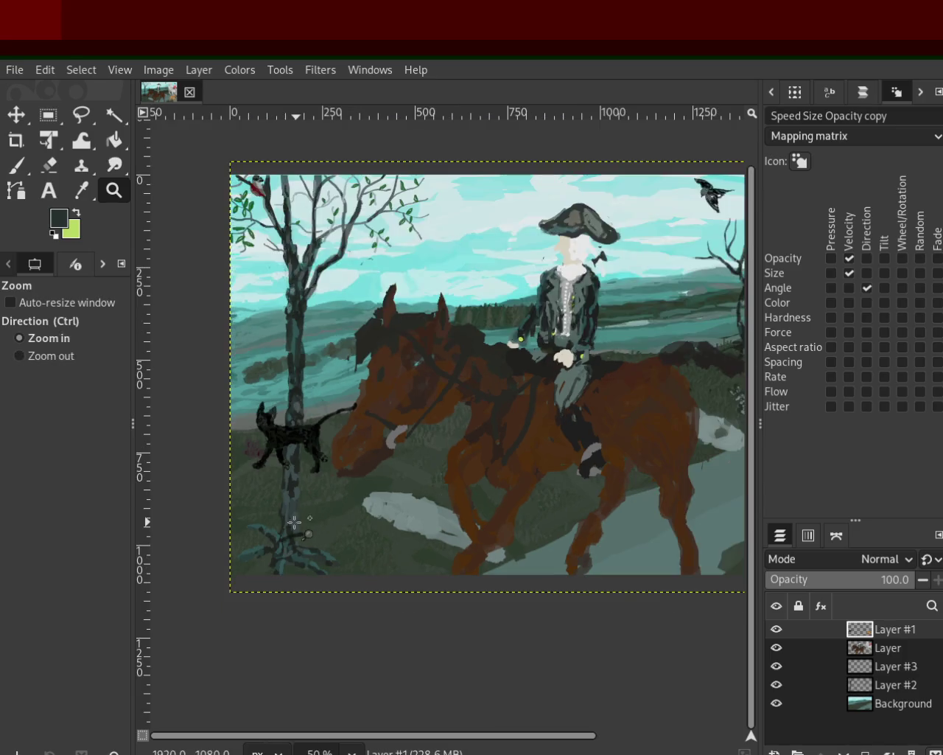
pyautogui.keyDown('ctrl'); pyautogui.click(236, 500); pyautogui.keyUp('ctrl')
pyautogui.press('1')
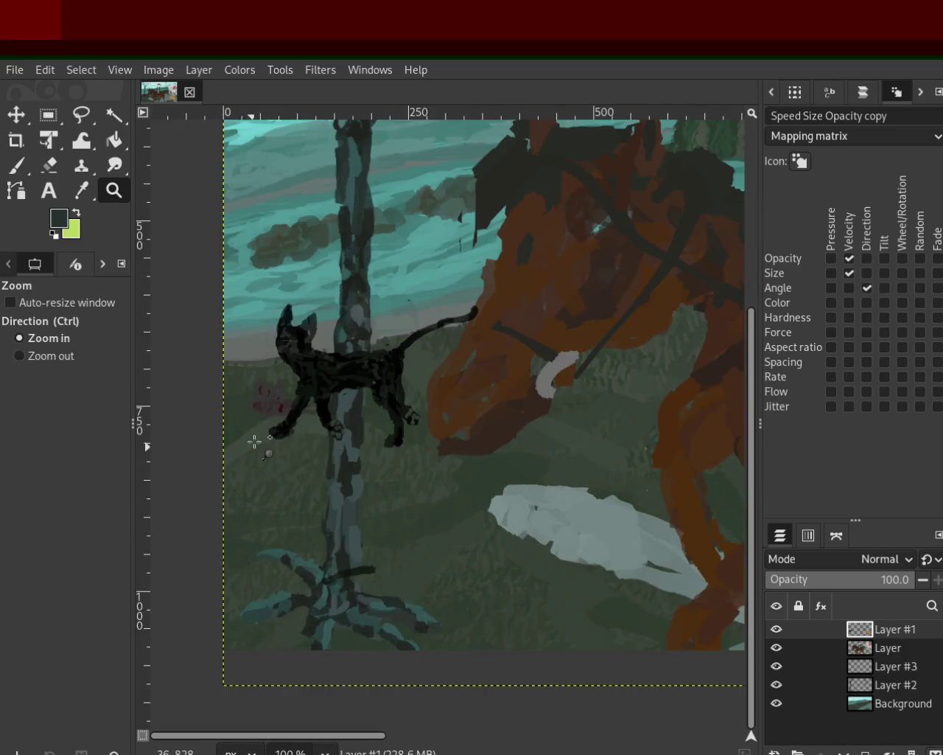
pyautogui.keyDown('ctrl'); pyautogui.click(266, 395); pyautogui.keyUp('ctrl')
pyautogui.press('2')
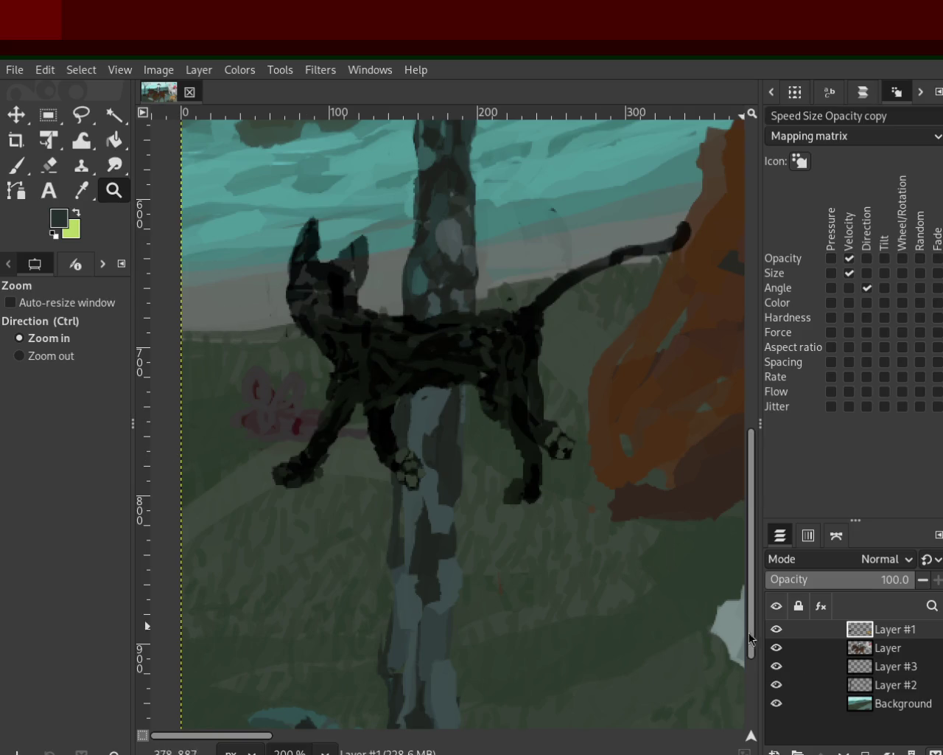
pyautogui.moveTo(299, 395); pyautogui.dragTo(262, 436)
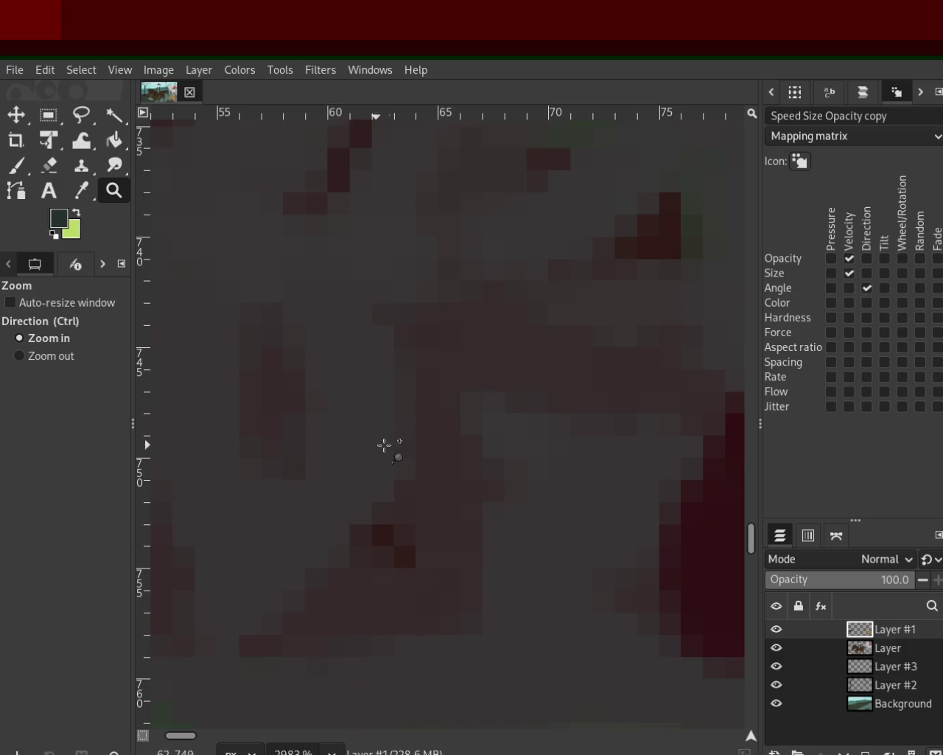
# Clear the selected patch by the cat's leg from Layer, then deselect
pyautogui.click(49, 165)
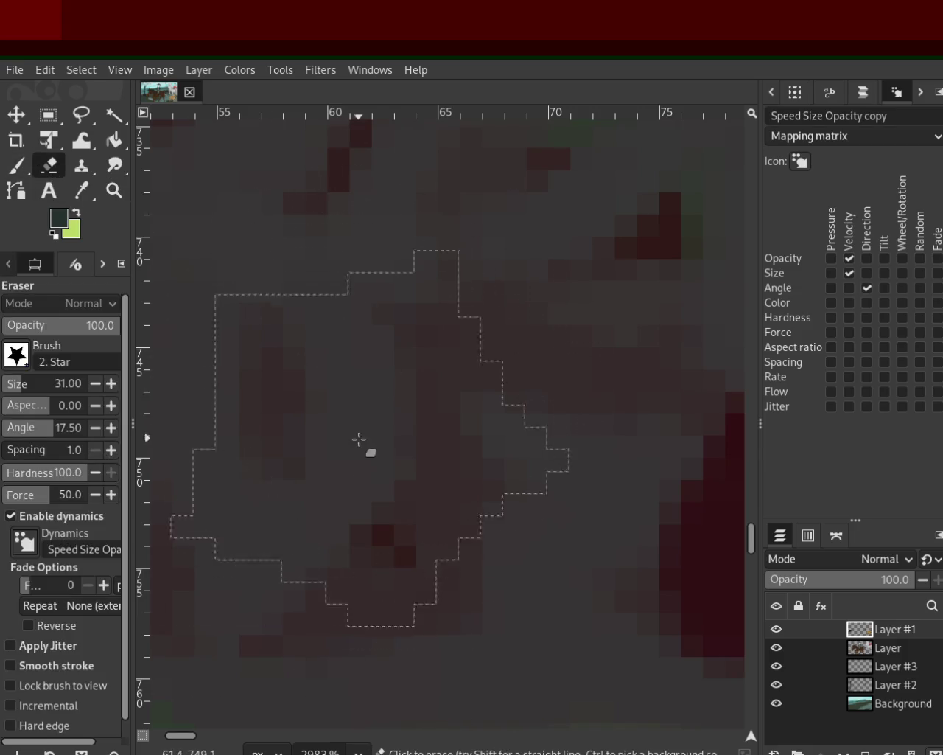
pyautogui.click(777, 652)
pyautogui.click(777, 655)
pyautogui.keyDown('alt'); pyautogui.click(859, 647); pyautogui.keyUp('alt')
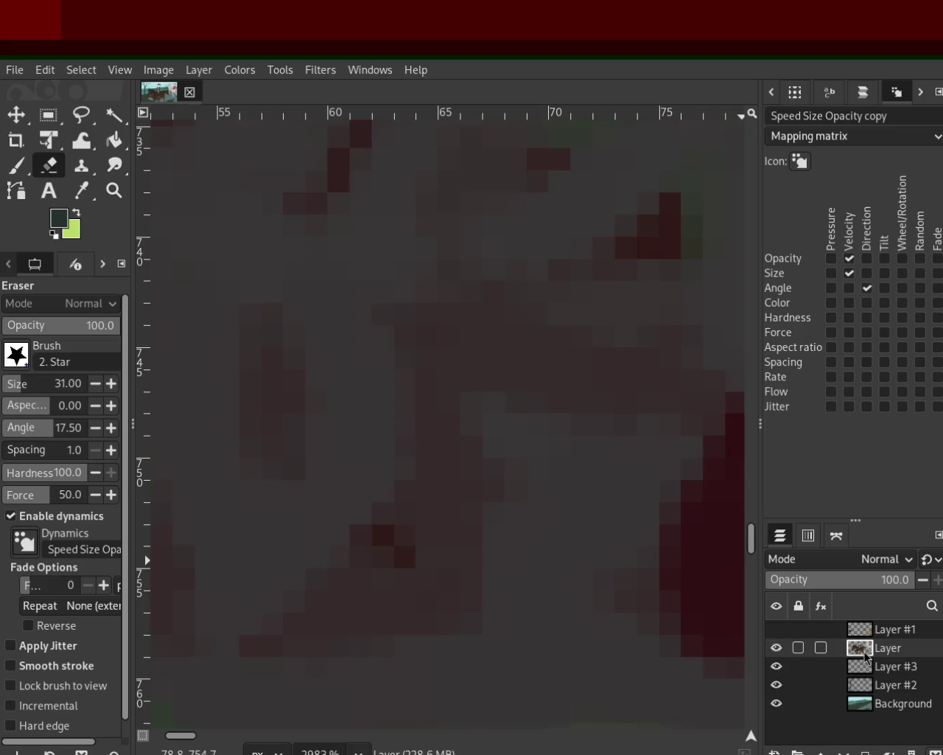
pyautogui.press('Delete')
pyautogui.hotkey('ctrl', 'shift', 'a')
# Erase the pink flower strokes beside the tree with the Eraser
pyautogui.click(115, 190)
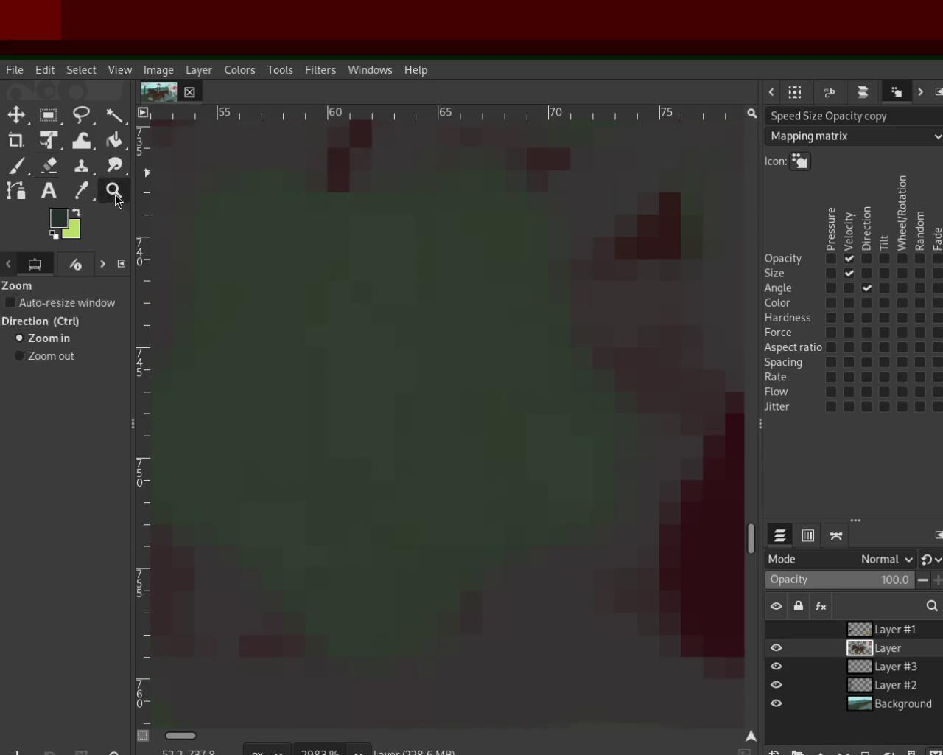
pyautogui.scroll(-2, 331, 383)
pyautogui.scroll(-2, 331, 384)
pyautogui.scroll(-2, 331, 383)
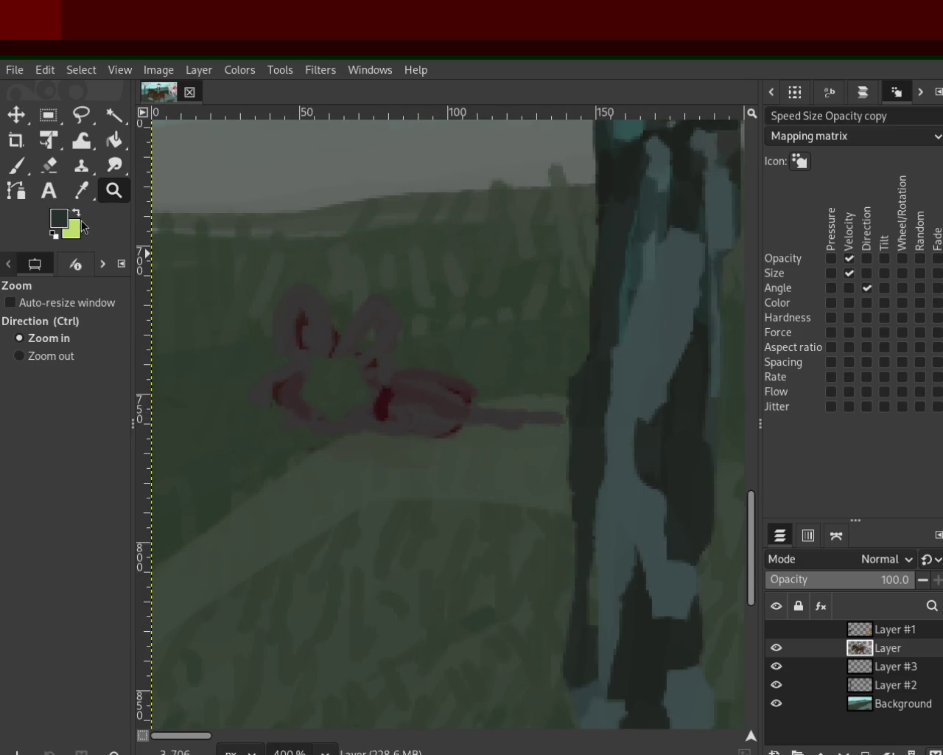
pyautogui.click(49, 165)
pyautogui.moveTo(391, 383)
pyautogui.mouseDown()
pyautogui.moveTo(453, 415)
pyautogui.moveTo(472, 410)
pyautogui.moveTo(289, 407)
pyautogui.moveTo(386, 419)
pyautogui.moveTo(409, 352)
pyautogui.moveTo(334, 311)
pyautogui.mouseUp()
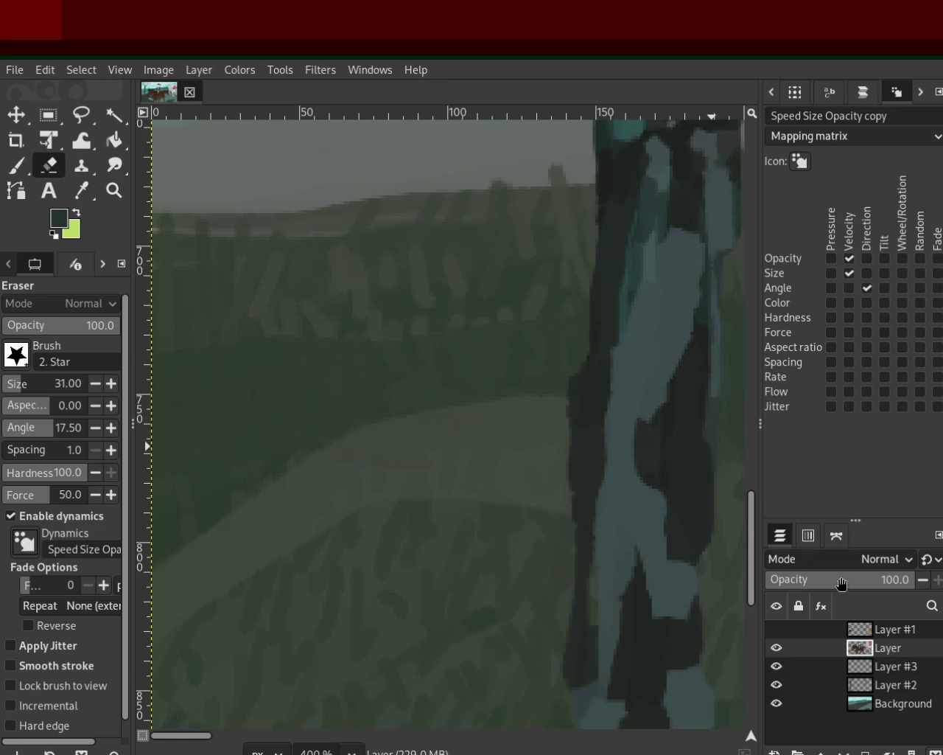
# Make Layer #1 visible again and scroll around to review the edit
pyautogui.click(776, 629)
pyautogui.press('z')
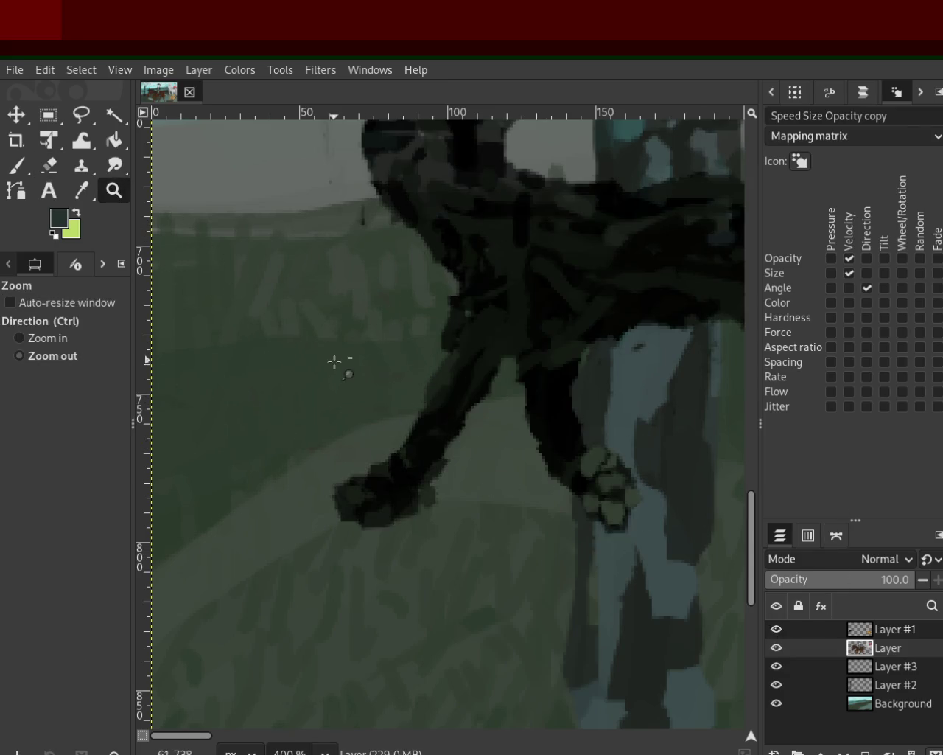
pyautogui.keyDown('ctrl'); pyautogui.scroll(-5, 332, 362); pyautogui.keyUp('ctrl')
pyautogui.keyDown('ctrl'); pyautogui.scroll(-2, 332, 362); pyautogui.keyUp('ctrl')
pyautogui.keyDown('ctrl'); pyautogui.scroll(-1, 338, 298); pyautogui.keyUp('ctrl')
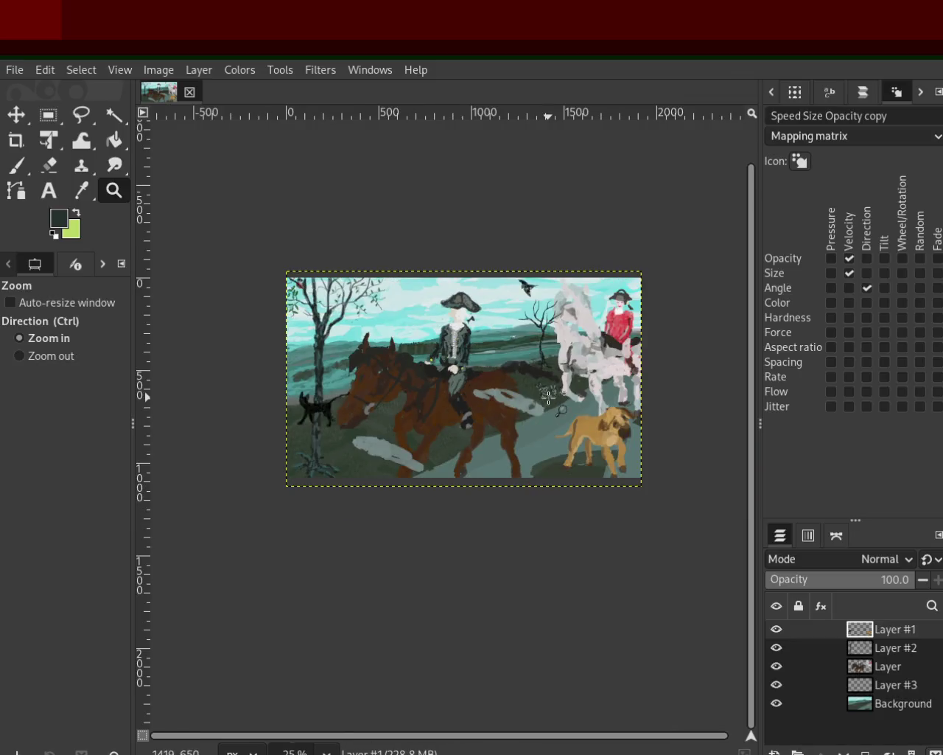
pyautogui.keyDown('ctrl'); pyautogui.scroll(3, 442, 331); pyautogui.keyUp('ctrl')
pyautogui.keyDown('ctrl'); pyautogui.scroll(-1, 579, 398); pyautogui.keyUp('ctrl')
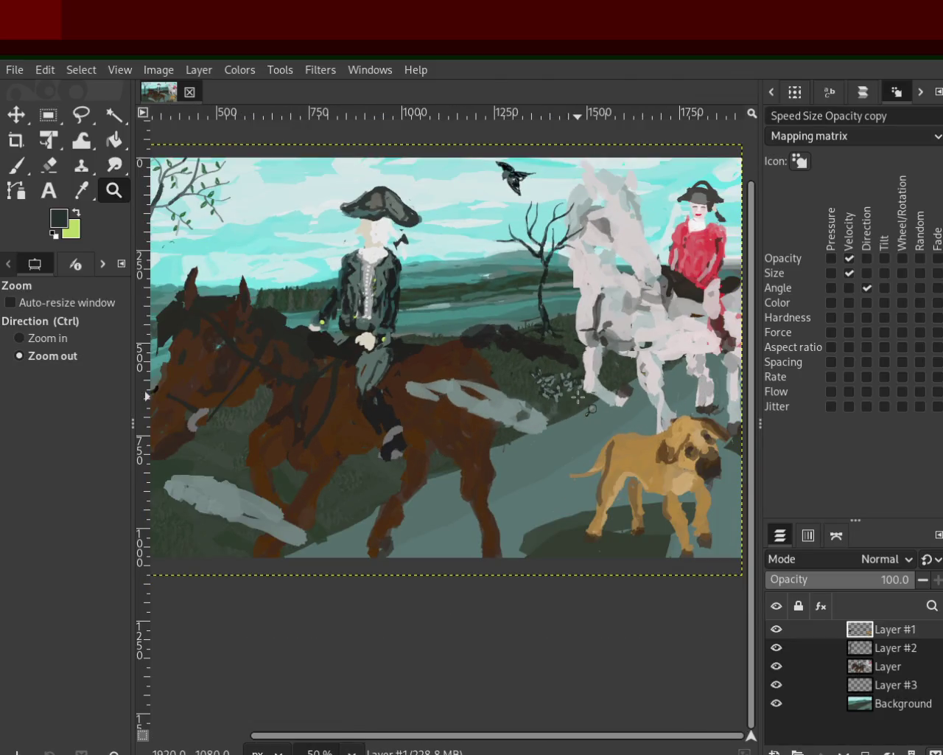
pyautogui.keyDown('ctrl'); pyautogui.scroll(-1, 578, 398); pyautogui.keyUp('ctrl')
pyautogui.keyDown('ctrl'); pyautogui.scroll(2, 442, 369); pyautogui.keyUp('ctrl')
pyautogui.keyDown('ctrl'); pyautogui.scroll(-1, 497, 386); pyautogui.keyUp('ctrl')
pyautogui.keyDown('ctrl'); pyautogui.scroll(1, 346, 379); pyautogui.keyUp('ctrl')
pyautogui.keyDown('ctrl'); pyautogui.scroll(-1, 346, 379); pyautogui.keyUp('ctrl')
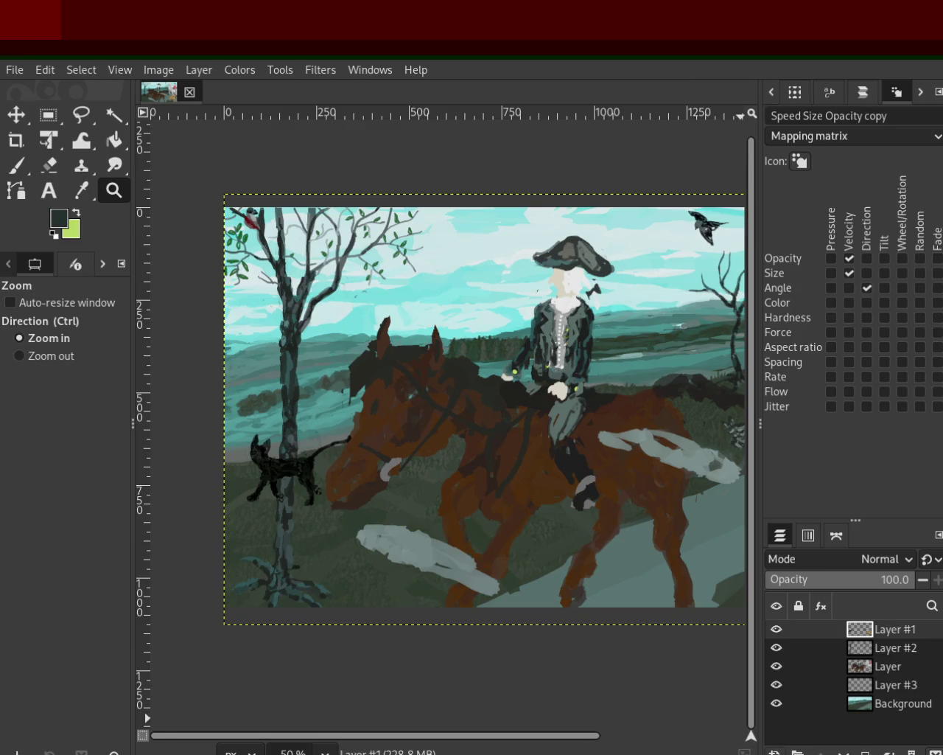
# Add a new empty layer named 'animal 2' at the top of the stack
pyautogui.hotkey('shift', 'ctrl', 'n')
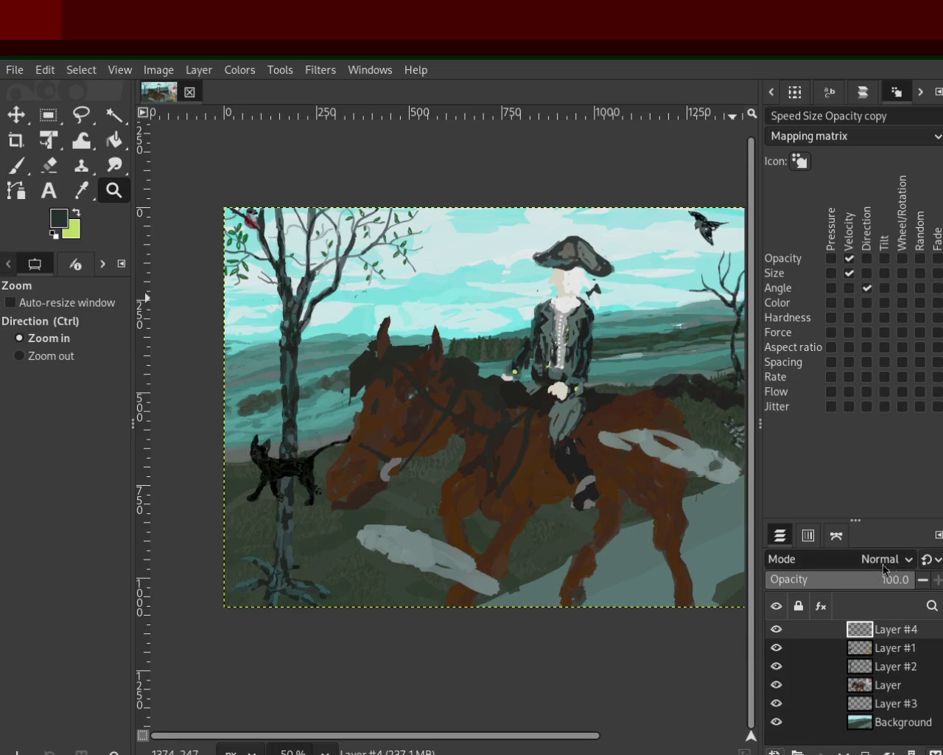
pyautogui.doubleClick(884, 627)
pyautogui.write('animal l')
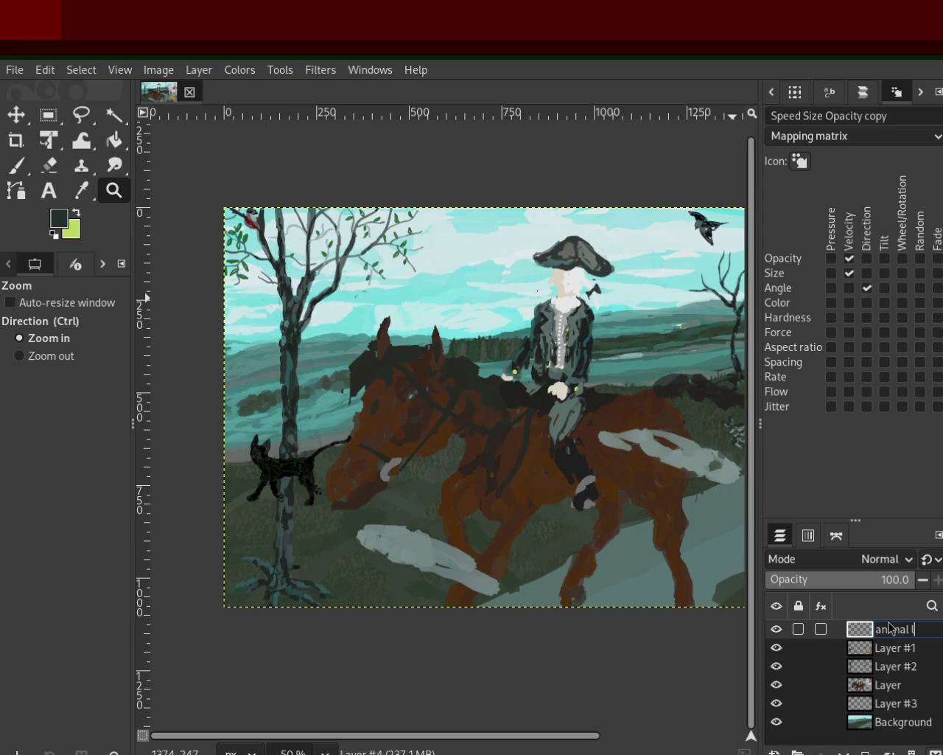
pyautogui.write('2')
pyautogui.press('Return')
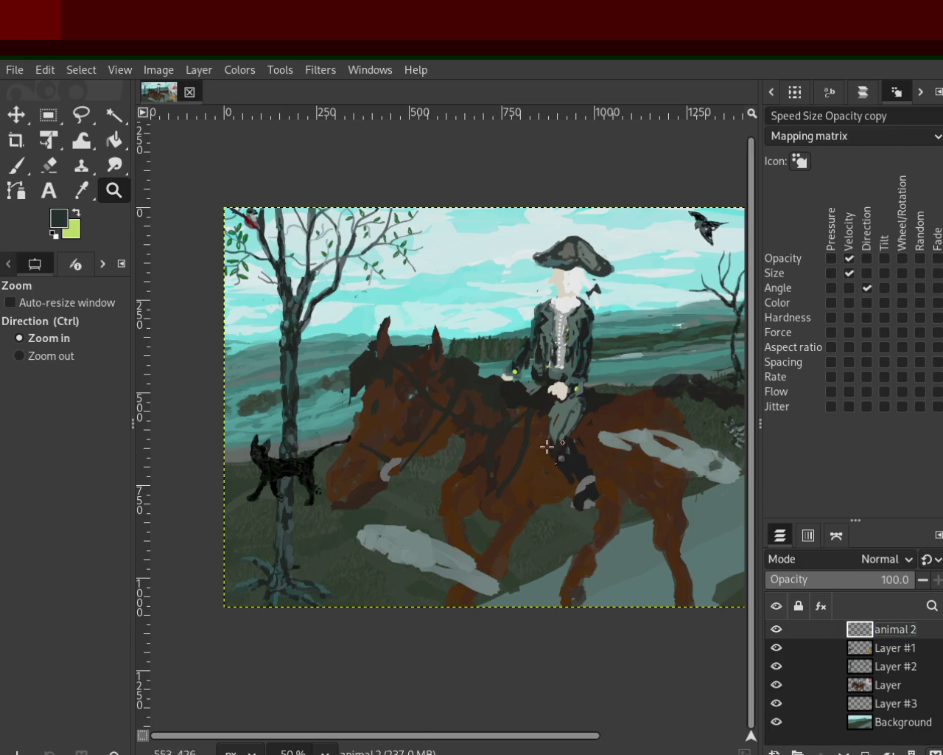
# Cut and restore the black cat on Layer #1, then clear the selection
pyautogui.click(866, 653)
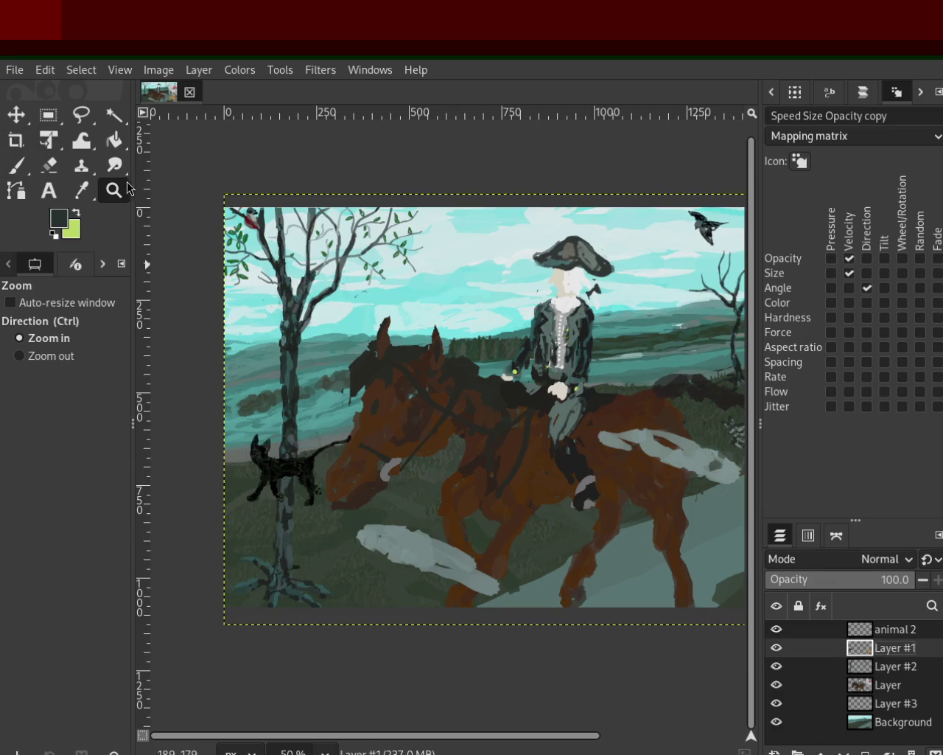
pyautogui.click(48, 114)
pyautogui.moveTo(219, 403); pyautogui.dragTo(358, 518)
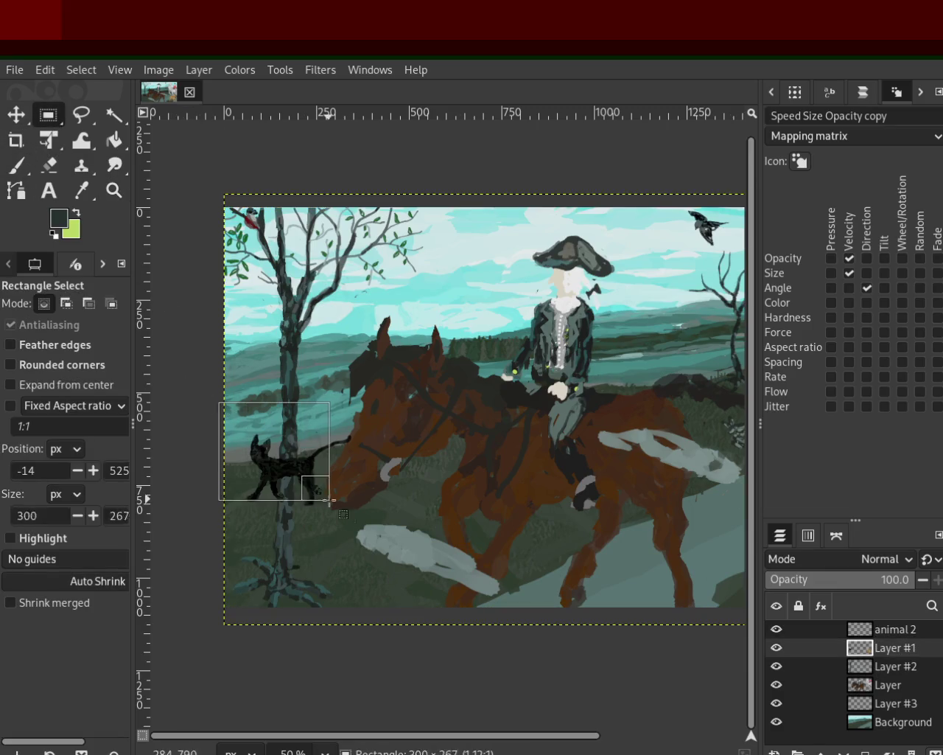
pyautogui.hotkey('ctrl', 'x')
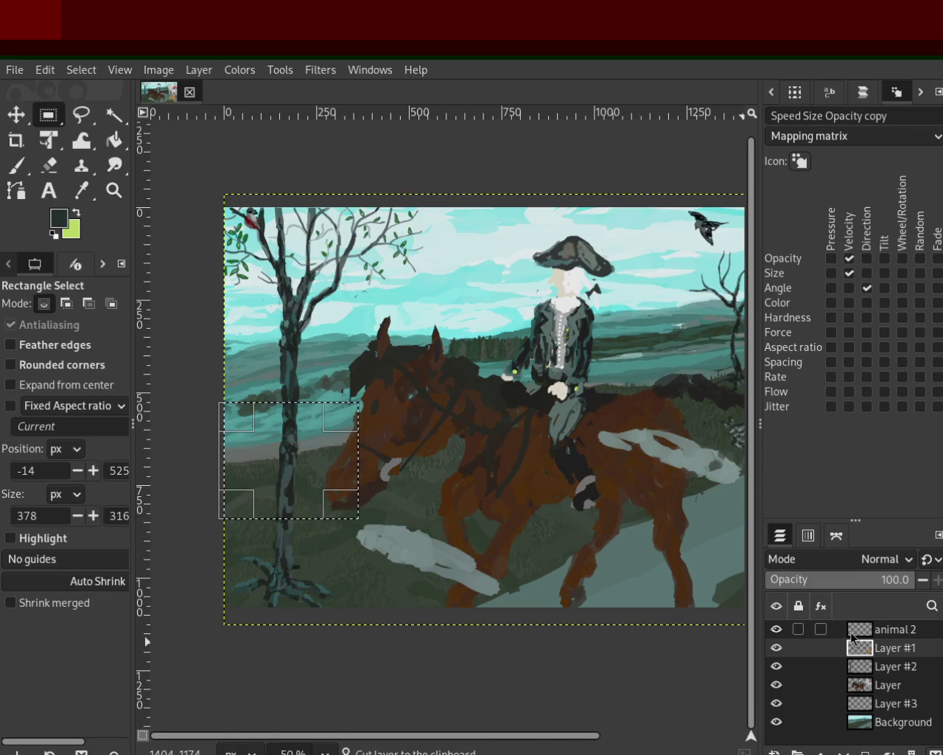
pyautogui.hotkey('ctrl', 'v')
pyautogui.hotkey('ctrl', 'z')
pyautogui.click(867, 652)
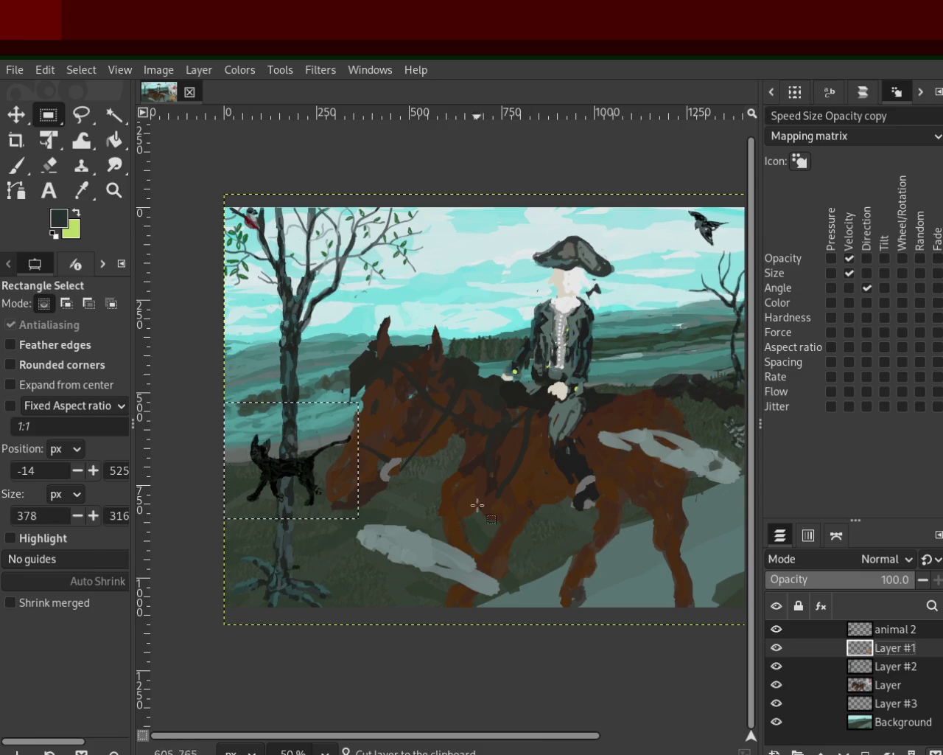
pyautogui.hotkey('ctrl', 'shift', 'a')
pyautogui.click(113, 191)
pyautogui.keyDown('ctrl'); pyautogui.click(389, 512); pyautogui.keyUp('ctrl')
pyautogui.keyDown('ctrl'); pyautogui.click(389, 512); pyautogui.keyUp('ctrl')
pyautogui.click(389, 512)
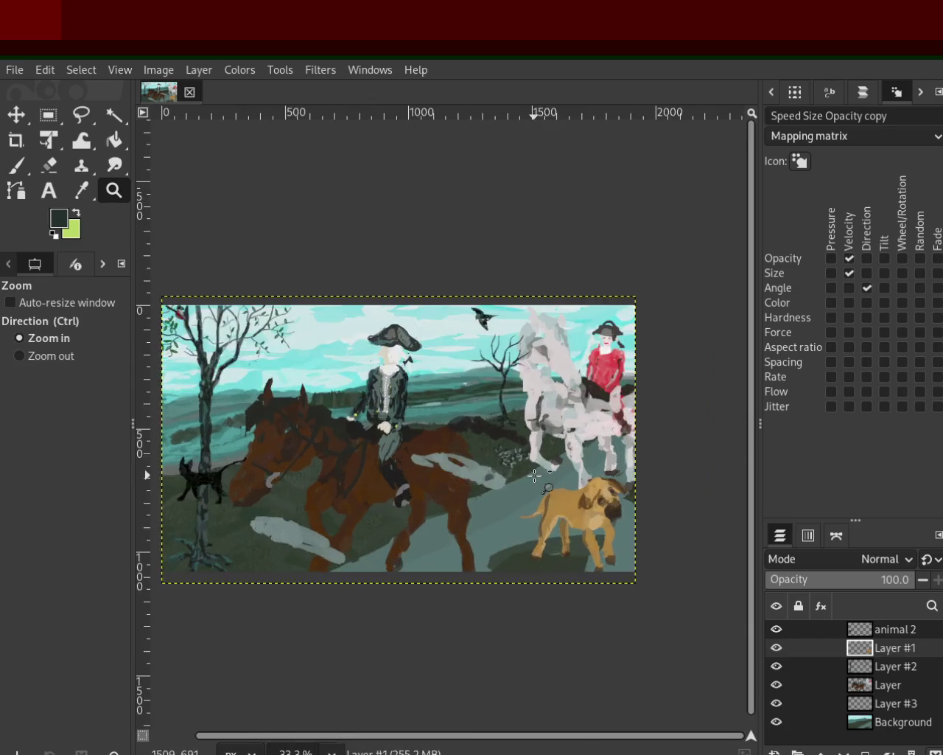
# Cut the tan dog from its layer and anchor it onto the animal 2 layer
pyautogui.click(389, 512)
pyautogui.click(388, 513)
pyautogui.click(375, 360)
pyautogui.press('r')
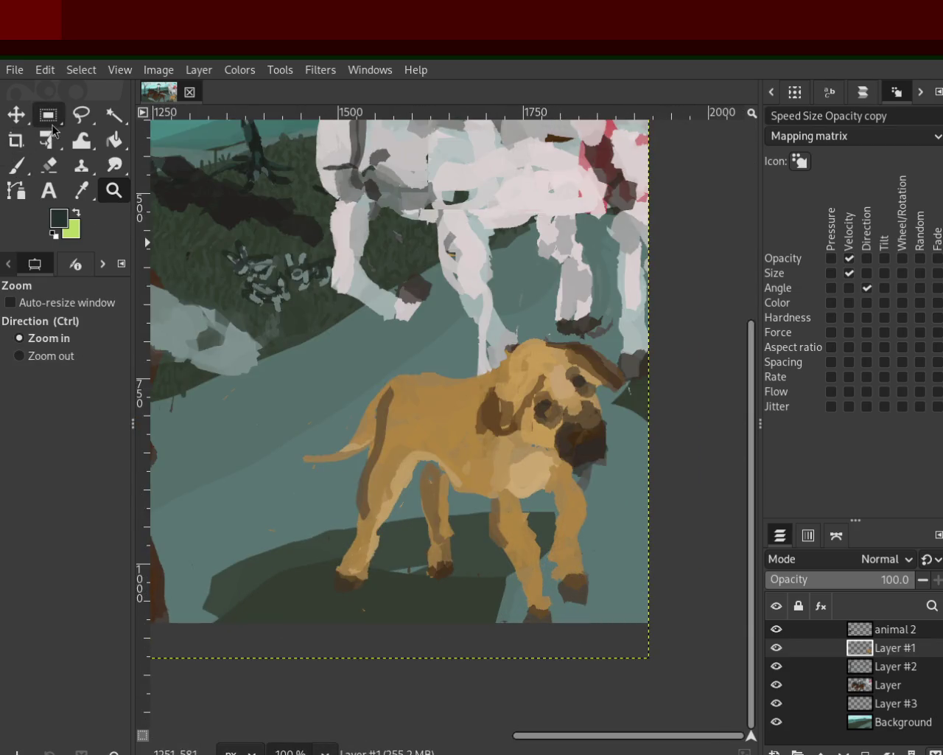
pyautogui.moveTo(291, 322); pyautogui.dragTo(656, 666)
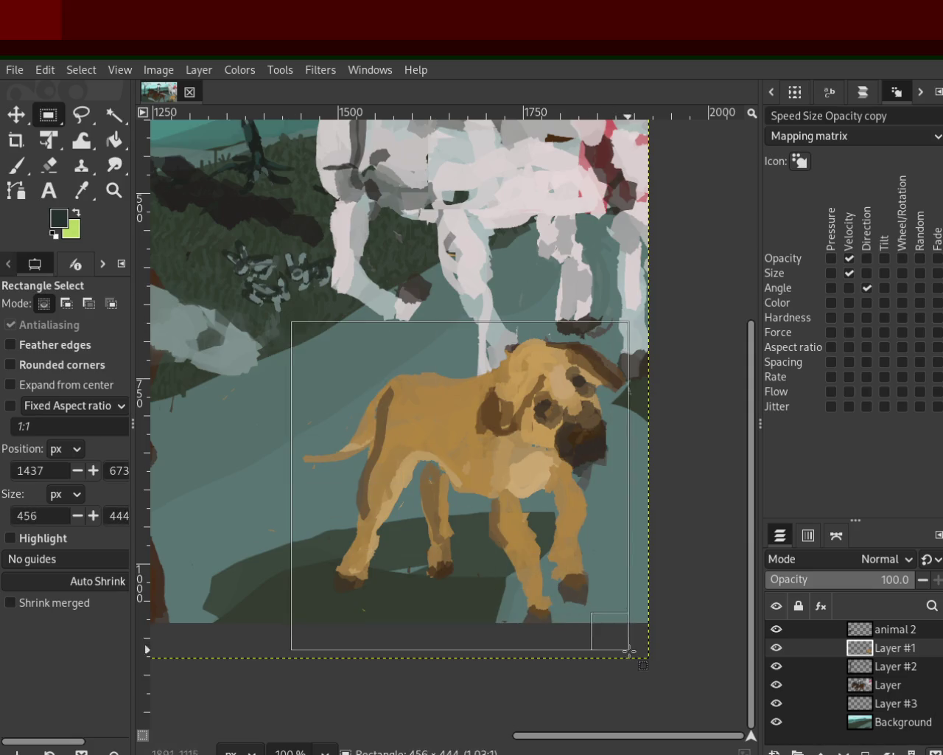
pyautogui.hotkey('ctrl', 'x')
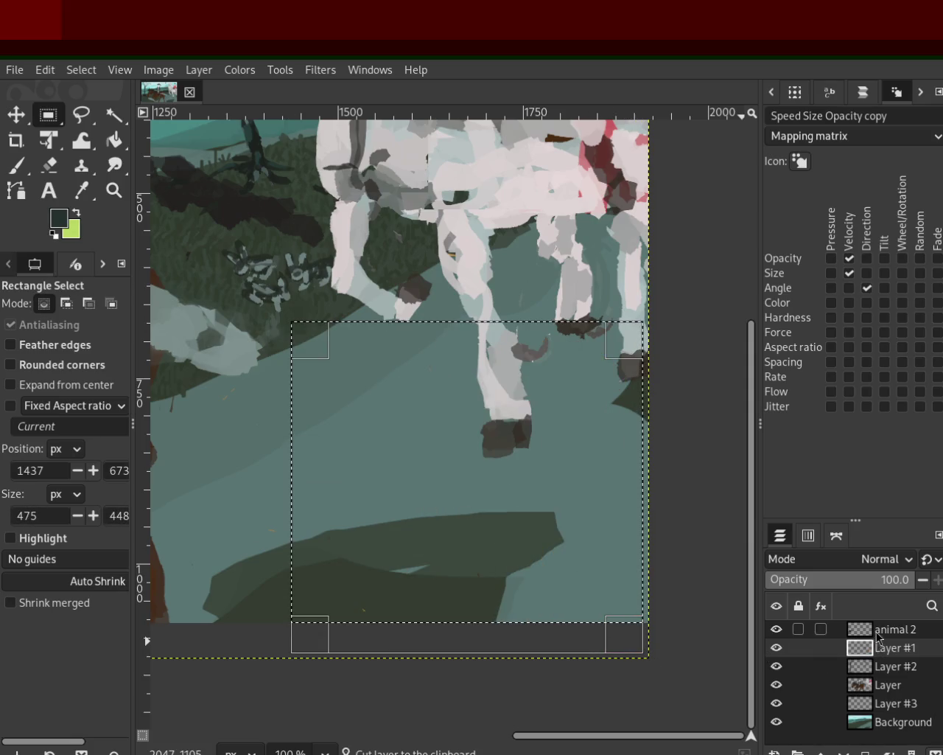
pyautogui.click(824, 628)
pyautogui.hotkey('ctrl', 'v')
pyautogui.click(350, 354)
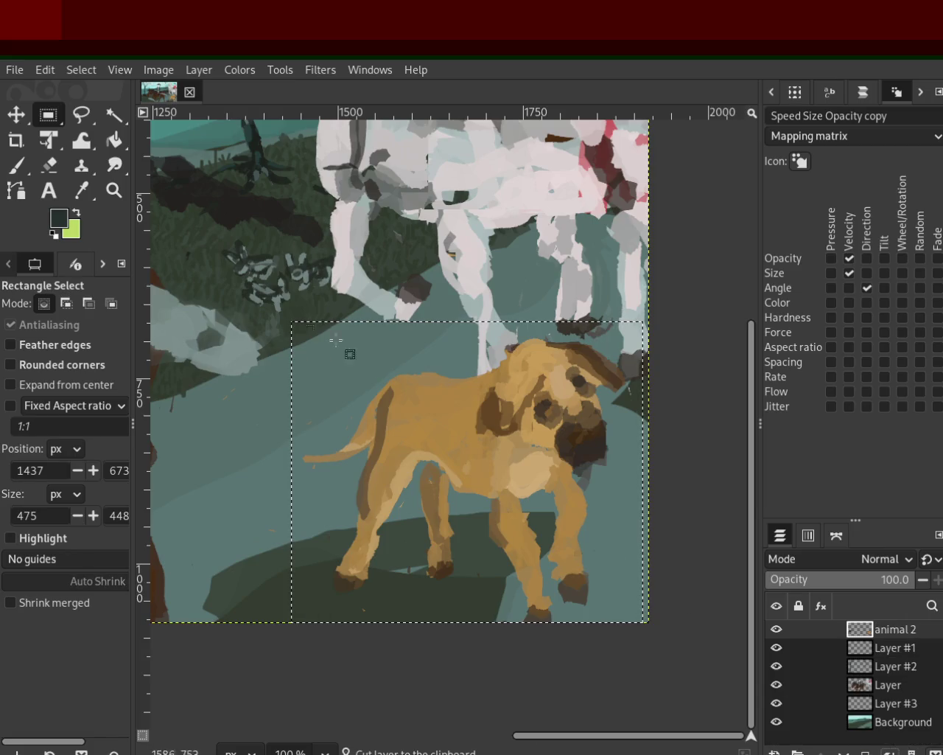
# Reorder the layer stack so animal 2 sits directly above Layer
pyautogui.click(114, 190)
pyautogui.keyDown('ctrl'); pyautogui.click(565, 477); pyautogui.keyUp('ctrl')
pyautogui.keyDown('ctrl'); pyautogui.click(565, 478); pyautogui.keyUp('ctrl')
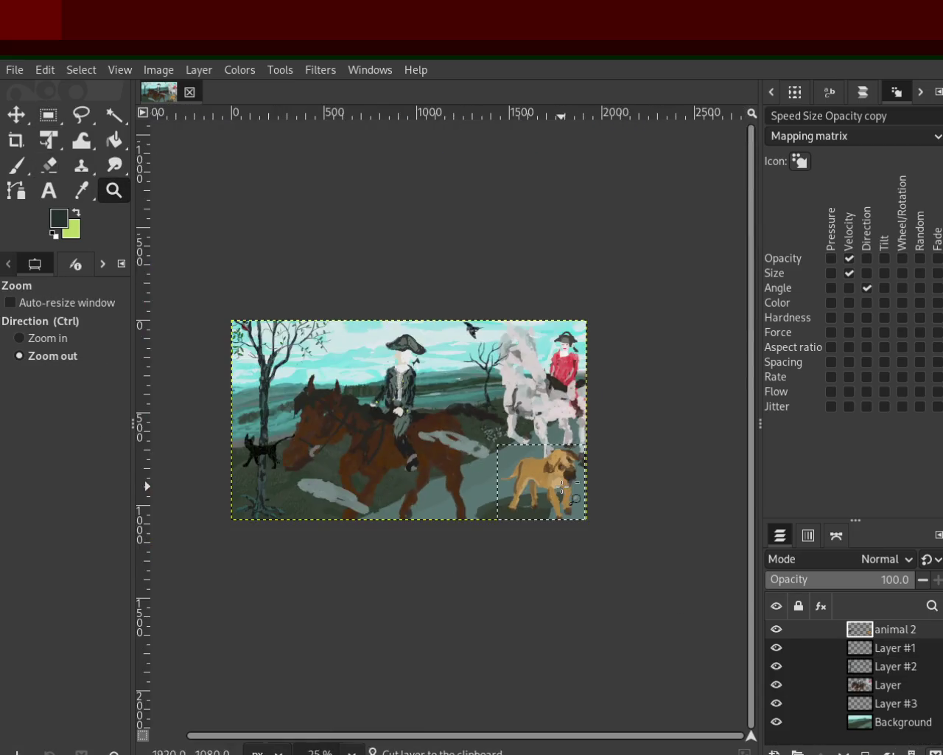
pyautogui.click(388, 490)
pyautogui.keyDown('ctrl'); pyautogui.click(388, 490); pyautogui.keyUp('ctrl')
pyautogui.click(389, 490)
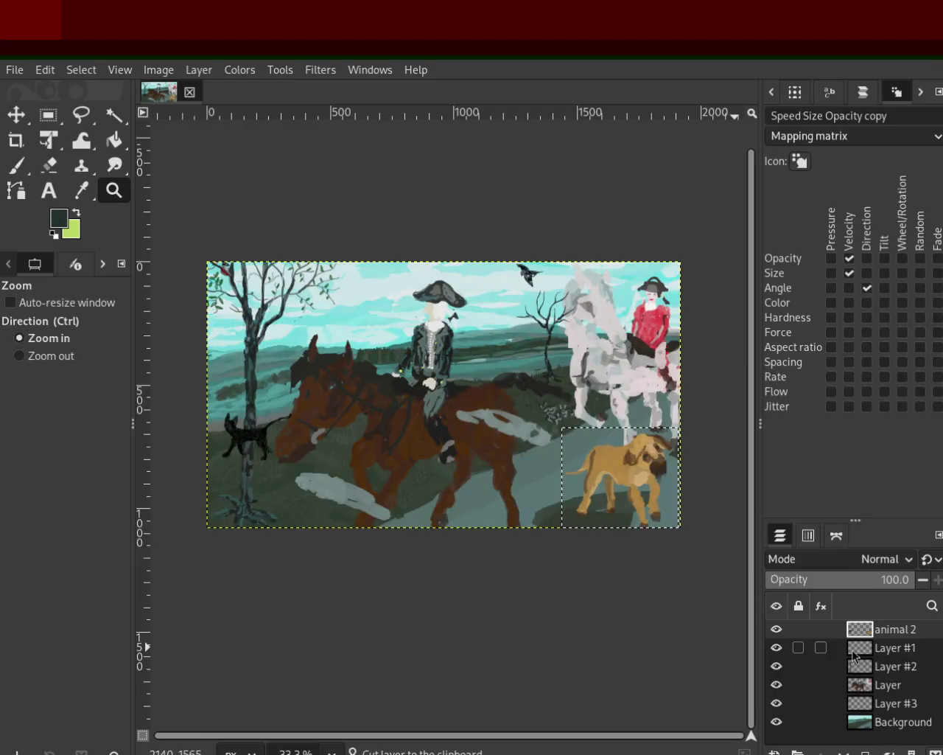
pyautogui.moveTo(879, 658); pyautogui.dragTo(879, 656)
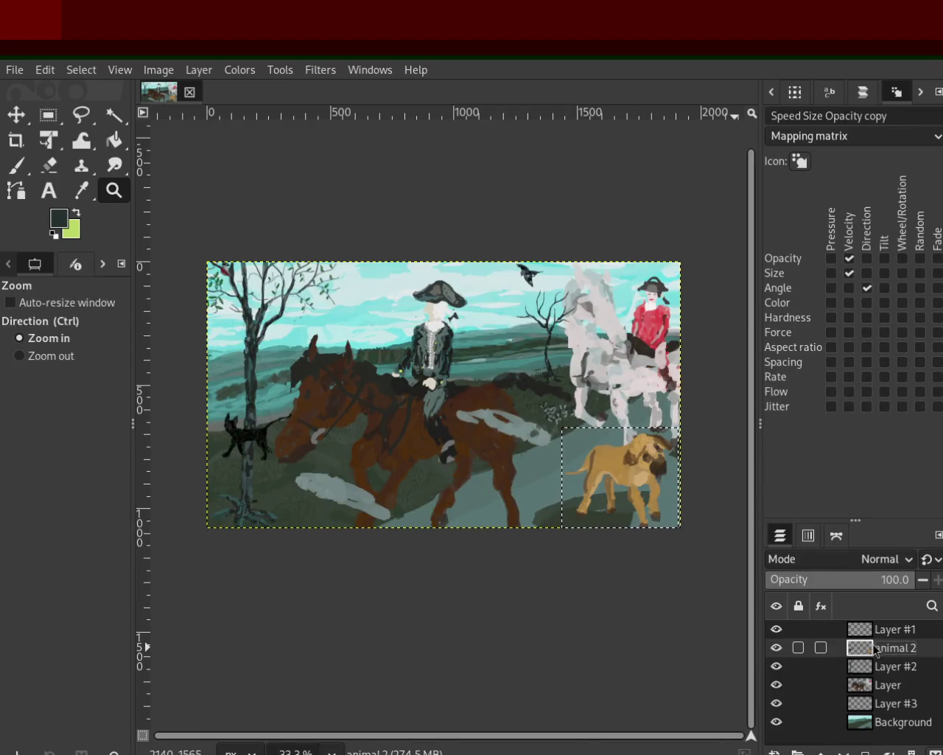
pyautogui.moveTo(875, 676); pyautogui.dragTo(877, 640)
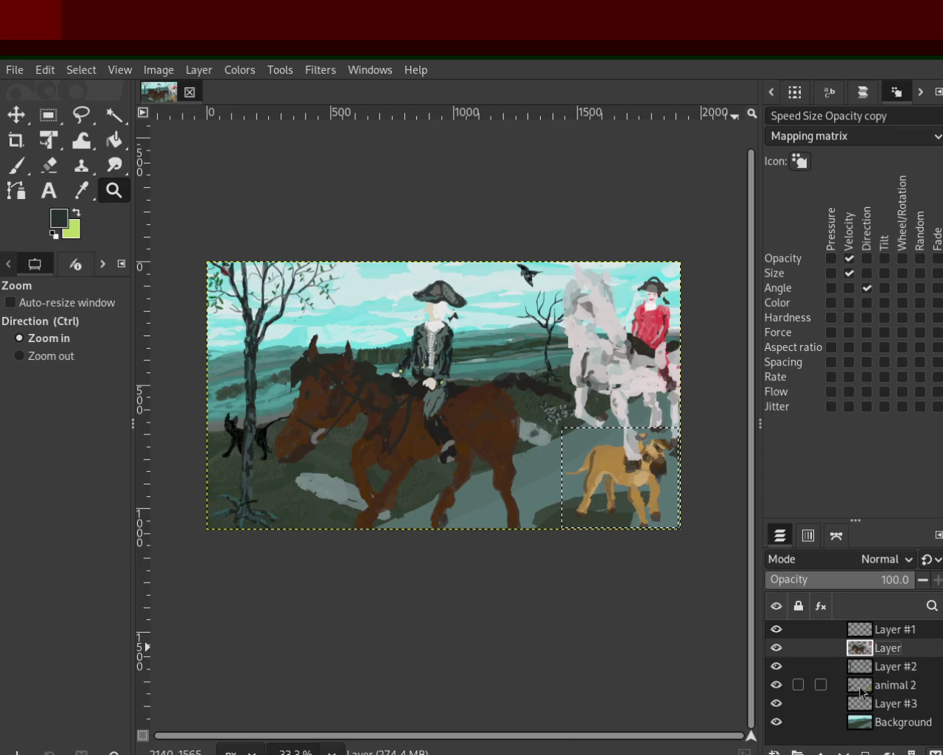
pyautogui.moveTo(860, 691); pyautogui.dragTo(868, 669)
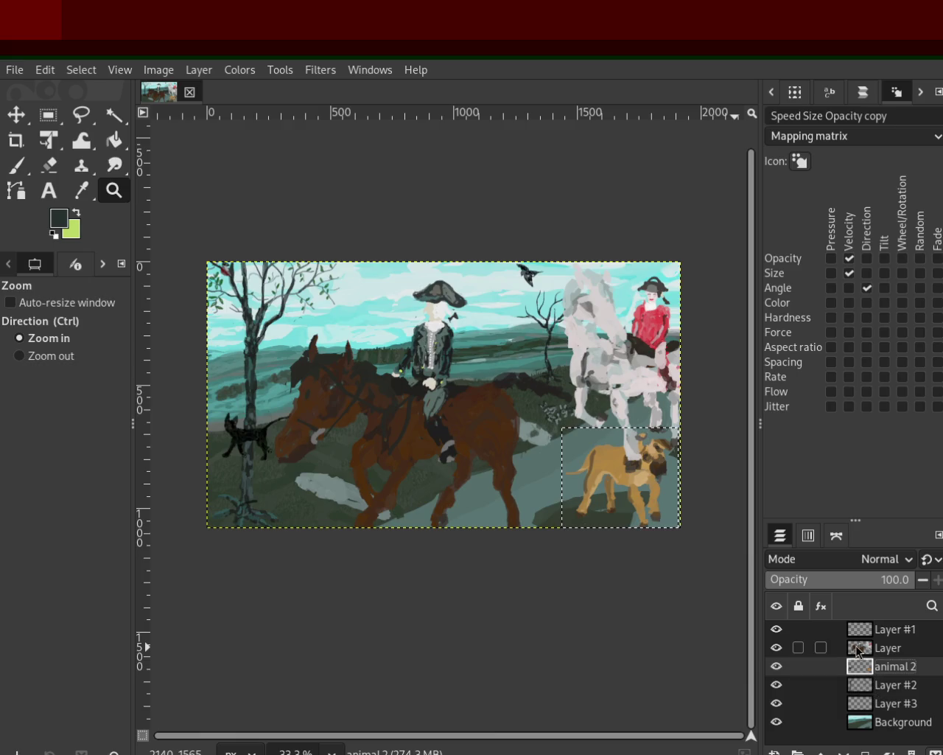
pyautogui.moveTo(858, 650); pyautogui.dragTo(868, 672)
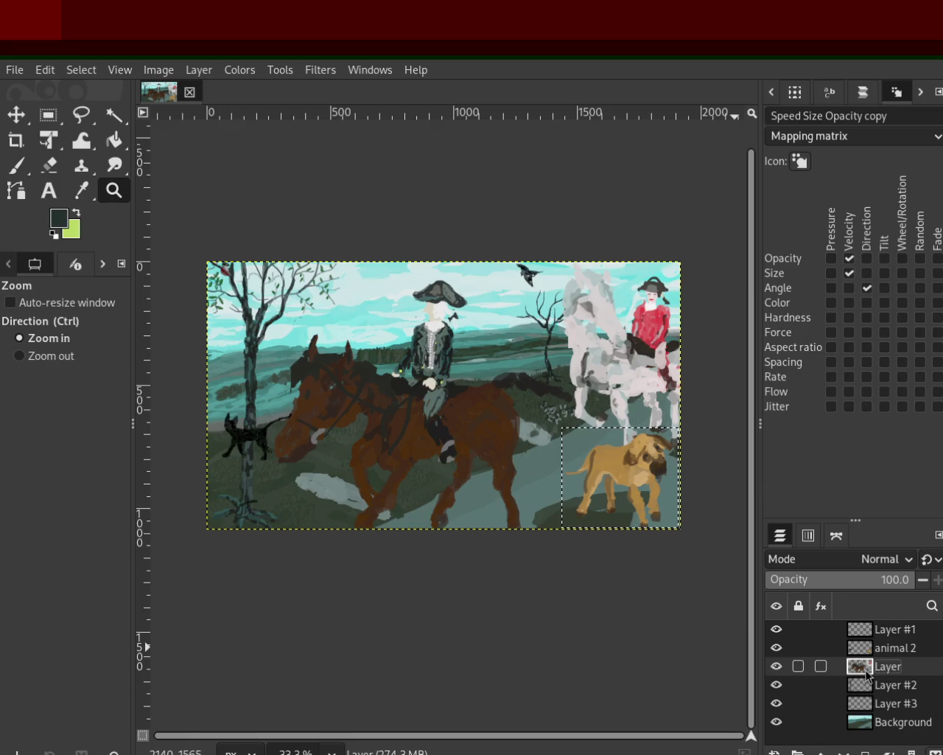
# Rename Layer #1 to 'cat', fixing the 'cast' typo
pyautogui.doubleClick(889, 629)
pyautogui.write('cast')
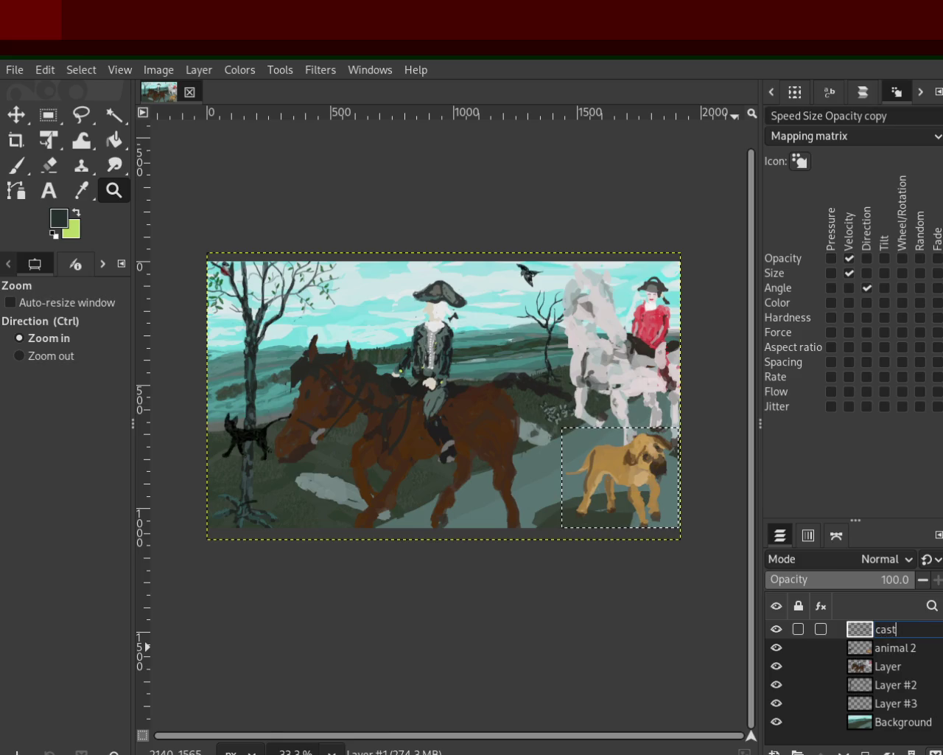
pyautogui.press('Return')
pyautogui.doubleClick(892, 635)
pyautogui.write('cat')
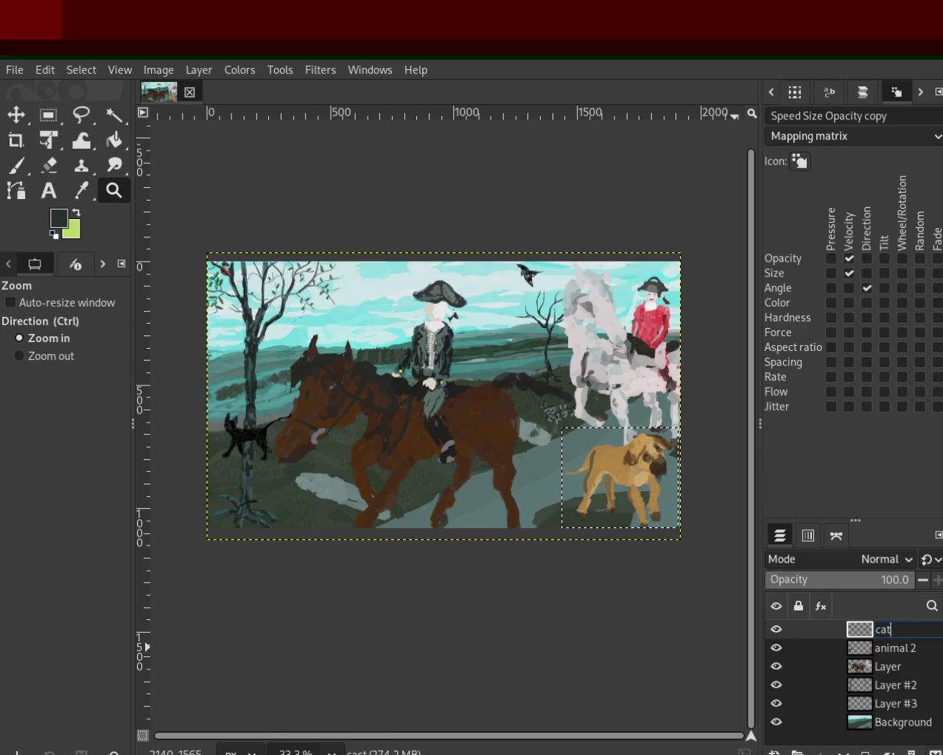
pyautogui.press('Return')
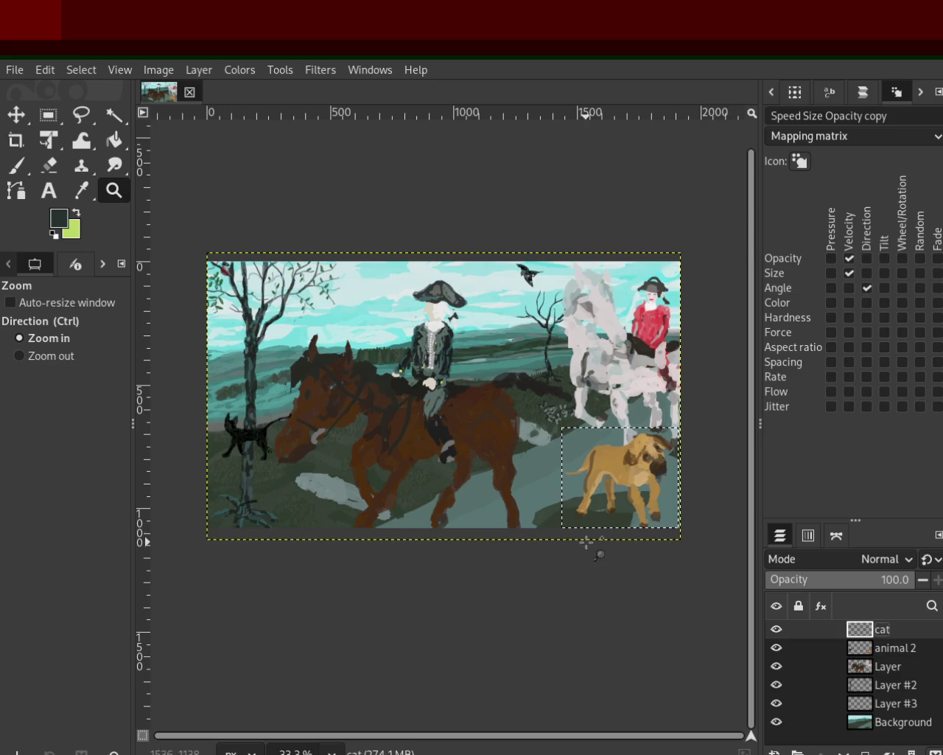
# Check the animal 2 layer's contents, then rename the cat layer to 'birds'
pyautogui.hotkey('ctrl', 'x')
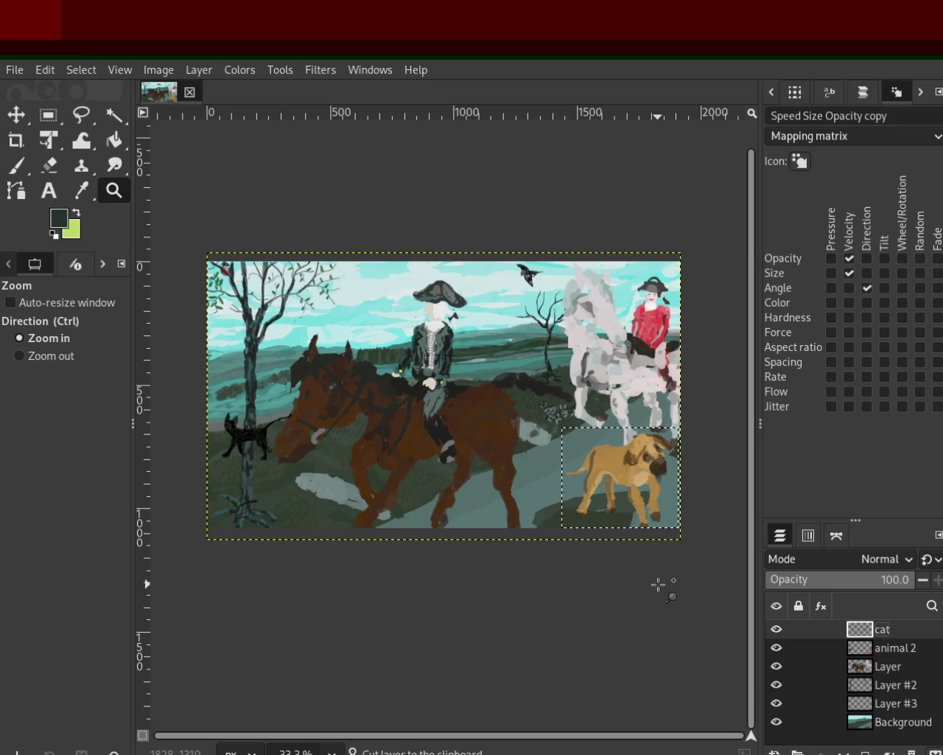
pyautogui.click(918, 654)
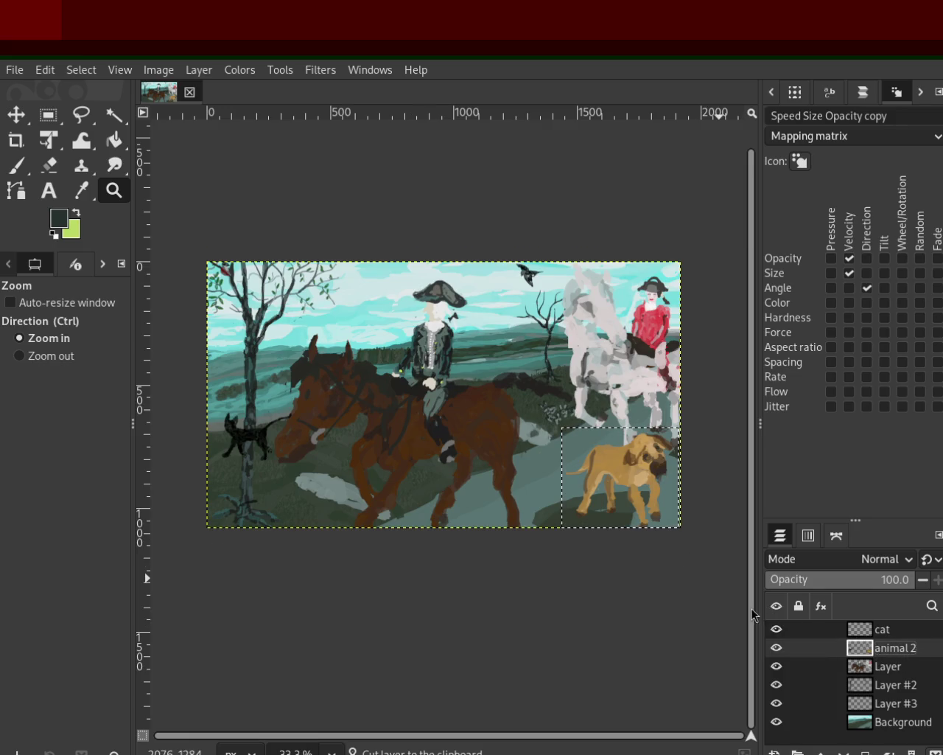
pyautogui.click(776, 649)
pyautogui.click(776, 648)
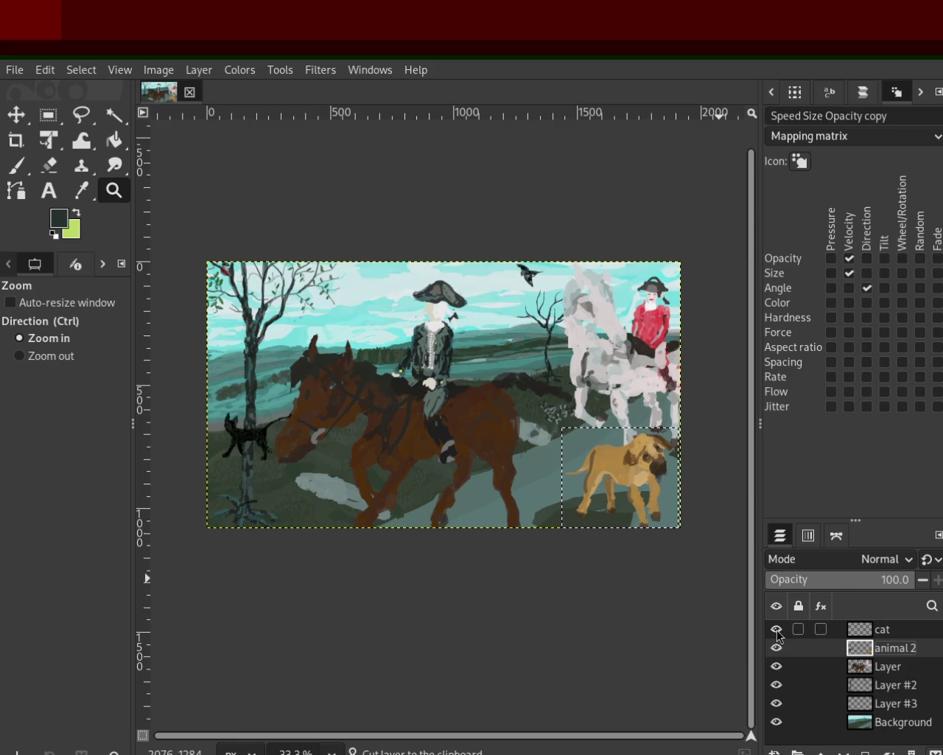
pyautogui.click(855, 635)
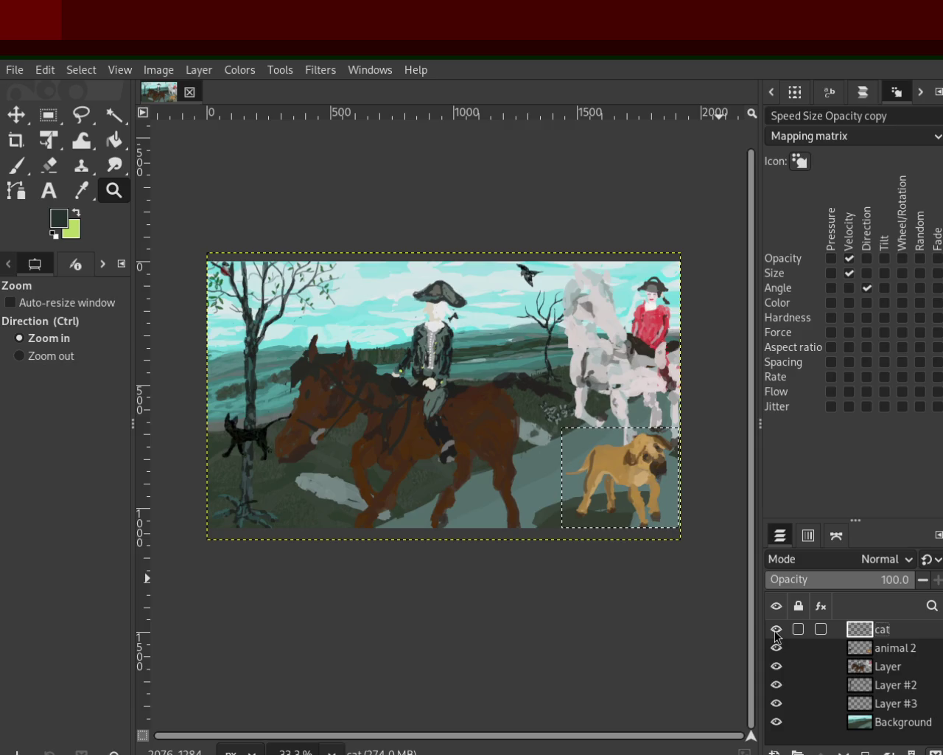
pyautogui.doubleClick(886, 630)
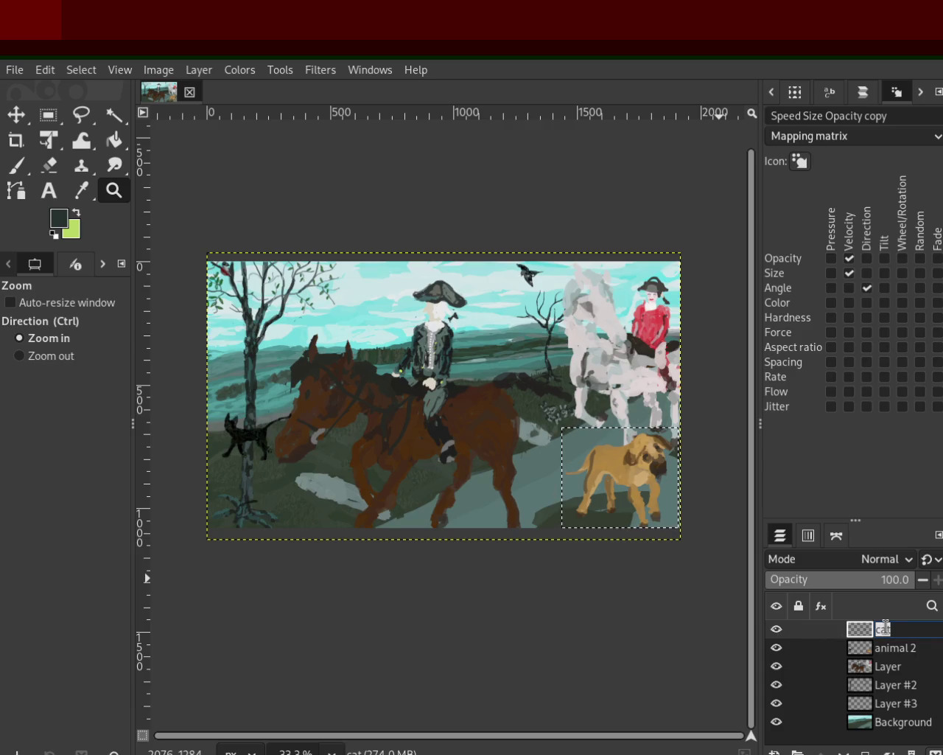
pyautogui.write('birds')
pyautogui.press('Return')
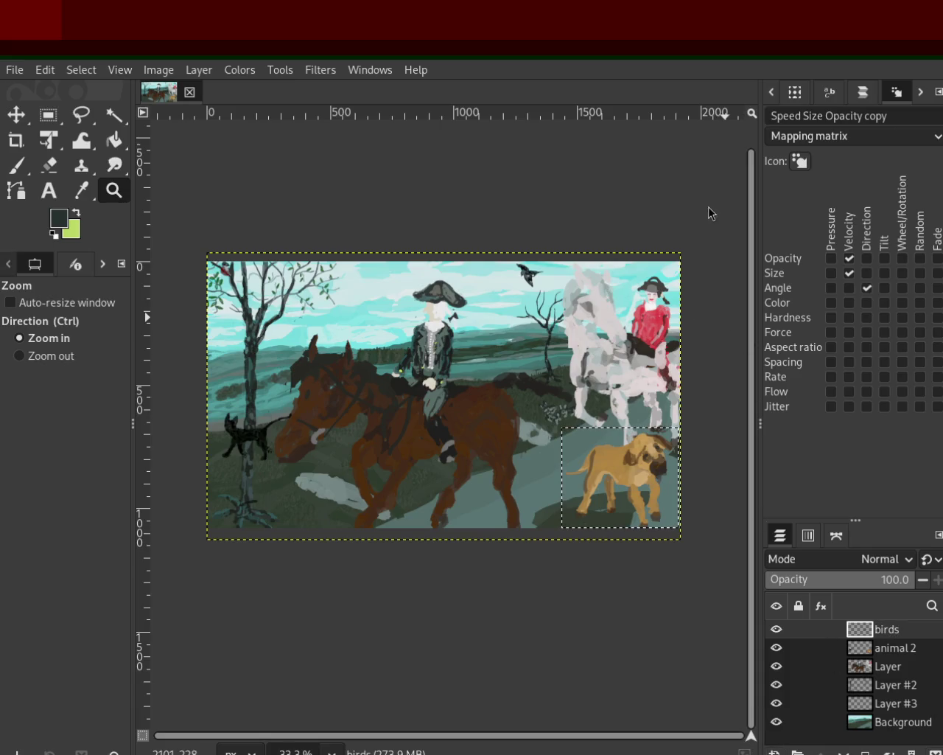
# Add a new empty layer named 'cat' at the top and clear the selection
pyautogui.hotkey('ctrl', 'shift', 'n')
pyautogui.press('t')
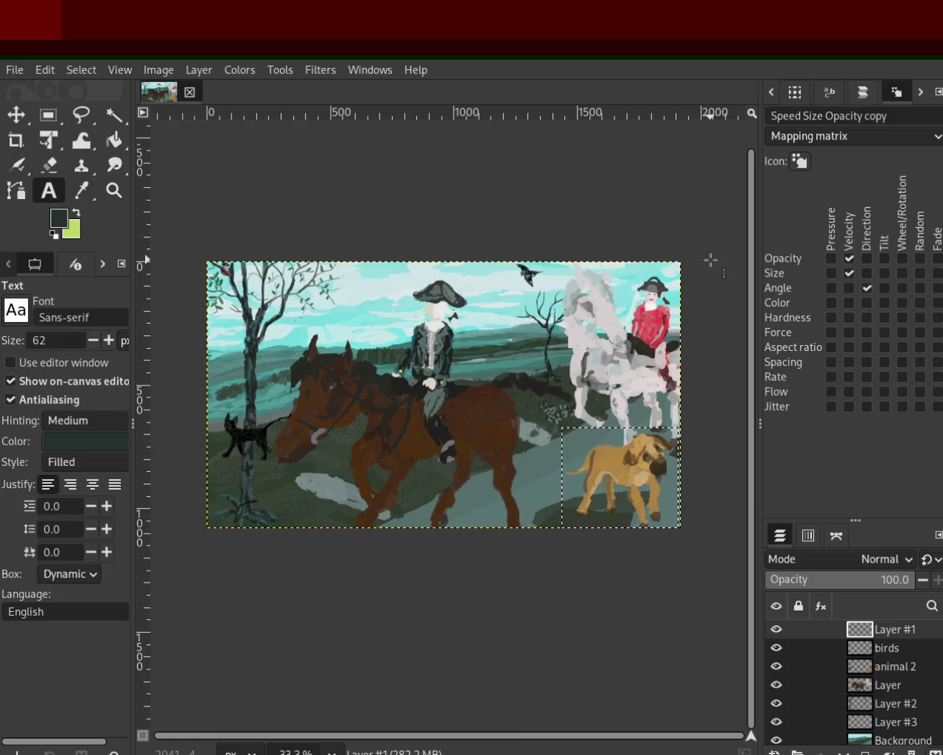
pyautogui.doubleClick(912, 631)
pyautogui.write('cast')
pyautogui.press('BackSpace')
pyautogui.press('BackSpace')
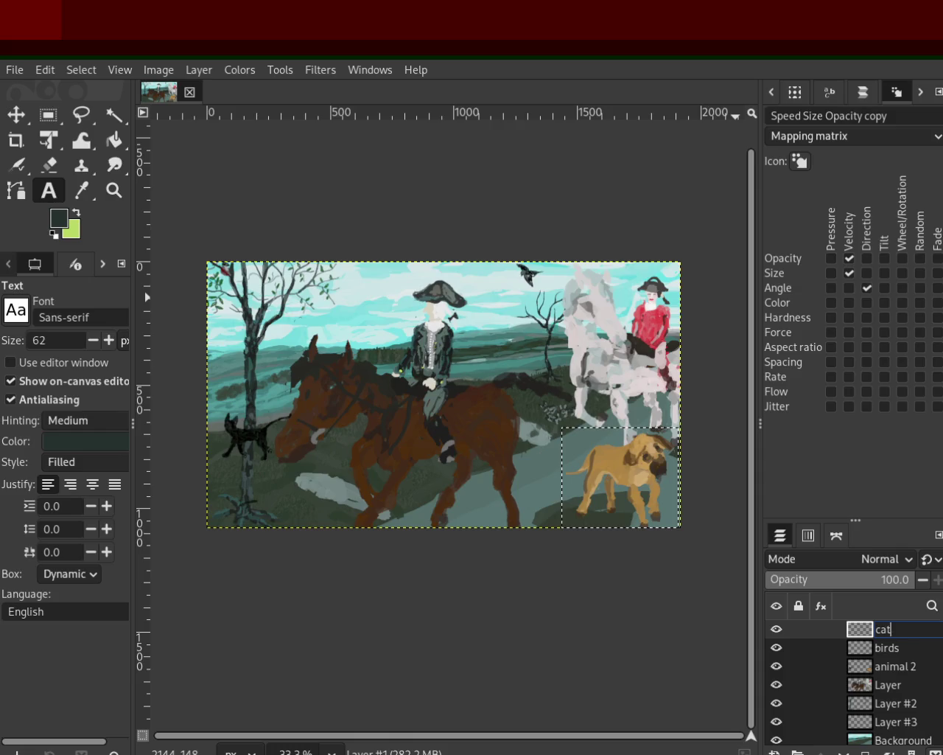
pyautogui.write('t')
pyautogui.press('Return')
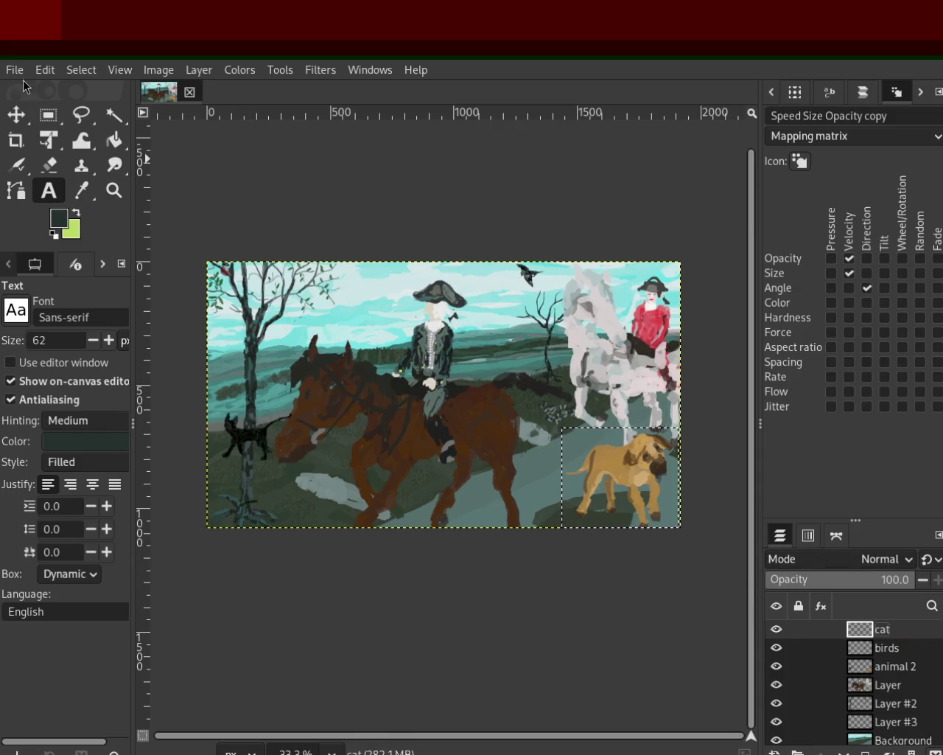
pyautogui.hotkey('shift', 'ctrl', 'a')
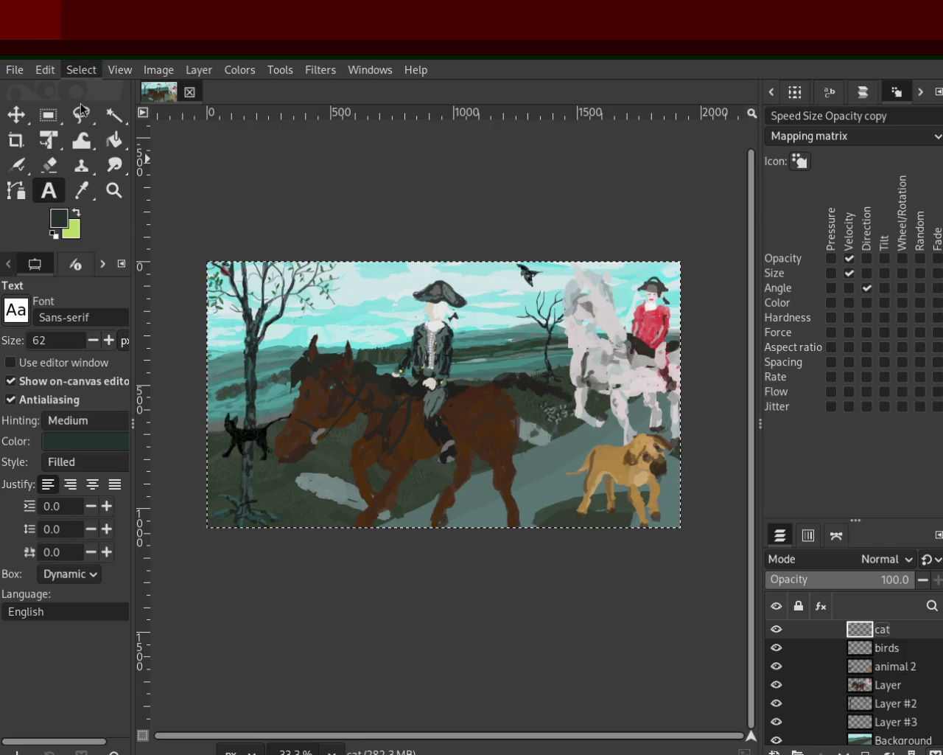
# Cut the black cat out of animal 2 and merge it into the cat layer
pyautogui.click(39, 116)
pyautogui.moveTo(308, 380); pyautogui.dragTo(199, 470)
pyautogui.hotkey('ctrl', 'x')
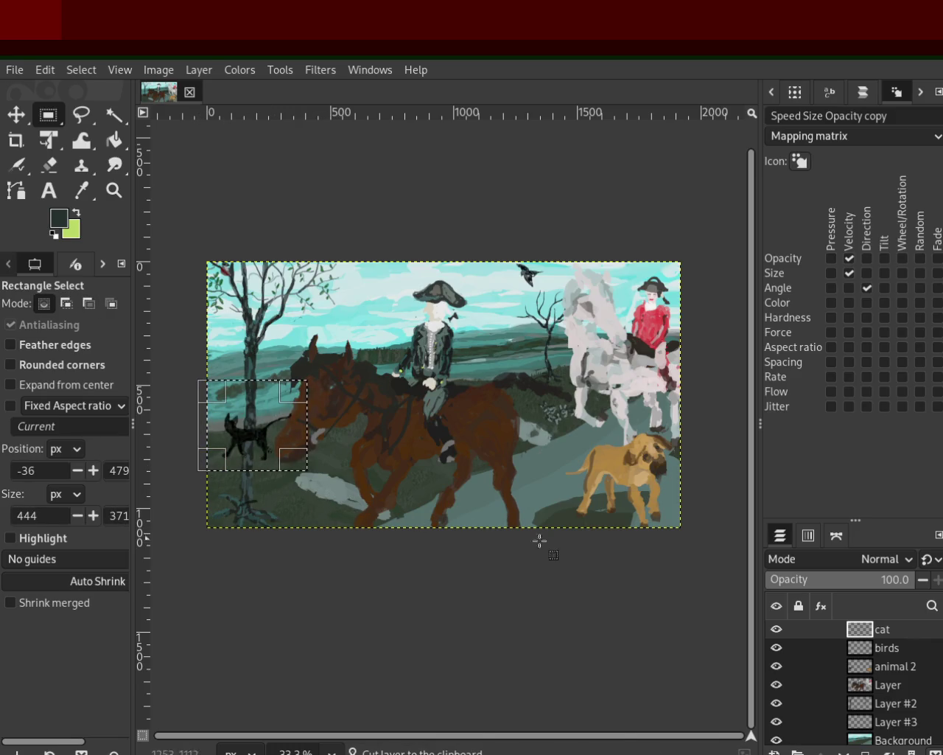
pyautogui.click(852, 667)
pyautogui.press('Delete')
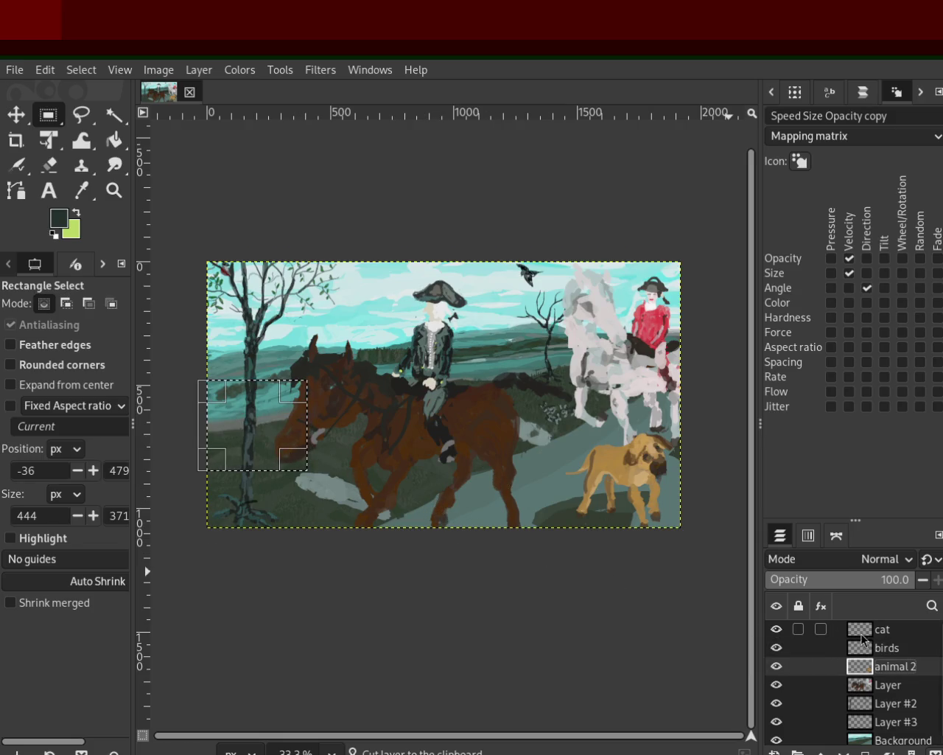
pyautogui.hotkey('ctrl', 'v')
pyautogui.click(890, 751)
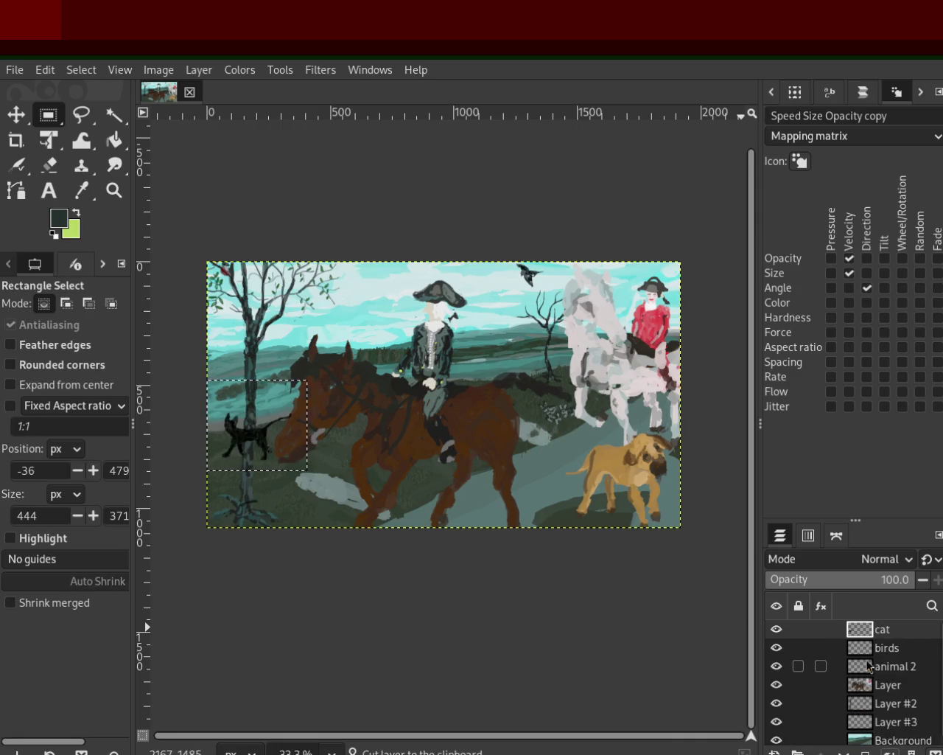
# Toggle the birds and cat layers to check them, then clear the selection on birds
pyautogui.click(777, 648)
pyautogui.click(777, 648)
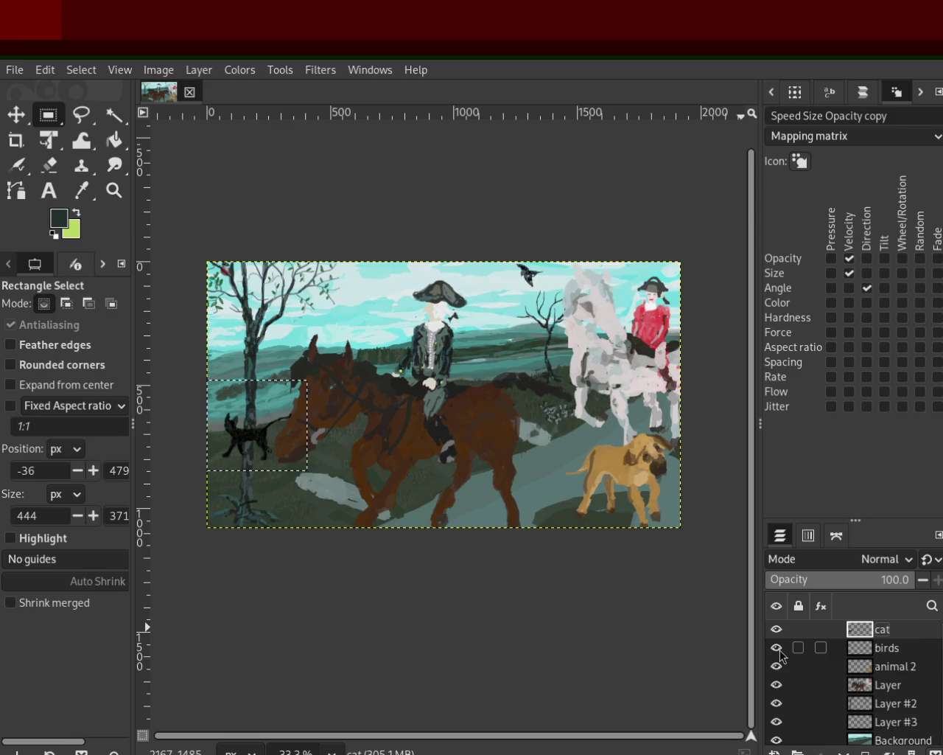
pyautogui.click(777, 648)
pyautogui.click(776, 648)
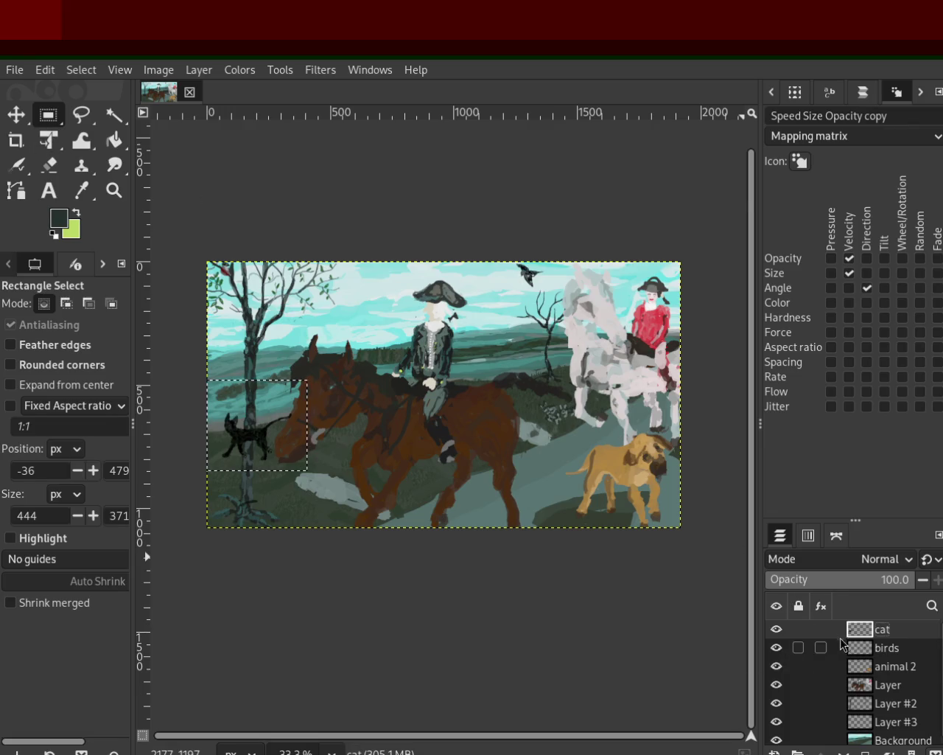
pyautogui.click(776, 629)
pyautogui.click(776, 629)
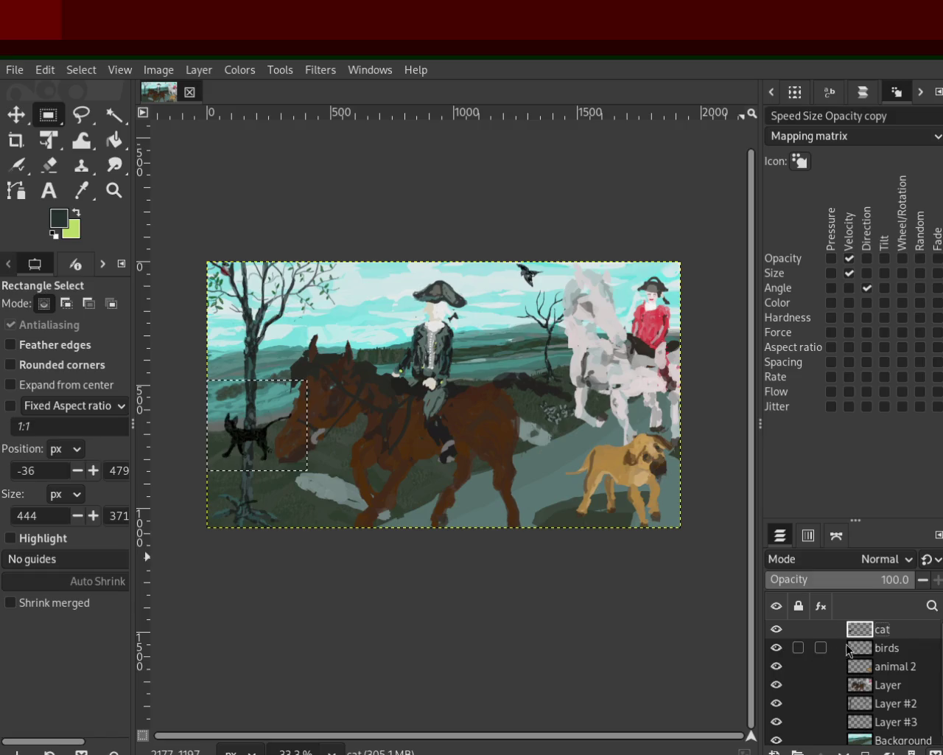
pyautogui.click(887, 647)
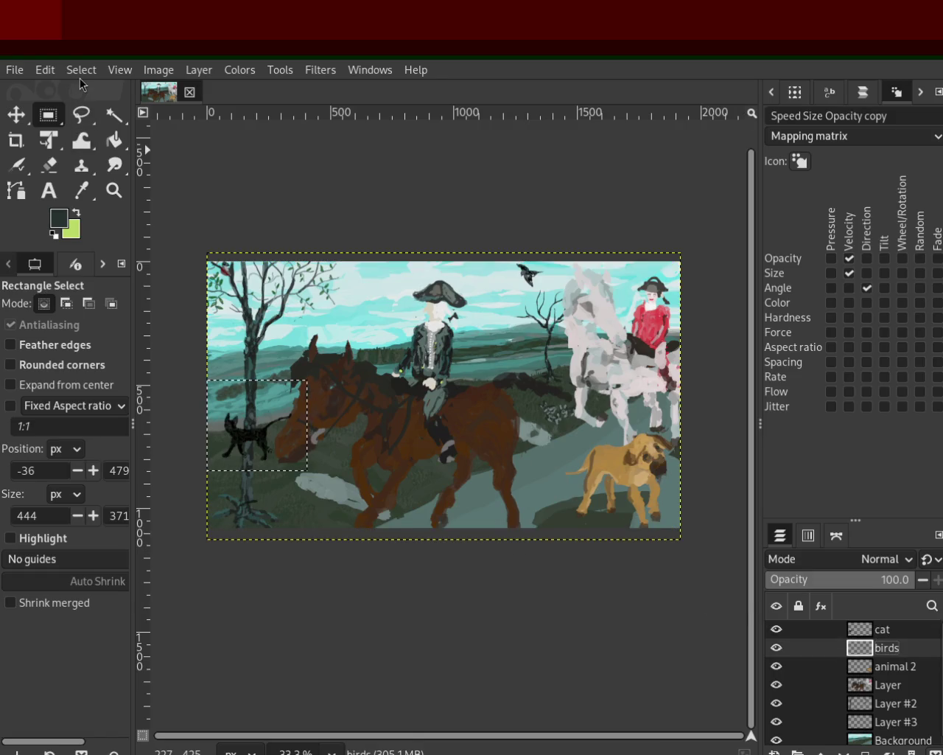
pyautogui.hotkey('ctrl', 'shift', 'a')
pyautogui.click(775, 647)
pyautogui.click(774, 650)
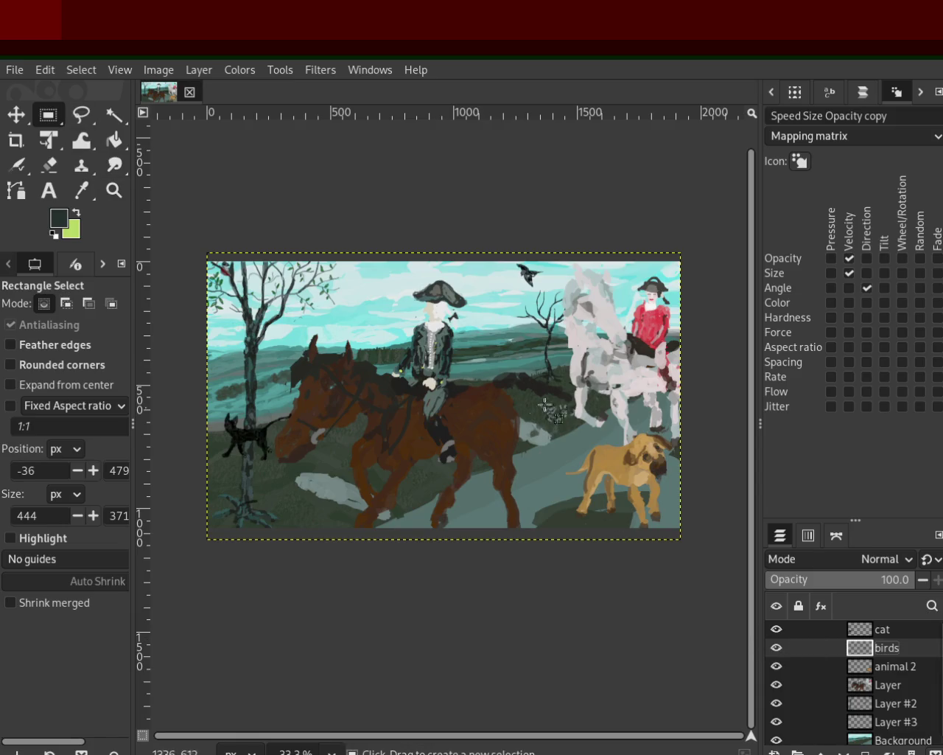
# Move the small grey patch beside the white horse from birds onto the cat layer
pyautogui.moveTo(530, 393); pyautogui.dragTo(593, 449)
pyautogui.hotkey('ctrl', 'x')
pyautogui.click(845, 628)
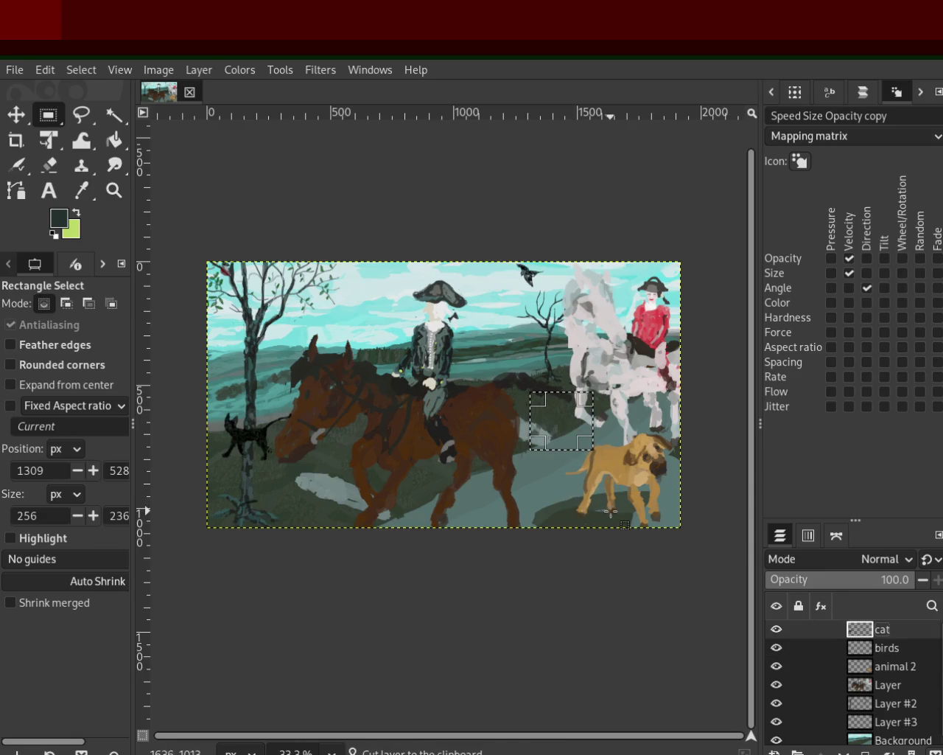
pyautogui.hotkey('ctrl', 'v')
pyautogui.hotkey('ctrl', 'h')
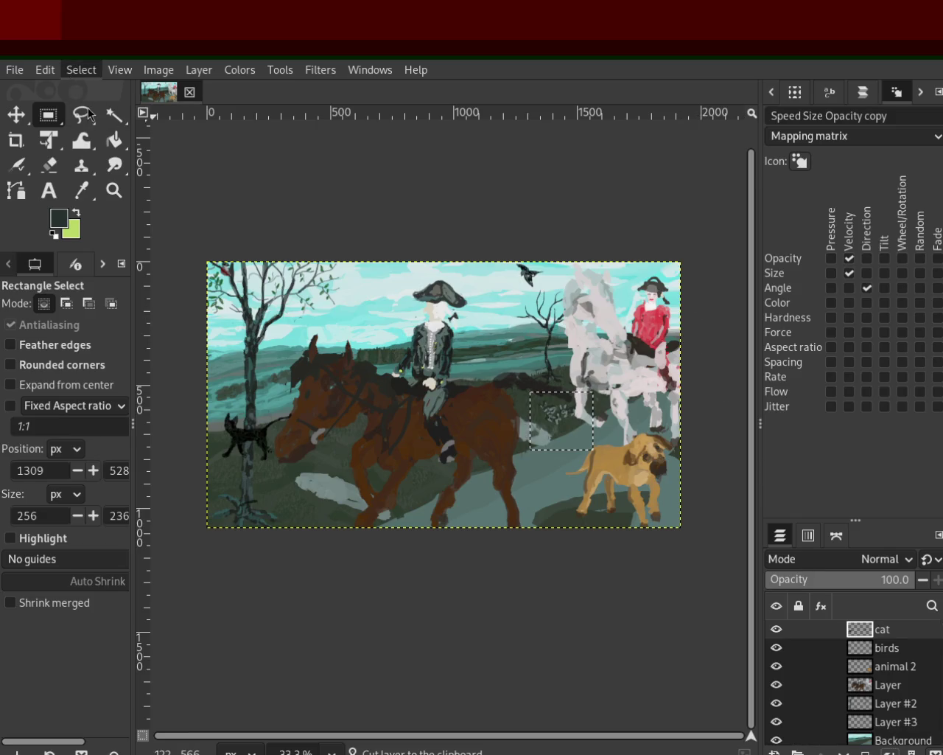
pyautogui.hotkey('ctrl', 'shift', 'a')
# Move the cat layer below Layer #2 in the stack
pyautogui.click(776, 630)
pyautogui.click(776, 630)
pyautogui.moveTo(865, 635); pyautogui.dragTo(899, 706)
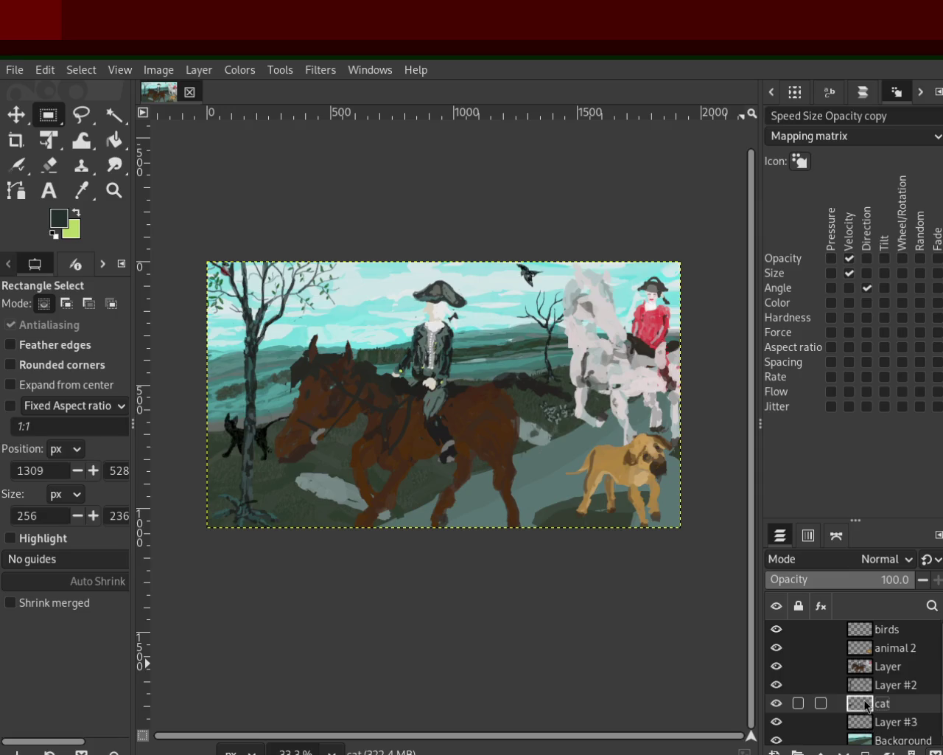
# Rename Layer #2 to 'trees'
pyautogui.click(778, 685)
pyautogui.click(778, 685)
pyautogui.doubleClick(888, 685)
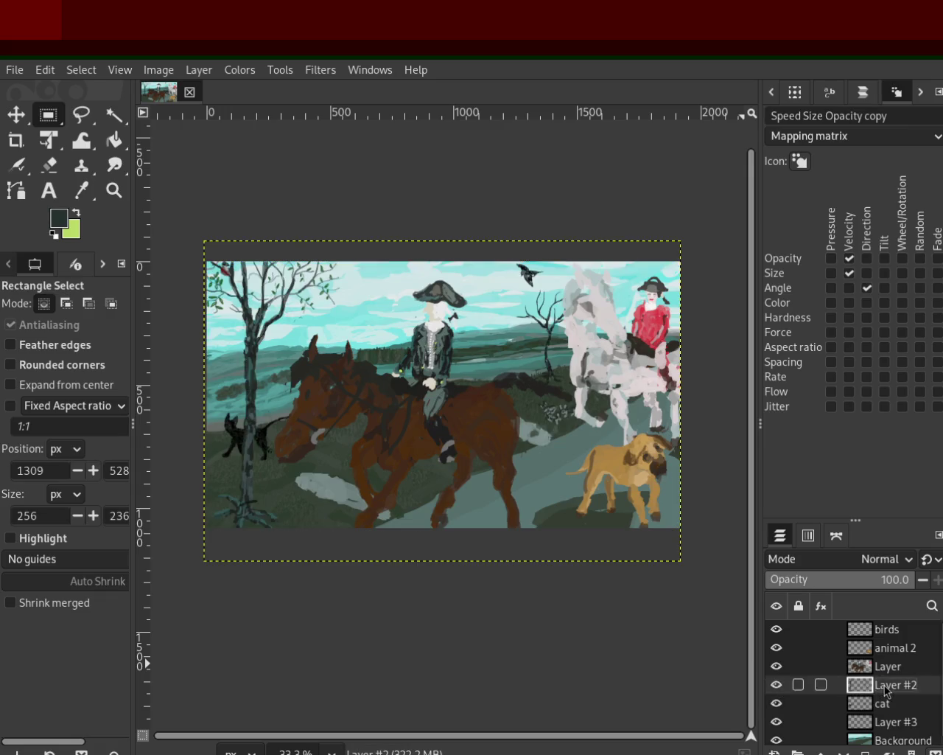
pyautogui.write('trees')
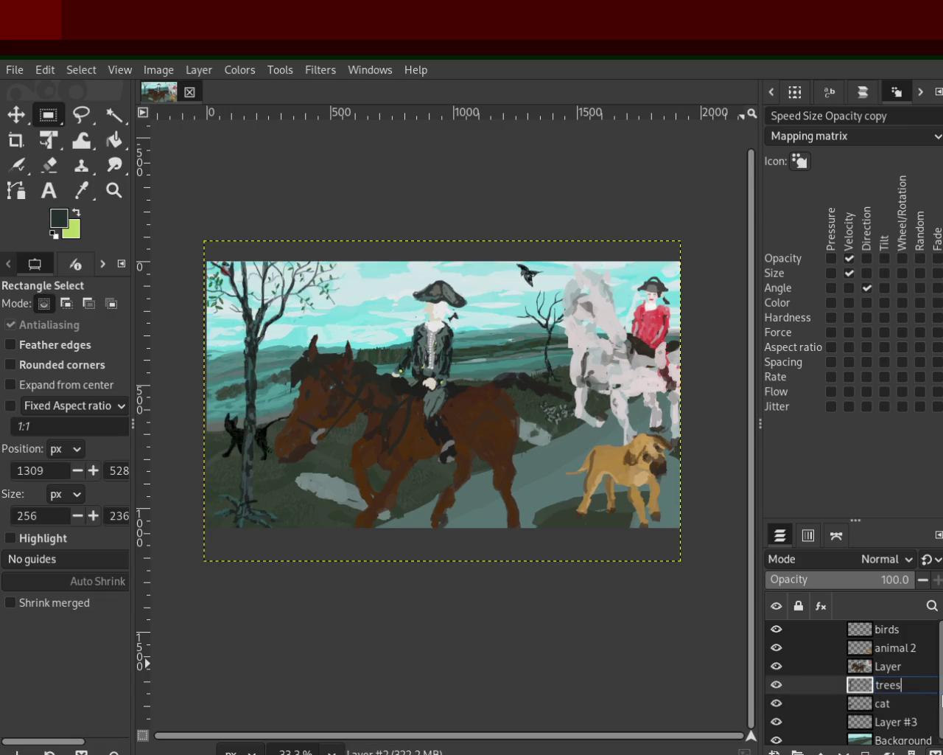
pyautogui.press('Return')
# Rename Layer #3 to 'leaves'
pyautogui.click(879, 722)
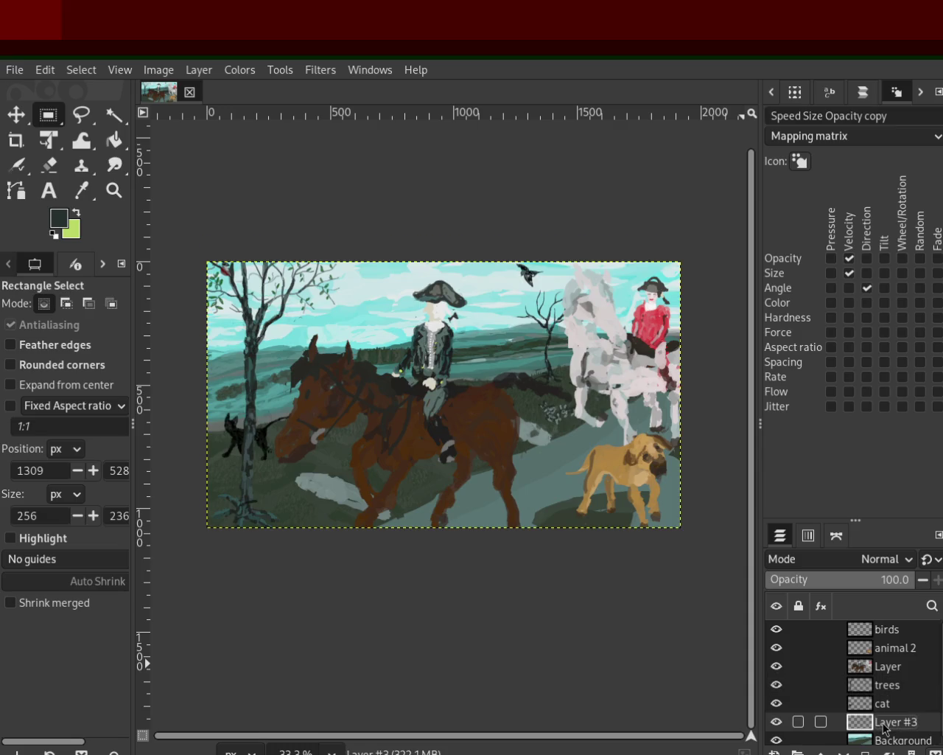
pyautogui.click(774, 724)
pyautogui.click(778, 722)
pyautogui.doubleClick(888, 722)
pyautogui.write('leaves')
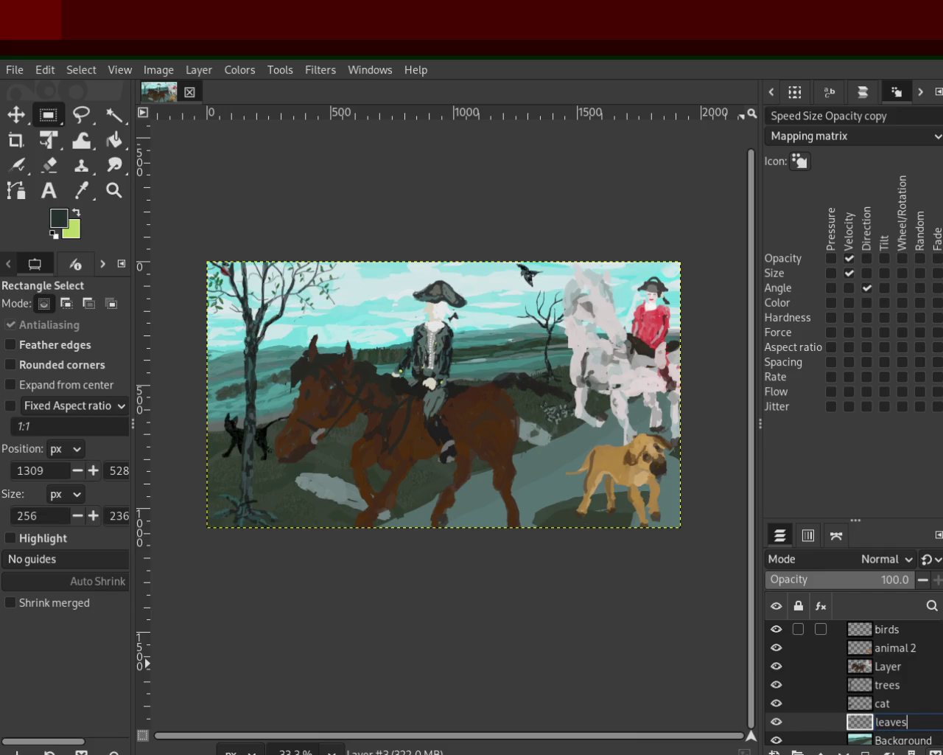
pyautogui.press('Return')
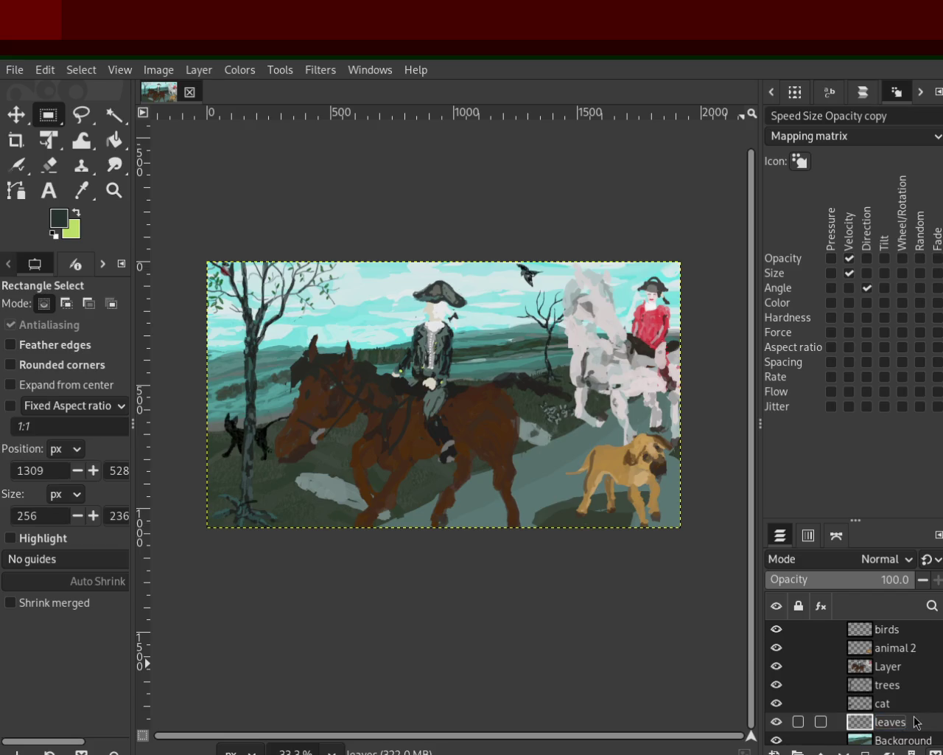
pyautogui.click(776, 724)
pyautogui.click(775, 724)
# Toggle visibility of the Background, leaves, cat and trees layers to inspect their contents
pyautogui.scroll(-1, 799, 685)
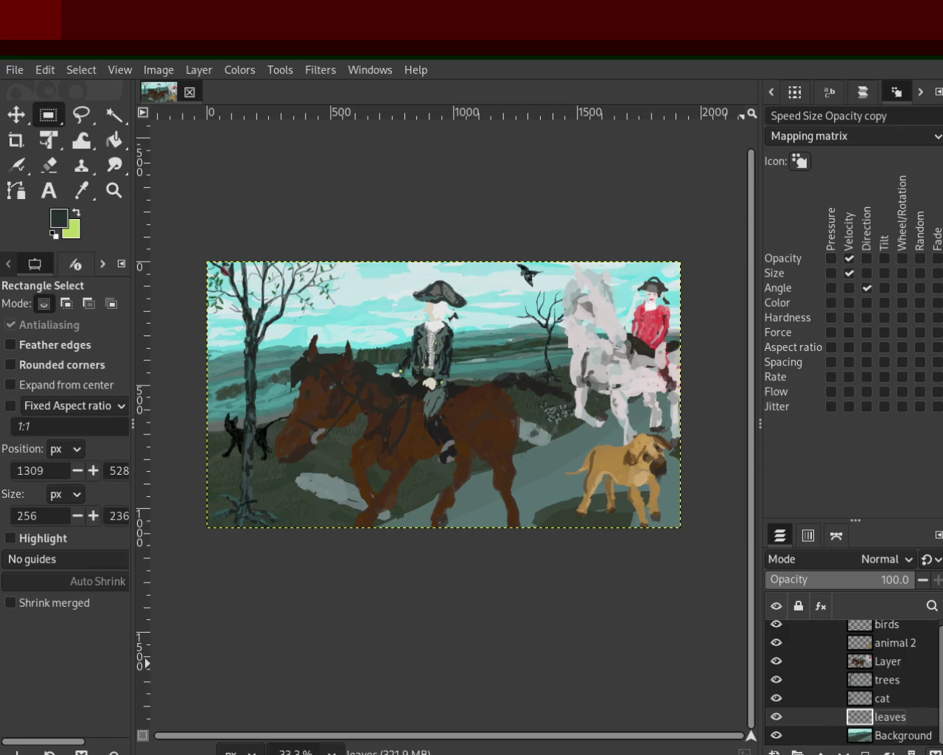
pyautogui.click(776, 735)
pyautogui.click(776, 716)
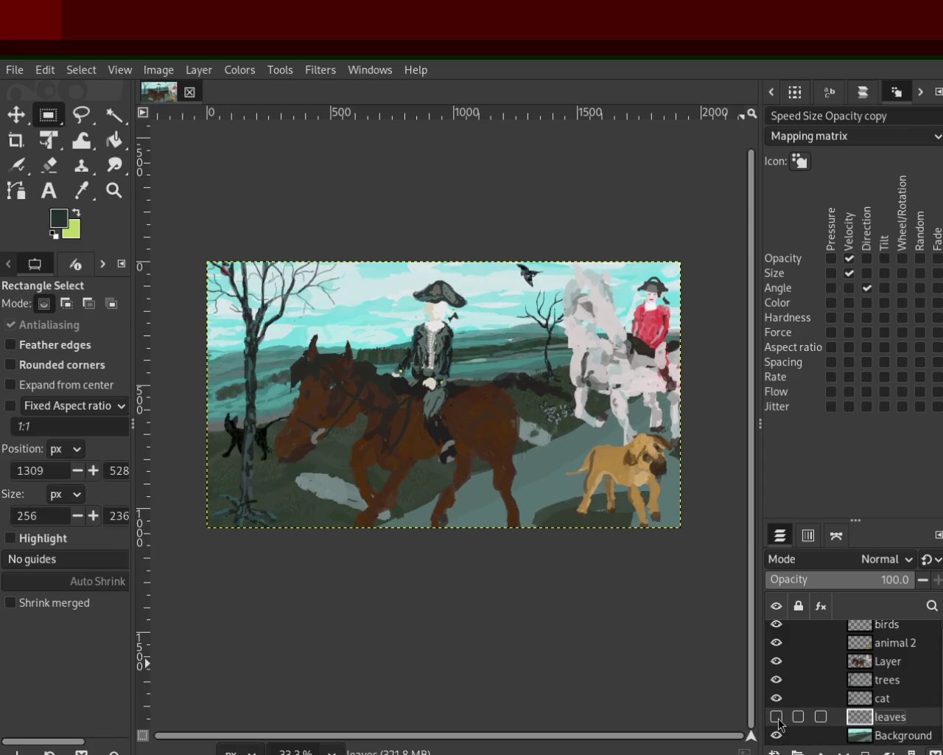
pyautogui.click(777, 717)
pyautogui.click(777, 700)
pyautogui.click(778, 700)
pyautogui.click(777, 698)
pyautogui.click(776, 698)
pyautogui.click(777, 698)
pyautogui.click(777, 680)
pyautogui.click(777, 680)
pyautogui.click(777, 680)
pyautogui.click(777, 679)
pyautogui.click(777, 698)
# Rename the layer called Layer, which holds the riders, to 'horses'
pyautogui.click(777, 661)
pyautogui.click(777, 661)
pyautogui.click(777, 661)
pyautogui.click(777, 661)
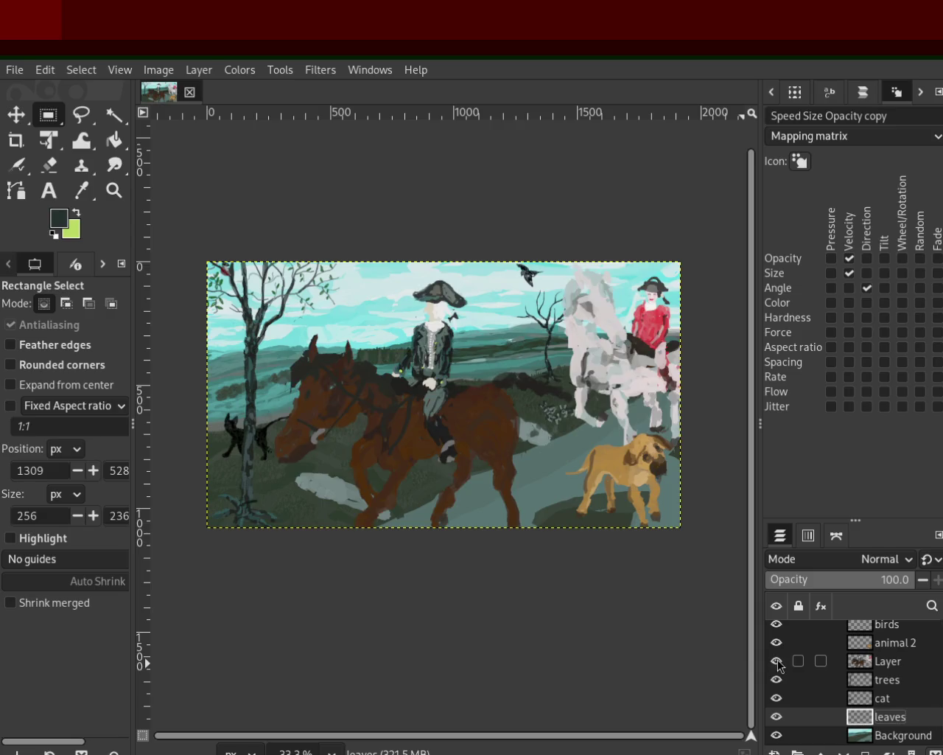
pyautogui.doubleClick(891, 661)
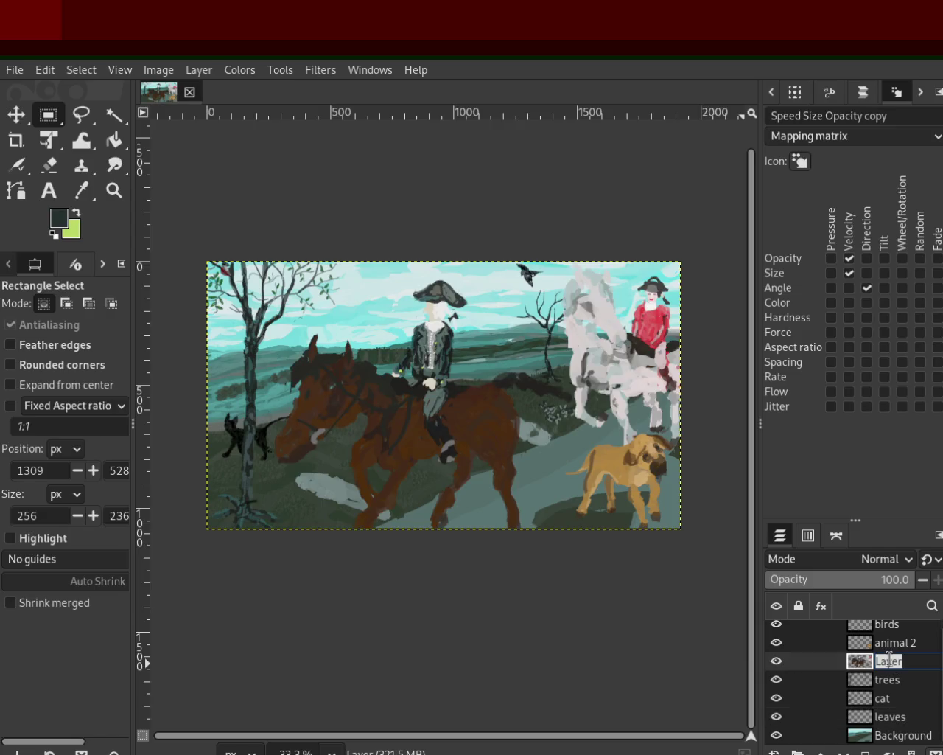
pyautogui.write('horses')
pyautogui.press('Return')
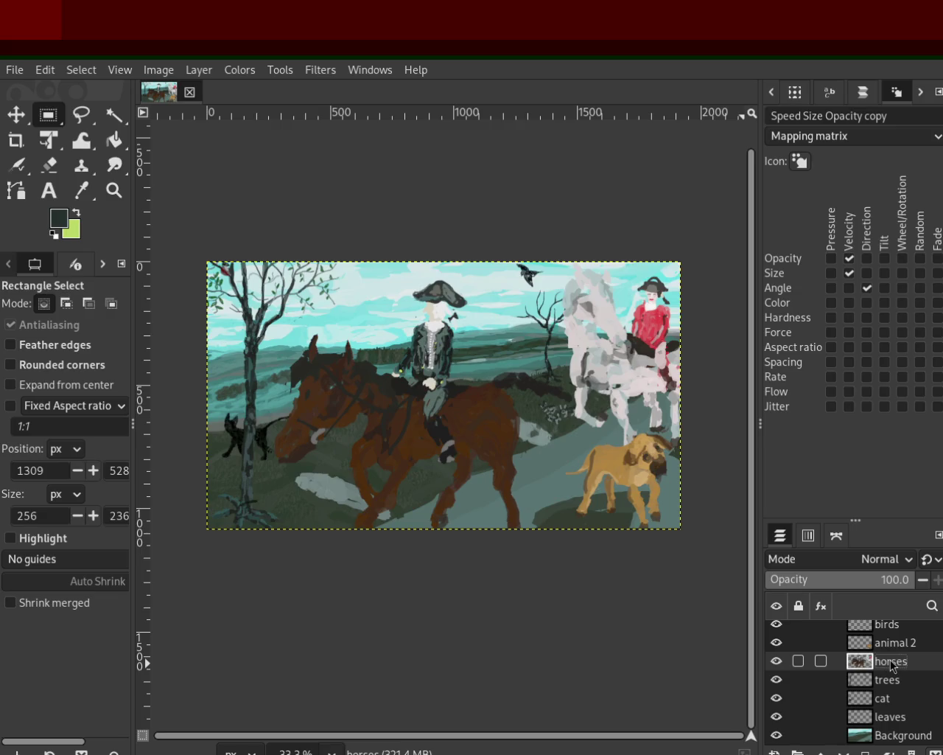
# Rename the animal 2 layer to 'dog'
pyautogui.click(777, 642)
pyautogui.click(777, 642)
pyautogui.doubleClick(891, 647)
pyautogui.write('dog')
pyautogui.press('Return')
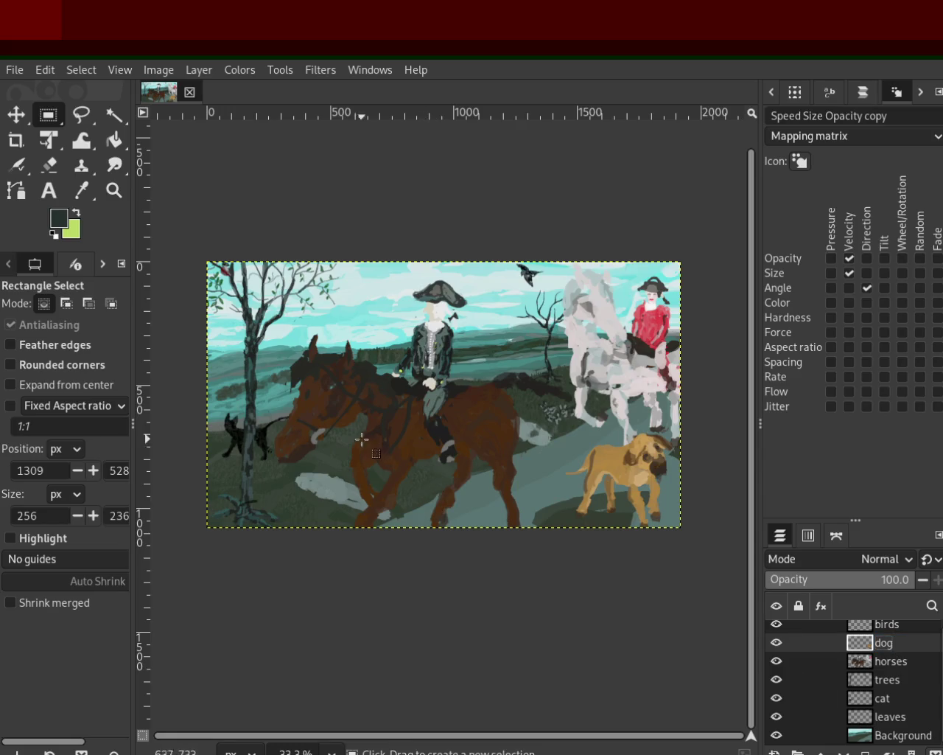
# Zoom around the painting to inspect the riders and the grey patch by the horse
pyautogui.scroll(1, 827, 643)
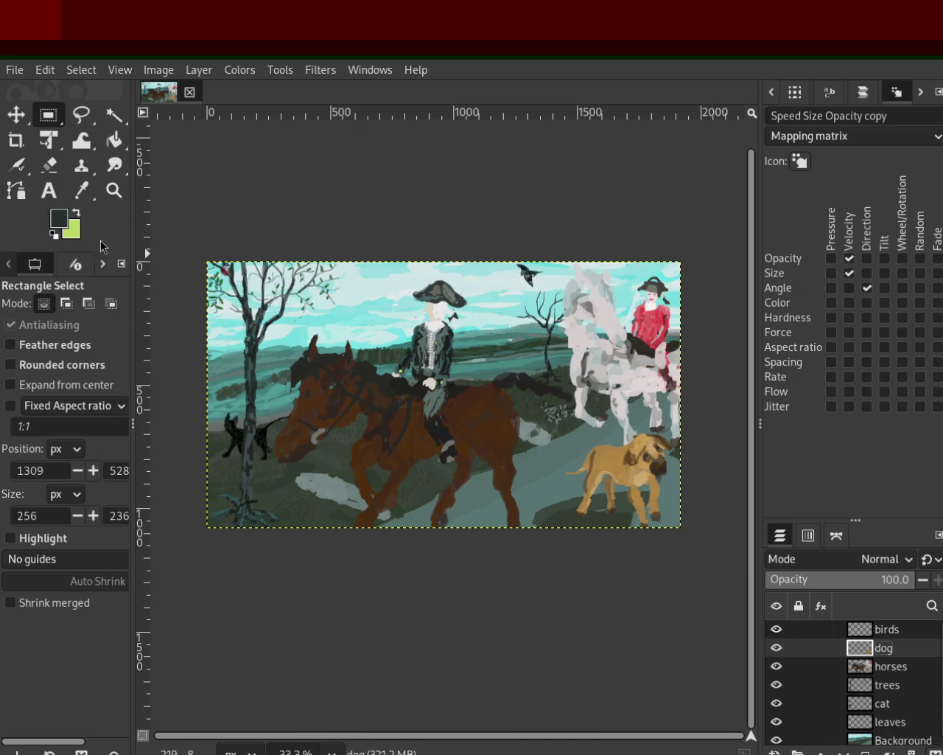
pyautogui.click(113, 193)
pyautogui.keyDown('ctrl'); pyautogui.click(392, 514); pyautogui.keyUp('ctrl')
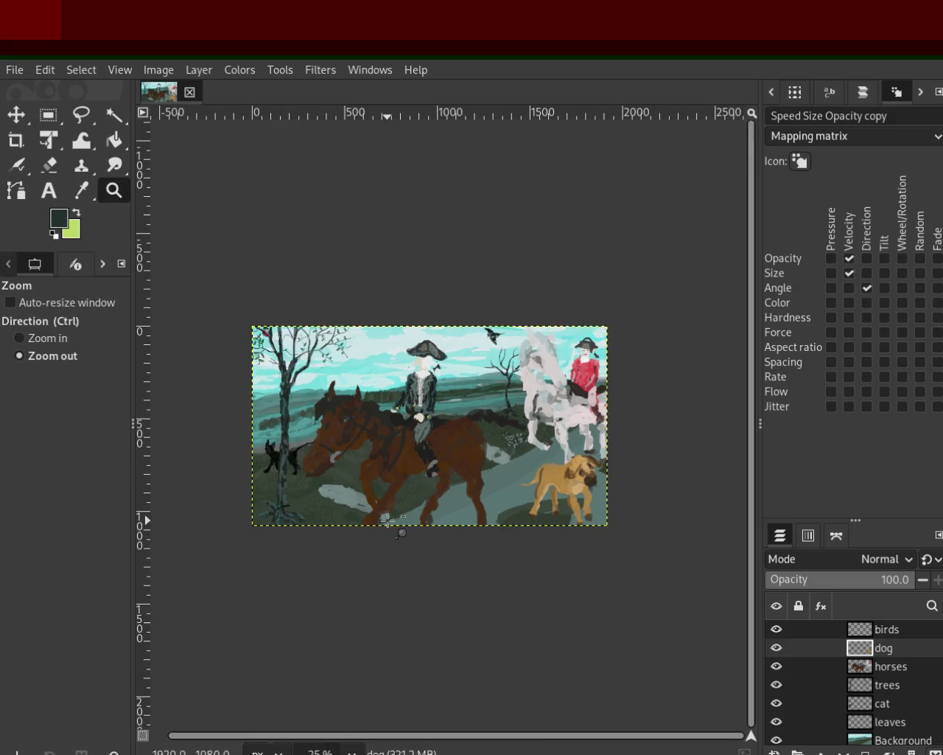
pyautogui.doubleClick(259, 482)
pyautogui.click(258, 483)
pyautogui.keyDown('ctrl'); pyautogui.click(259, 483); pyautogui.keyUp('ctrl')
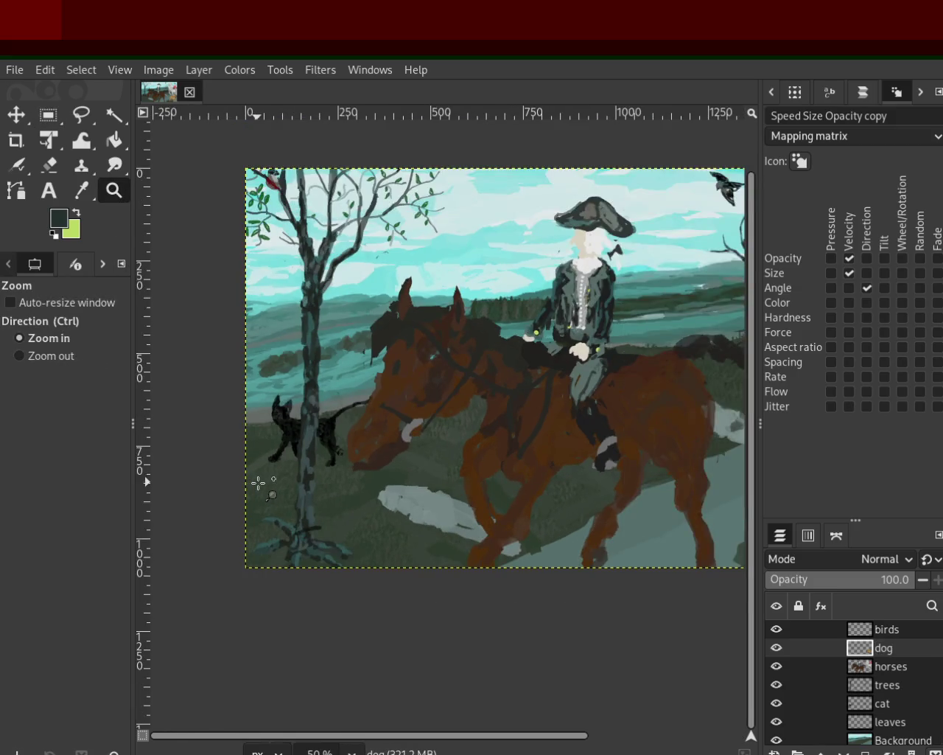
pyautogui.keyDown('ctrl'); pyautogui.click(259, 483); pyautogui.keyUp('ctrl')
pyautogui.doubleClick(259, 483)
pyautogui.click(571, 480)
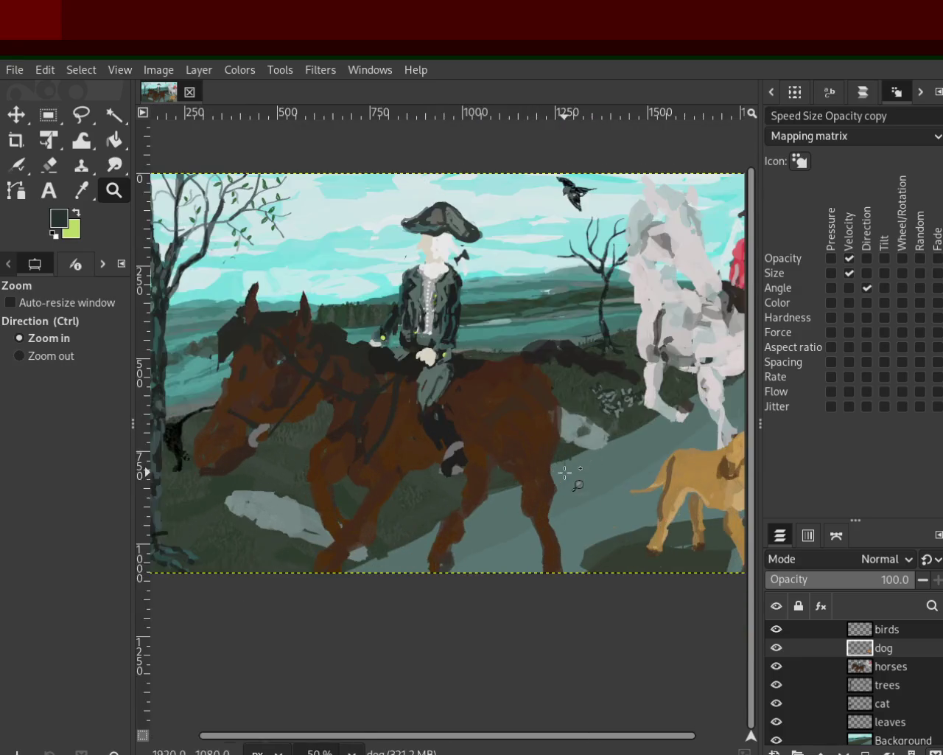
pyautogui.keyDown('ctrl'); pyautogui.click(442, 486); pyautogui.keyUp('ctrl')
pyautogui.doubleClick(512, 440)
pyautogui.keyDown('ctrl'); pyautogui.click(512, 440); pyautogui.keyUp('ctrl')
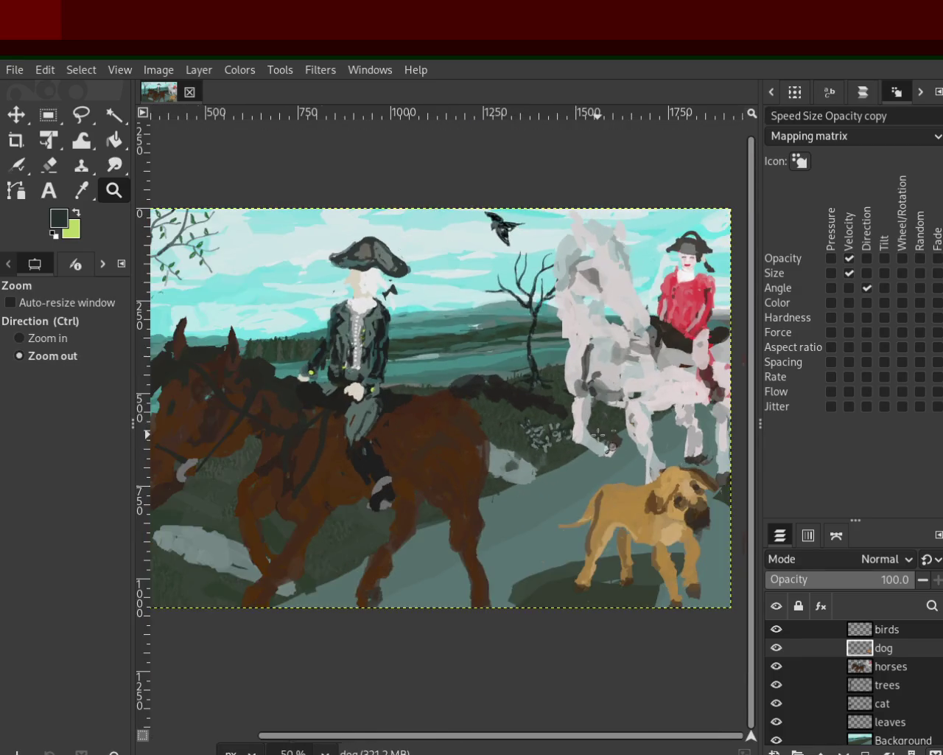
pyautogui.click(549, 426)
pyautogui.click(549, 426)
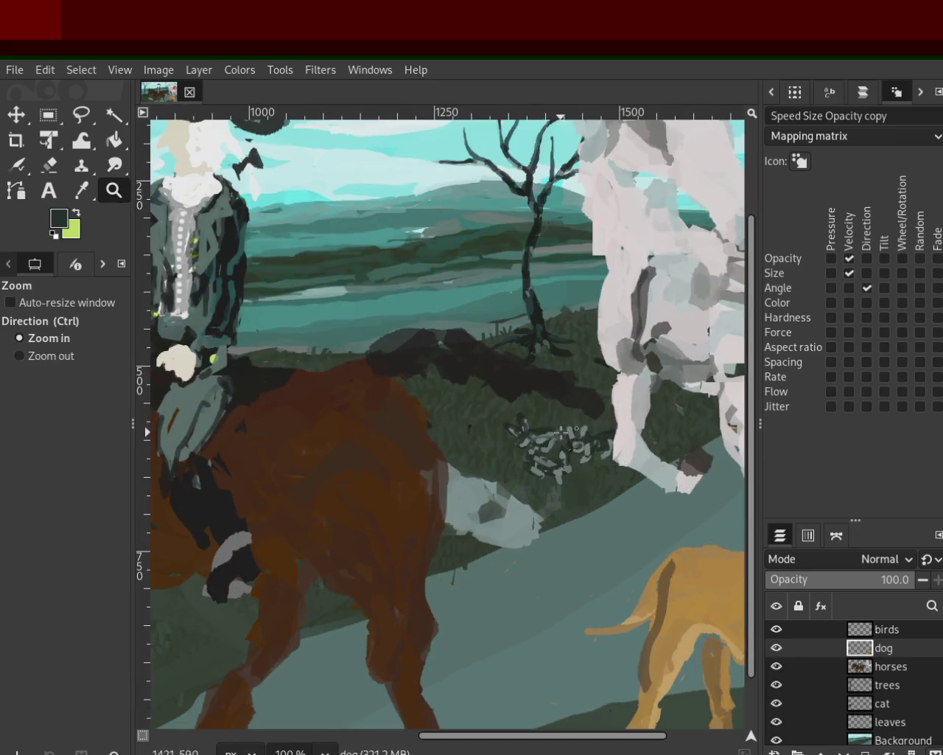
pyautogui.keyDown('ctrl'); pyautogui.click(582, 457); pyautogui.keyUp('ctrl')
pyautogui.keyDown('ctrl'); pyautogui.click(582, 457); pyautogui.keyUp('ctrl')
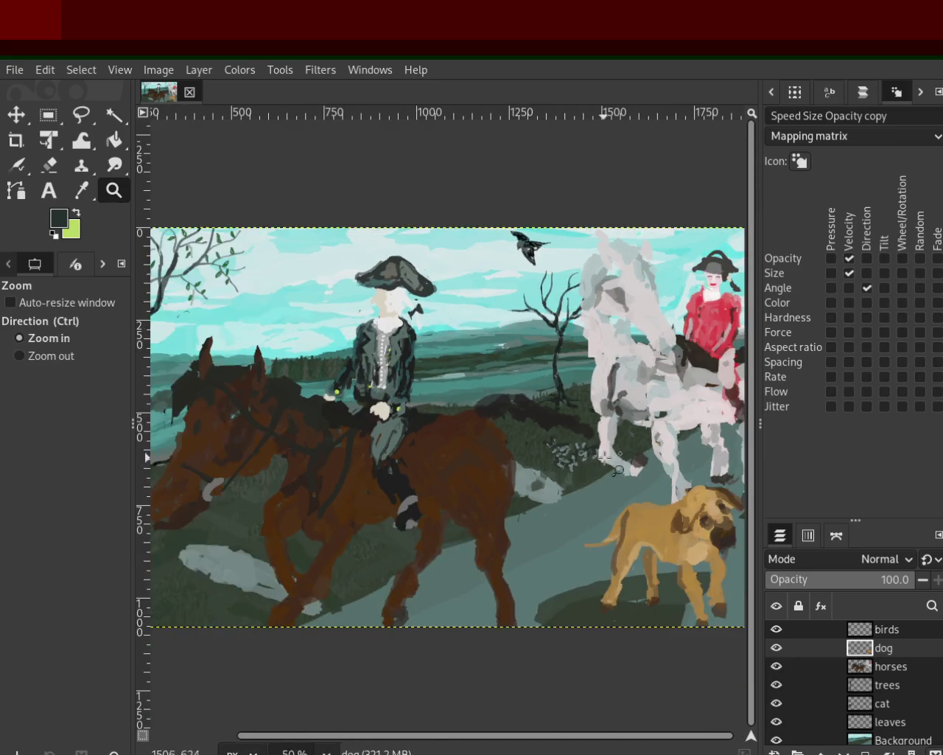
pyautogui.doubleClick(590, 456)
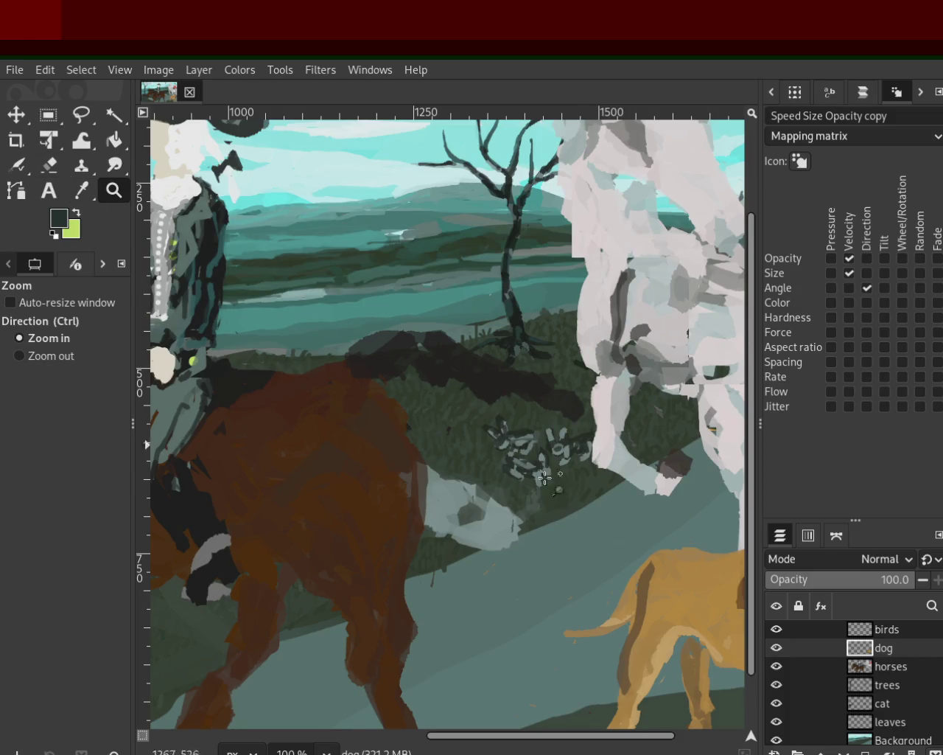
# Select the birds layer, then dog, and finally make cat the active layer
pyautogui.click(860, 632)
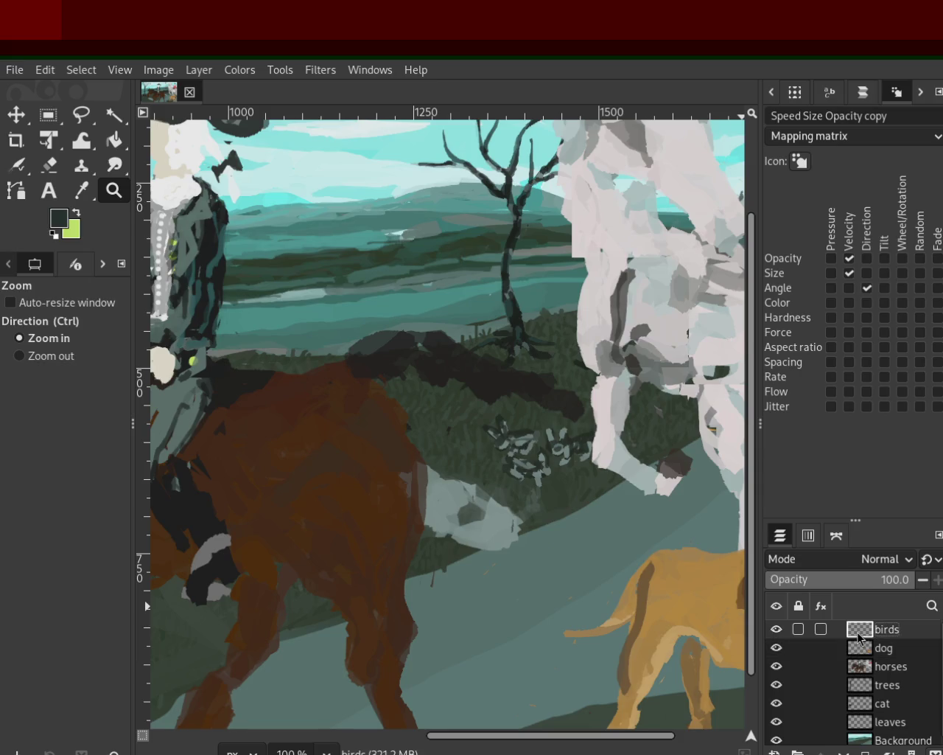
pyautogui.click(860, 647)
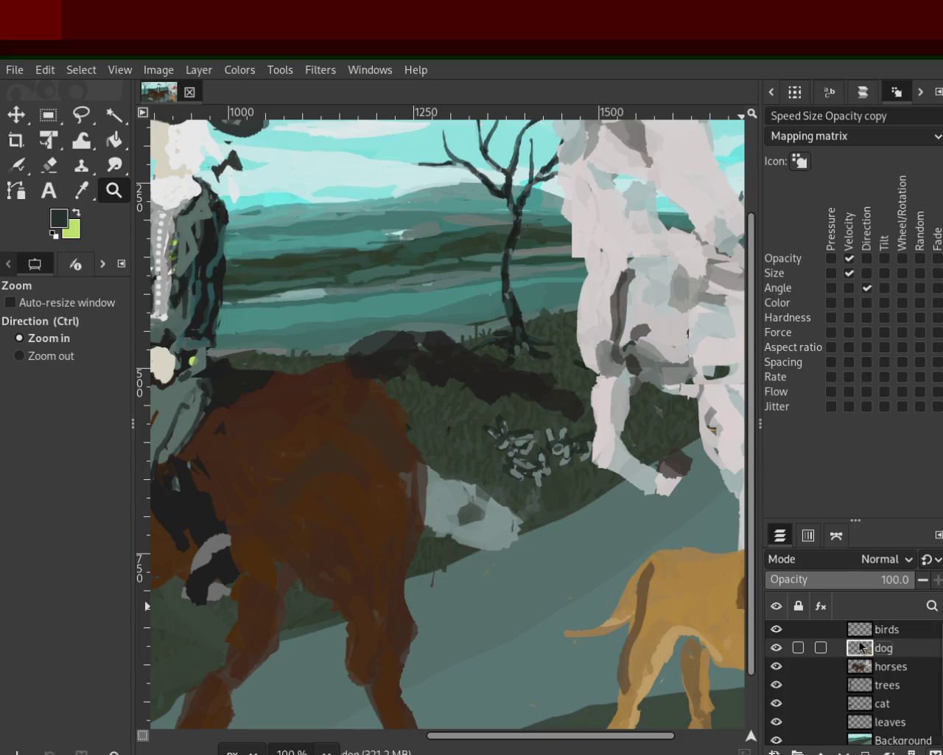
pyautogui.click(857, 706)
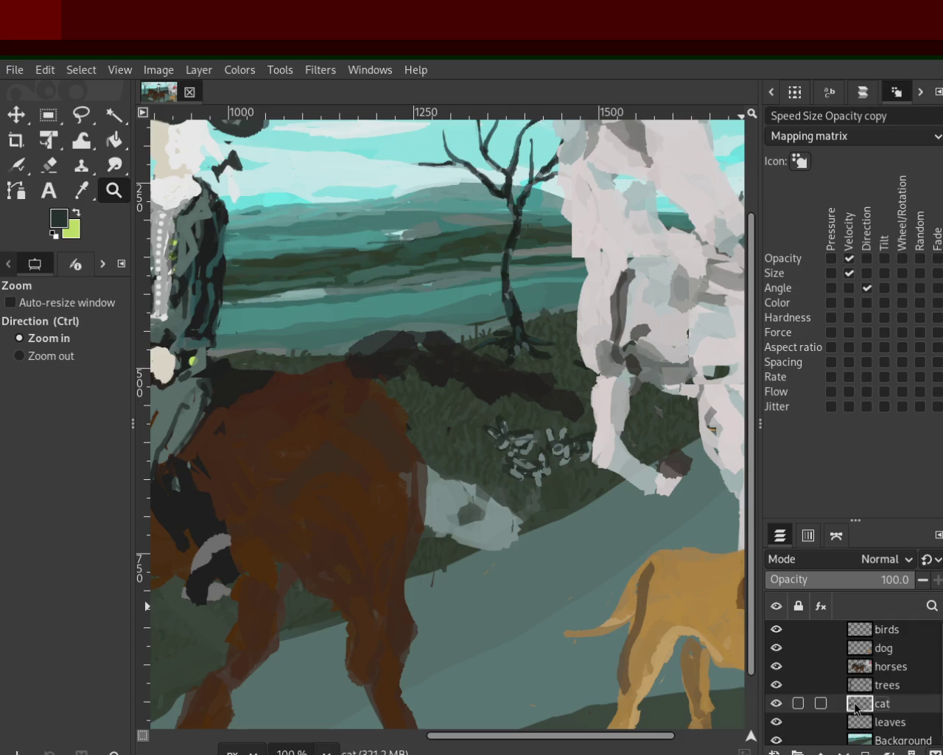
# Cut the small grey figures from the grass and paste them as a new cat copy layer
pyautogui.click(47, 116)
pyautogui.moveTo(451, 398); pyautogui.dragTo(614, 508)
pyautogui.hotkey('ctrl', 'x')
pyautogui.hotkey('ctrl', 'v')
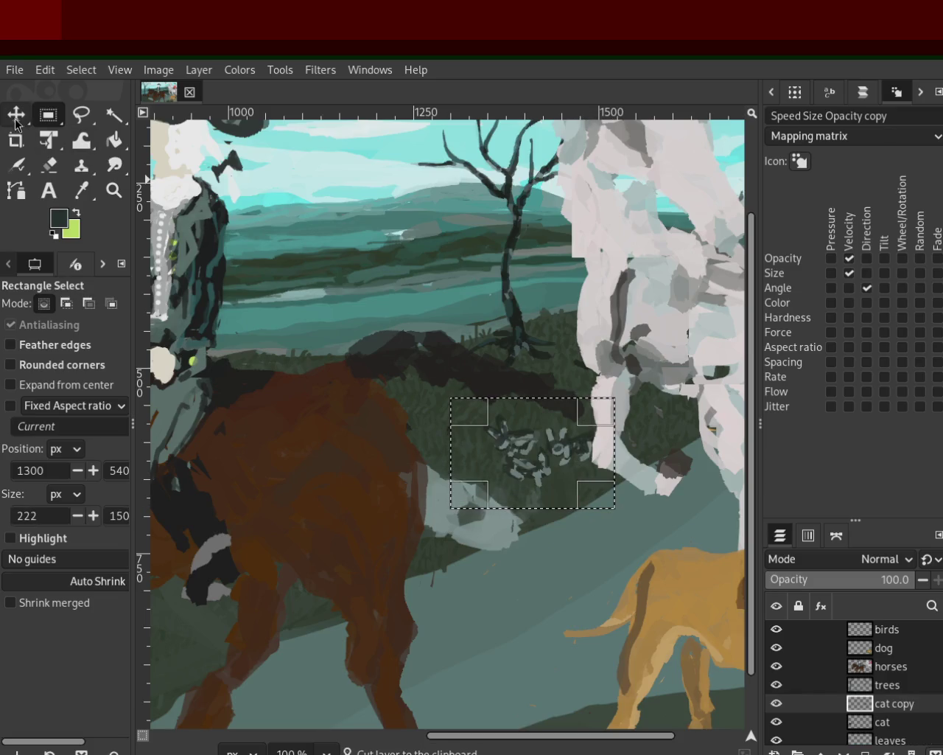
# Move the pasted figures up and left to sit beside the bare tree
pyautogui.press('m')
pyautogui.moveTo(531, 456)
pyautogui.mouseDown()
pyautogui.moveTo(544, 363)
pyautogui.moveTo(571, 342)
pyautogui.mouseUp()
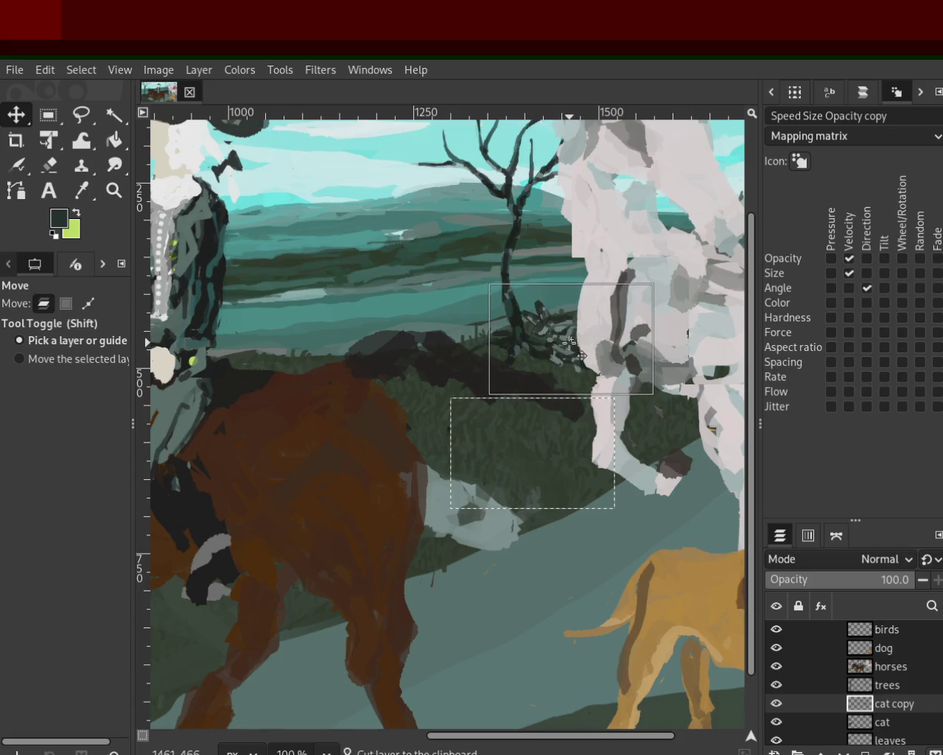
pyautogui.moveTo(571, 342)
pyautogui.mouseDown()
pyautogui.moveTo(436, 415)
pyautogui.moveTo(527, 394)
pyautogui.moveTo(535, 447)
pyautogui.moveTo(500, 412)
pyautogui.moveTo(516, 365)
pyautogui.moveTo(552, 396)
pyautogui.moveTo(574, 352)
pyautogui.moveTo(567, 341)
pyautogui.moveTo(527, 343)
pyautogui.mouseUp()
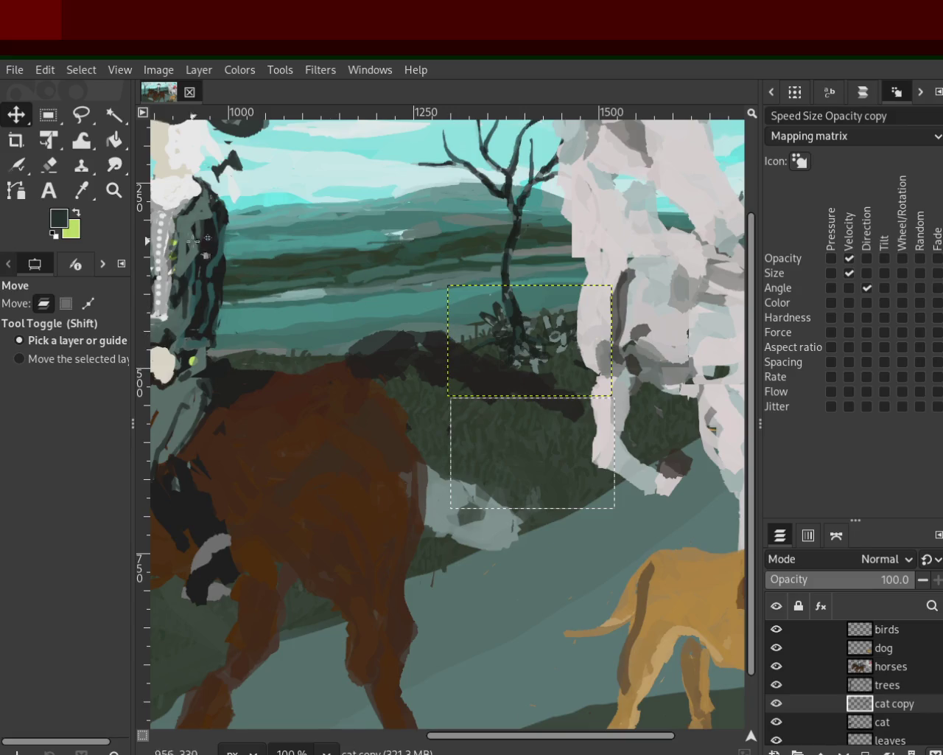
# Zoom in on the pasted figures, then drag them down into the grass behind the brown horse
pyautogui.press('z')
pyautogui.keyDown('ctrl'); pyautogui.click(543, 380); pyautogui.keyUp('ctrl')
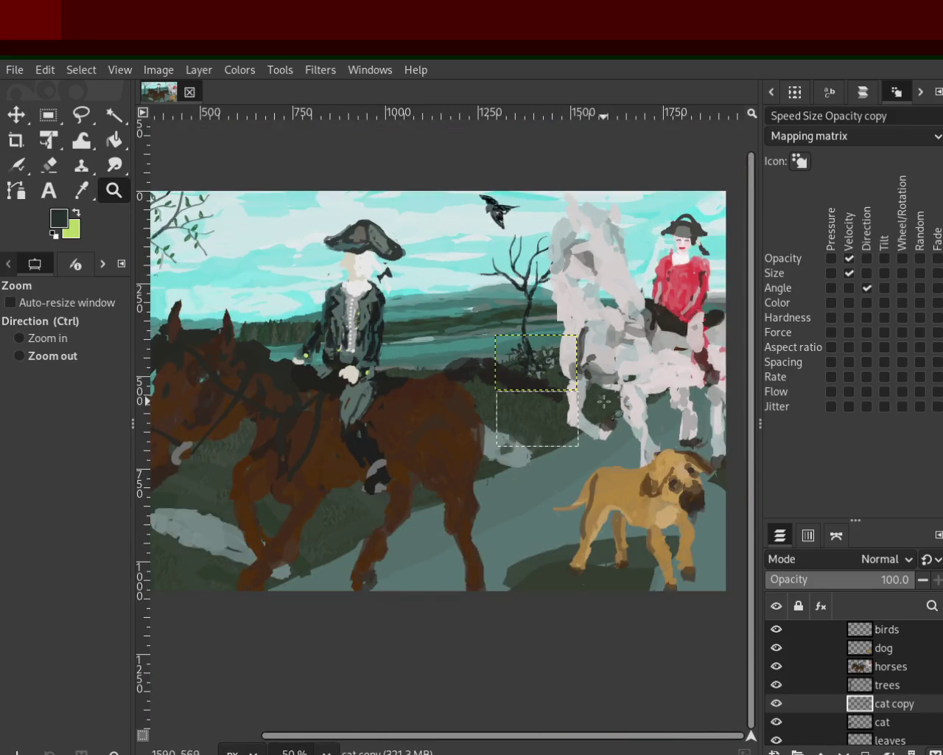
pyautogui.keyDown('ctrl'); pyautogui.click(602, 401); pyautogui.keyUp('ctrl')
pyautogui.keyDown('ctrl'); pyautogui.click(602, 401); pyautogui.keyUp('ctrl')
pyautogui.click(648, 412)
pyautogui.click(649, 413)
pyautogui.keyDown('ctrl'); pyautogui.click(696, 426); pyautogui.keyUp('ctrl')
pyautogui.keyDown('ctrl'); pyautogui.click(647, 420); pyautogui.keyUp('ctrl')
pyautogui.click(647, 420)
pyautogui.doubleClick(650, 416)
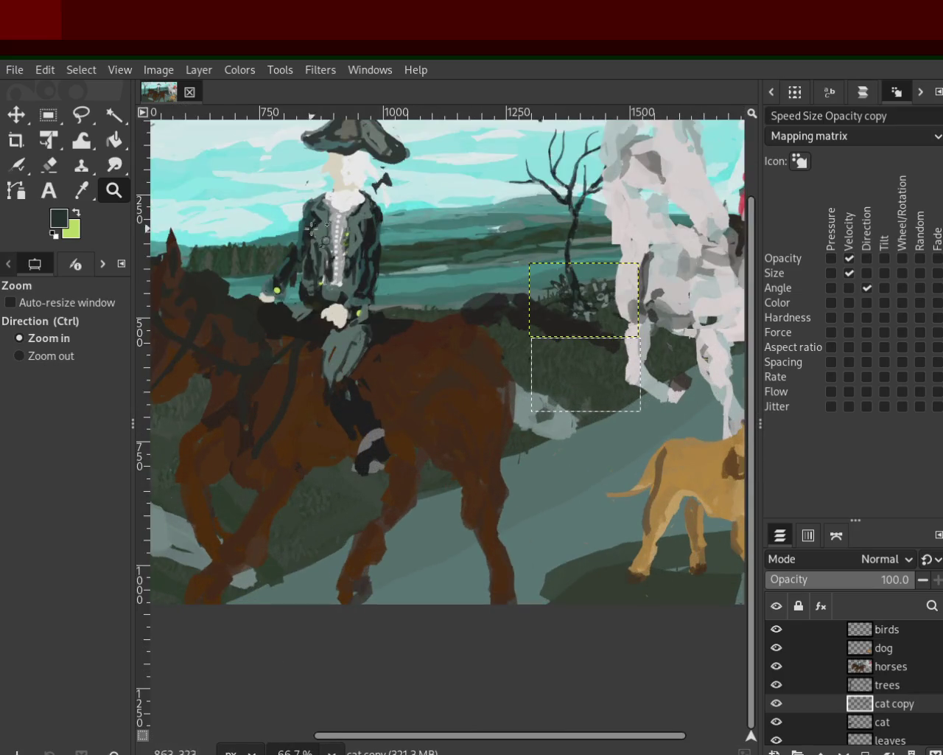
pyautogui.keyDown('ctrl'); pyautogui.click(640, 304); pyautogui.keyUp('ctrl')
pyautogui.doubleClick(640, 304)
pyautogui.doubleClick(640, 303)
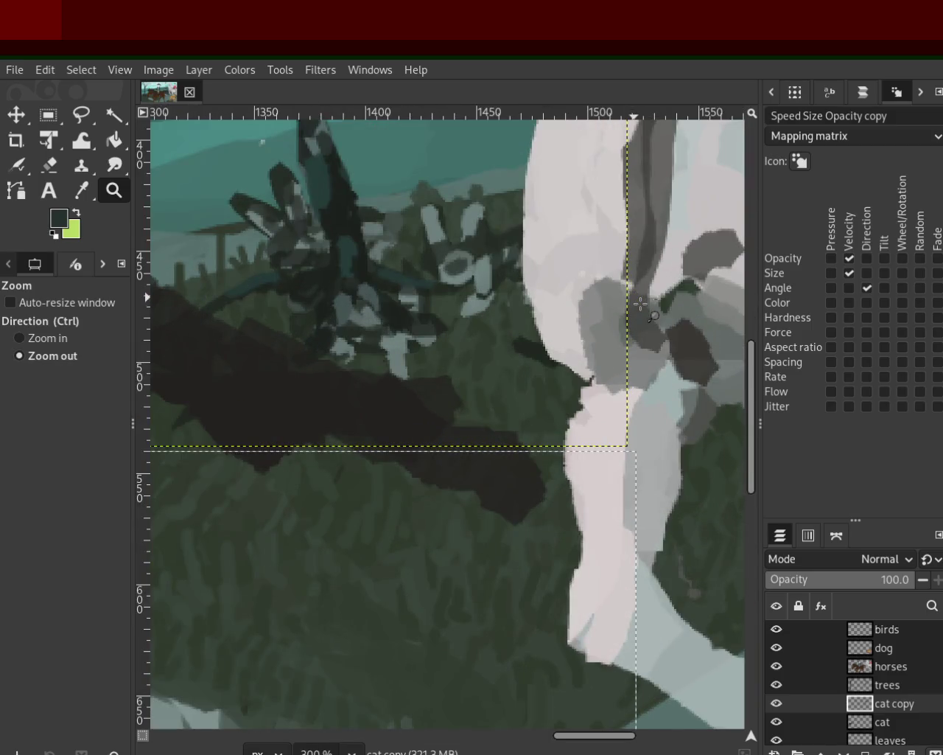
pyautogui.keyDown('ctrl'); pyautogui.click(640, 304); pyautogui.keyUp('ctrl')
pyautogui.keyDown('ctrl'); pyautogui.click(560, 361); pyautogui.keyUp('ctrl')
pyautogui.keyDown('ctrl'); pyautogui.click(560, 362); pyautogui.keyUp('ctrl')
pyautogui.keyDown('ctrl'); pyautogui.click(560, 361); pyautogui.keyUp('ctrl')
pyautogui.keyDown('ctrl'); pyautogui.click(555, 361); pyautogui.keyUp('ctrl')
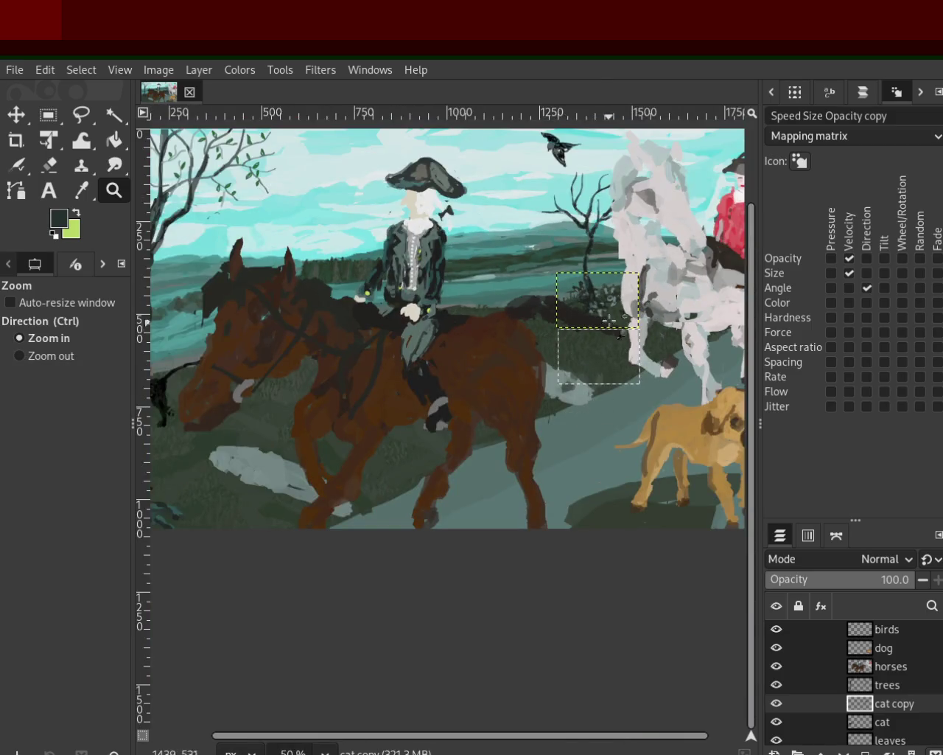
pyautogui.click(16, 115)
pyautogui.moveTo(623, 314); pyautogui.dragTo(600, 375)
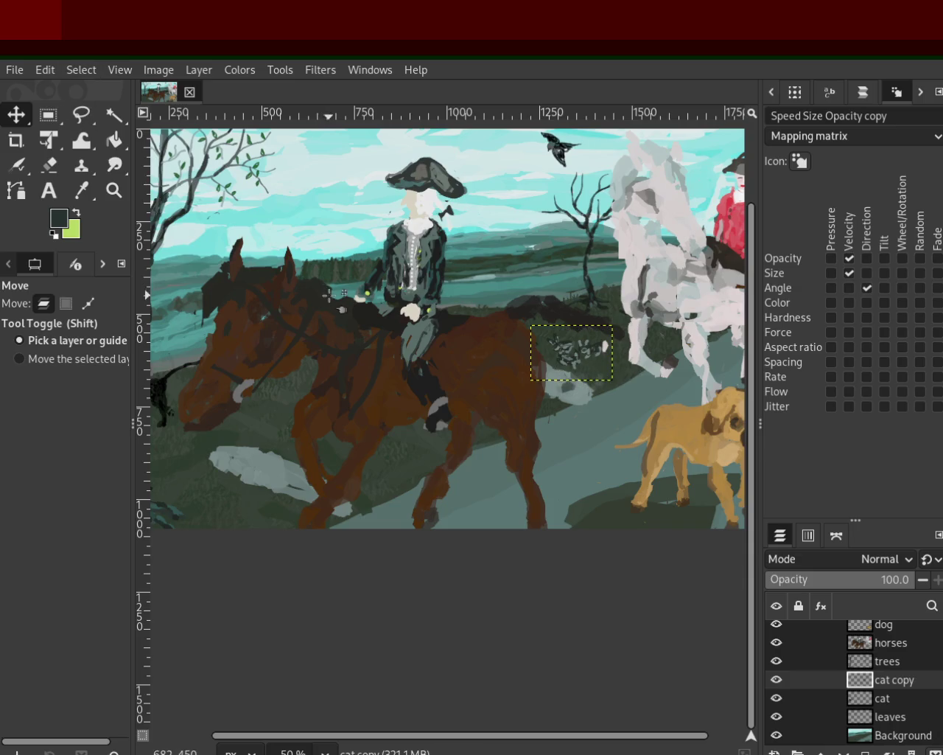
# Zoom in and out around the riders to check the figures' new placement
pyautogui.click(114, 190)
pyautogui.keyDown('ctrl'); pyautogui.click(557, 427); pyautogui.keyUp('ctrl')
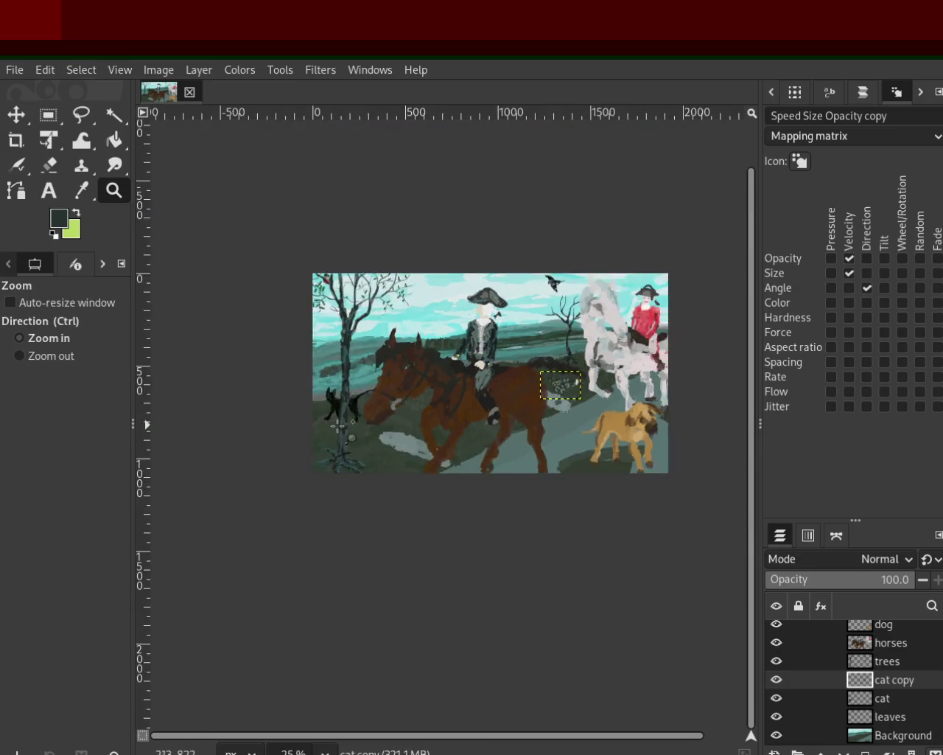
pyautogui.click(337, 427)
pyautogui.click(434, 432)
pyautogui.click(417, 400)
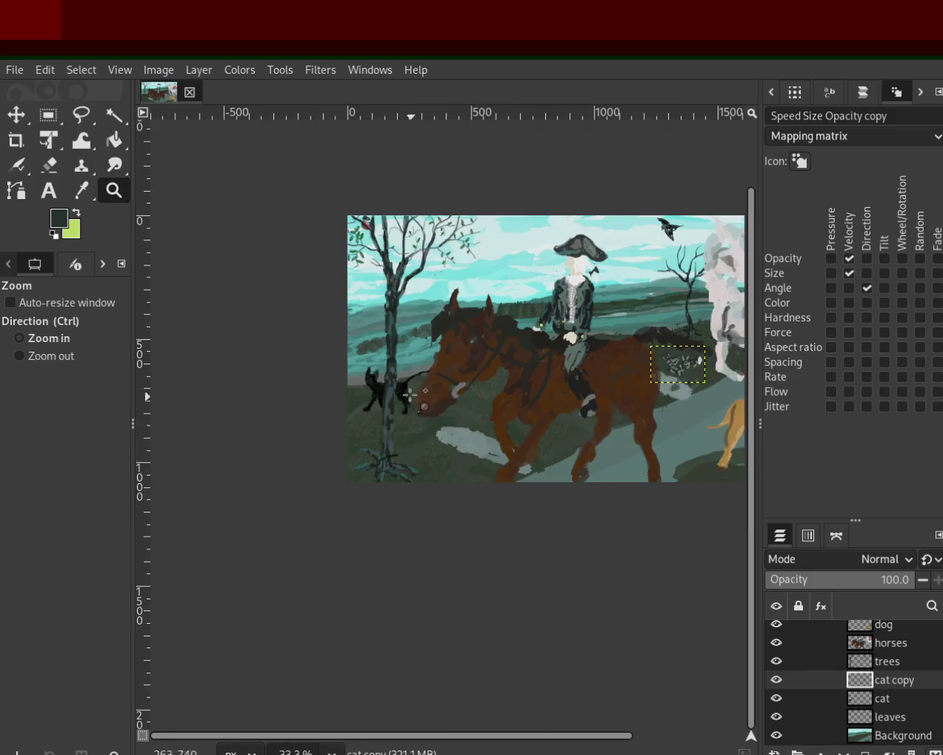
pyautogui.keyDown('ctrl'); pyautogui.click(374, 373); pyautogui.keyUp('ctrl')
pyautogui.keyDown('ctrl'); pyautogui.click(374, 372); pyautogui.keyUp('ctrl')
pyautogui.click(637, 379)
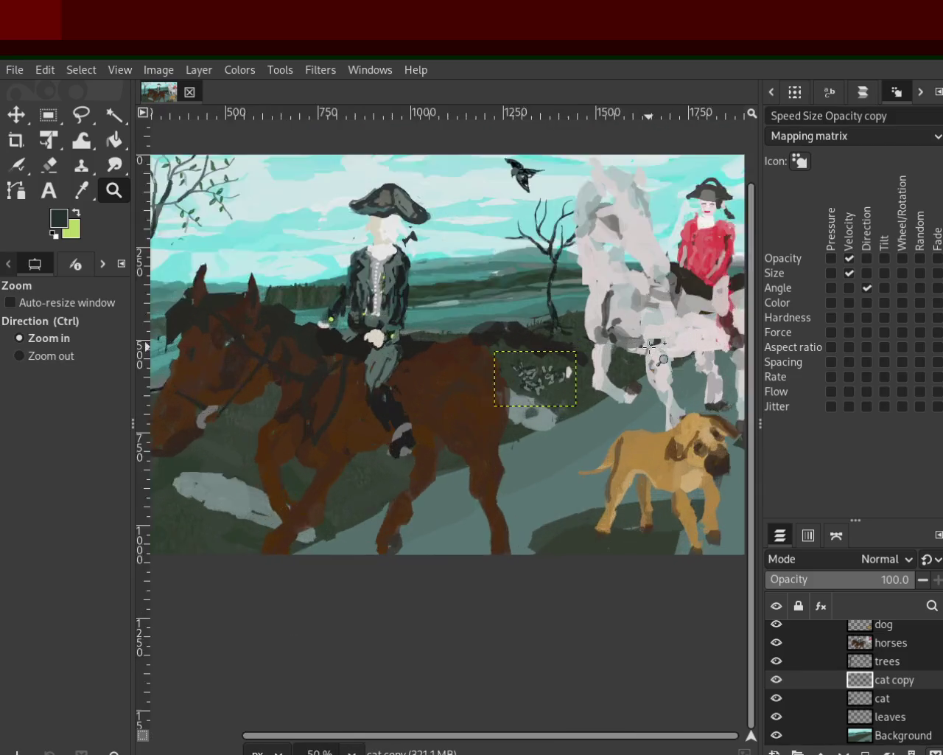
pyautogui.click(637, 383)
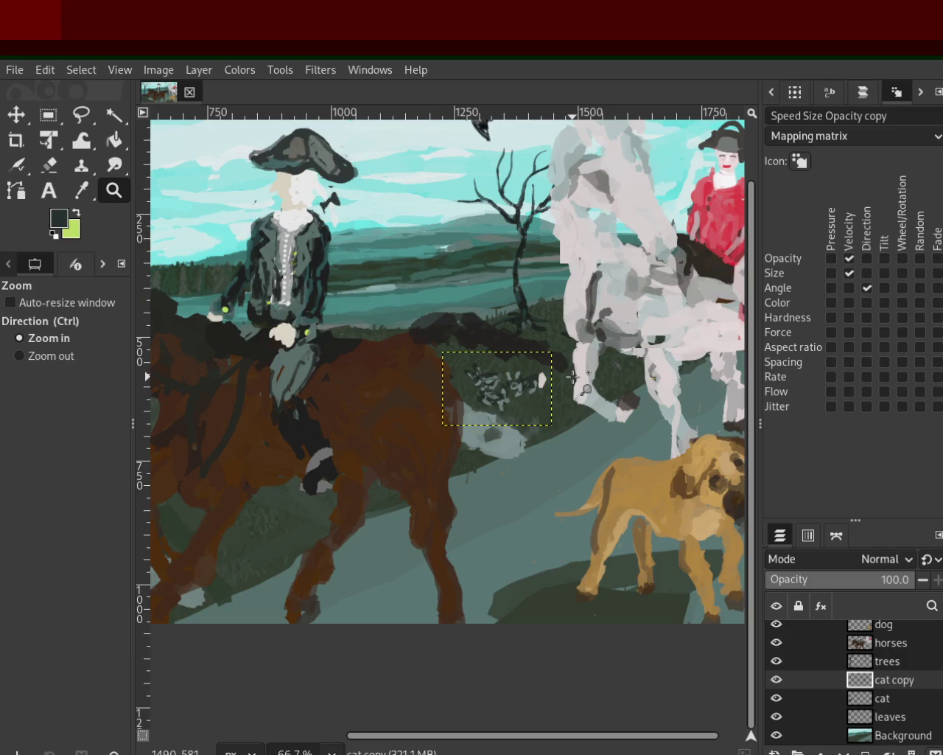
pyautogui.keyDown('ctrl'); pyautogui.click(576, 408); pyautogui.keyUp('ctrl')
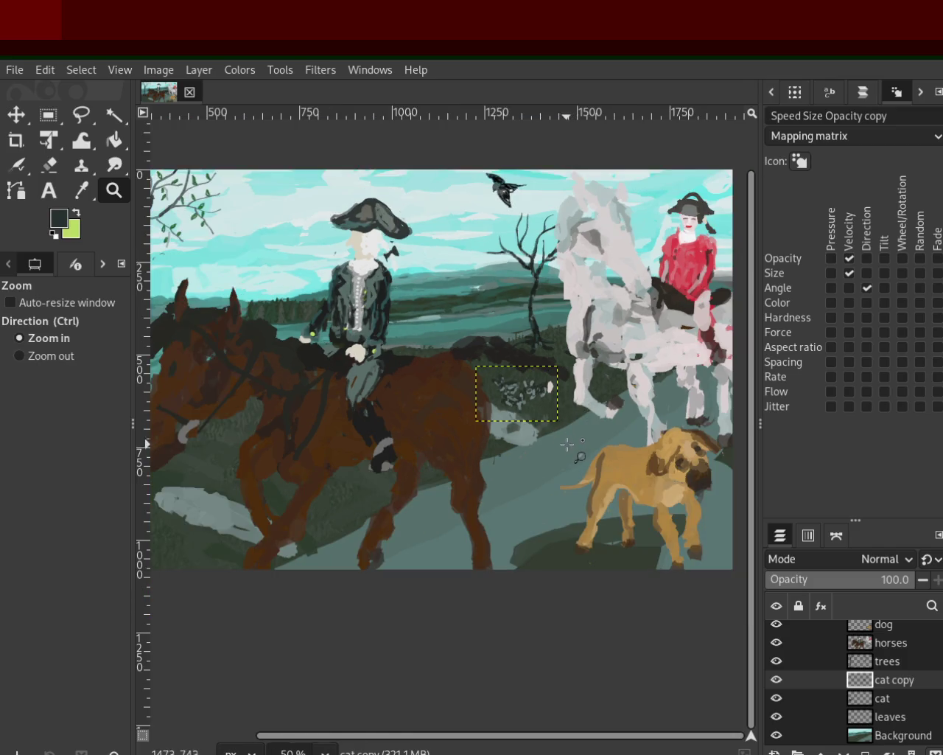
pyautogui.keyDown('ctrl'); pyautogui.click(567, 445); pyautogui.keyUp('ctrl')
pyautogui.keyDown('ctrl'); pyautogui.click(567, 445); pyautogui.keyUp('ctrl')
pyautogui.click(571, 457)
pyautogui.click(571, 460)
pyautogui.keyDown('ctrl'); pyautogui.click(586, 435); pyautogui.keyUp('ctrl')
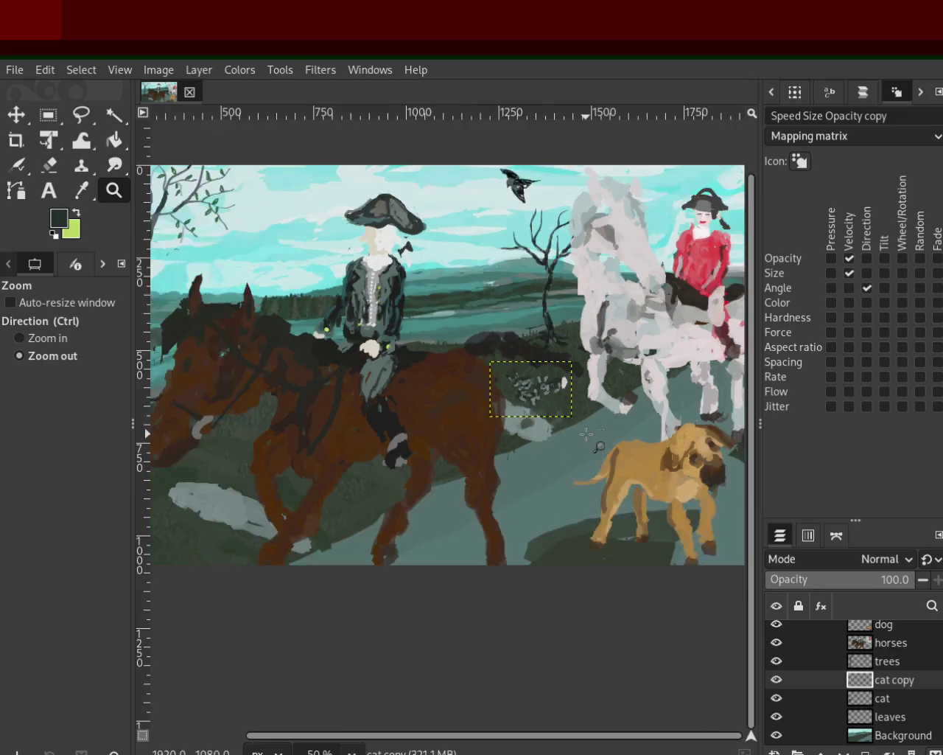
pyautogui.keyDown('ctrl'); pyautogui.click(586, 435); pyautogui.keyUp('ctrl')
pyautogui.click(554, 377)
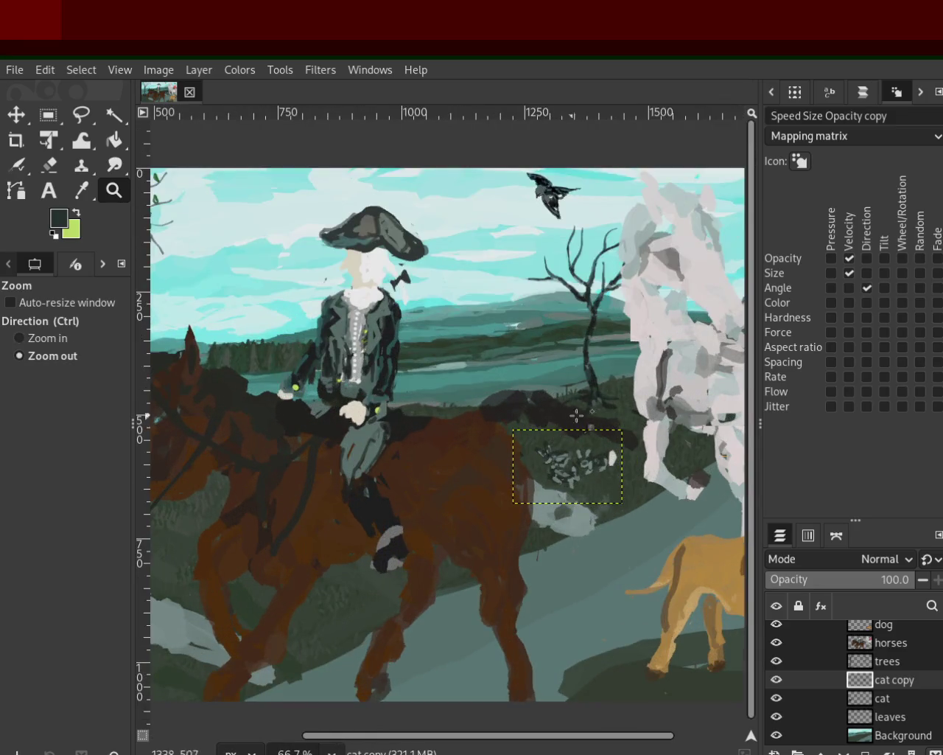
pyautogui.keyDown('ctrl'); pyautogui.click(655, 399); pyautogui.keyUp('ctrl')
pyautogui.keyDown('ctrl'); pyautogui.click(656, 399); pyautogui.keyUp('ctrl')
# Zoom in closely on the black cat's head beside the left tree
pyautogui.click(398, 402)
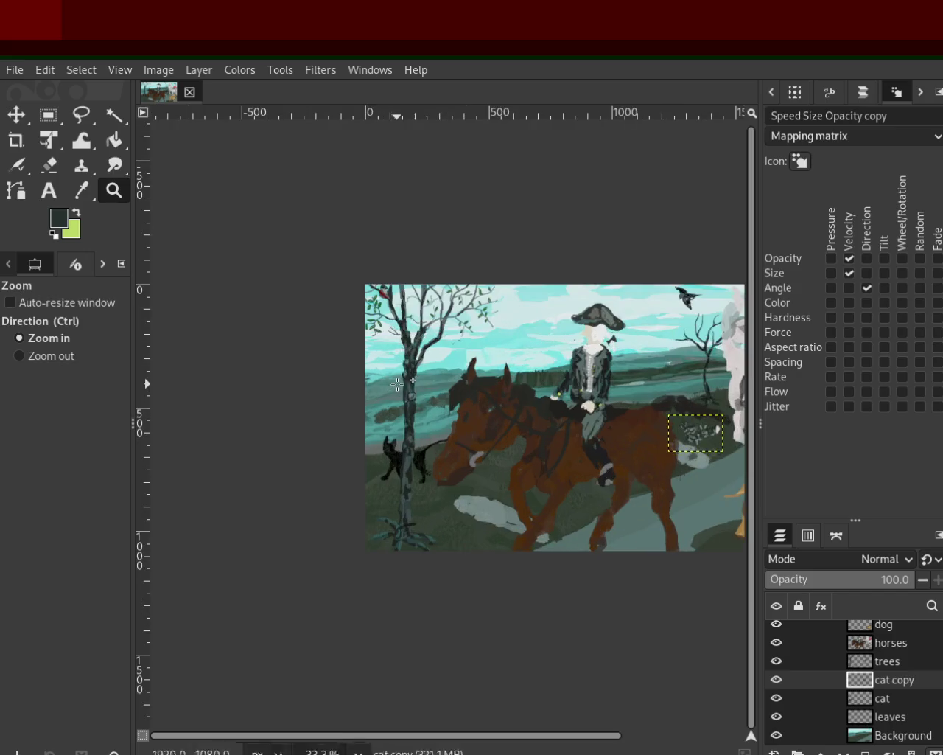
pyautogui.click(398, 463)
pyautogui.click(401, 457)
pyautogui.click(404, 442)
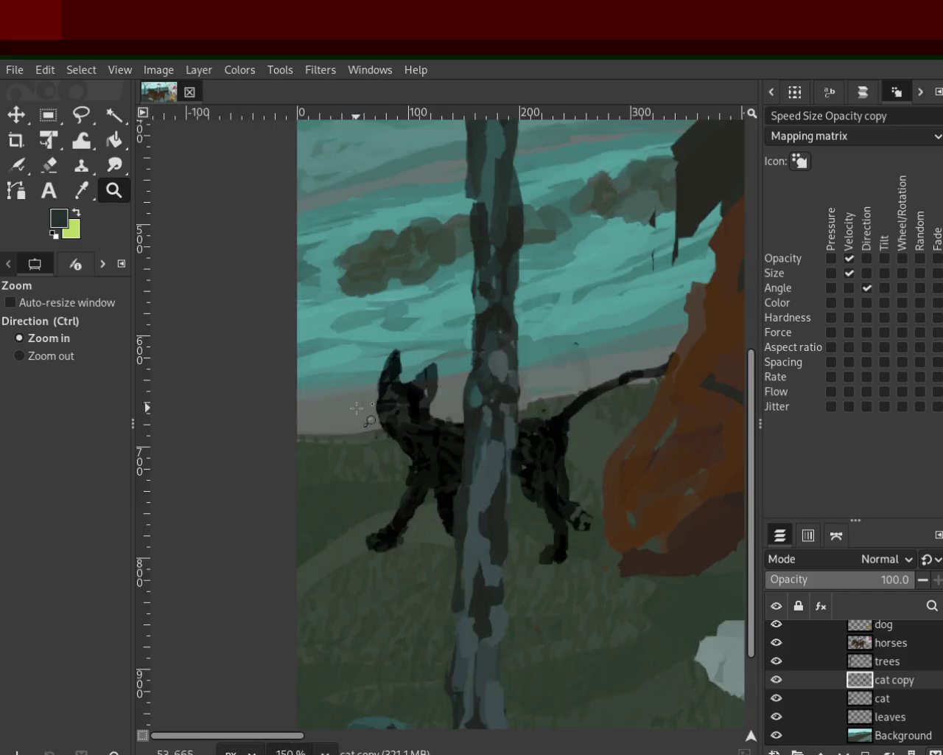
pyautogui.click(410, 424)
pyautogui.click(415, 406)
pyautogui.click(454, 399)
pyautogui.click(454, 400)
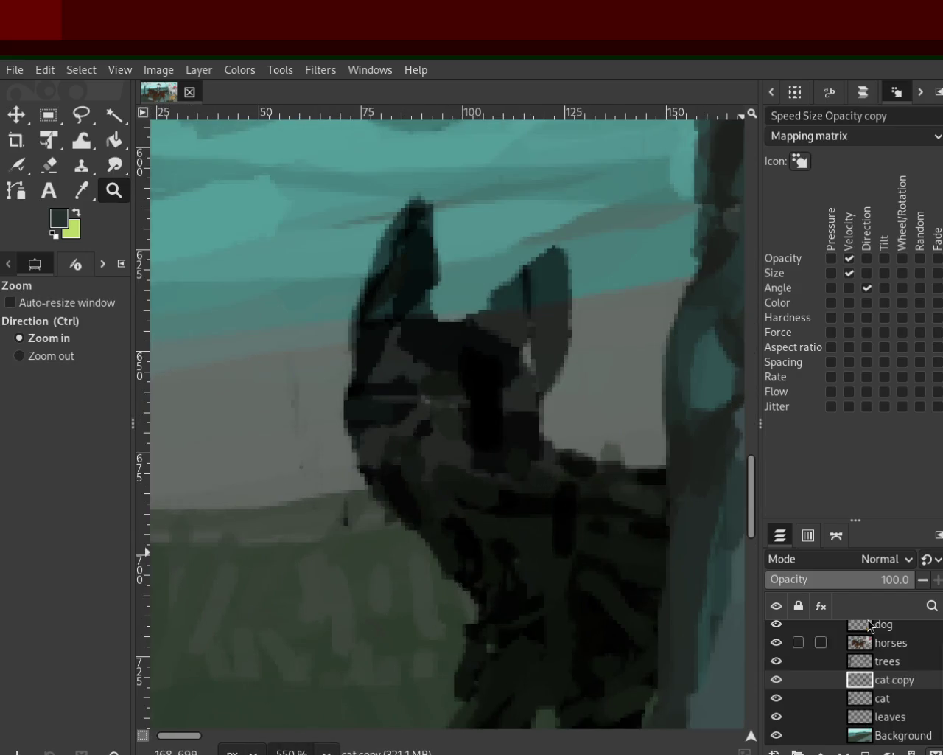
# On the cat layer, paint light yellow-green eyes on the black cat with the Pencil
pyautogui.click(873, 703)
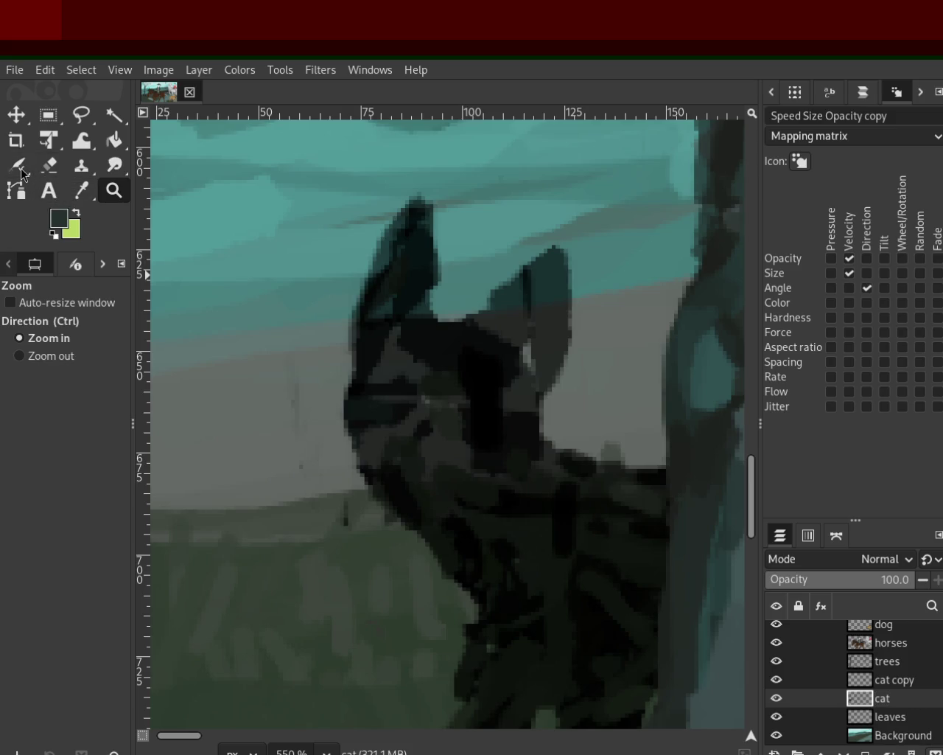
pyautogui.press('n')
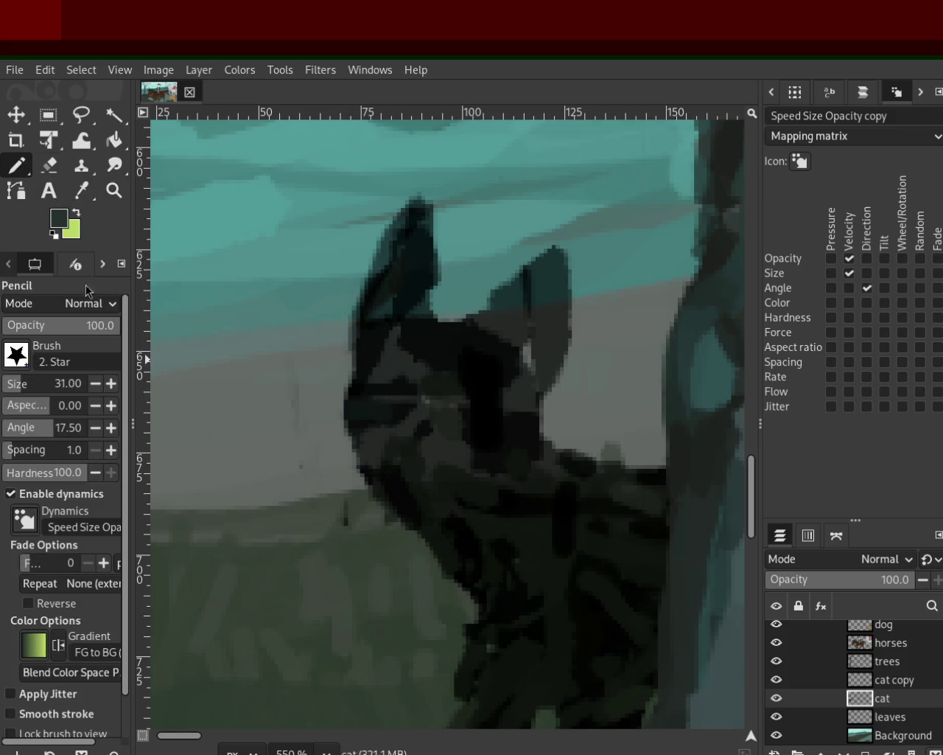
pyautogui.click(75, 214)
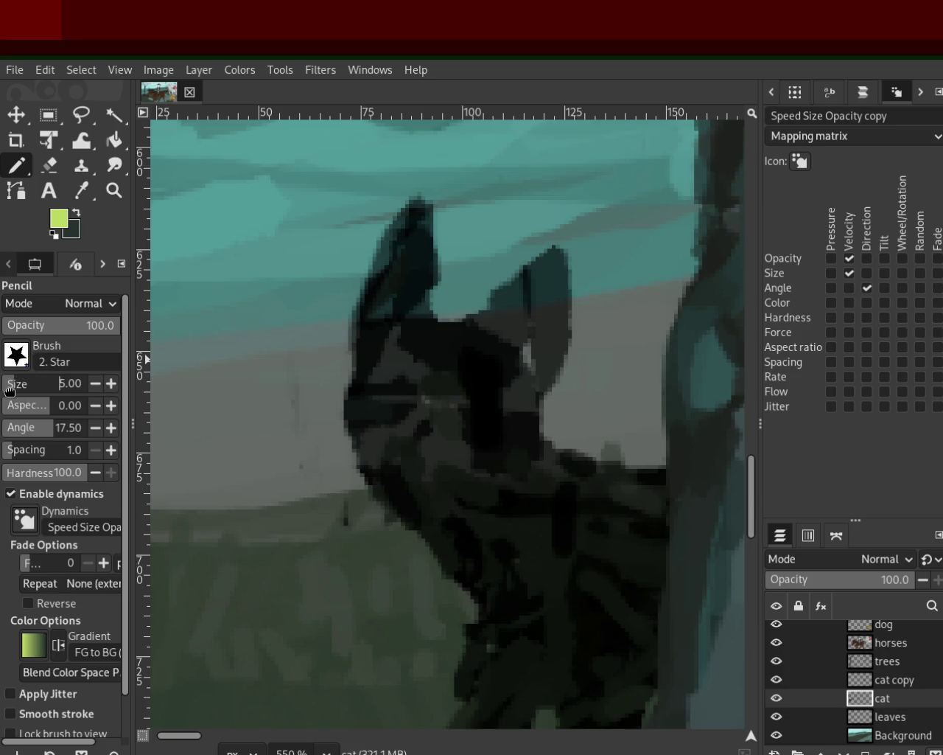
pyautogui.moveTo(447, 383); pyautogui.dragTo(359, 361)
pyautogui.hotkey('ctrl', 'z')
pyautogui.moveTo(419, 376)
pyautogui.mouseDown()
pyautogui.moveTo(368, 368)
pyautogui.moveTo(424, 340)
pyautogui.mouseUp()
pyautogui.hotkey('ctrl', 'z')
pyautogui.hotkey('ctrl', 'z')
pyautogui.moveTo(368, 368); pyautogui.dragTo(520, 391)
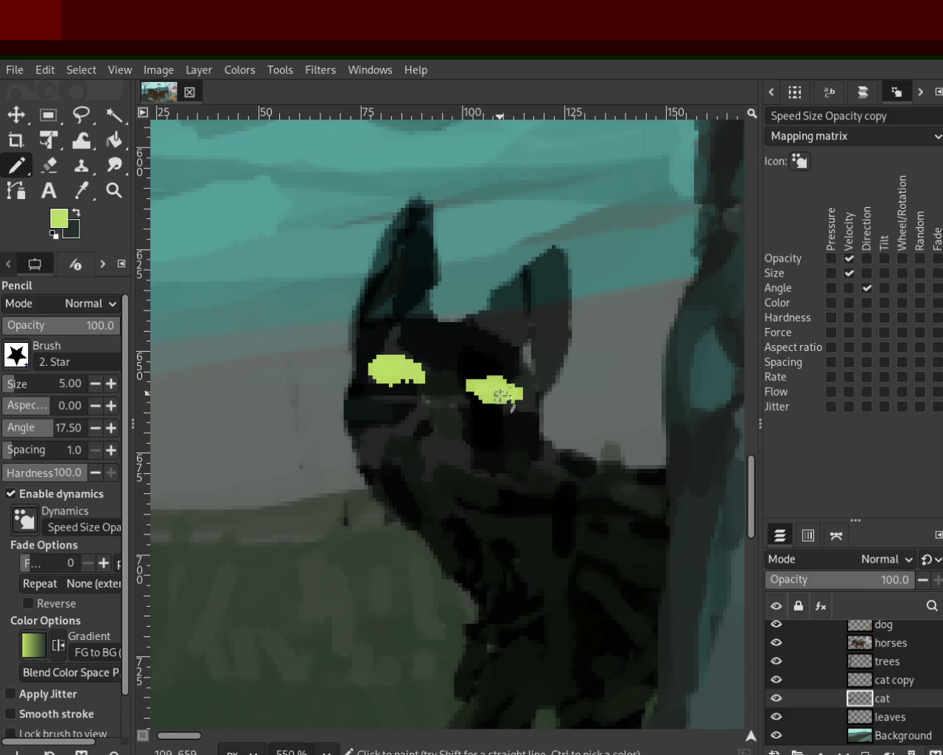
# Paint dark pupils into the cat's left and right eyes
pyautogui.keyDown('ctrl'); pyautogui.click(383, 413); pyautogui.keyUp('ctrl')
pyautogui.moveTo(407, 382); pyautogui.dragTo(394, 372)
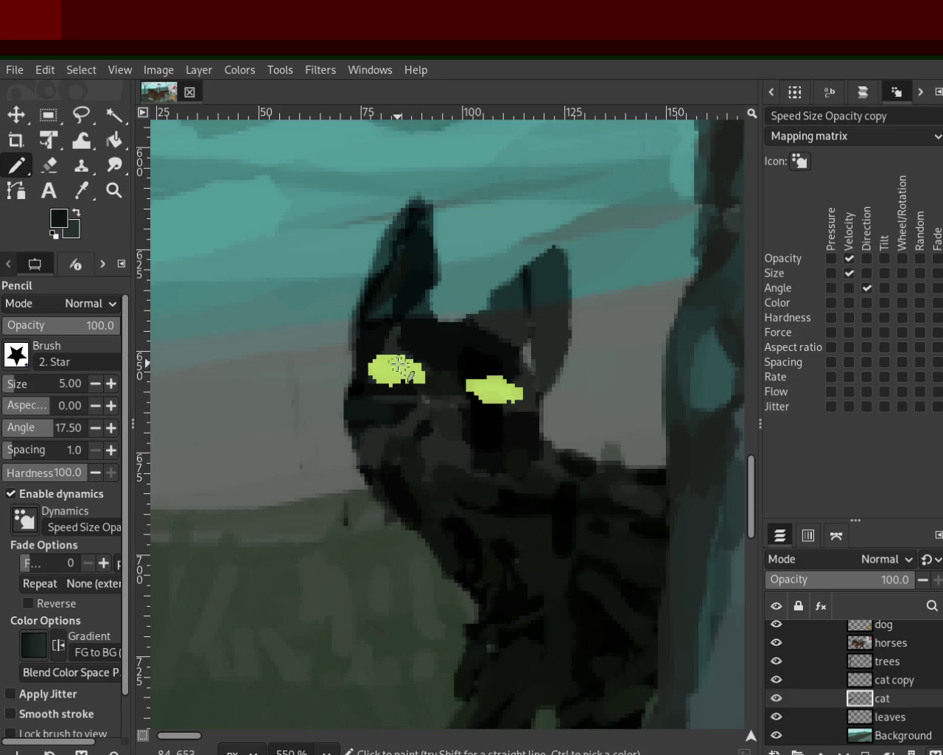
pyautogui.moveTo(512, 393)
pyautogui.mouseDown()
pyautogui.moveTo(484, 405)
pyautogui.moveTo(498, 398)
pyautogui.mouseUp()
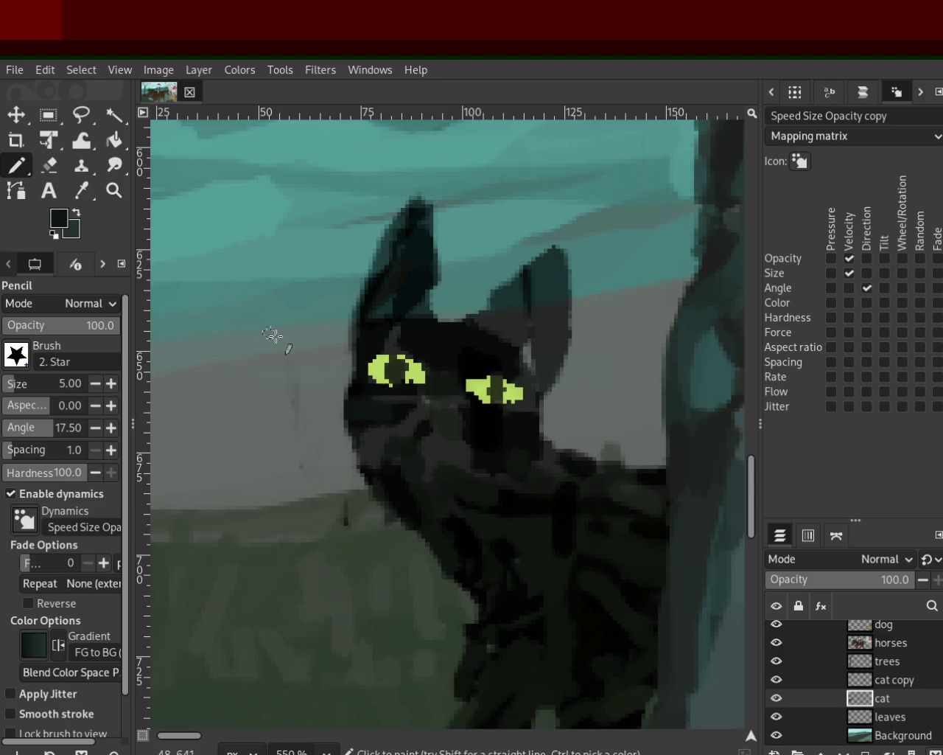
pyautogui.click(115, 190)
pyautogui.keyDown('ctrl'); pyautogui.scroll(-3, 373, 435); pyautogui.keyUp('ctrl')
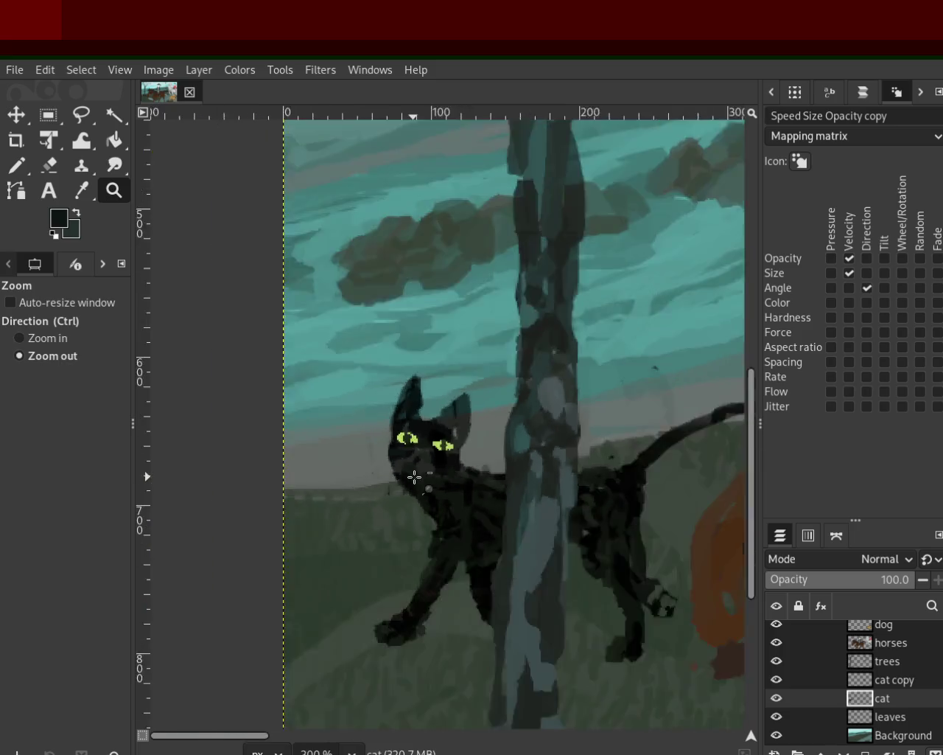
pyautogui.keyDown('ctrl'); pyautogui.scroll(-4, 415, 472); pyautogui.keyUp('ctrl')
pyautogui.keyDown('ctrl'); pyautogui.scroll(-1, 420, 495); pyautogui.keyUp('ctrl')
pyautogui.click(420, 495)
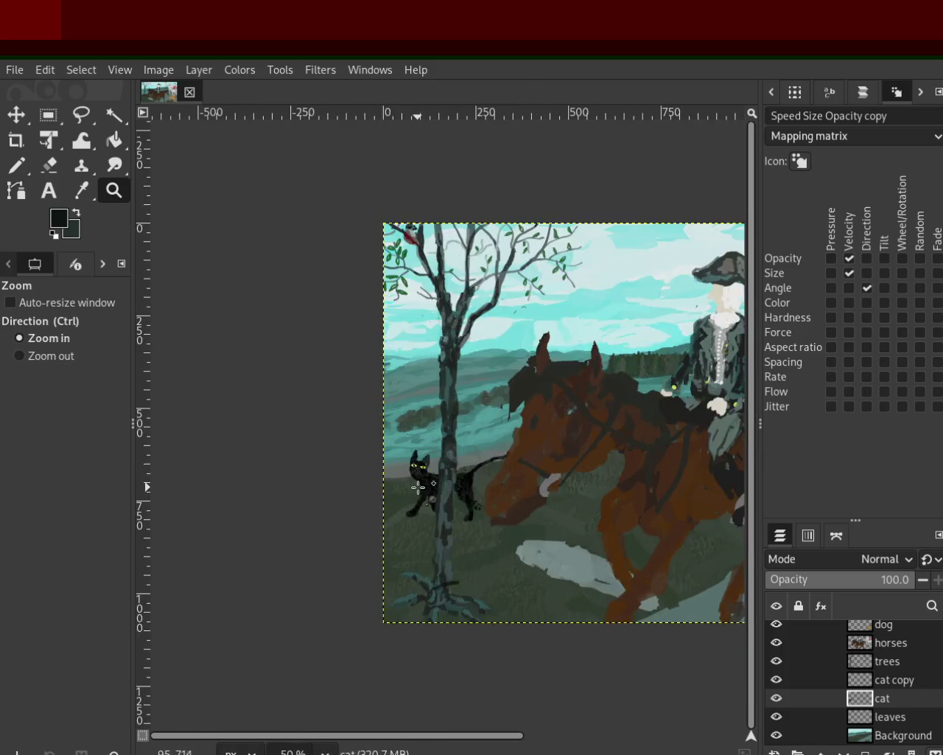
pyautogui.click(420, 486)
pyautogui.click(421, 475)
pyautogui.click(422, 464)
pyautogui.click(421, 464)
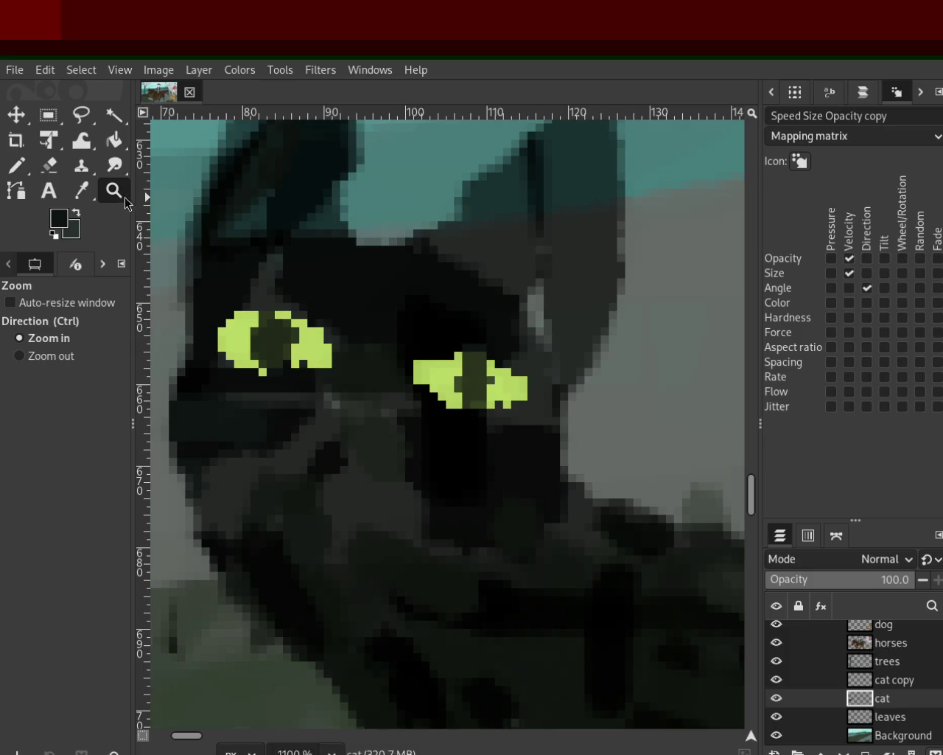
pyautogui.click(17, 165)
pyautogui.moveTo(514, 356)
pyautogui.mouseDown()
pyautogui.moveTo(406, 370)
pyautogui.moveTo(517, 379)
pyautogui.moveTo(427, 389)
pyautogui.moveTo(509, 394)
pyautogui.mouseUp()
pyautogui.moveTo(324, 343)
pyautogui.mouseDown()
pyautogui.moveTo(300, 324)
pyautogui.moveTo(211, 343)
pyautogui.moveTo(285, 343)
pyautogui.mouseUp()
pyautogui.click(114, 190)
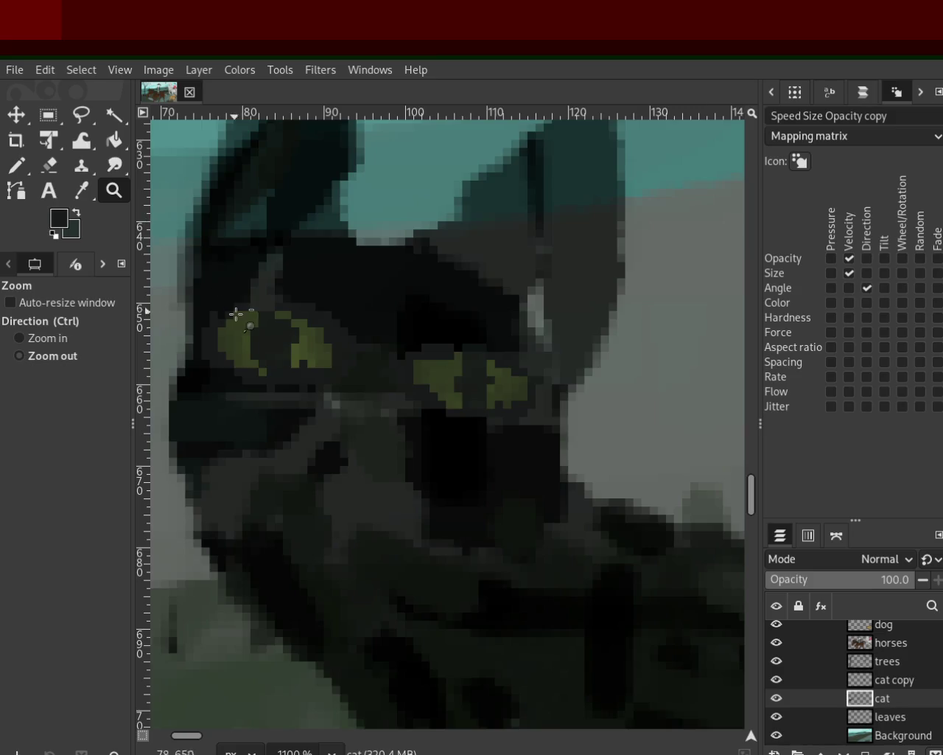
pyautogui.scroll(-5, 238, 316)
pyautogui.scroll(-5, 238, 316)
pyautogui.scroll(-5, 251, 309)
pyautogui.scroll(1, 298, 206)
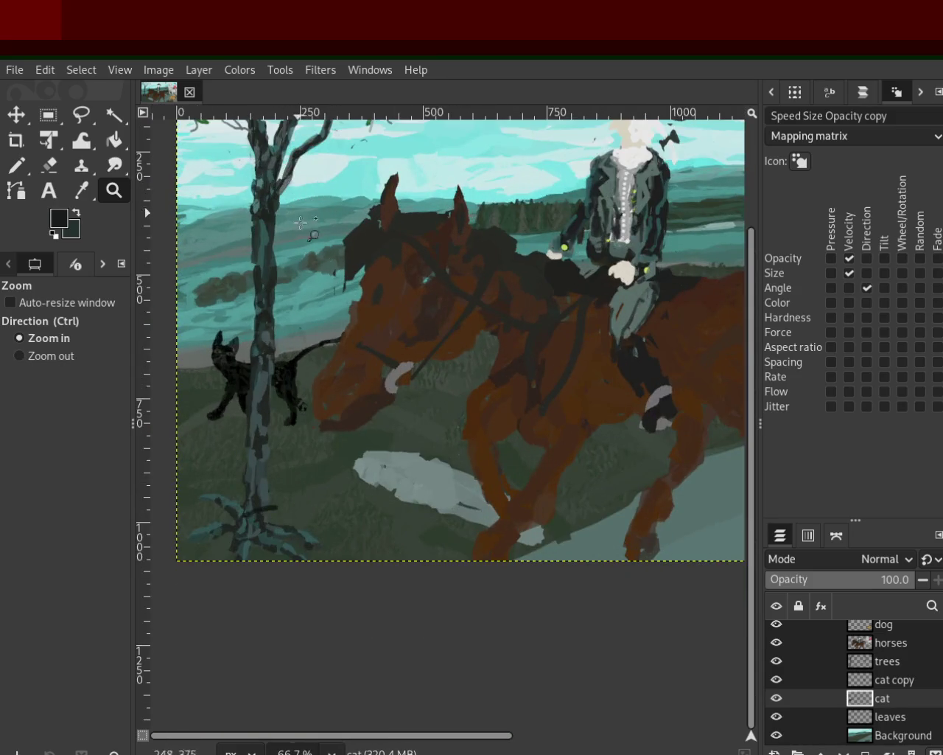
pyautogui.scroll(2, 298, 258)
pyautogui.scroll(1, 298, 294)
pyautogui.scroll(-2, 298, 295)
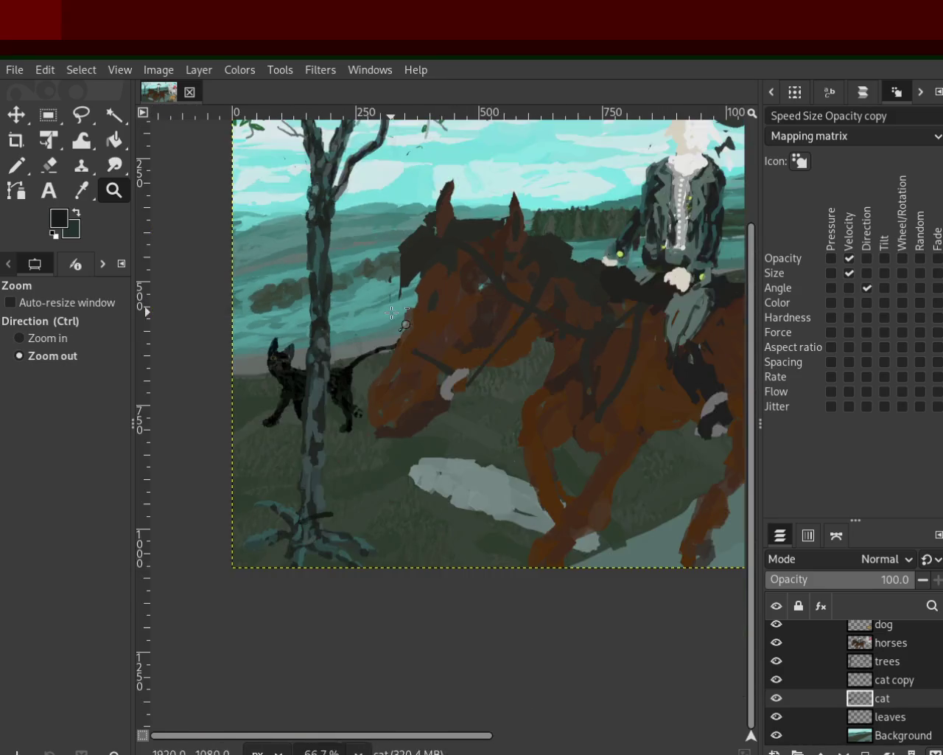
pyautogui.scroll(2, 320, 312)
pyautogui.scroll(1, 273, 404)
pyautogui.scroll(-2, 245, 495)
pyautogui.scroll(-1, 245, 495)
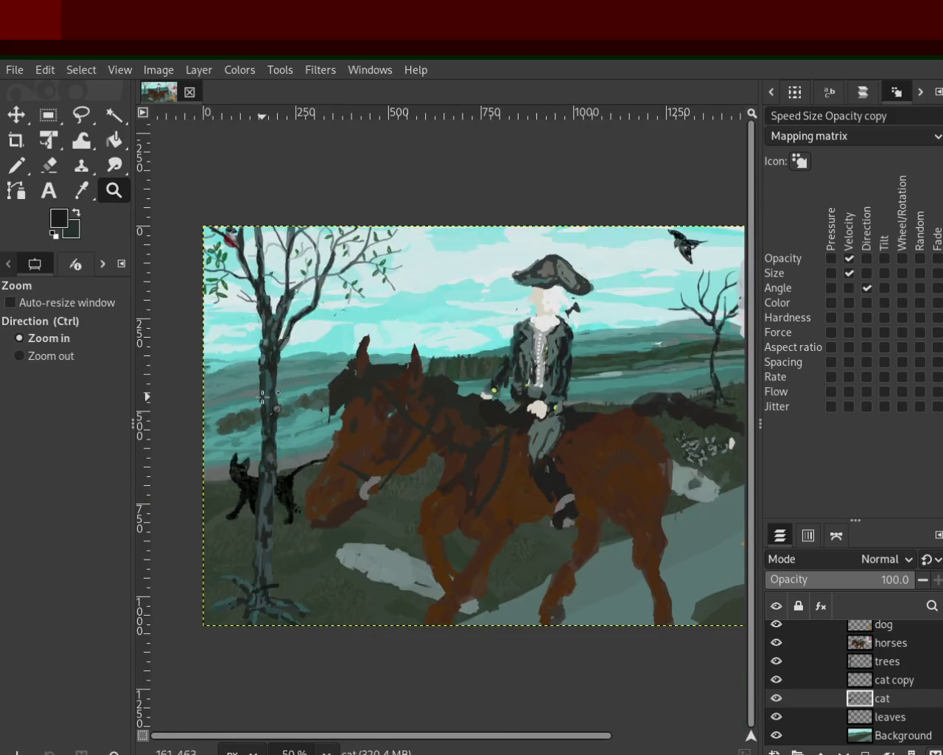
pyautogui.scroll(1, 295, 407)
pyautogui.scroll(-1, 243, 422)
pyautogui.scroll(1, 243, 422)
pyautogui.scroll(1, 247, 439)
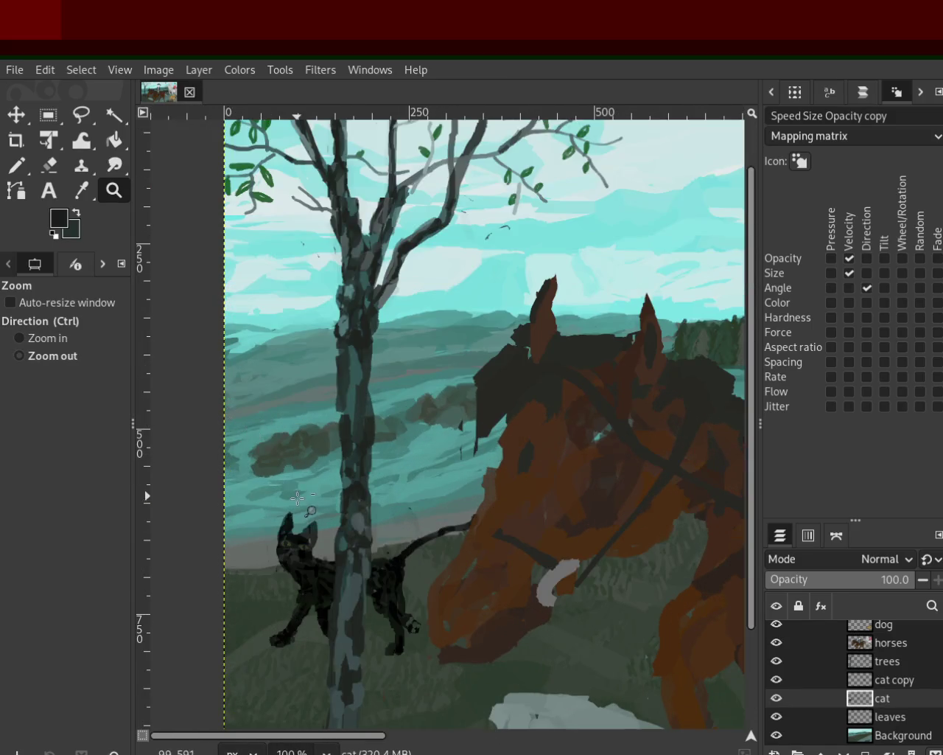
pyautogui.scroll(-1, 280, 558)
pyautogui.scroll(1, 280, 557)
pyautogui.scroll(2, 280, 558)
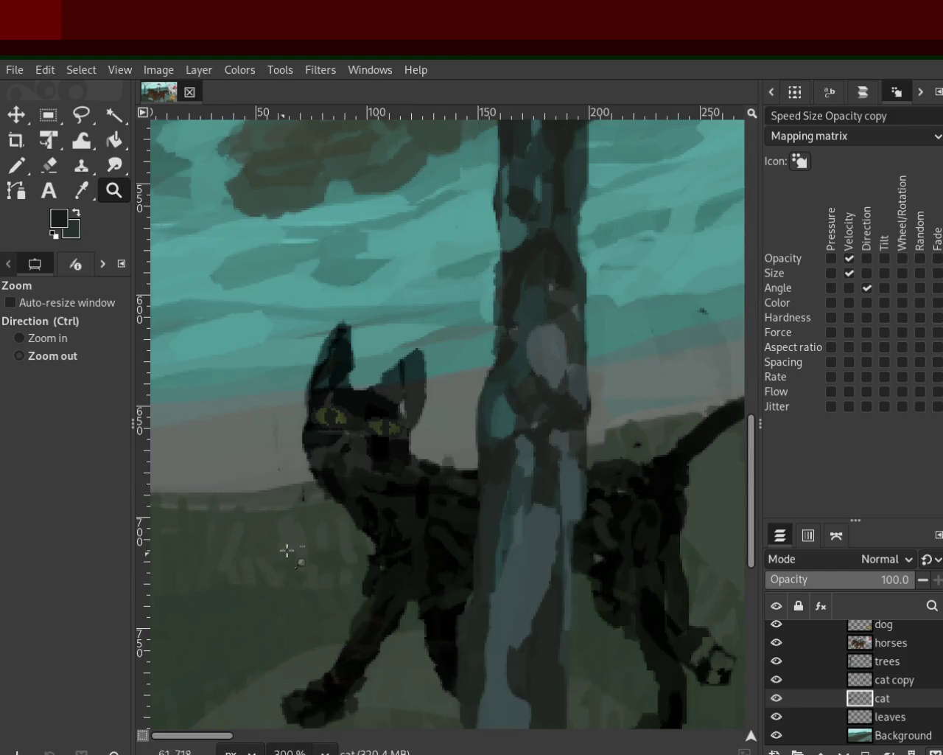
pyautogui.scroll(-1, 343, 445)
pyautogui.scroll(1, 344, 446)
pyautogui.scroll(1, 344, 446)
pyautogui.scroll(1, 339, 442)
pyautogui.press('n')
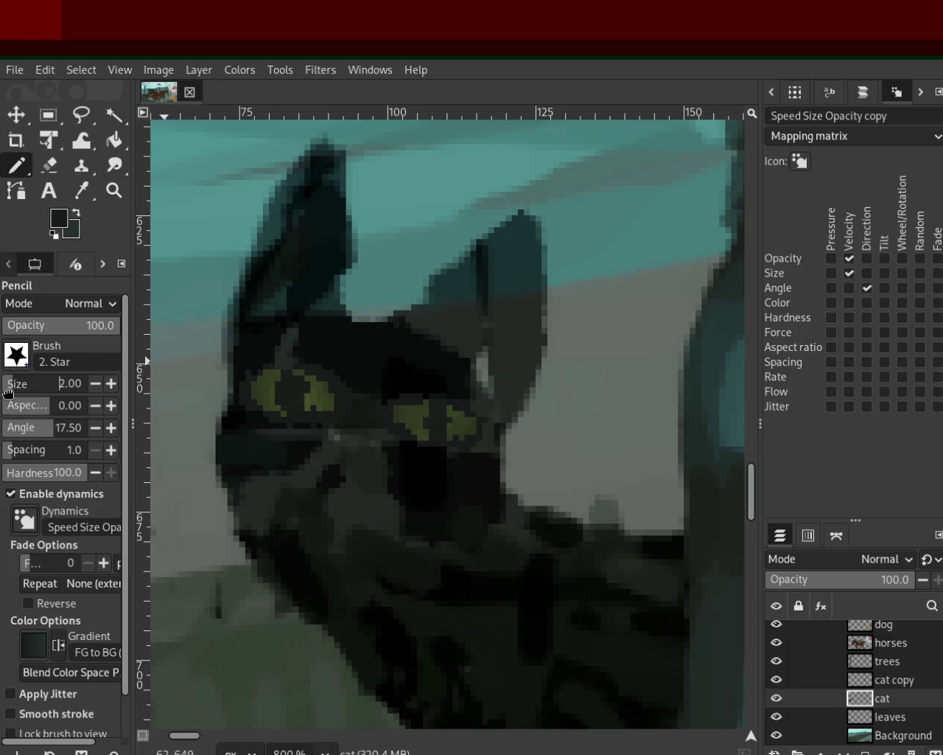
# Sample the eye's olive green and paint a thin 68% opacity stroke over the cat's right eye
pyautogui.keyDown('ctrl'); pyautogui.click(310, 399); pyautogui.keyUp('ctrl')
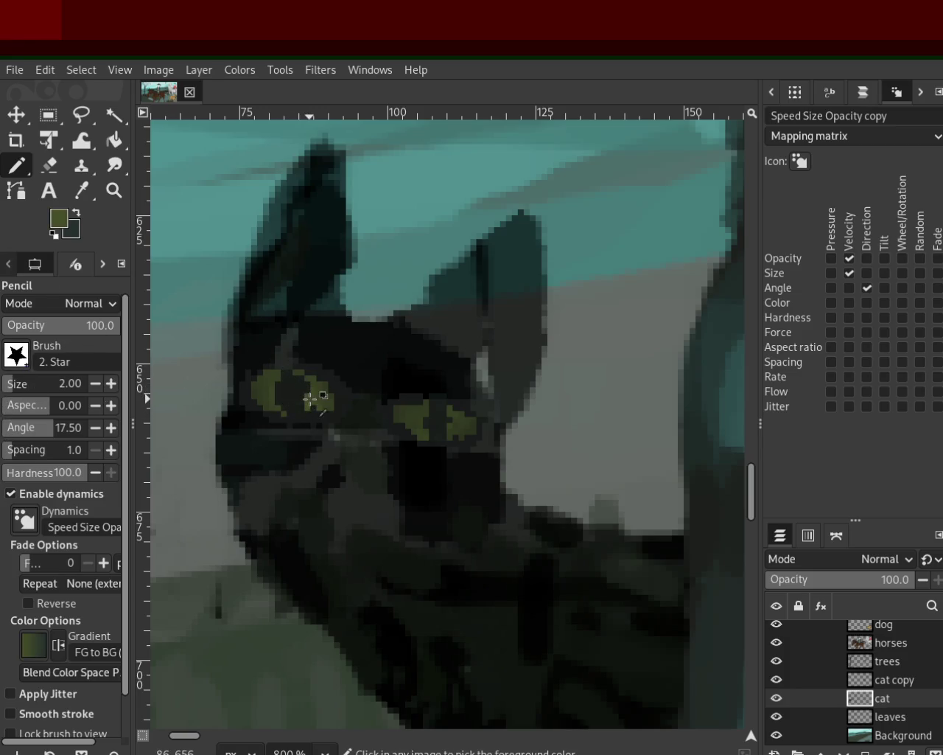
pyautogui.keyDown('ctrl'); pyautogui.click(306, 385); pyautogui.keyUp('ctrl')
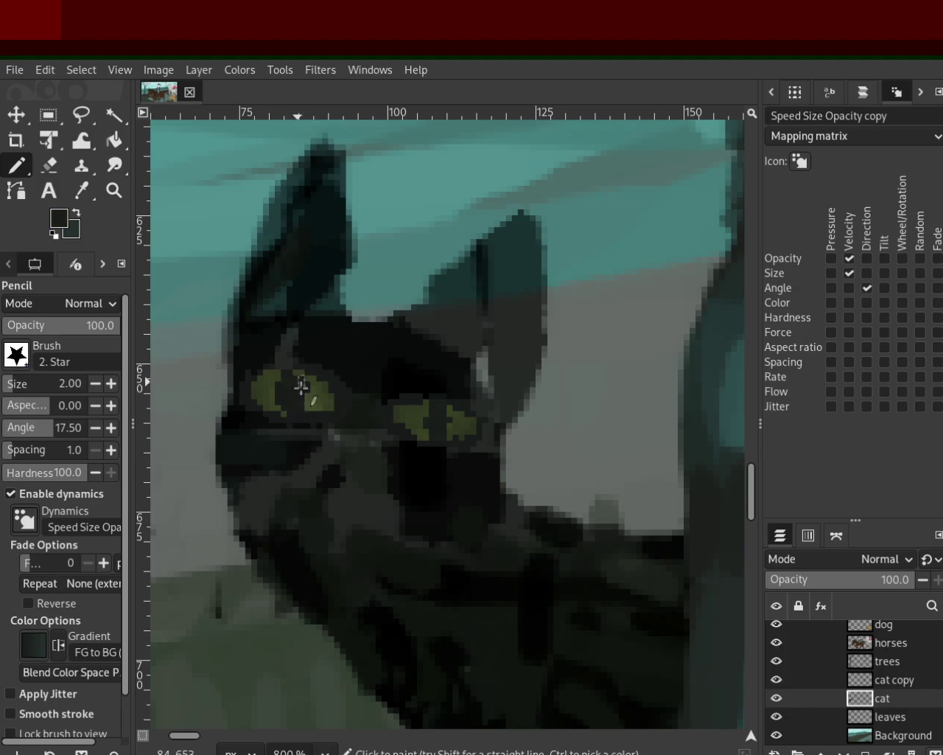
pyautogui.keyDown('ctrl'); pyautogui.click(275, 376); pyautogui.keyUp('ctrl')
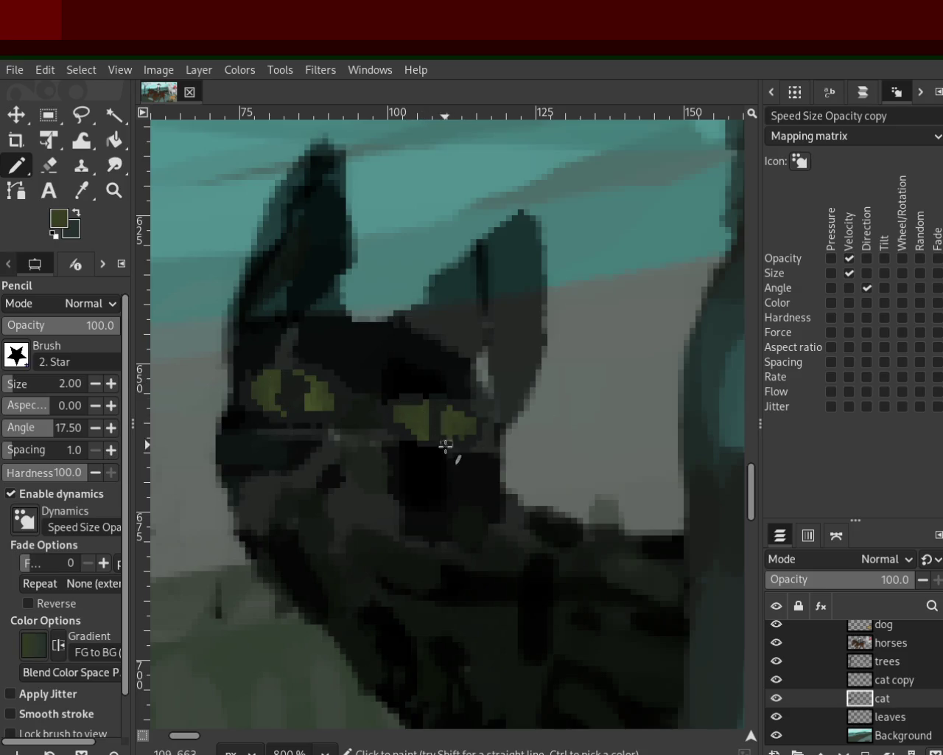
pyautogui.keyDown('ctrl'); pyautogui.click(446, 446); pyautogui.keyUp('ctrl')
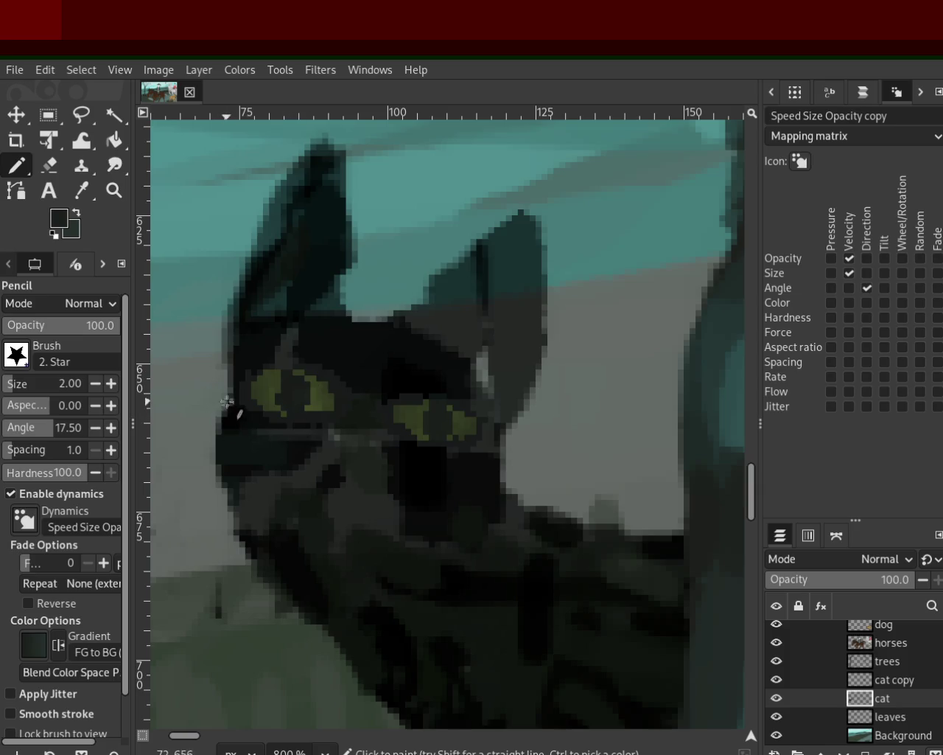
pyautogui.keyDown('ctrl'); pyautogui.click(436, 406); pyautogui.keyUp('ctrl')
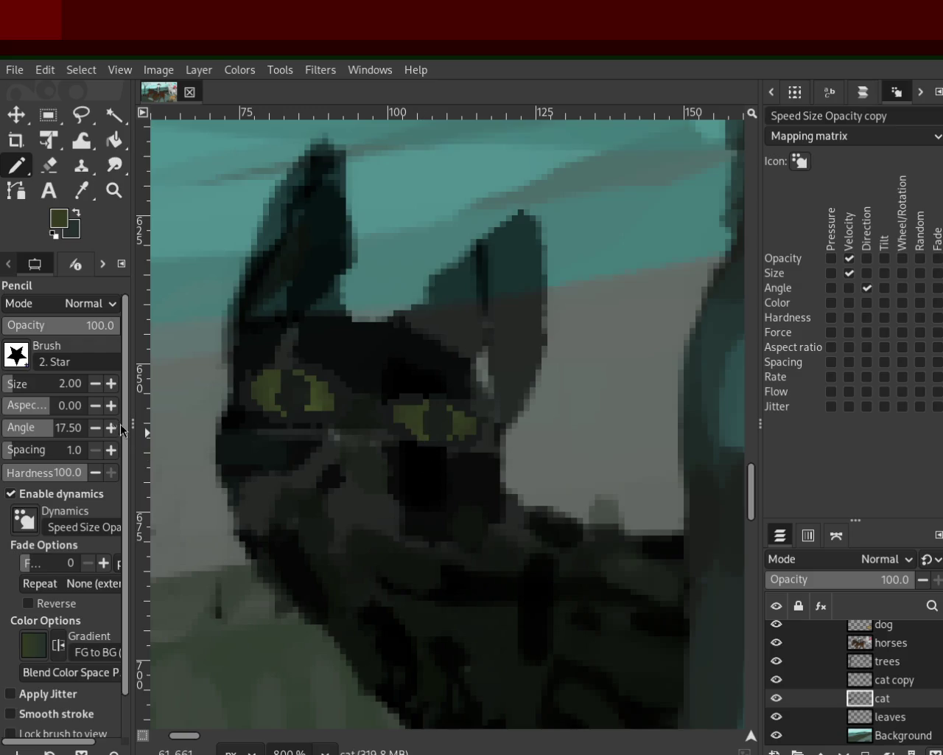
pyautogui.click(83, 325)
pyautogui.moveTo(438, 415); pyautogui.dragTo(435, 452)
pyautogui.press('z')
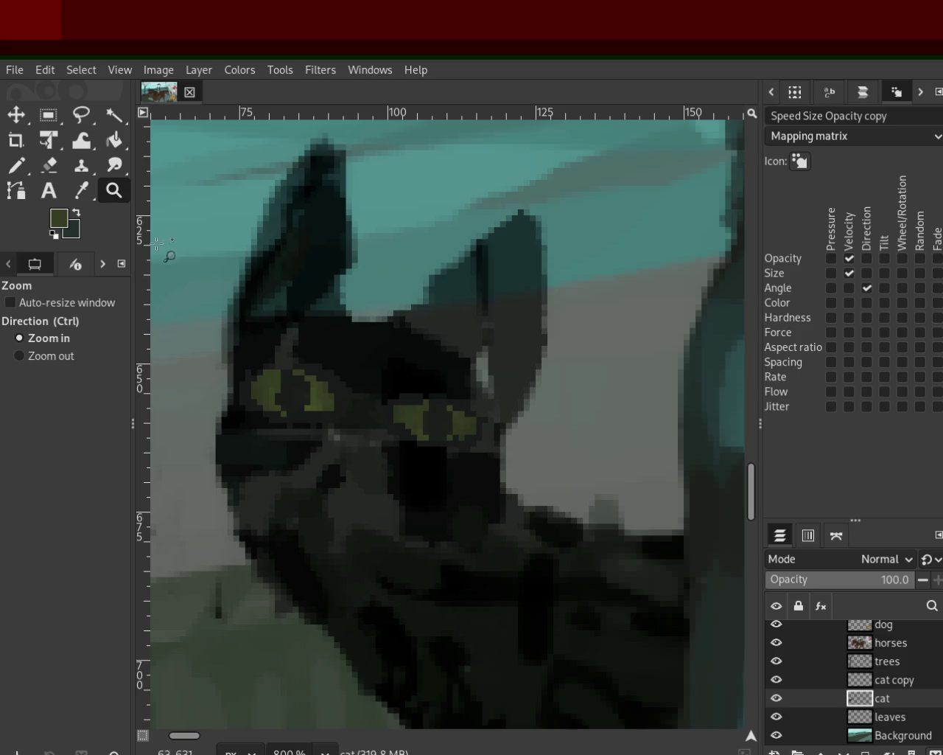
# Zoom in close on the cat's ears and eyes
pyautogui.keyDown('ctrl'); pyautogui.click(410, 392); pyautogui.keyUp('ctrl')
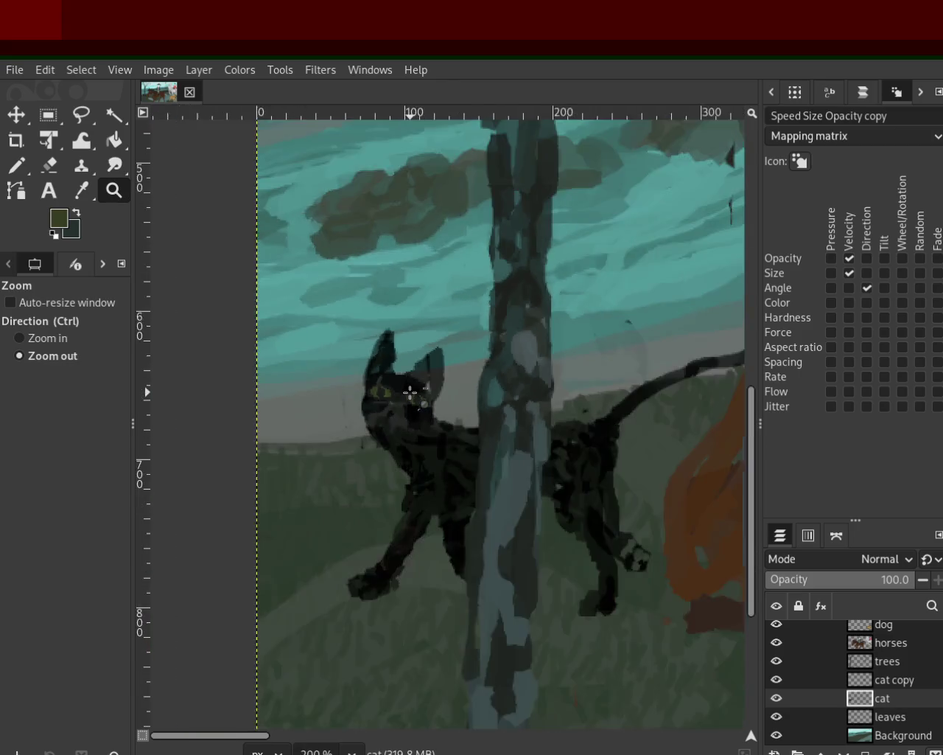
pyautogui.keyDown('ctrl'); pyautogui.click(465, 394); pyautogui.keyUp('ctrl')
pyautogui.click(459, 292)
pyautogui.click(442, 332)
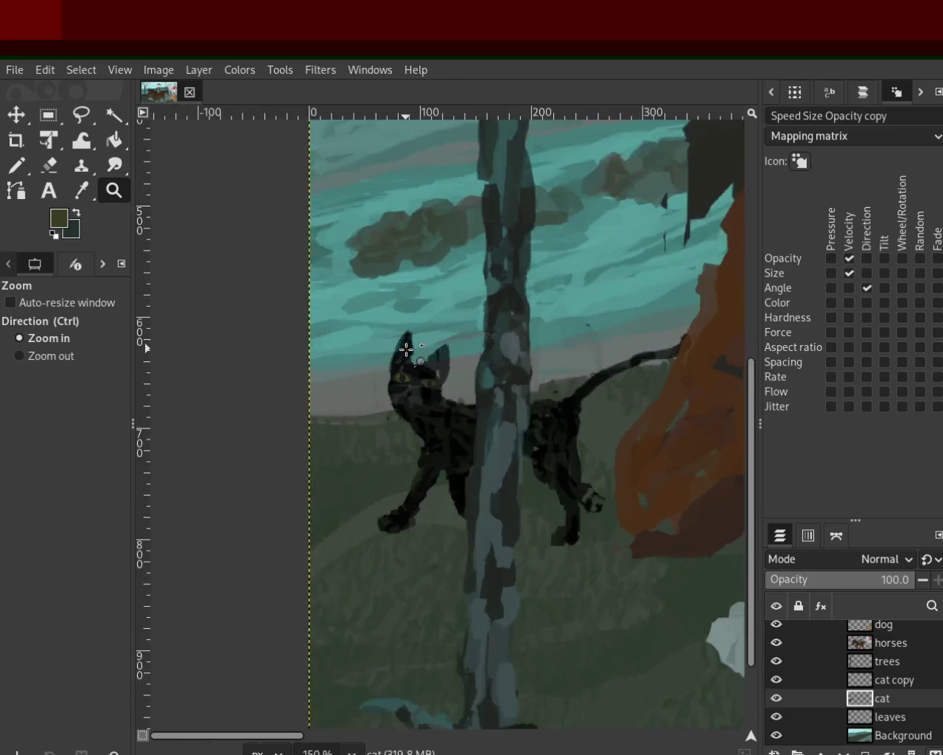
pyautogui.click(406, 347)
pyautogui.click(163, 246)
# Paint olive green across the top of the left eye and darken both pupils near-black
pyautogui.click(26, 159)
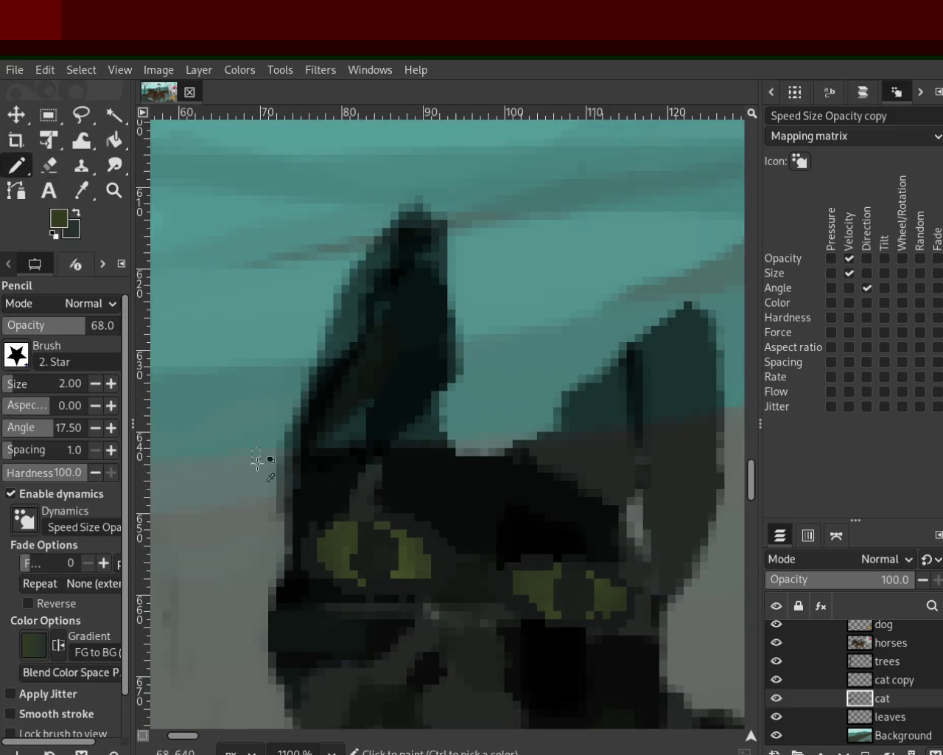
pyautogui.keyDown('ctrl'); pyautogui.click(371, 544); pyautogui.keyUp('ctrl')
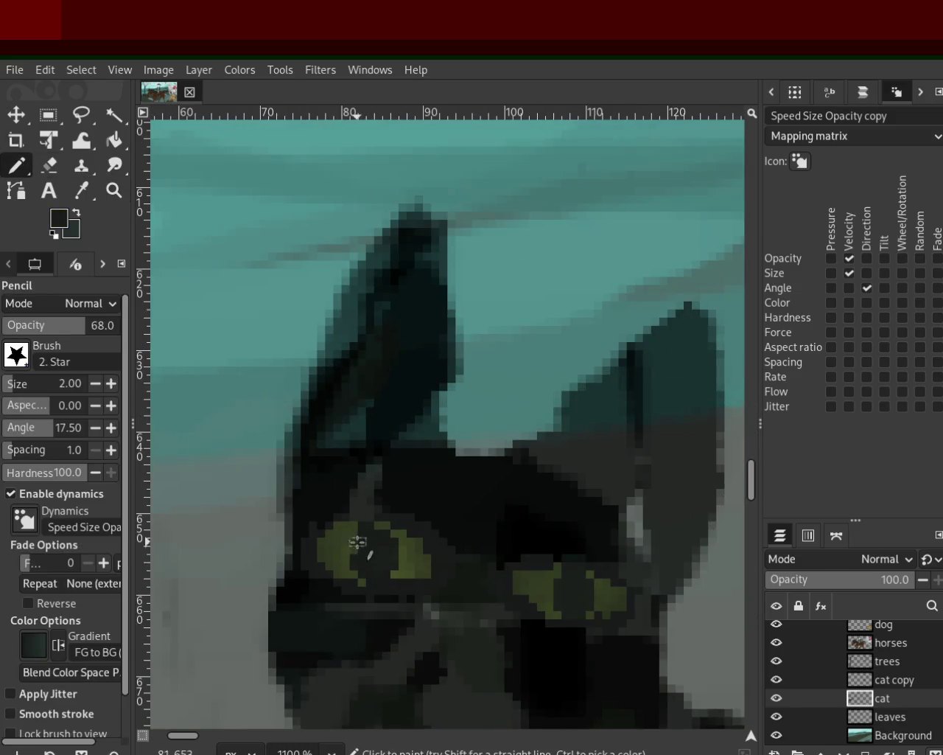
pyautogui.keyDown('ctrl'); pyautogui.click(348, 526); pyautogui.keyUp('ctrl')
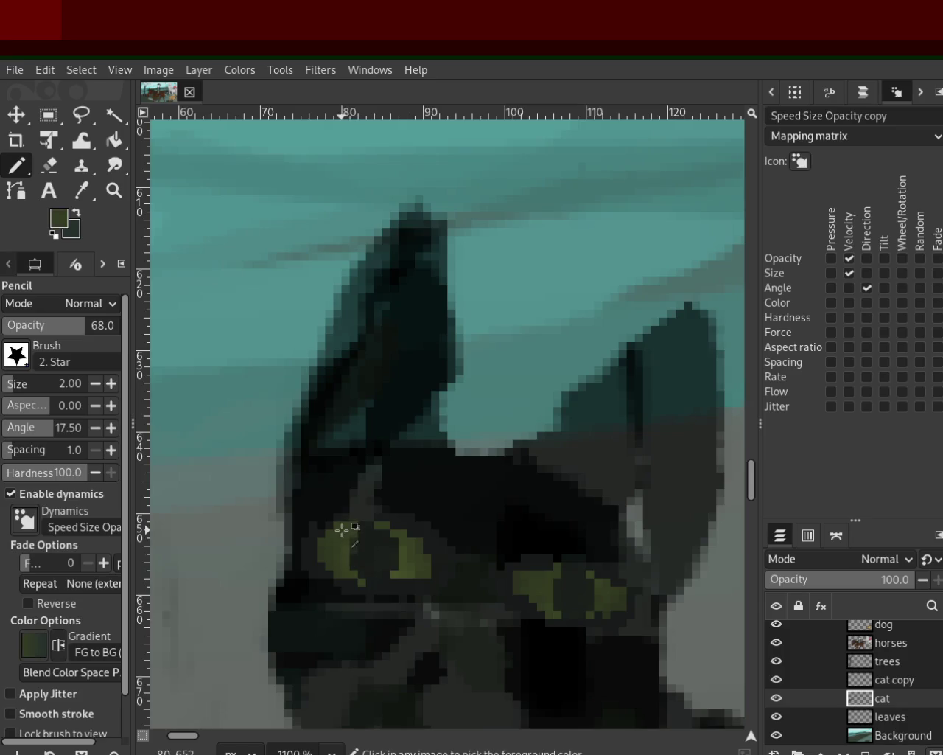
pyautogui.moveTo(358, 530); pyautogui.dragTo(383, 522)
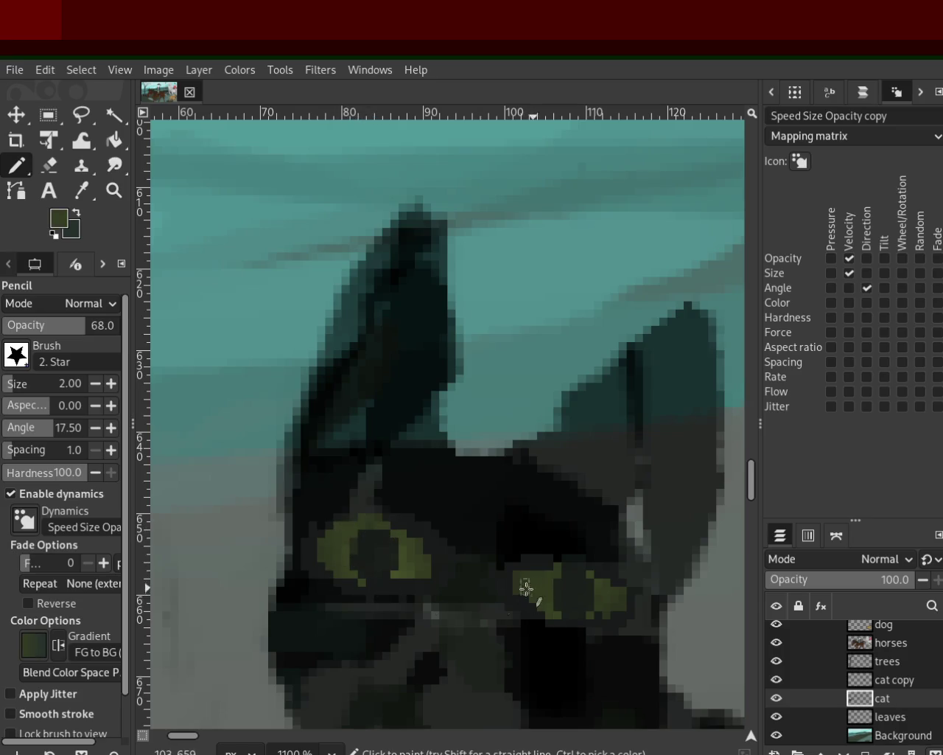
pyautogui.keyDown('ctrl'); pyautogui.click(379, 540); pyautogui.keyUp('ctrl')
pyautogui.click(381, 526)
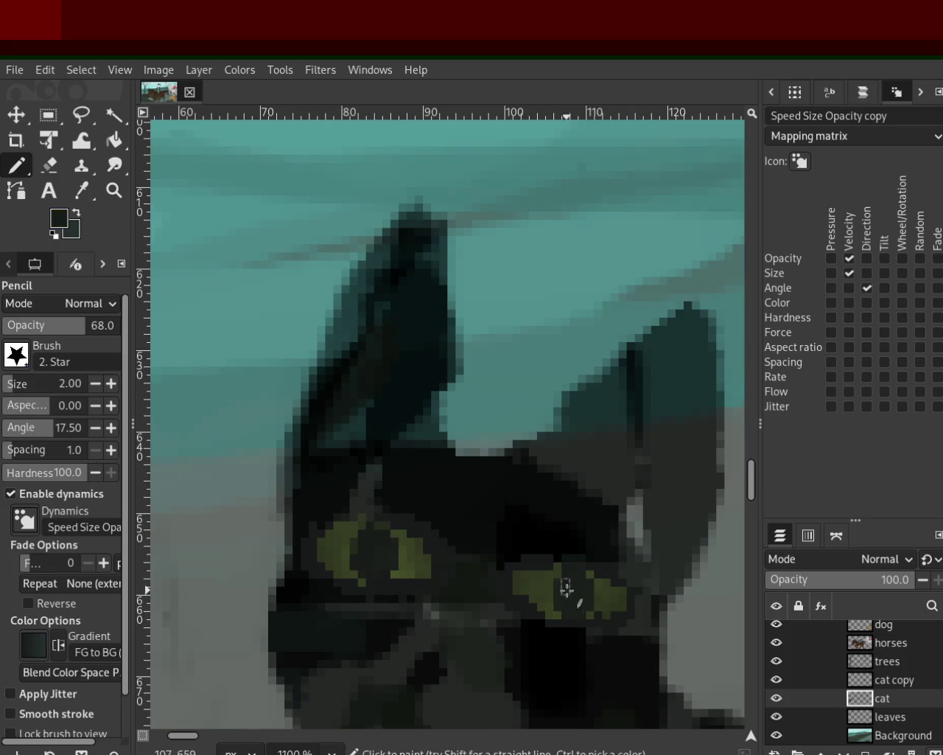
pyautogui.moveTo(562, 566); pyautogui.dragTo(554, 624)
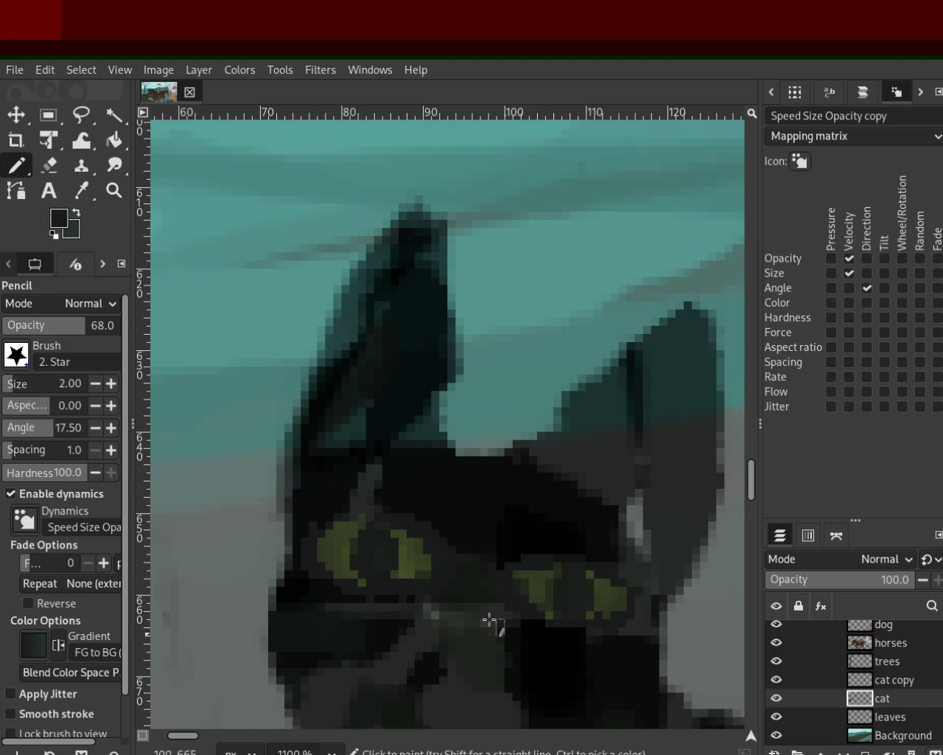
pyautogui.click(113, 191)
pyautogui.keyDown('ctrl'); pyautogui.click(310, 348); pyautogui.keyUp('ctrl')
pyautogui.keyDown('ctrl'); pyautogui.click(310, 348); pyautogui.keyUp('ctrl')
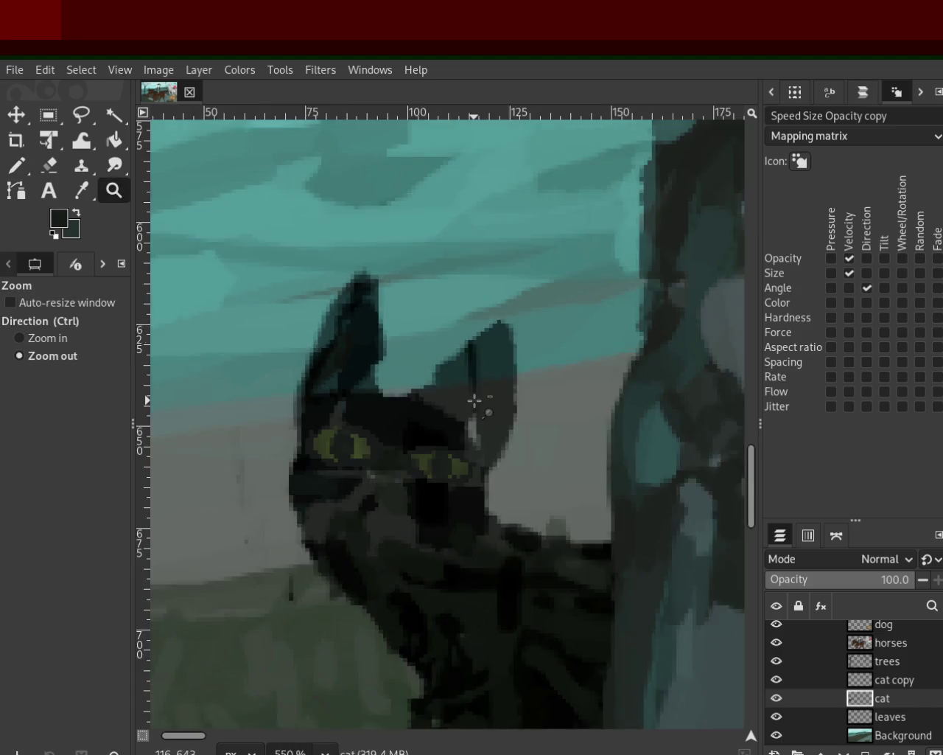
# Zoom in tight on the cat's dark fur and face
pyautogui.keyDown('ctrl'); pyautogui.click(475, 400); pyautogui.keyUp('ctrl')
pyautogui.keyDown('ctrl'); pyautogui.click(475, 401); pyautogui.keyUp('ctrl')
pyautogui.click(472, 412)
pyautogui.moveTo(442, 435); pyautogui.dragTo(464, 454)
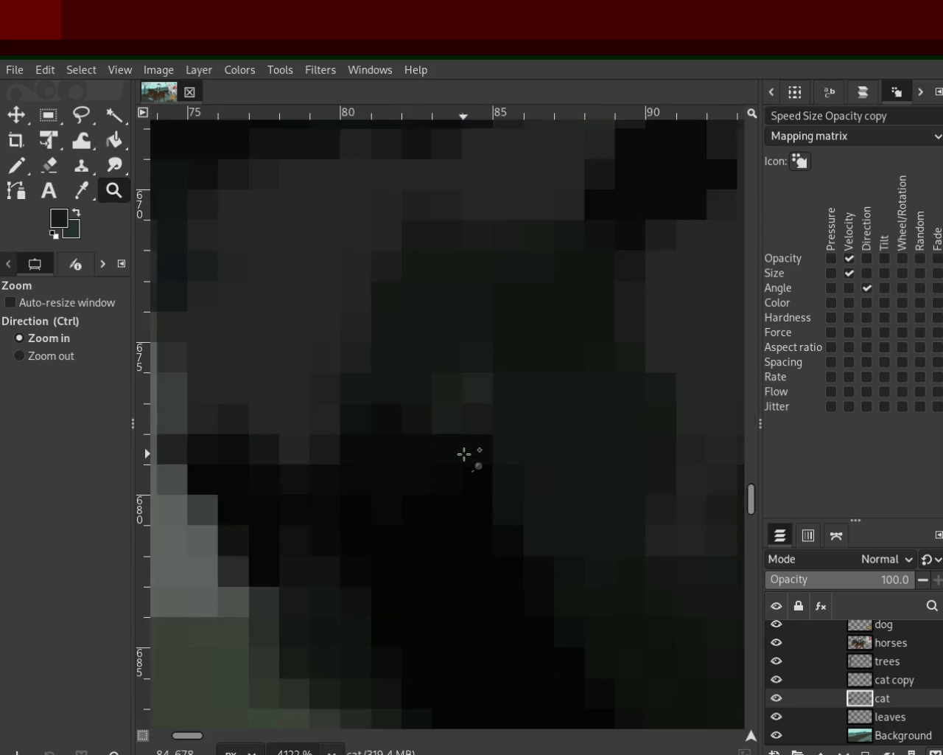
pyautogui.keyDown('ctrl'); pyautogui.click(465, 454); pyautogui.keyUp('ctrl')
pyautogui.keyDown('ctrl'); pyautogui.click(468, 452); pyautogui.keyUp('ctrl')
pyautogui.keyDown('ctrl'); pyautogui.click(500, 436); pyautogui.keyUp('ctrl')
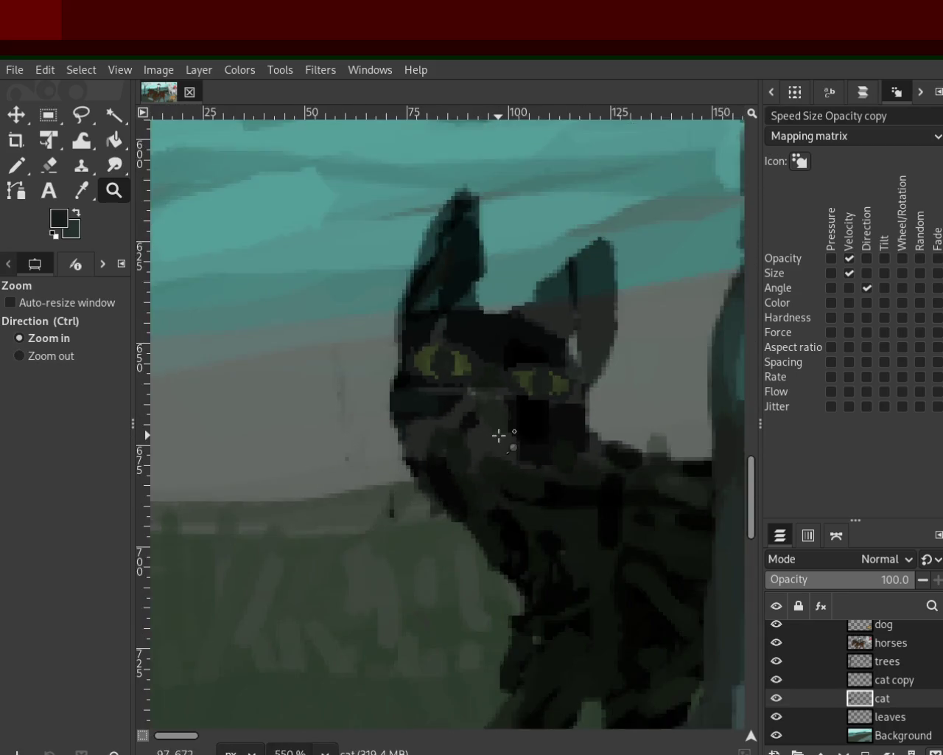
pyautogui.click(500, 435)
# Try light grey Pencil strokes across the cat's muzzle, then undo them
pyautogui.press('n')
pyautogui.keyDown('ctrl'); pyautogui.click(448, 353); pyautogui.keyUp('ctrl')
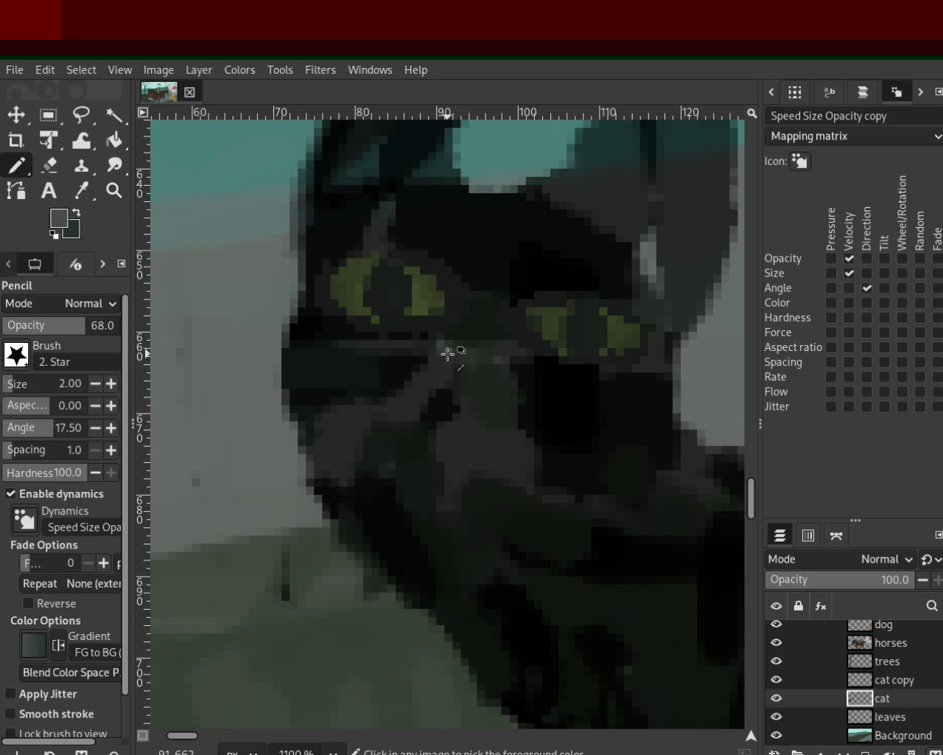
pyautogui.moveTo(421, 452); pyautogui.dragTo(548, 450)
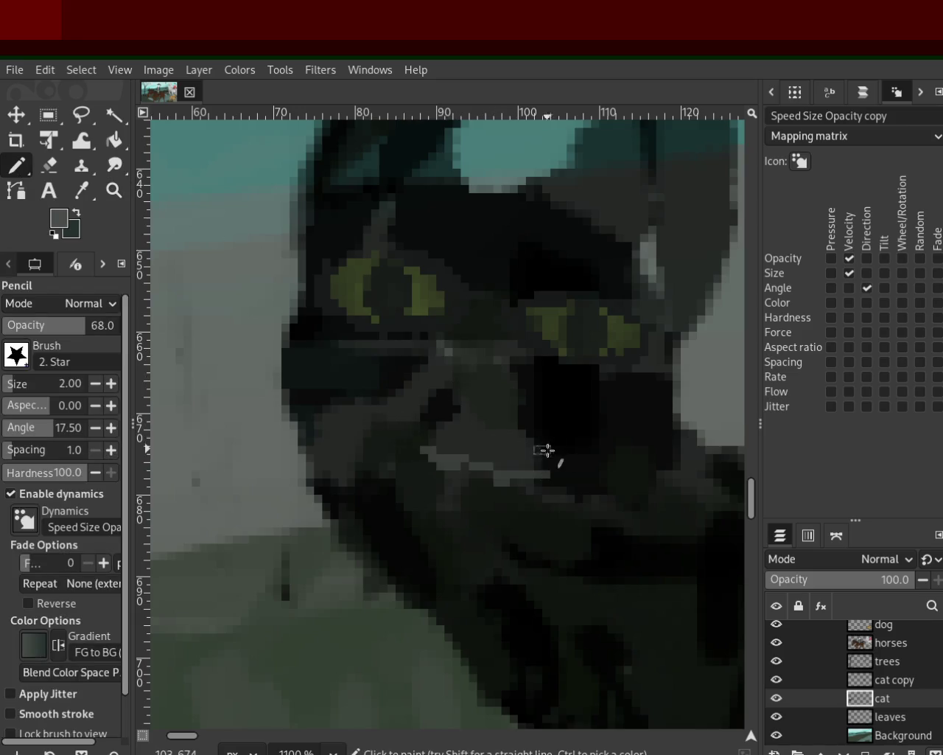
pyautogui.keyDown('ctrl'); pyautogui.click(476, 462); pyautogui.keyUp('ctrl')
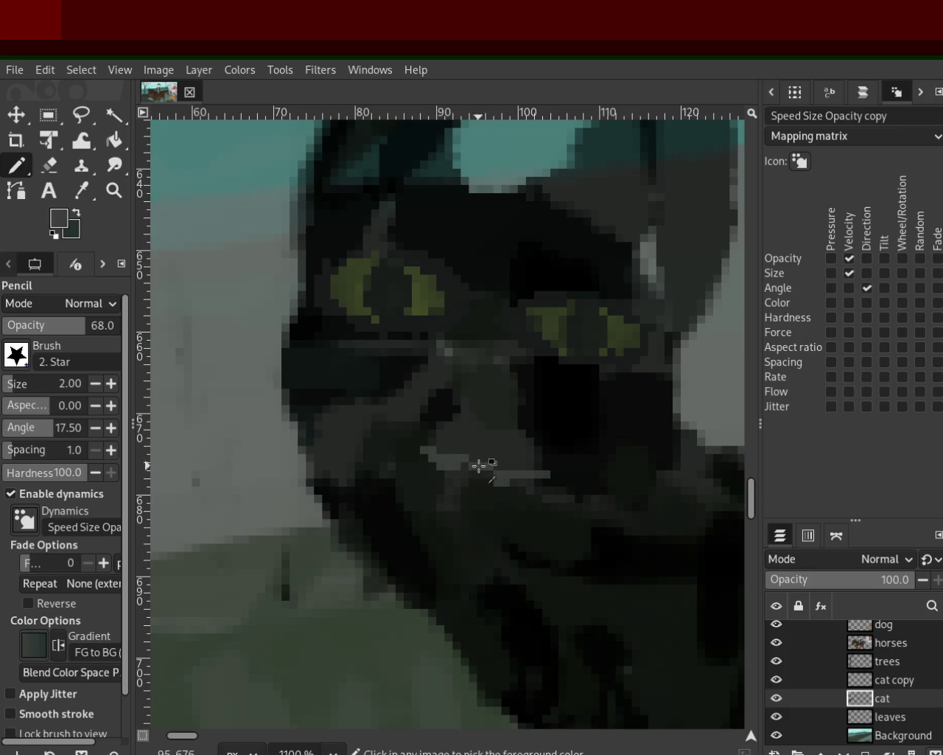
pyautogui.moveTo(475, 463)
pyautogui.mouseDown()
pyautogui.moveTo(460, 398)
pyautogui.moveTo(512, 388)
pyautogui.mouseUp()
pyautogui.hotkey('ctrl', 'z')
pyautogui.hotkey('ctrl', 'z')
pyautogui.hotkey('ctrl', 'z')
pyautogui.hotkey('ctrl', 'z')
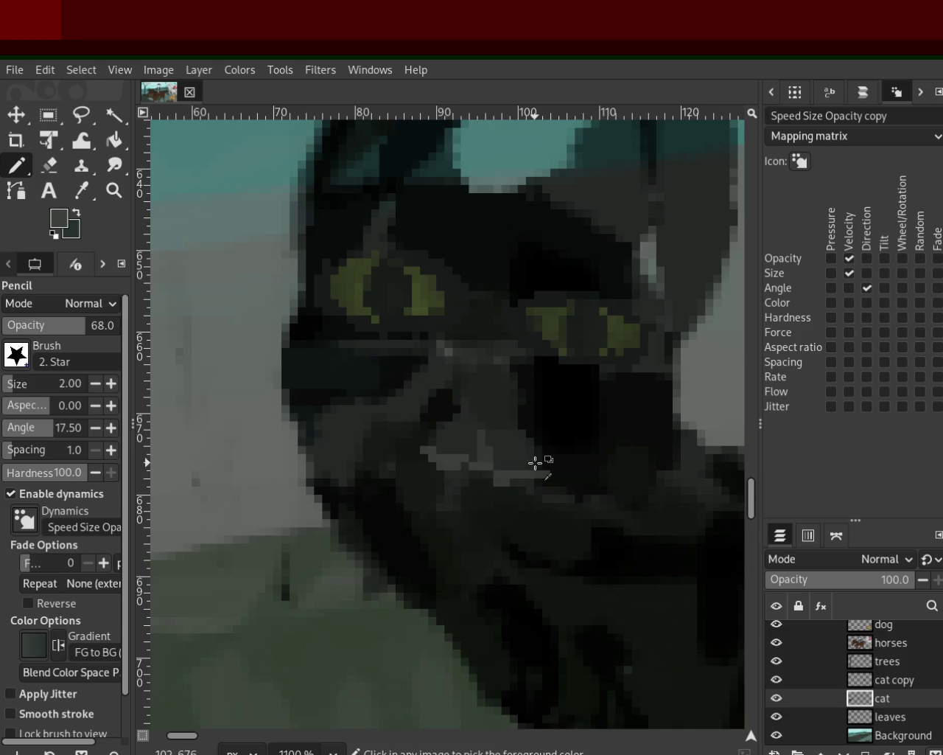
pyautogui.keyDown('ctrl'); pyautogui.click(539, 463); pyautogui.keyUp('ctrl')
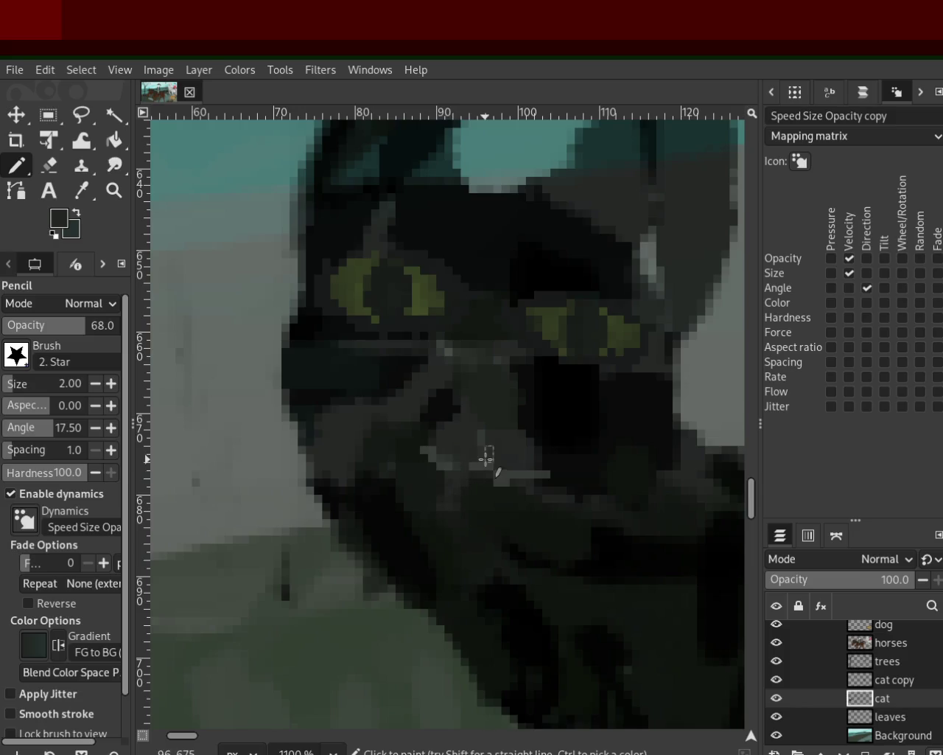
pyautogui.hotkey('ctrl', 'z')
pyautogui.hotkey('ctrl', 'z')
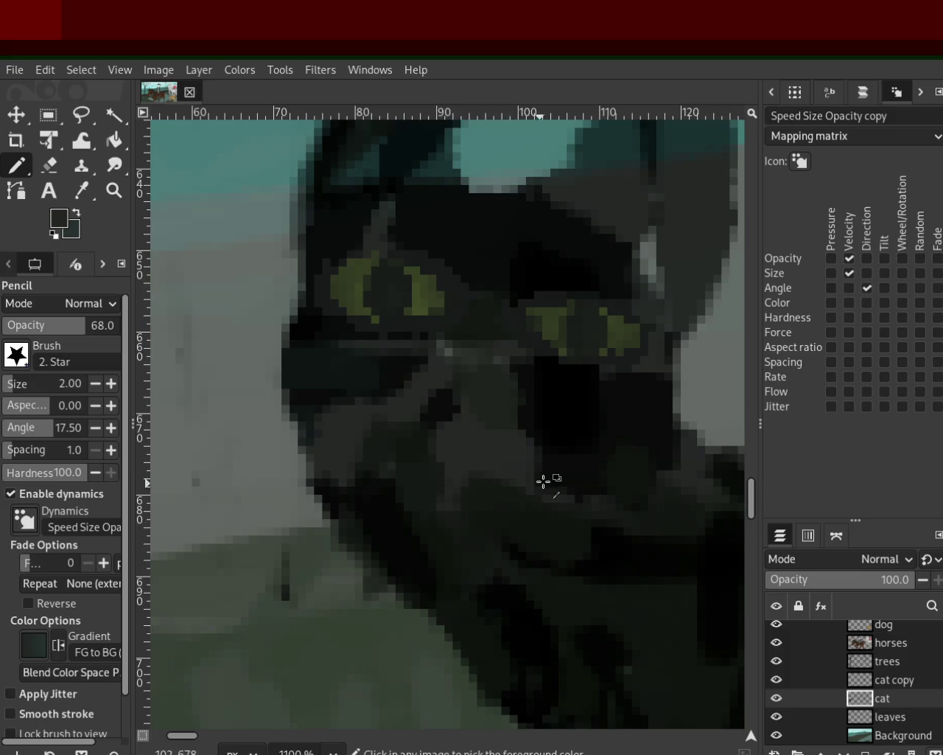
# Paint a lighter diagonal stroke on the muzzle and pick a dark grey from the face
pyautogui.keyDown('ctrl'); pyautogui.click(557, 472); pyautogui.keyUp('ctrl')
pyautogui.keyDown('ctrl'); pyautogui.click(472, 479); pyautogui.keyUp('ctrl')
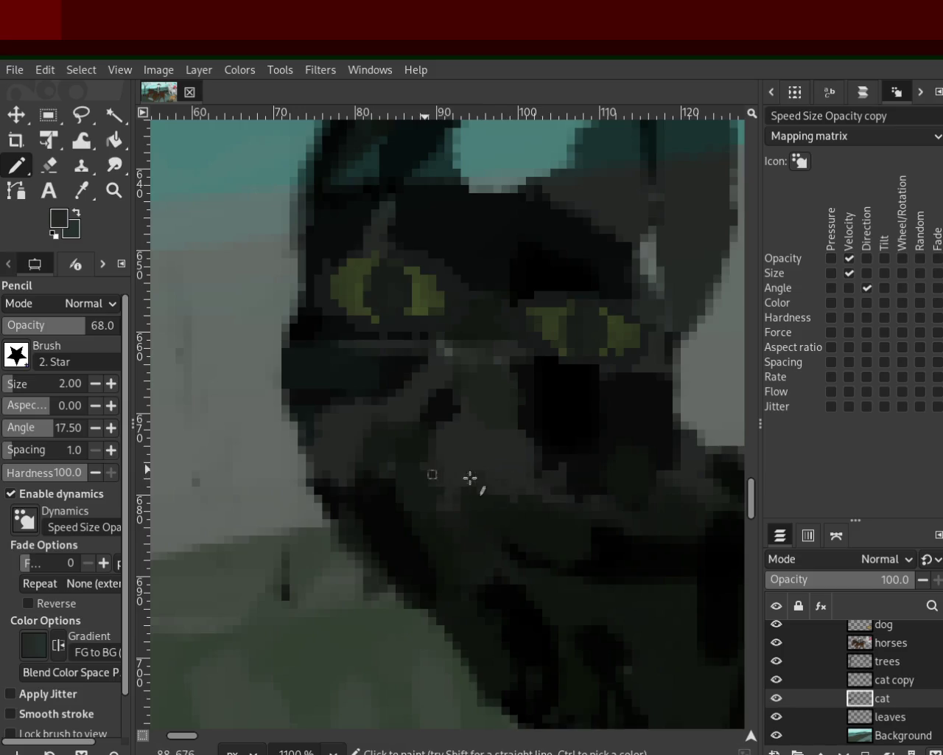
pyautogui.moveTo(568, 490); pyautogui.dragTo(659, 448)
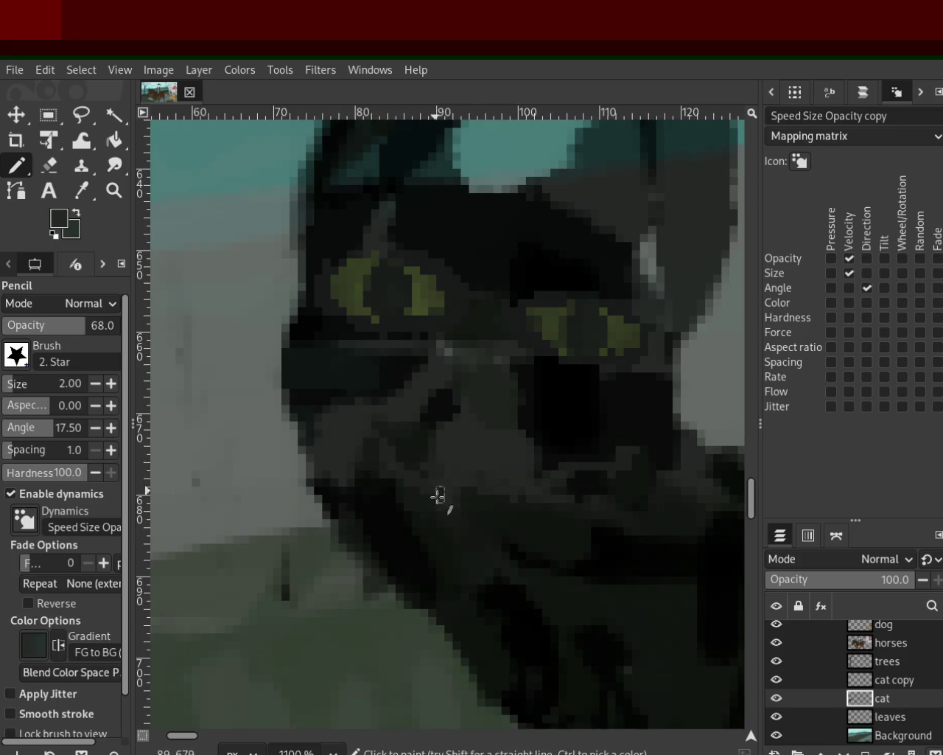
pyautogui.keyDown('ctrl'); pyautogui.click(626, 464); pyautogui.keyUp('ctrl')
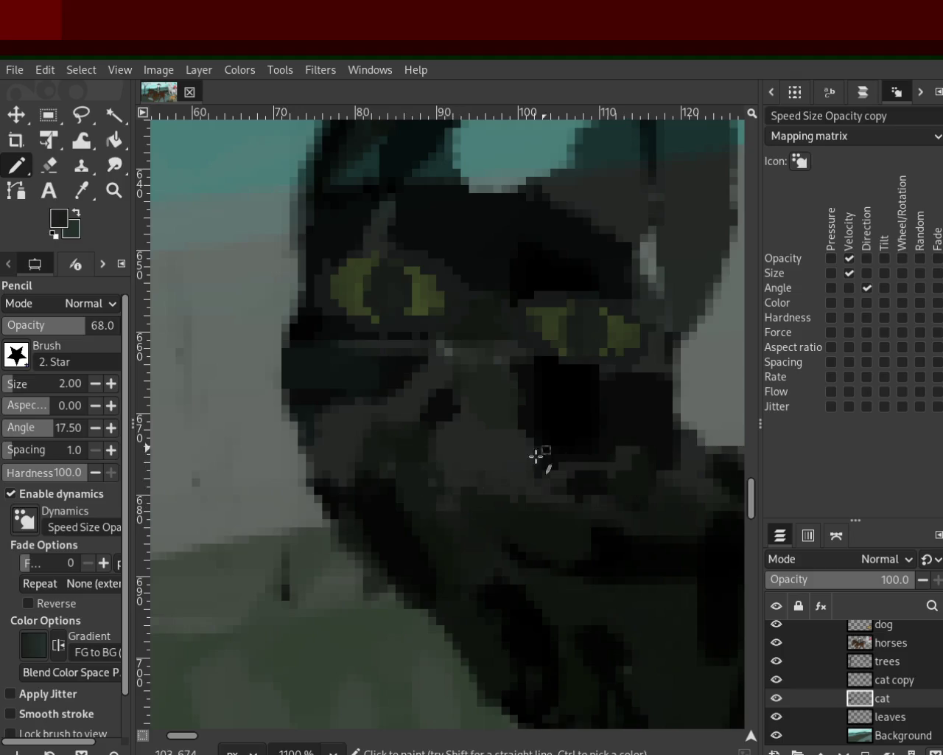
pyautogui.keyDown('ctrl'); pyautogui.click(566, 472); pyautogui.keyUp('ctrl')
pyautogui.keyDown('ctrl'); pyautogui.click(566, 472); pyautogui.keyUp('ctrl')
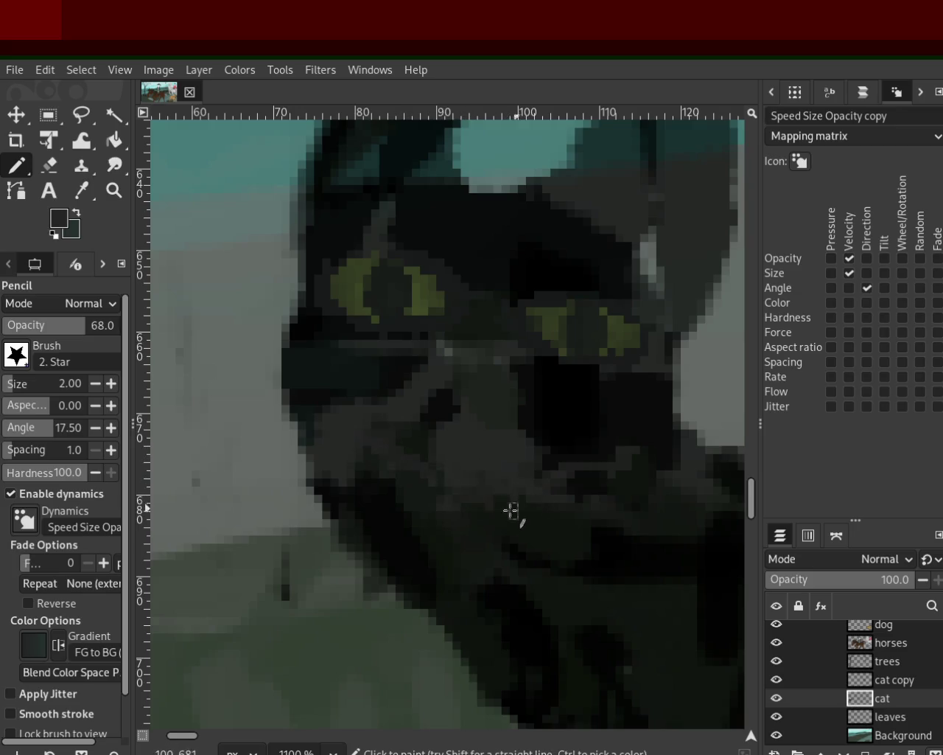
pyautogui.keyDown('ctrl'); pyautogui.click(507, 525); pyautogui.keyUp('ctrl')
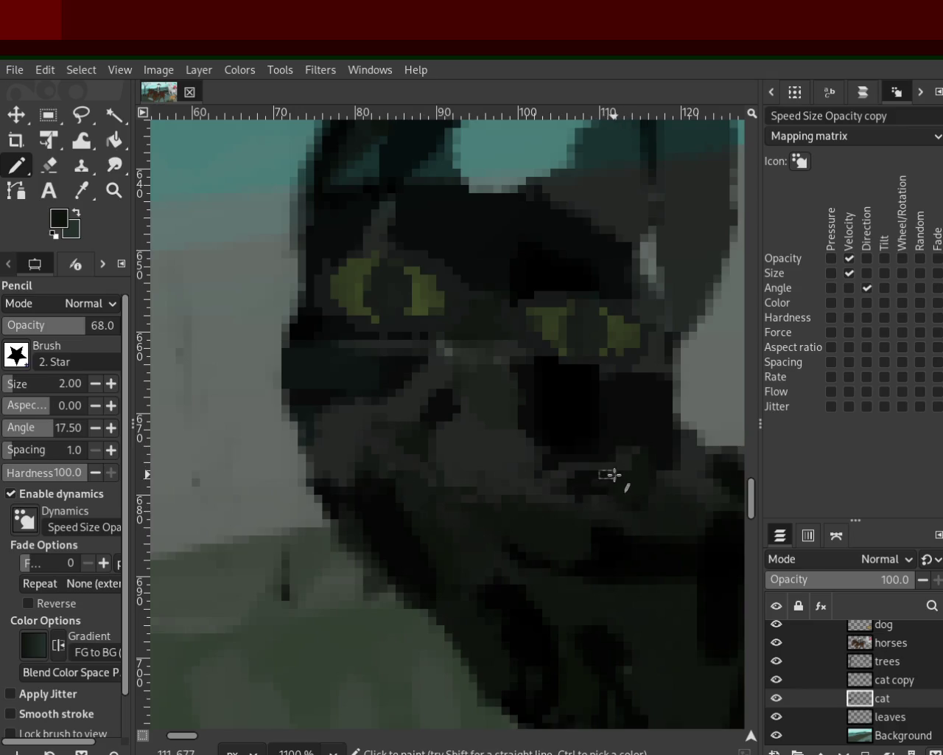
# Zoom out to view the horse, rider and cat
pyautogui.press('z')
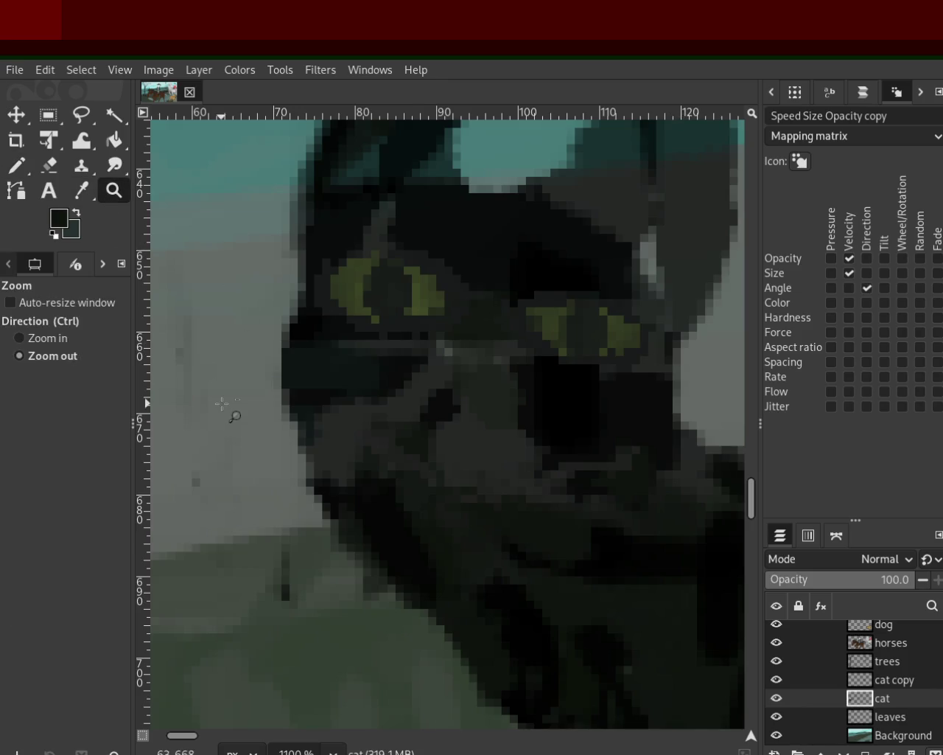
pyautogui.click(222, 411)
pyautogui.click(362, 479)
pyautogui.click(362, 479)
pyautogui.click(362, 479)
pyautogui.click(359, 464)
pyautogui.hotkey('ctrl', 's')
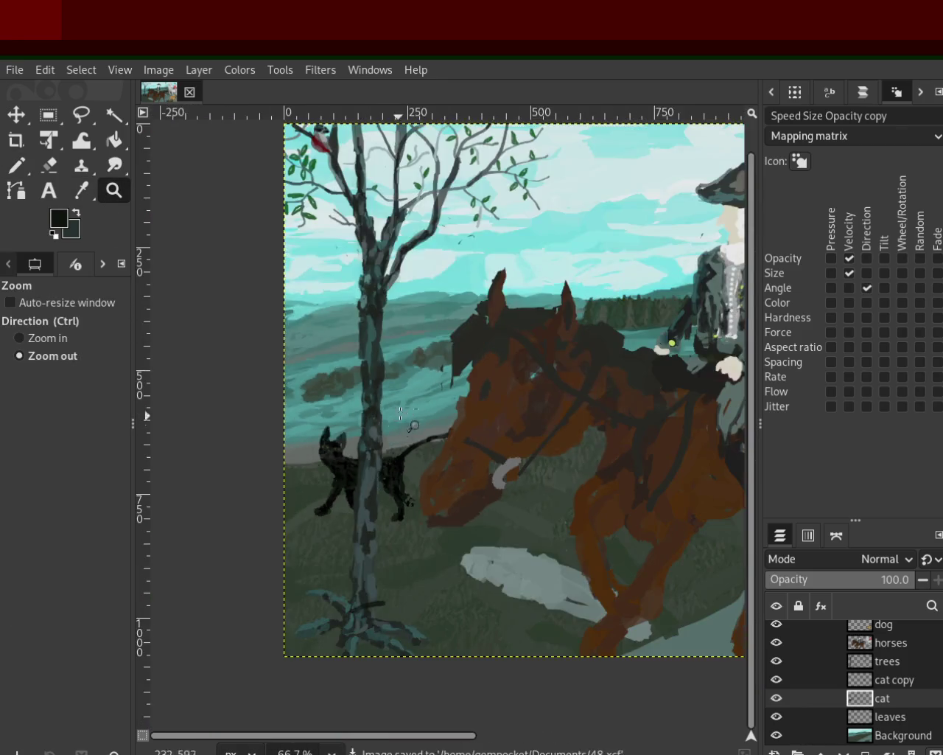
pyautogui.click(357, 442)
pyautogui.keyDown('ctrl'); pyautogui.click(357, 442); pyautogui.keyUp('ctrl')
pyautogui.keyDown('ctrl'); pyautogui.click(358, 443); pyautogui.keyUp('ctrl')
pyautogui.keyDown('ctrl'); pyautogui.click(312, 496); pyautogui.keyUp('ctrl')
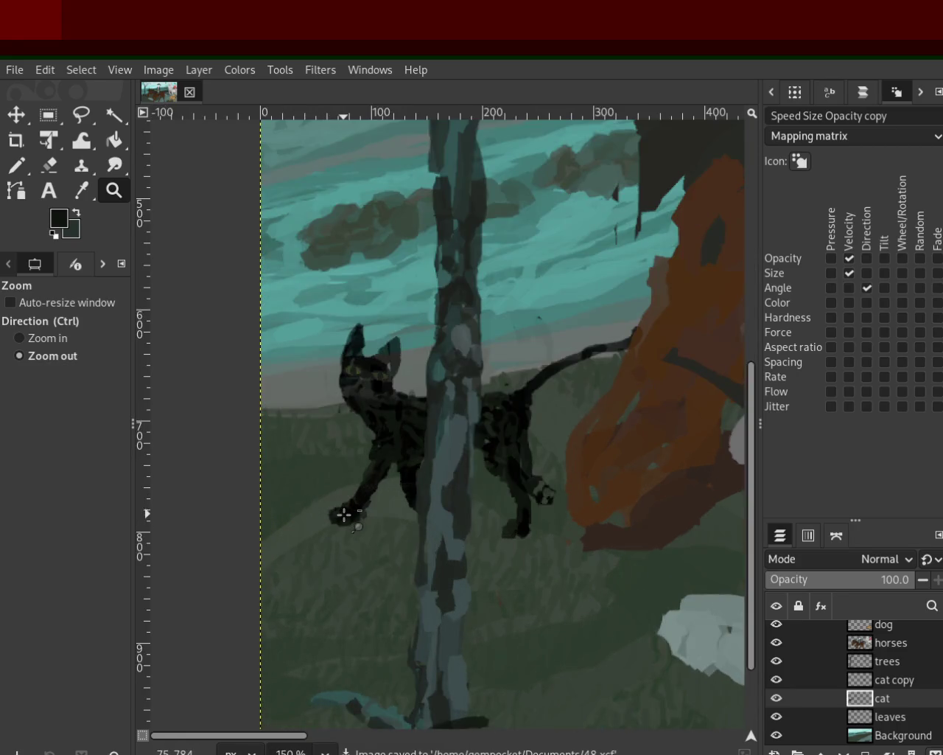
# Zoom in to frame the cat beside the tree trunk
pyautogui.keyDown('ctrl'); pyautogui.click(344, 514); pyautogui.keyUp('ctrl')
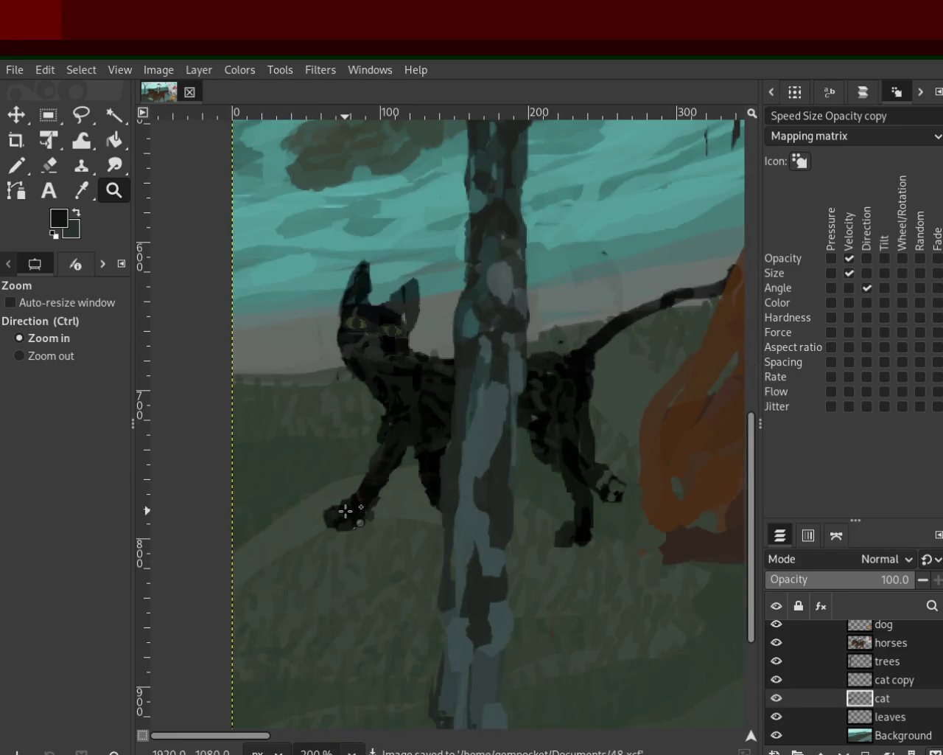
pyautogui.click(345, 510)
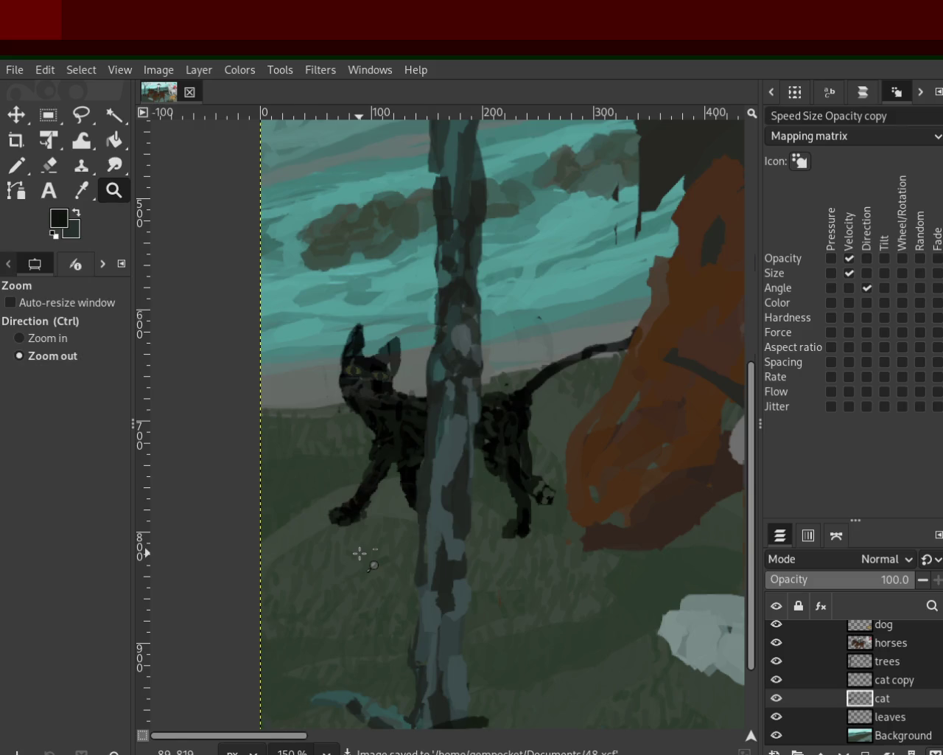
pyautogui.click(359, 552)
pyautogui.click(362, 552)
pyautogui.click(380, 540)
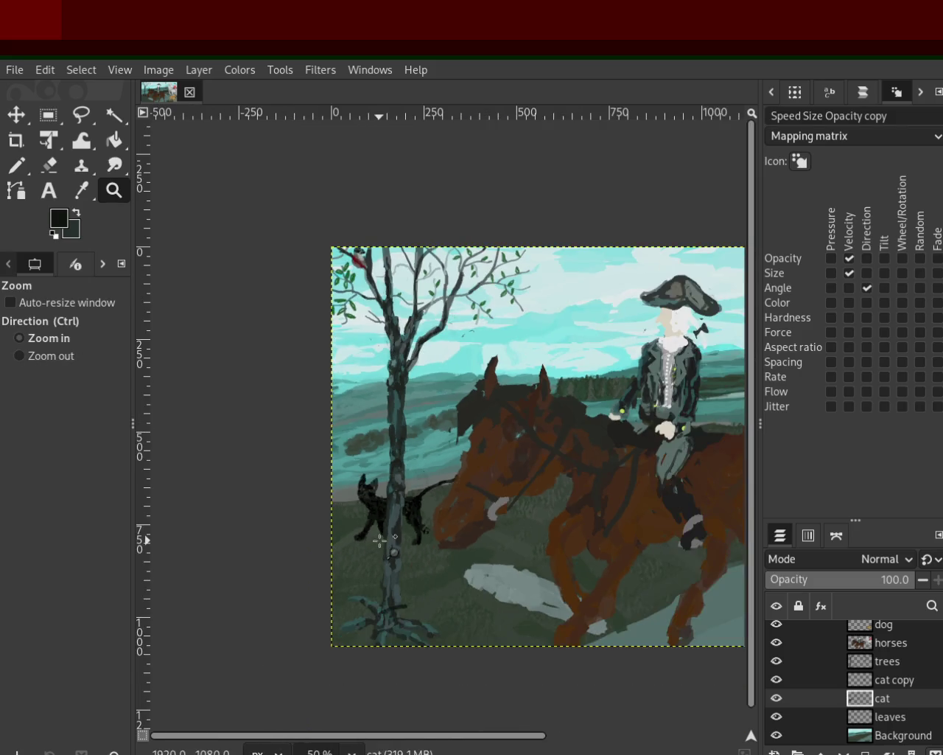
pyautogui.click(390, 522)
pyautogui.click(390, 521)
# Cut the cat out with a rectangle selection and paste it as a new layer
pyautogui.press('r')
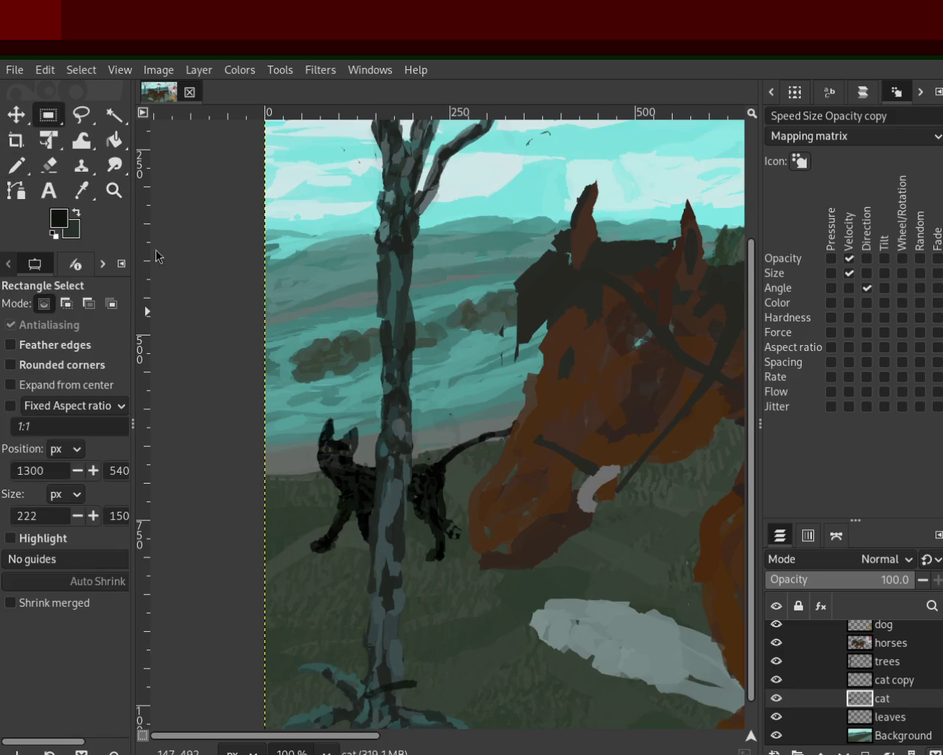
pyautogui.moveTo(252, 377); pyautogui.dragTo(554, 594)
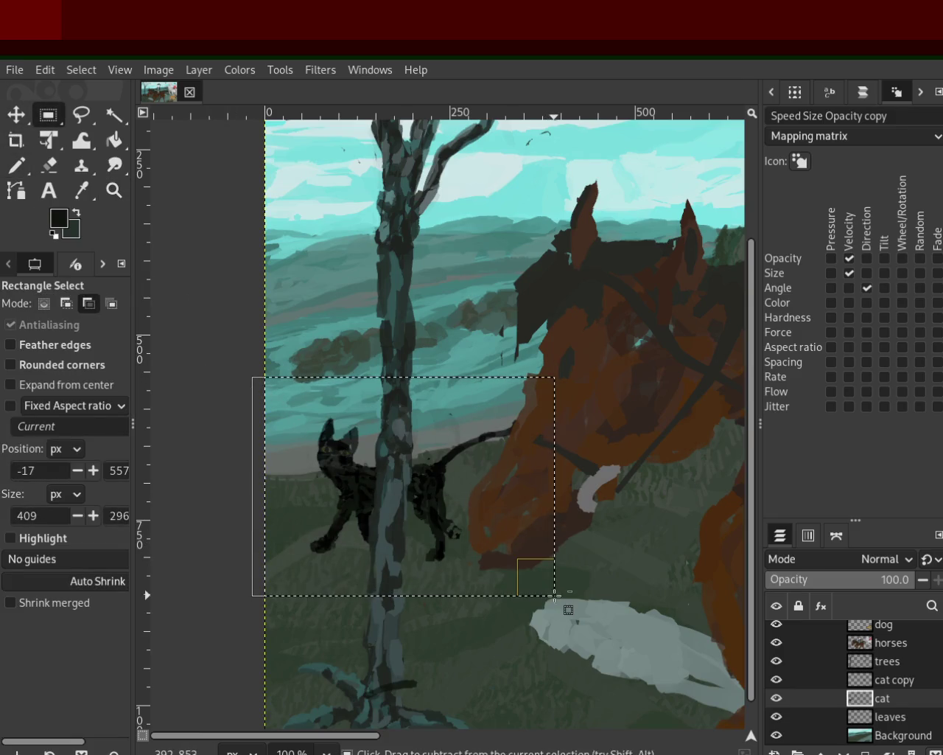
pyautogui.hotkey('ctrl', 'x')
pyautogui.hotkey('ctrl', 'v')
# Shift the pasted cat slightly left and up, then merge it down into the cat layer
pyautogui.press('m')
pyautogui.moveTo(350, 489)
pyautogui.mouseDown()
pyautogui.moveTo(329, 485)
pyautogui.moveTo(338, 469)
pyautogui.mouseUp()
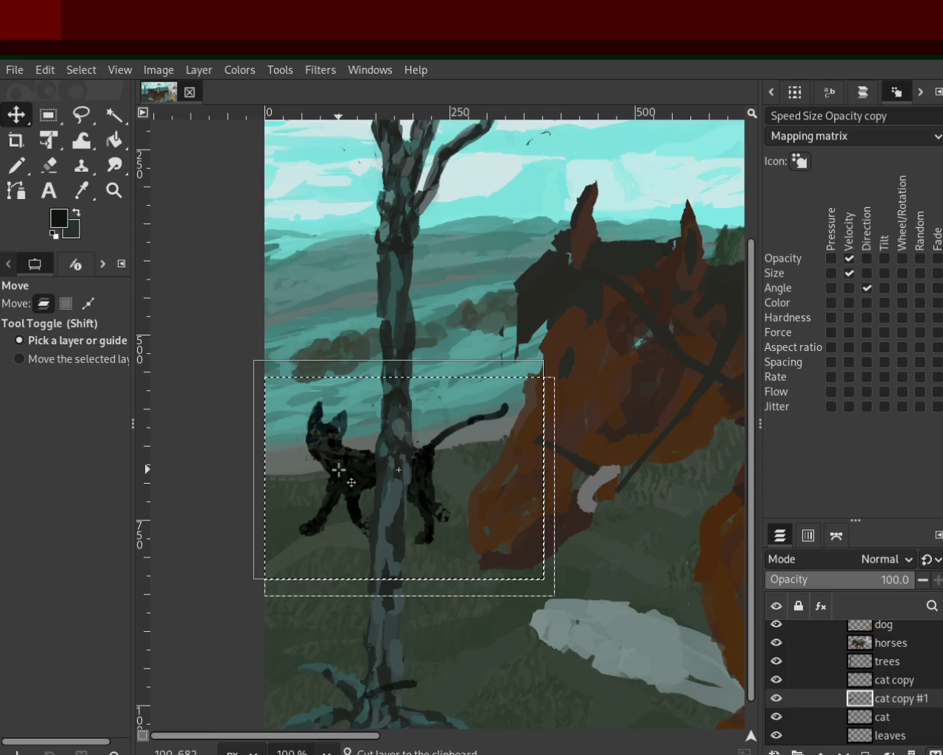
pyautogui.moveTo(339, 469); pyautogui.dragTo(343, 469)
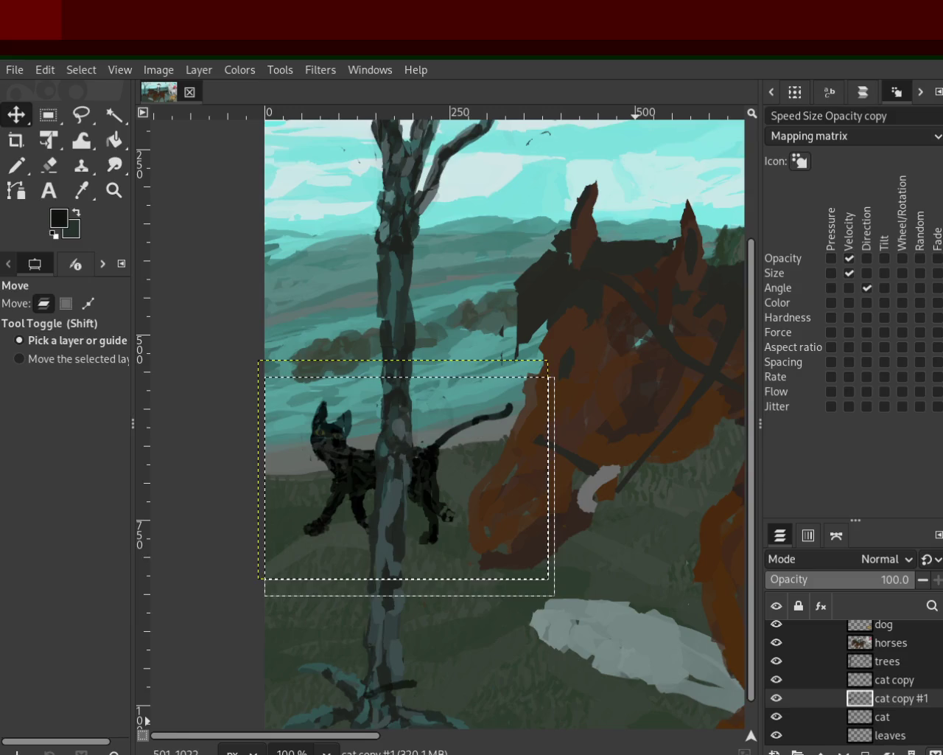
pyautogui.hotkey('ctrl', 'h')
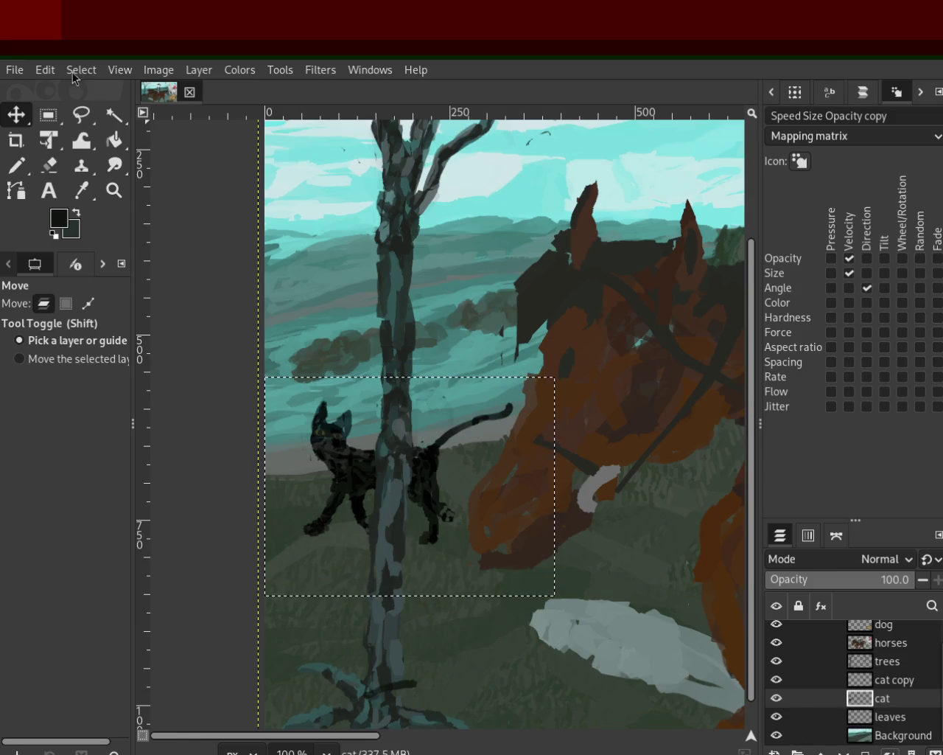
# Zoom in close on the black cat's head beside the tree
pyautogui.click(114, 190)
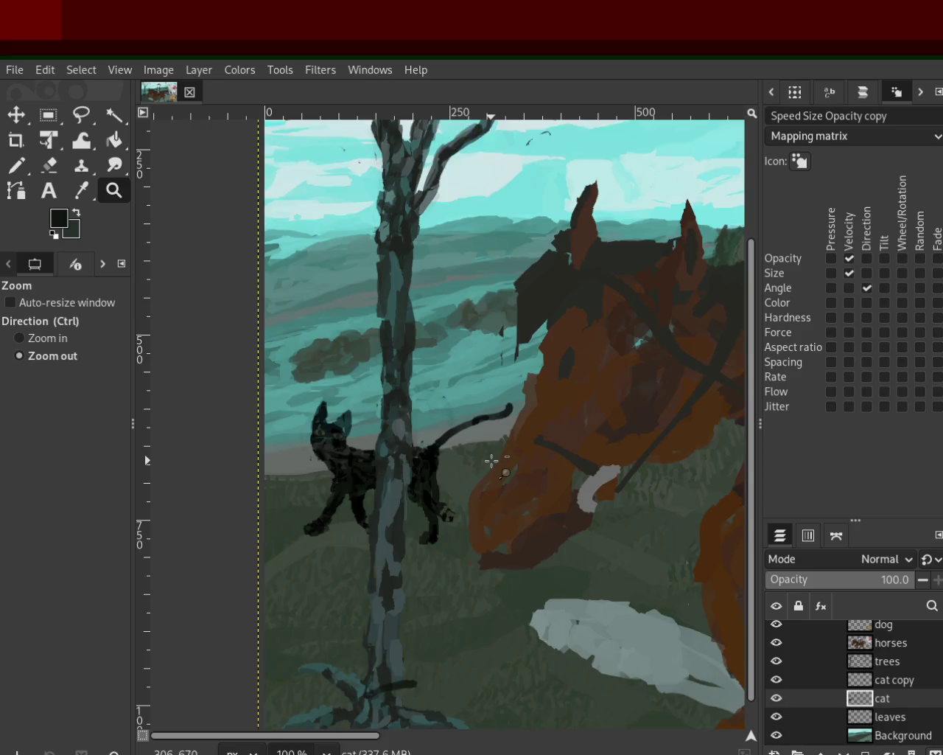
pyautogui.keyDown('ctrl'); pyautogui.click(464, 376); pyautogui.keyUp('ctrl')
pyautogui.click(466, 376)
pyautogui.keyDown('ctrl'); pyautogui.click(277, 521); pyautogui.keyUp('ctrl')
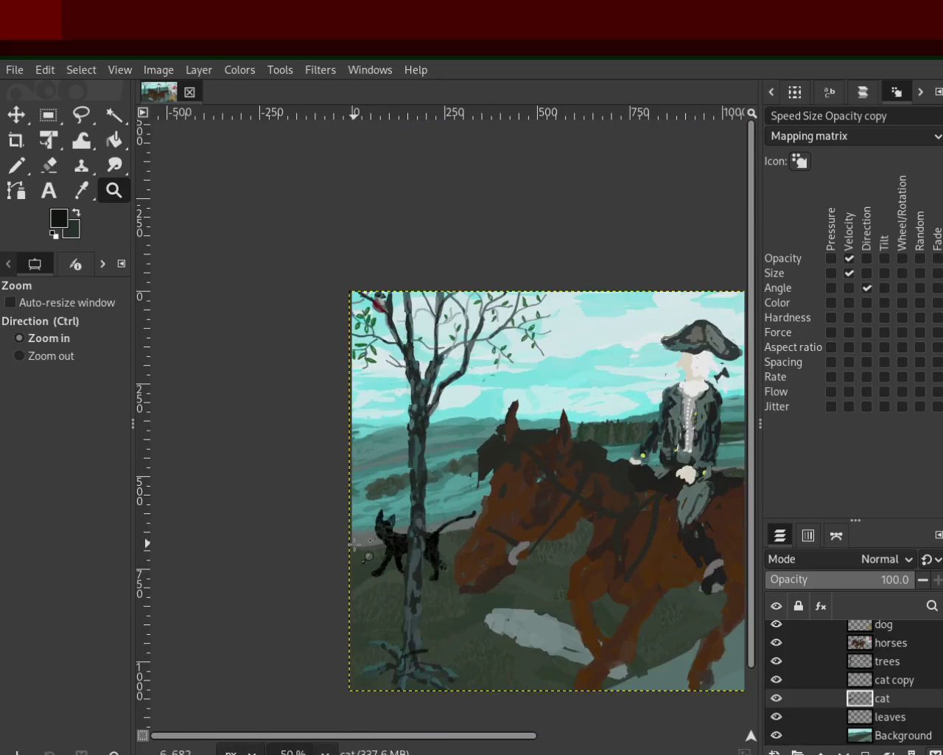
pyautogui.click(362, 563)
pyautogui.click(361, 563)
pyautogui.keyDown('ctrl'); pyautogui.click(361, 562); pyautogui.keyUp('ctrl')
pyautogui.click(427, 436)
pyautogui.keyDown('ctrl'); pyautogui.click(427, 436); pyautogui.keyUp('ctrl')
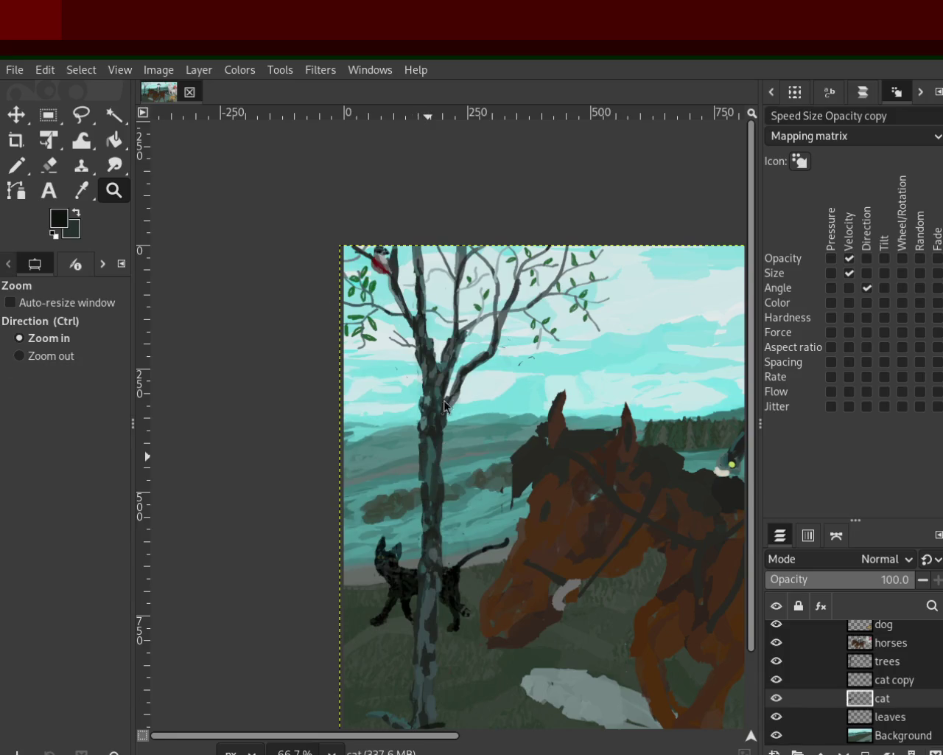
pyautogui.keyDown('ctrl'); pyautogui.click(560, 413); pyautogui.keyUp('ctrl')
pyautogui.click(442, 509)
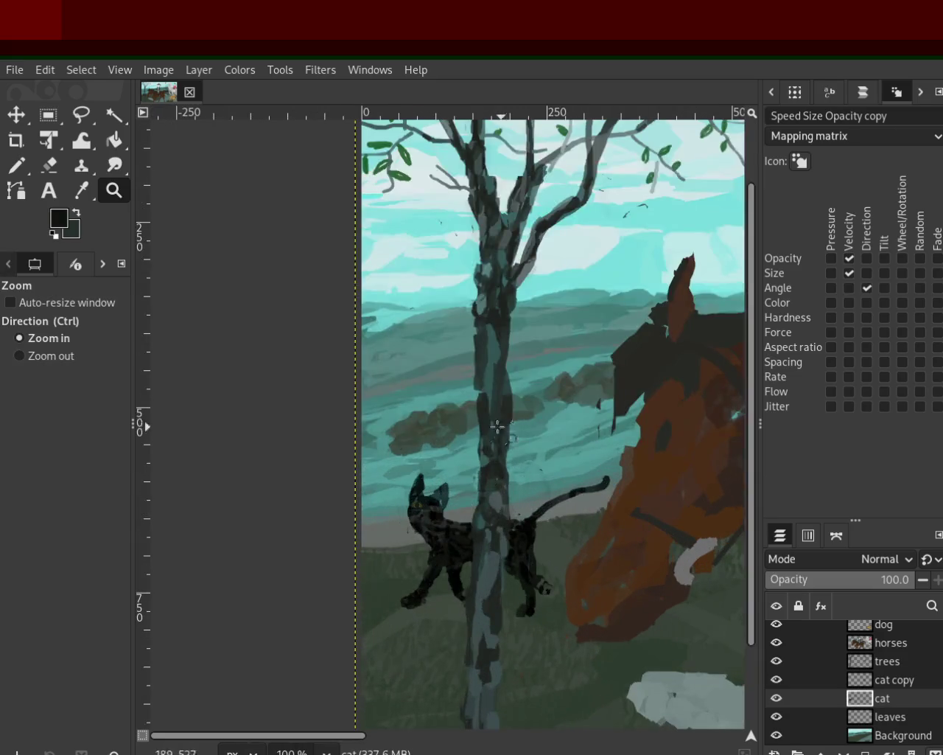
pyautogui.keyDown('ctrl'); pyautogui.click(483, 537); pyautogui.keyUp('ctrl')
pyautogui.keyDown('ctrl'); pyautogui.click(483, 538); pyautogui.keyUp('ctrl')
pyautogui.click(437, 558)
pyautogui.click(438, 558)
pyautogui.click(437, 558)
pyautogui.click(438, 558)
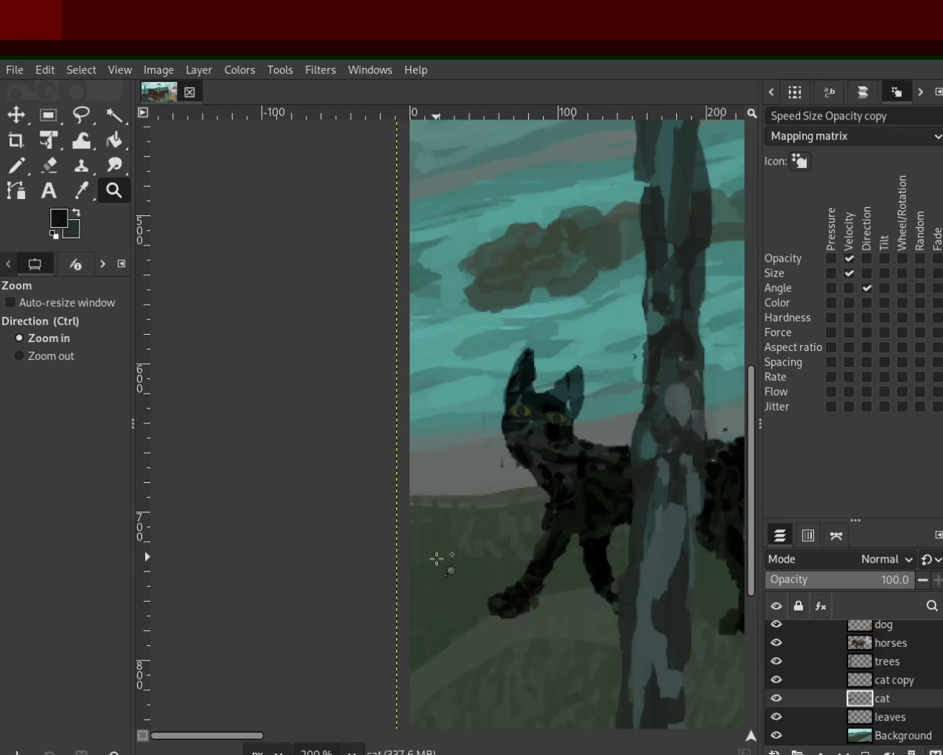
pyautogui.click(549, 427)
pyautogui.click(550, 428)
pyautogui.click(550, 427)
pyautogui.click(549, 428)
pyautogui.click(550, 427)
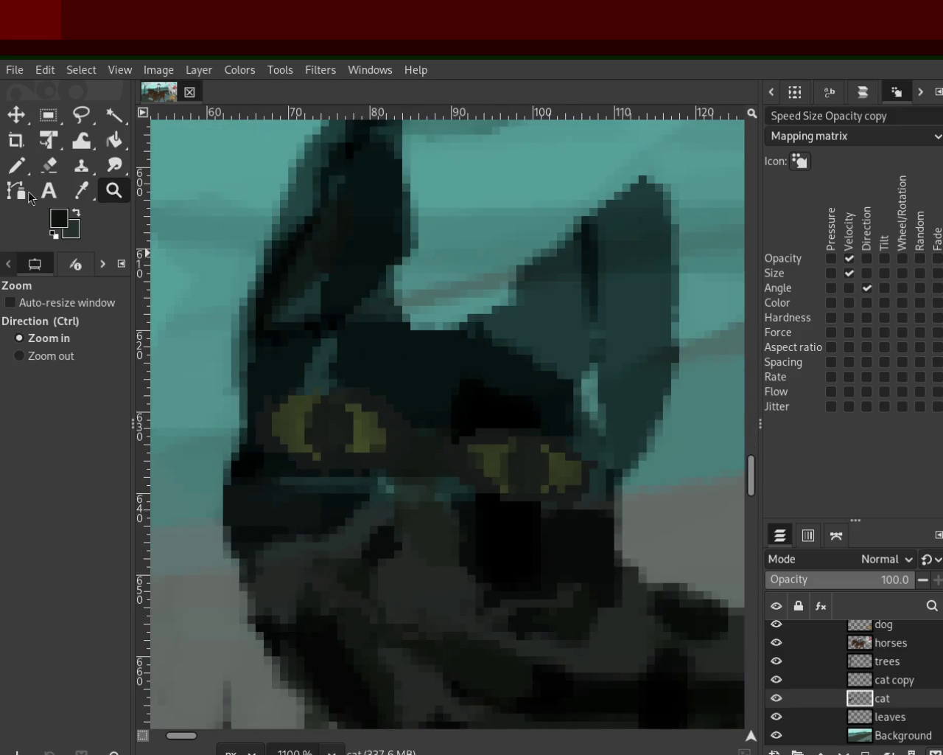
# With a size-1 Pencil, paint green from the eye over the upper-left of the cat's left eye
pyautogui.click(18, 167)
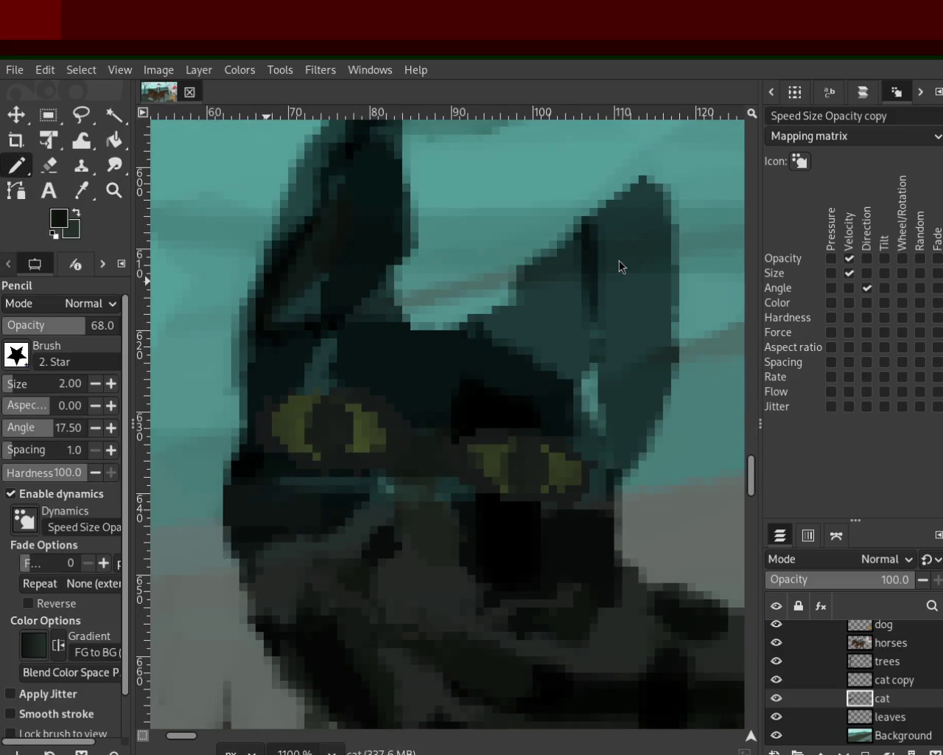
pyautogui.click(11, 388)
pyautogui.keyDown('ctrl'); pyautogui.click(495, 452); pyautogui.keyUp('ctrl')
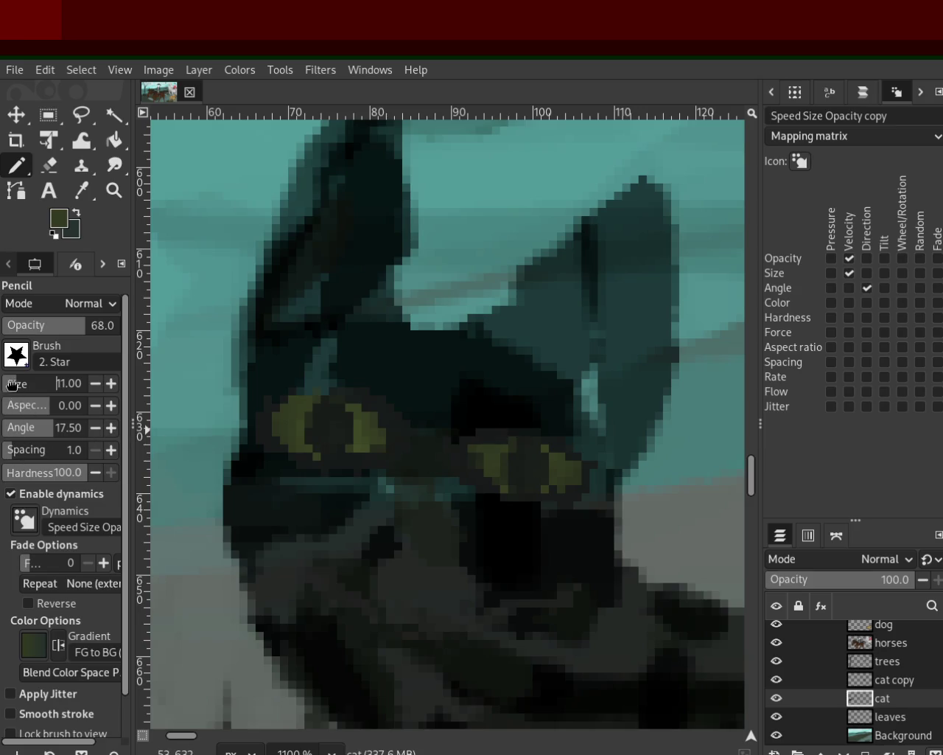
pyautogui.moveTo(29, 380); pyautogui.dragTo(3, 382)
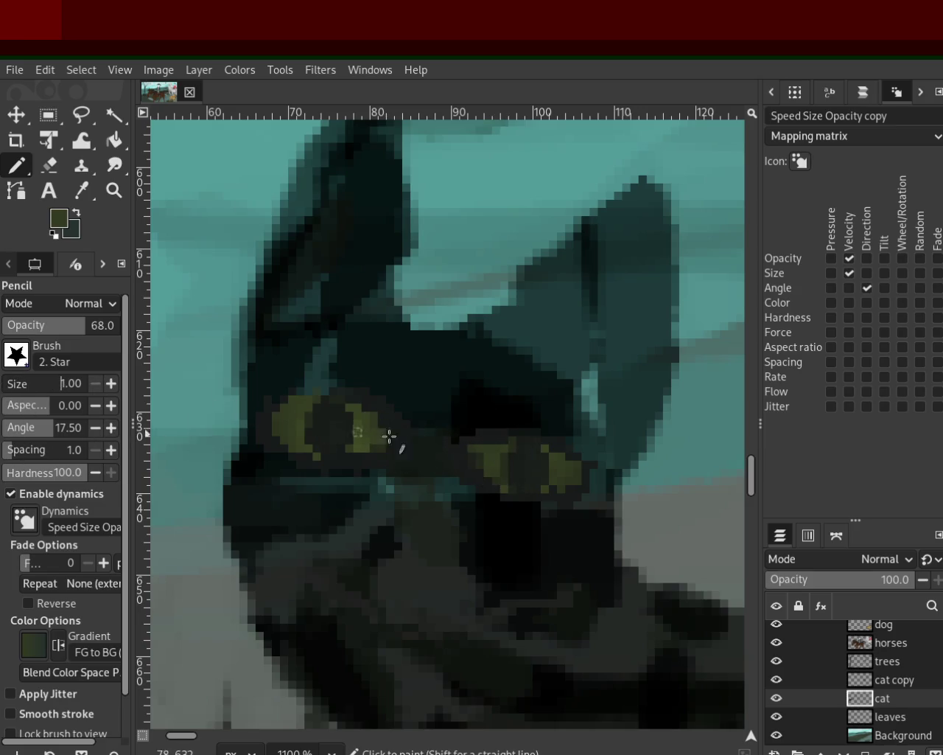
pyautogui.moveTo(502, 445); pyautogui.dragTo(458, 448)
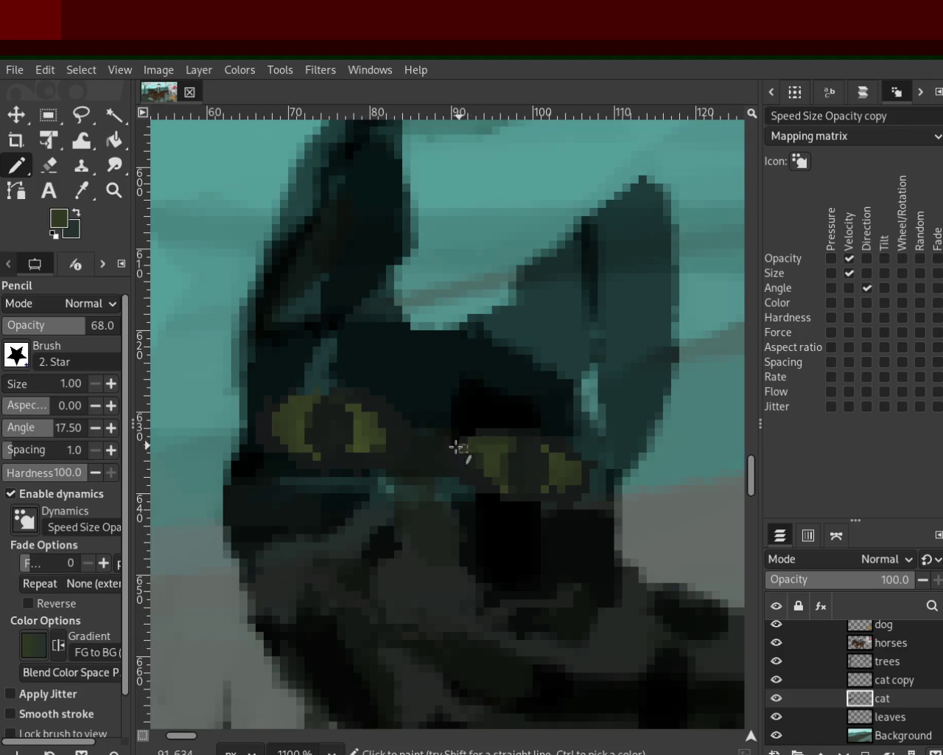
pyautogui.moveTo(543, 459); pyautogui.dragTo(509, 445)
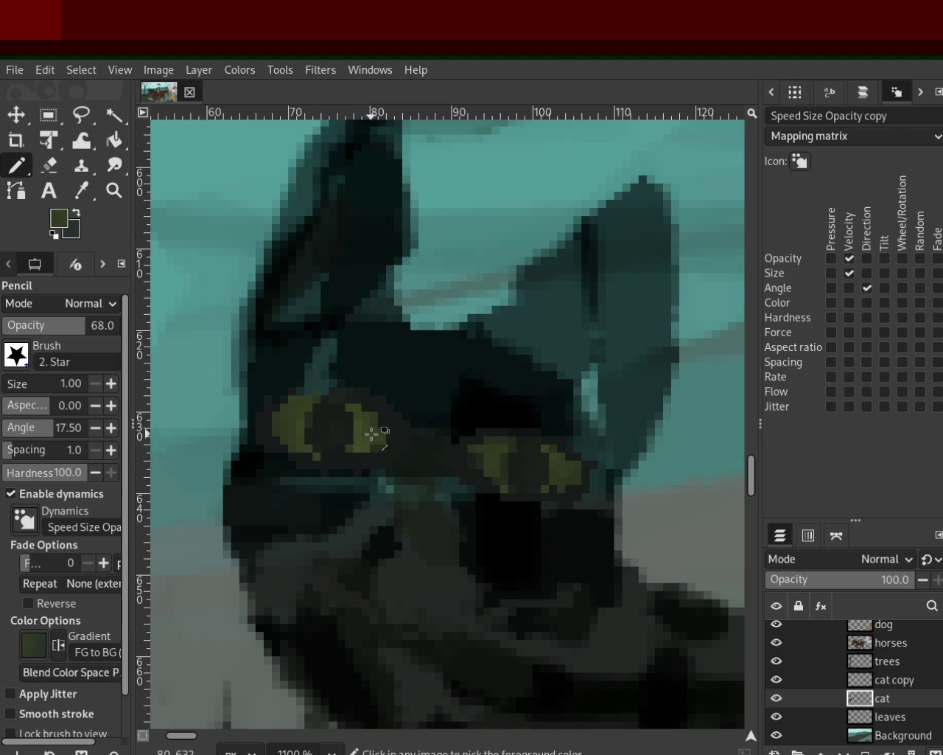
pyautogui.keyDown('ctrl'); pyautogui.click(343, 416); pyautogui.keyUp('ctrl')
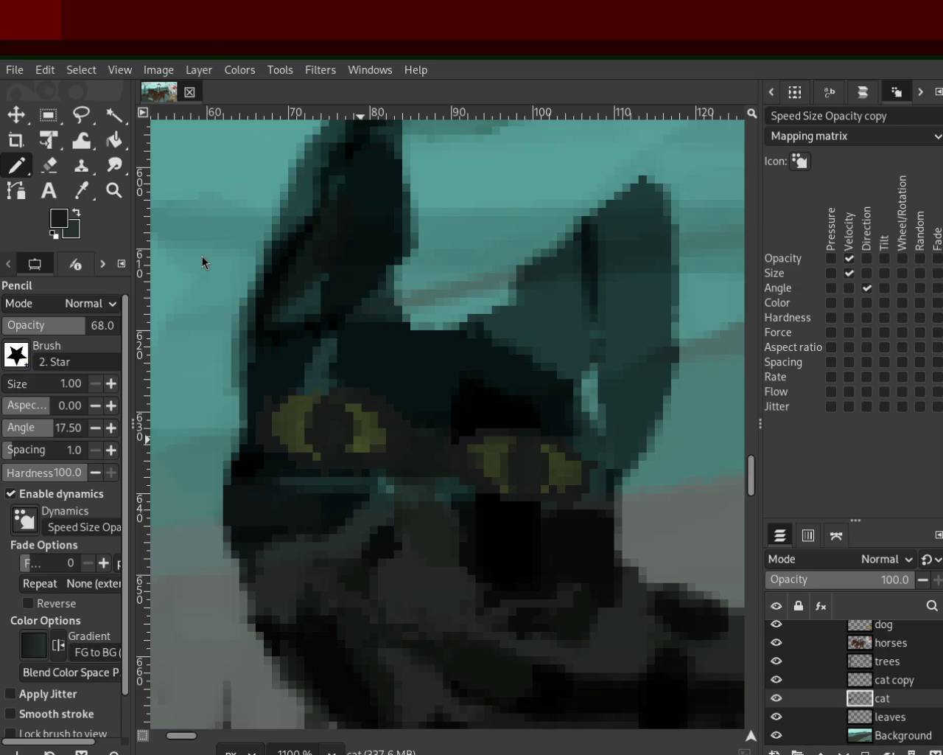
pyautogui.keyDown('ctrl'); pyautogui.click(416, 421); pyautogui.keyUp('ctrl')
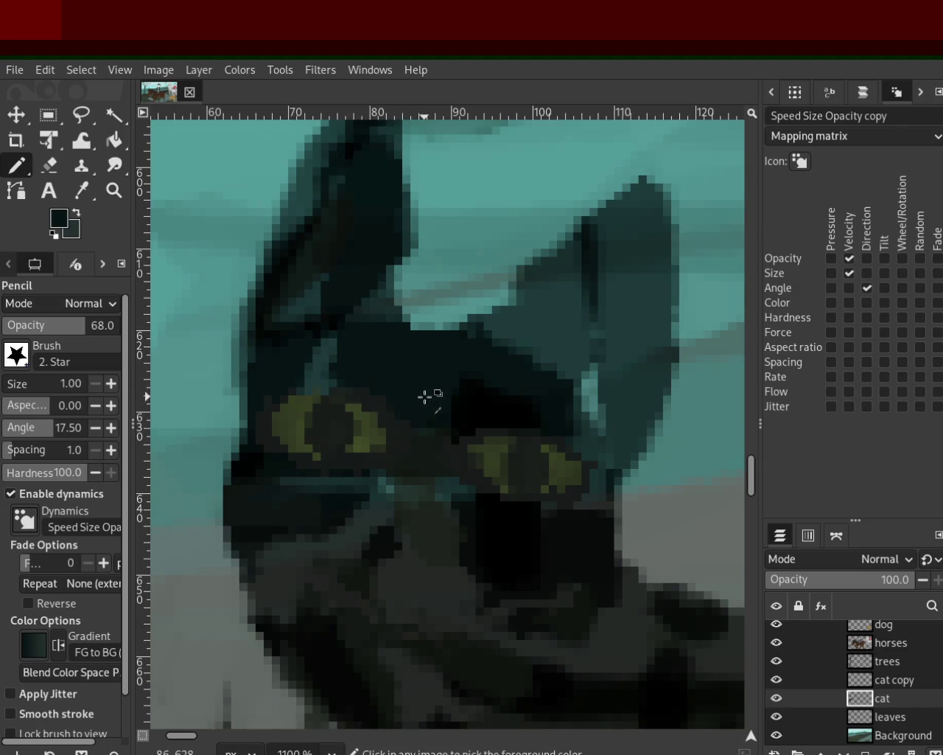
# Zoom out to the whole painting and save it as 48.xcf
pyautogui.click(115, 190)
pyautogui.scroll(-1, 255, 394)
pyautogui.scroll(-4, 255, 393)
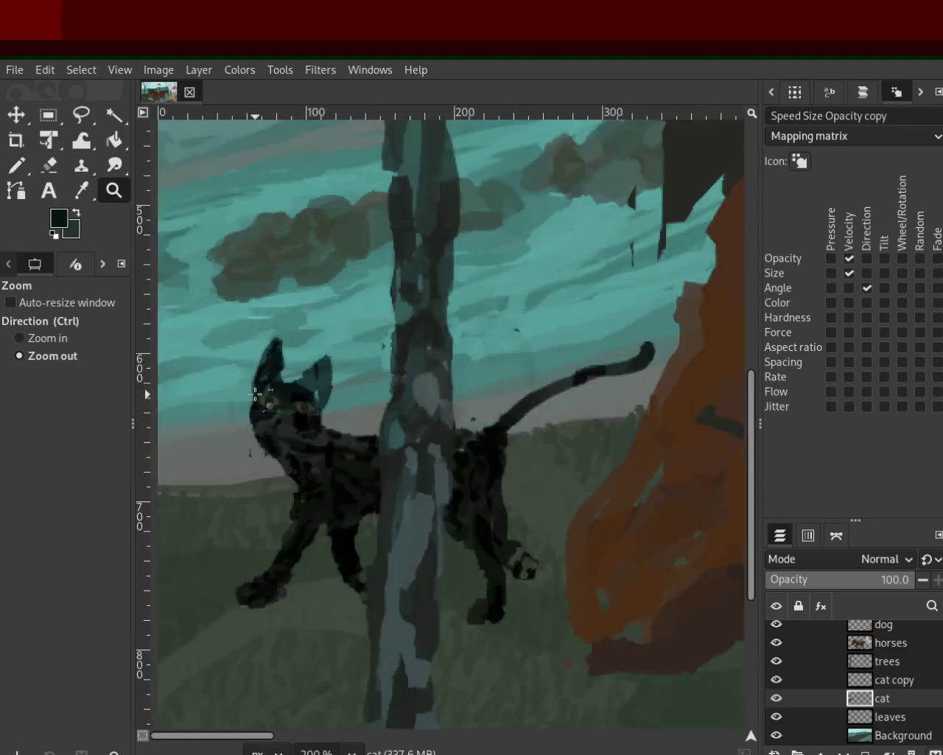
pyautogui.scroll(-3, 258, 395)
pyautogui.keyDown('ctrl'); pyautogui.click(258, 395); pyautogui.keyUp('ctrl')
pyautogui.hotkey('ctrl', 's')
pyautogui.click(280, 376)
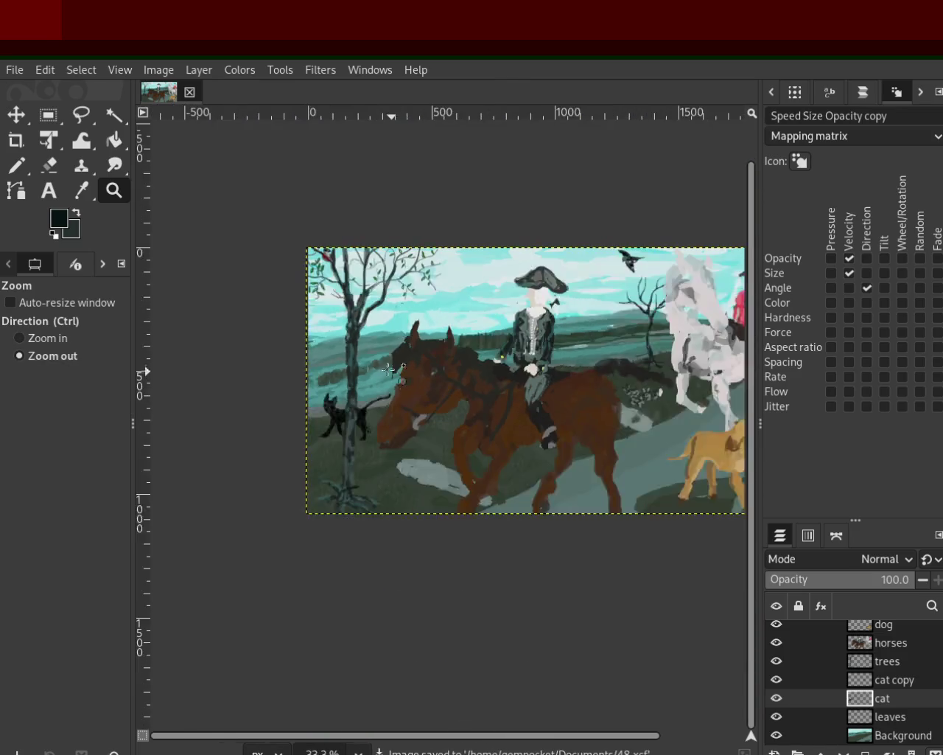
pyautogui.keyDown('ctrl'); pyautogui.click(319, 347); pyautogui.keyUp('ctrl')
pyautogui.keyDown('ctrl'); pyautogui.click(318, 348); pyautogui.keyUp('ctrl')
pyautogui.click(328, 352)
pyautogui.keyDown('ctrl'); pyautogui.click(339, 358); pyautogui.keyUp('ctrl')
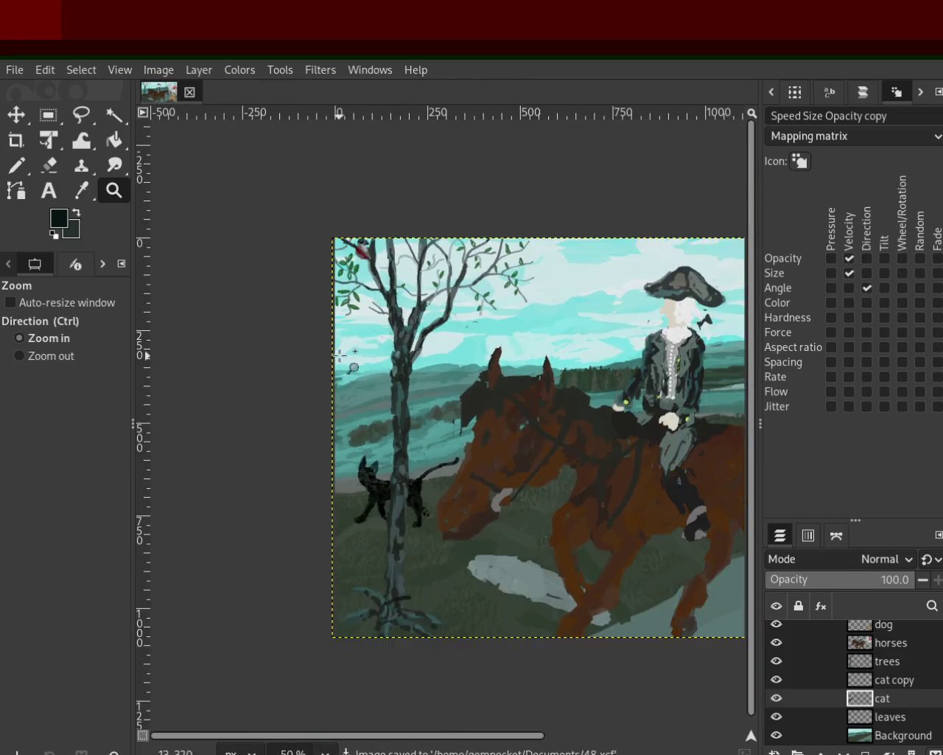
pyautogui.click(349, 363)
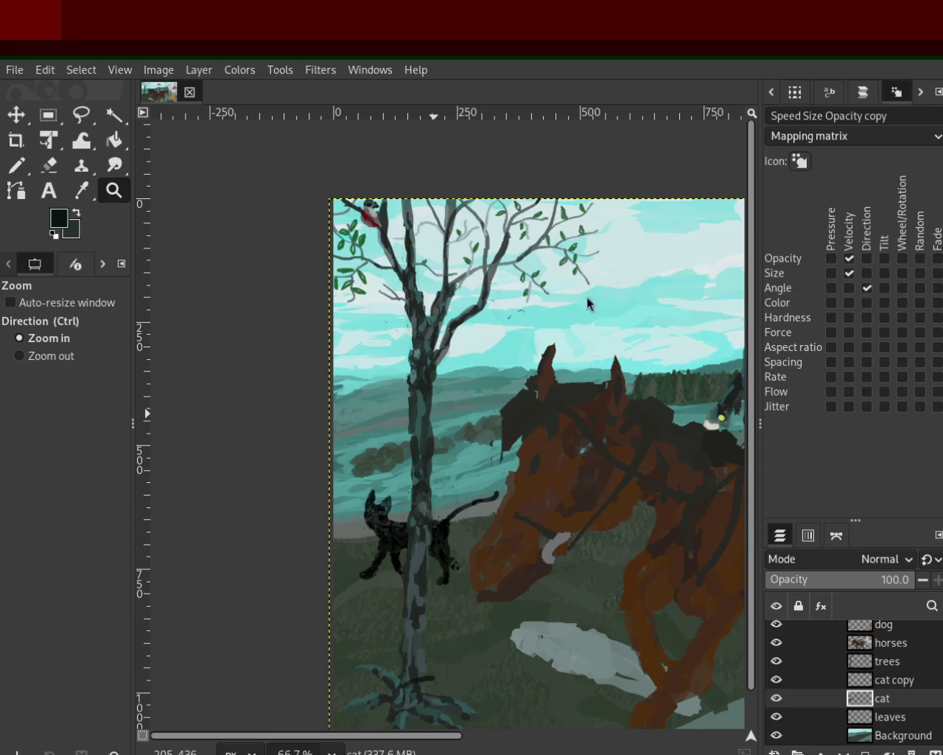
# Zoom in on the black cat, then reframe the whole painting in view
pyautogui.keyDown('ctrl'); pyautogui.click(534, 431); pyautogui.keyUp('ctrl')
pyautogui.click(421, 505)
pyautogui.click(420, 508)
pyautogui.click(418, 510)
pyautogui.click(417, 510)
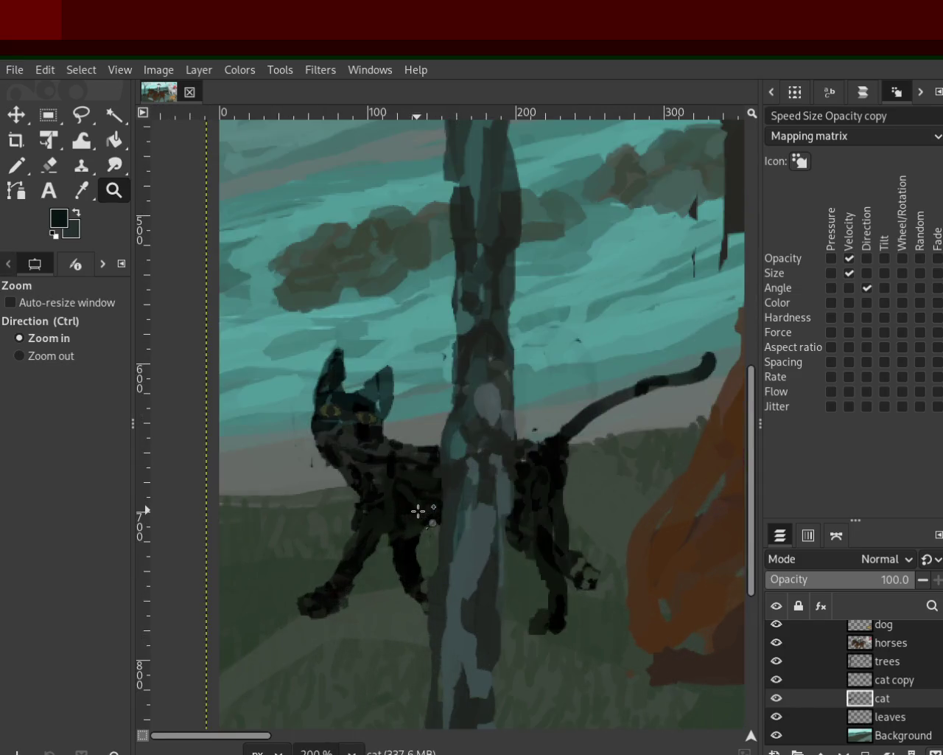
pyautogui.keyDown('ctrl'); pyautogui.click(418, 510); pyautogui.keyUp('ctrl')
pyautogui.keyDown('ctrl'); pyautogui.click(387, 534); pyautogui.keyUp('ctrl')
pyautogui.keyDown('ctrl'); pyautogui.click(252, 437); pyautogui.keyUp('ctrl')
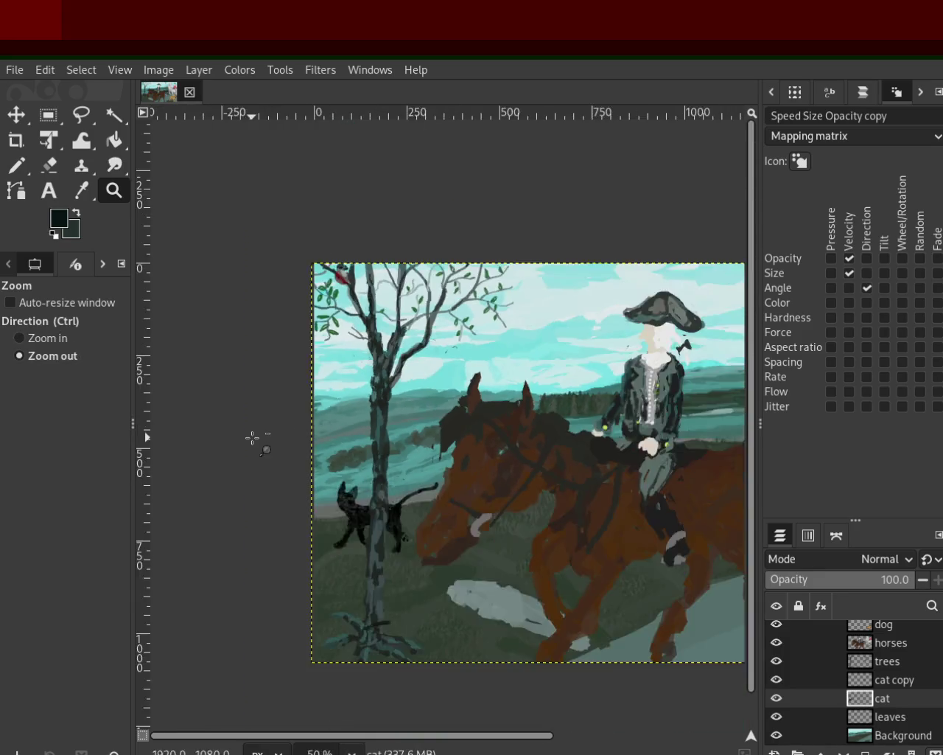
pyautogui.keyDown('ctrl'); pyautogui.click(252, 438); pyautogui.keyUp('ctrl')
pyautogui.click(330, 520)
pyautogui.keyDown('ctrl'); pyautogui.click(333, 545); pyautogui.keyUp('ctrl')
pyautogui.click(333, 549)
pyautogui.click(333, 551)
pyautogui.keyDown('ctrl'); pyautogui.click(336, 563); pyautogui.keyUp('ctrl')
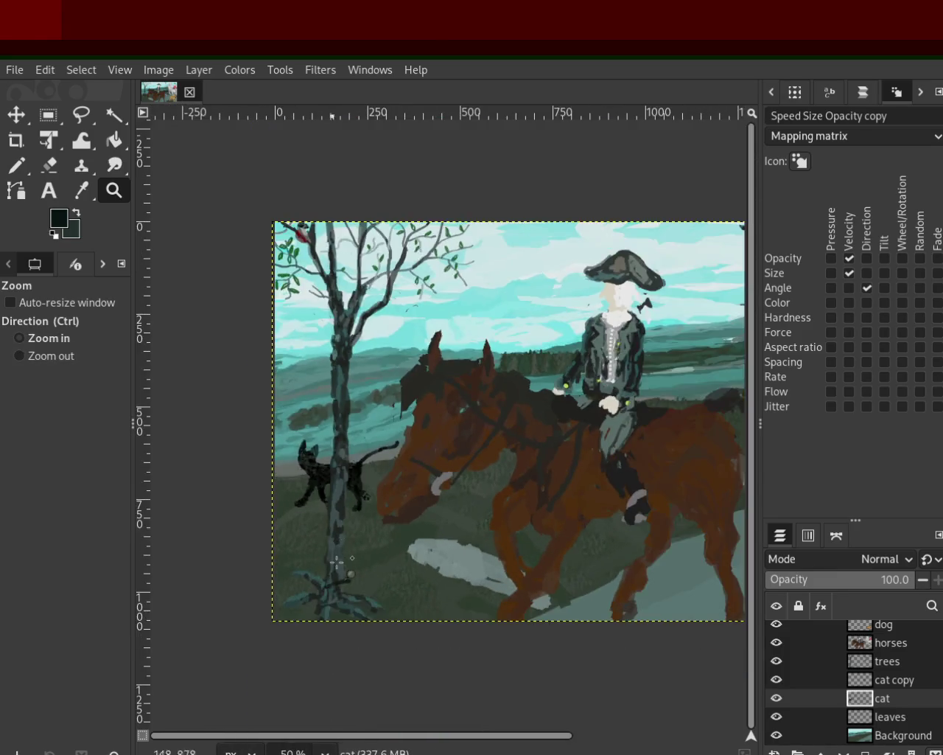
# Zoom to 300% on the tree base below the cat
pyautogui.click(334, 564)
pyautogui.click(328, 565)
pyautogui.keyDown('ctrl'); pyautogui.click(295, 611); pyautogui.keyUp('ctrl')
pyautogui.keyDown('ctrl'); pyautogui.click(294, 656); pyautogui.keyUp('ctrl')
pyautogui.click(296, 658)
pyautogui.click(296, 658)
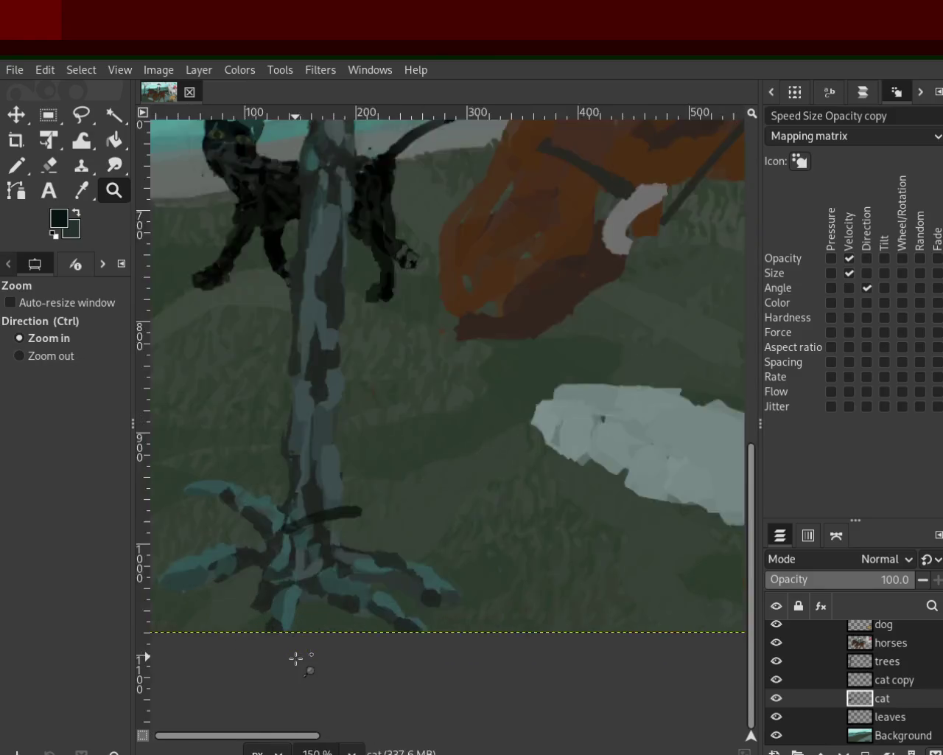
pyautogui.click(281, 572)
pyautogui.keyDown('ctrl'); pyautogui.click(301, 551); pyautogui.keyUp('ctrl')
pyautogui.keyDown('ctrl'); pyautogui.click(295, 543); pyautogui.keyUp('ctrl')
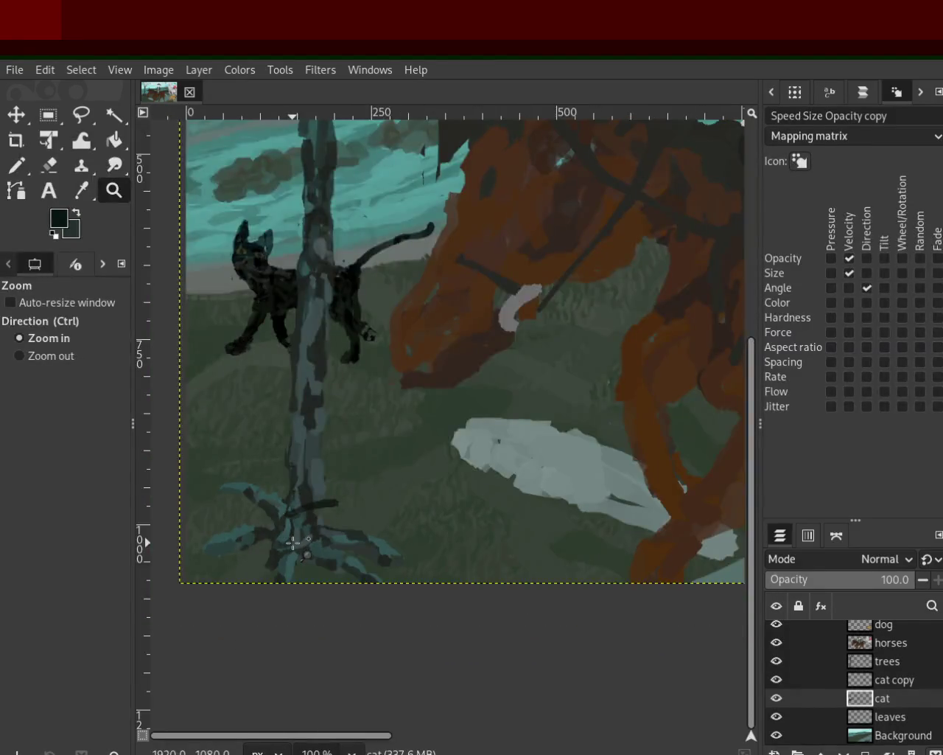
pyautogui.click(293, 543)
pyautogui.click(292, 543)
pyautogui.click(293, 542)
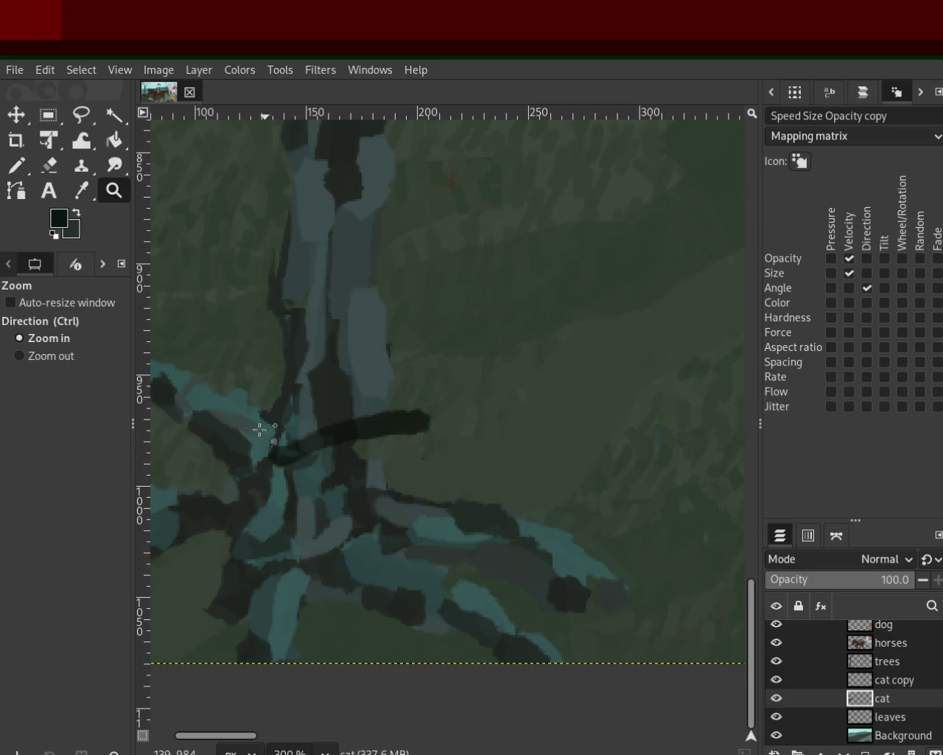
# Pick dark green with the Pencil, toggle layers to find the stroke, and hide cat copy
pyautogui.click(20, 171)
pyautogui.keyDown('ctrl'); pyautogui.click(417, 375); pyautogui.keyUp('ctrl')
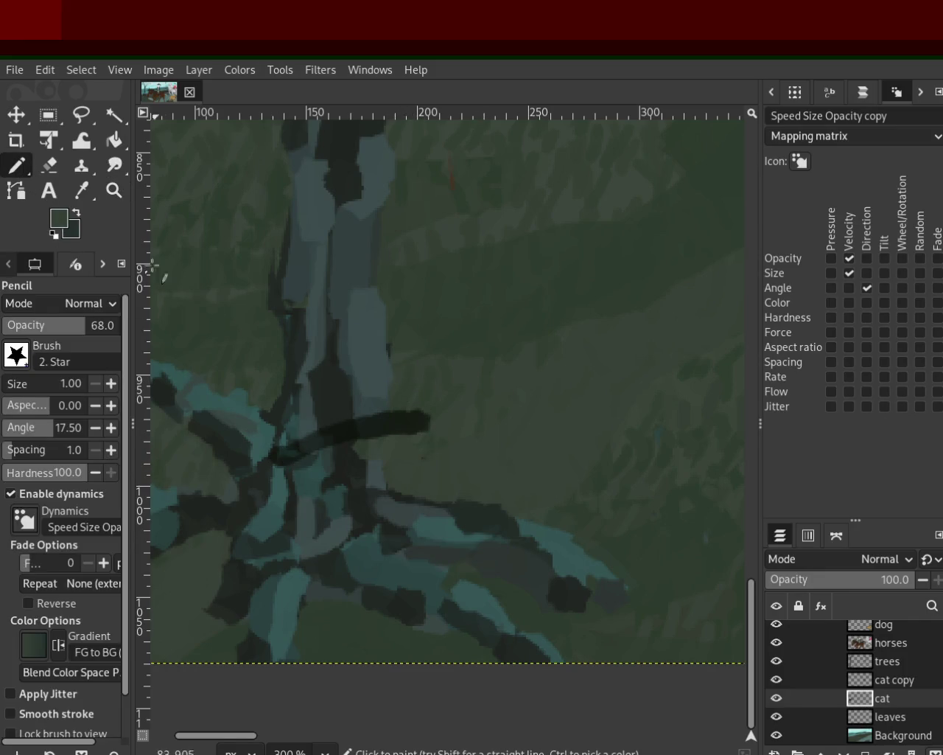
pyautogui.click(776, 643)
pyautogui.click(776, 642)
pyautogui.click(777, 643)
pyautogui.click(777, 642)
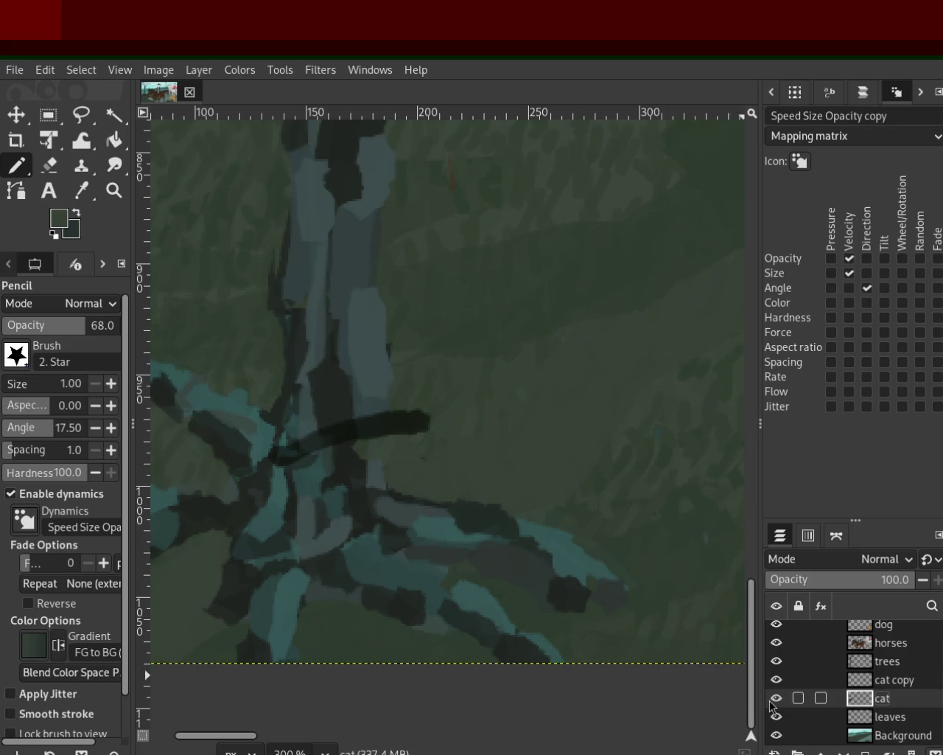
pyautogui.moveTo(774, 679)
pyautogui.click(774, 679)
pyautogui.click(771, 662)
# Set the Eraser to size 34 and make the horses layer active
pyautogui.click(53, 167)
pyautogui.moveTo(25, 396); pyautogui.dragTo(258, 414)
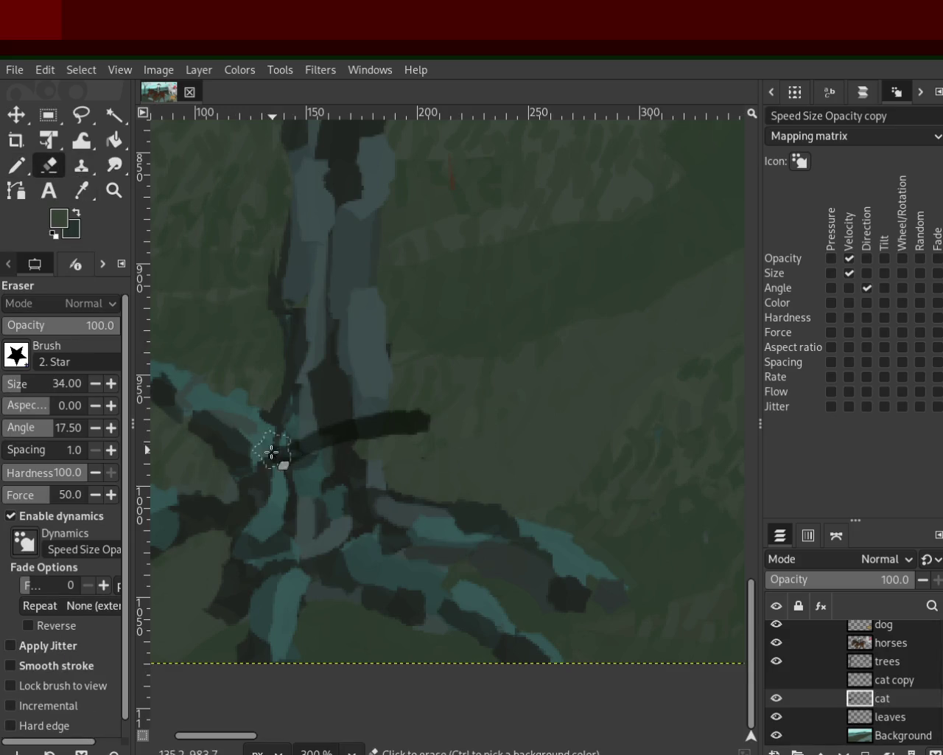
pyautogui.click(878, 644)
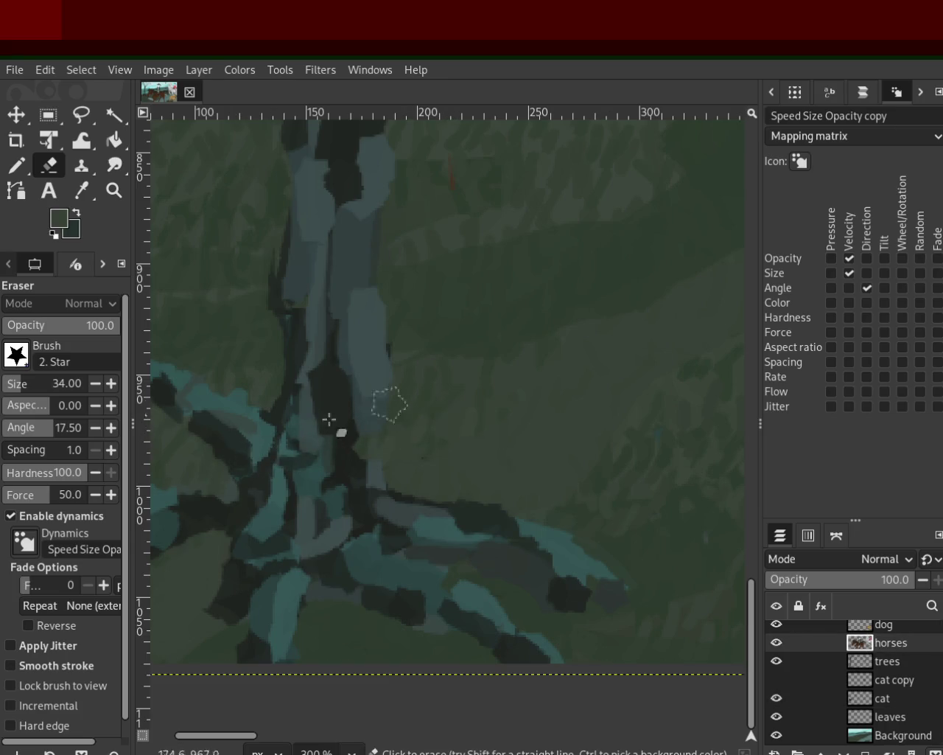
pyautogui.click(115, 190)
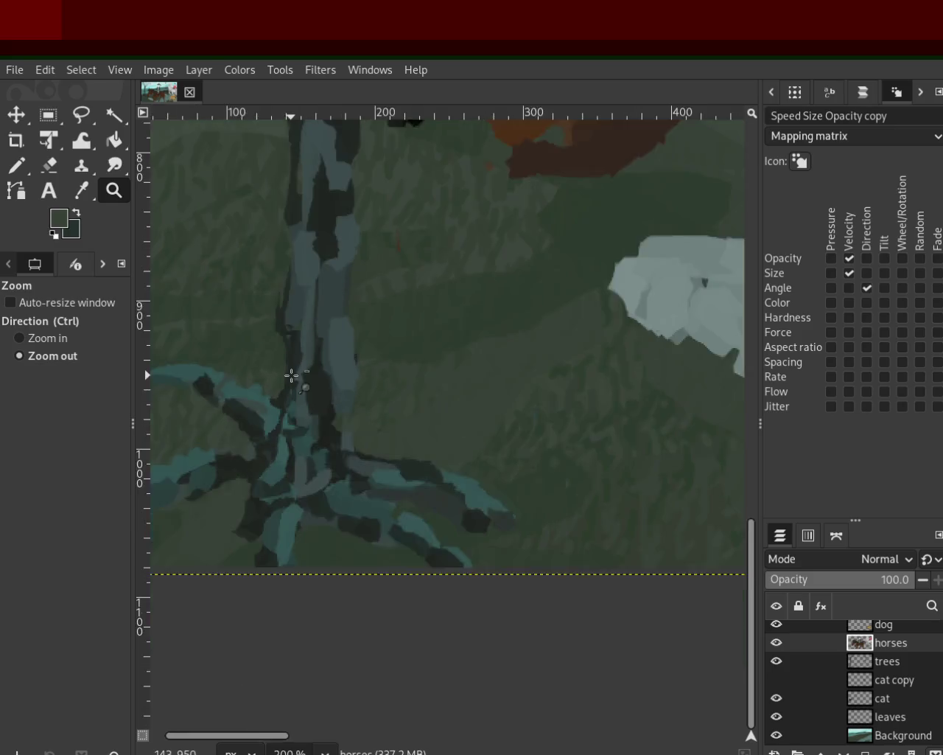
pyautogui.scroll(-8, 257, 281)
pyautogui.scroll(4, 257, 281)
pyautogui.scroll(-1, 332, 369)
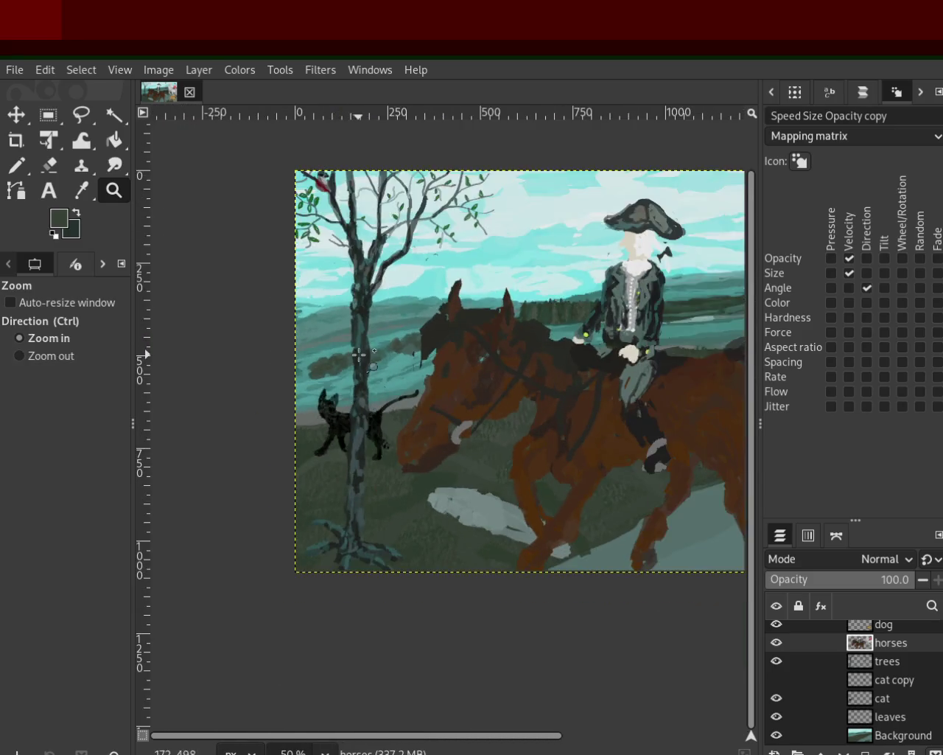
pyautogui.scroll(2, 398, 479)
pyautogui.scroll(-3, 421, 430)
pyautogui.scroll(1, 422, 429)
pyautogui.scroll(-1, 368, 457)
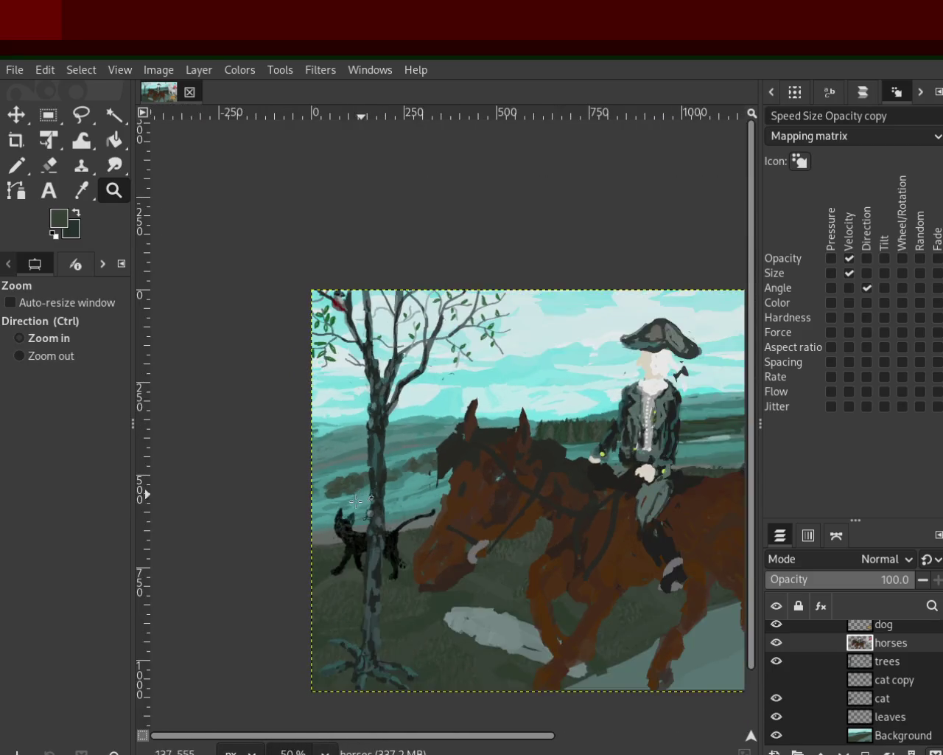
pyautogui.scroll(1, 330, 490)
pyautogui.scroll(-1, 331, 491)
pyautogui.scroll(1, 338, 498)
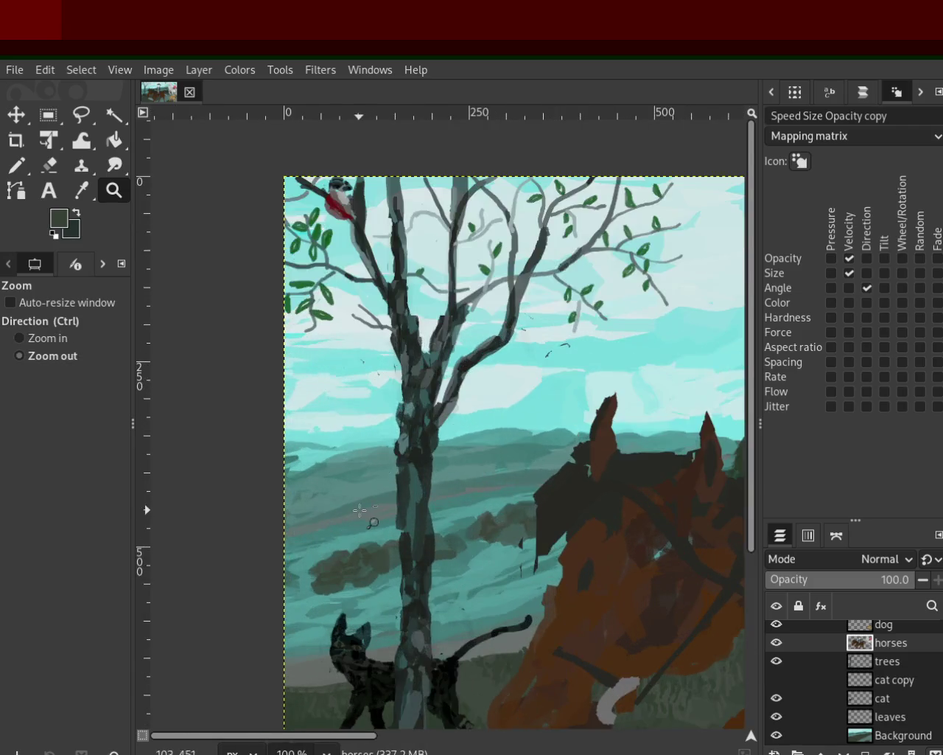
pyautogui.scroll(-1, 345, 506)
pyautogui.scroll(1, 352, 514)
pyautogui.scroll(-2, 368, 457)
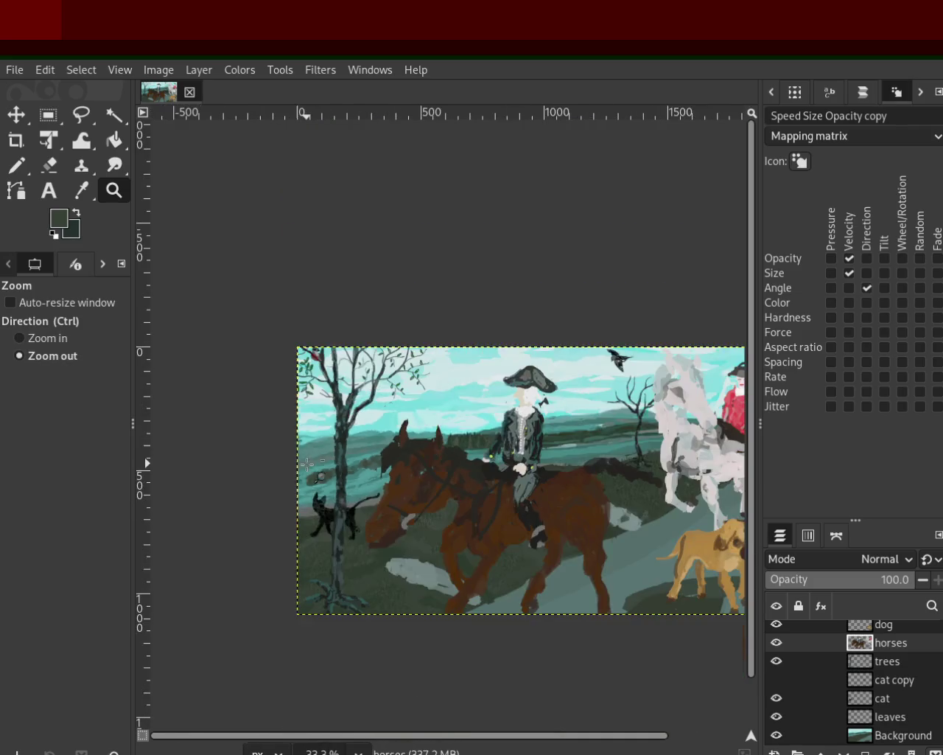
pyautogui.scroll(1, 435, 409)
pyautogui.scroll(-1, 441, 404)
pyautogui.scroll(1, 344, 581)
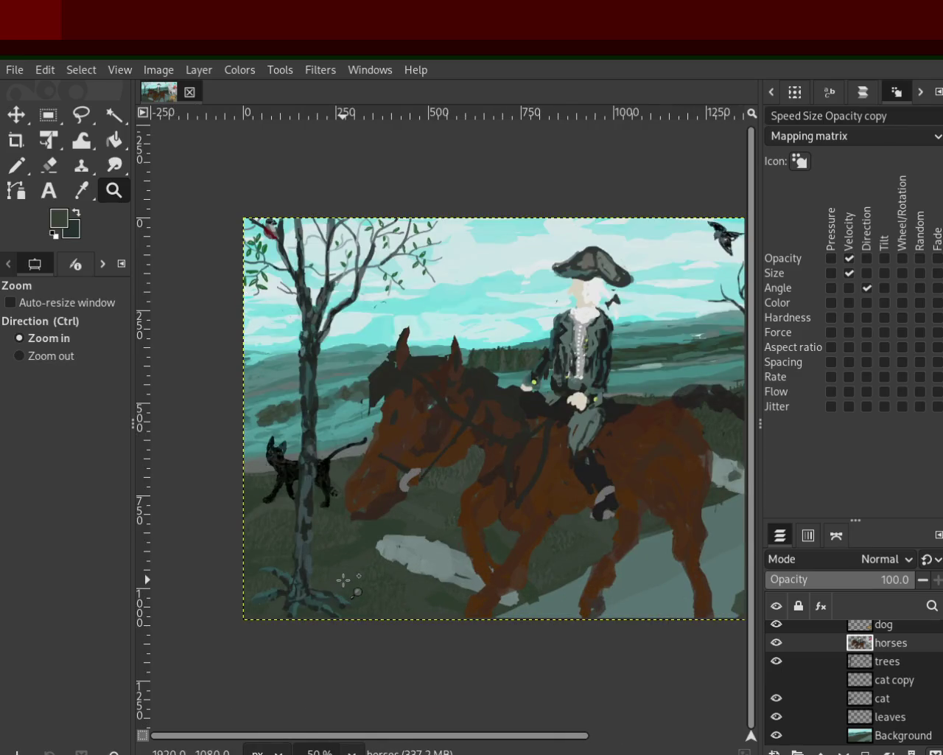
pyautogui.scroll(-2, 292, 565)
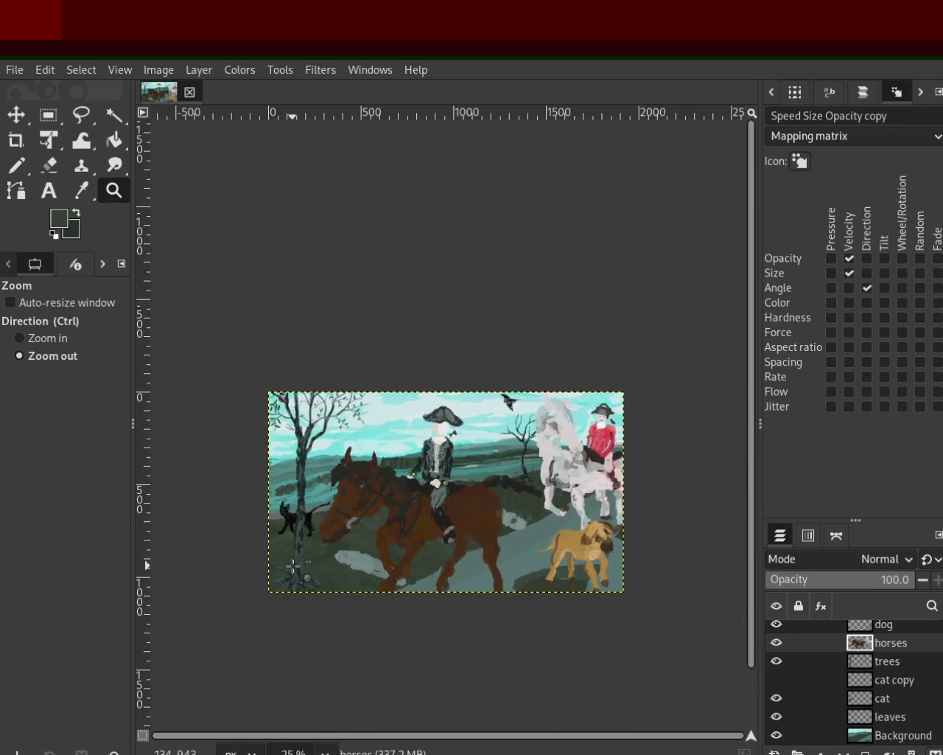
pyautogui.scroll(1, 472, 571)
pyautogui.scroll(-1, 472, 575)
pyautogui.scroll(1, 479, 589)
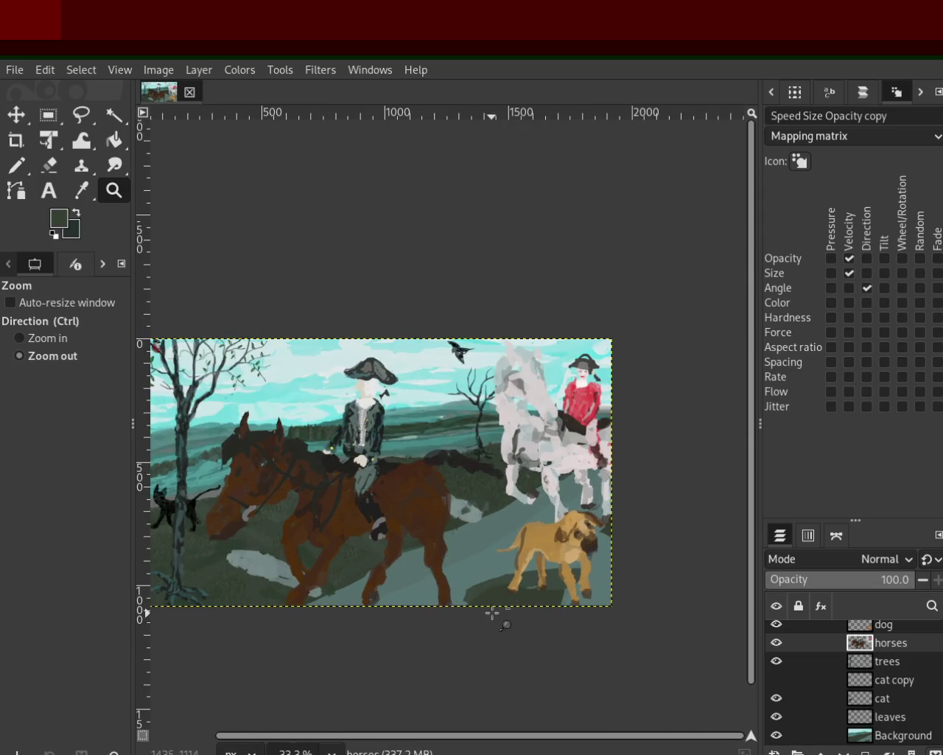
pyautogui.scroll(1, 495, 610)
pyautogui.scroll(-1, 495, 610)
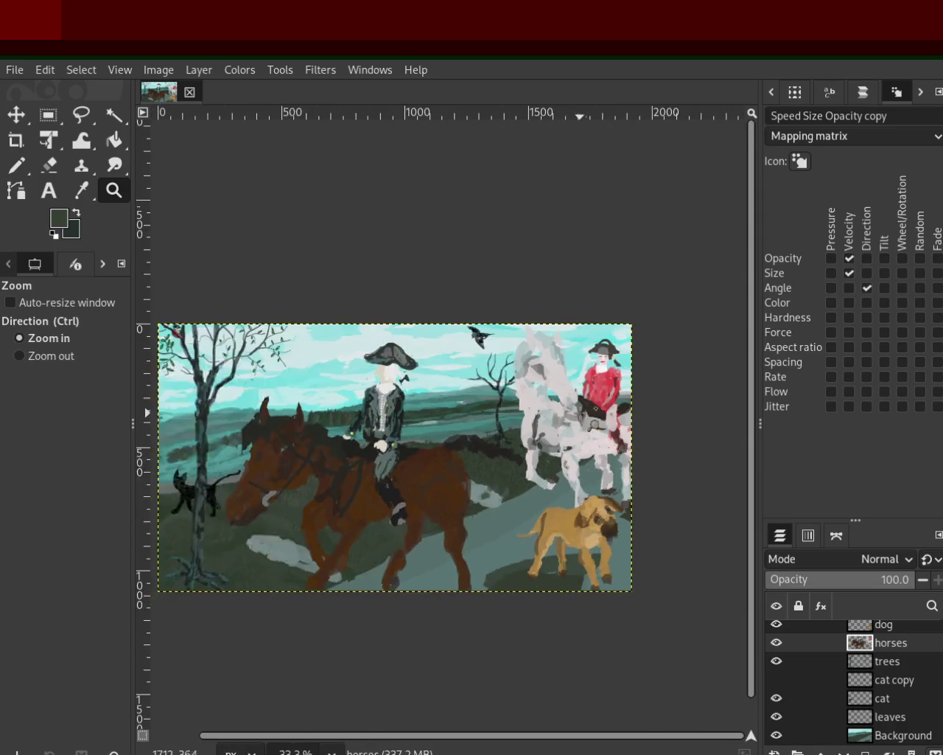
pyautogui.scroll(1, 581, 413)
pyautogui.scroll(-1, 421, 398)
pyautogui.scroll(2, 461, 364)
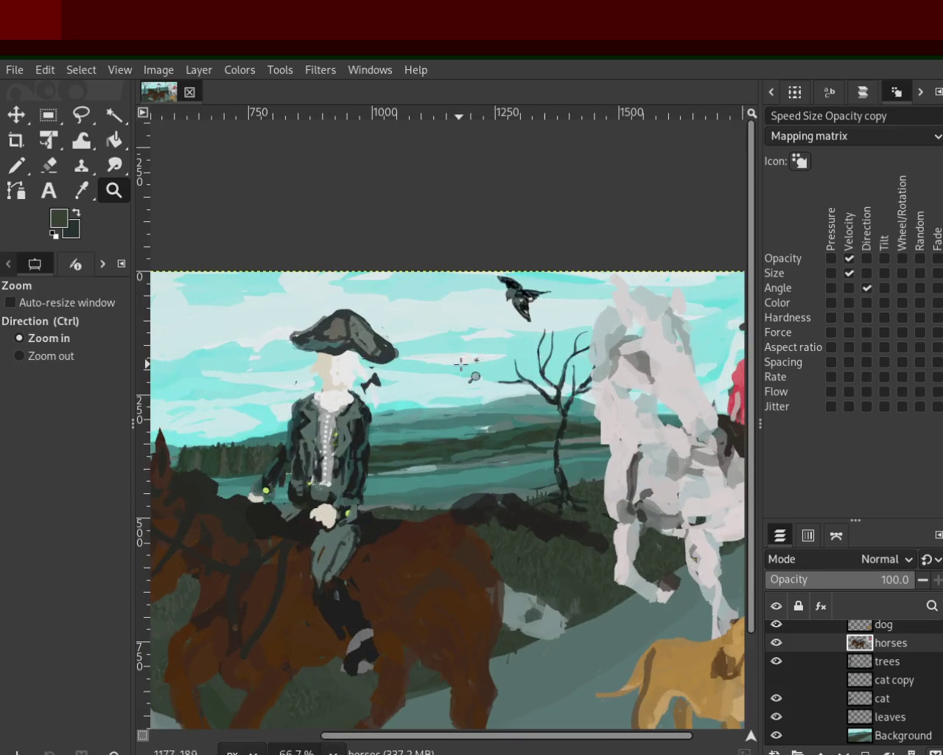
pyautogui.scroll(-1, 461, 363)
pyautogui.scroll(-1, 301, 537)
pyautogui.scroll(2, 236, 442)
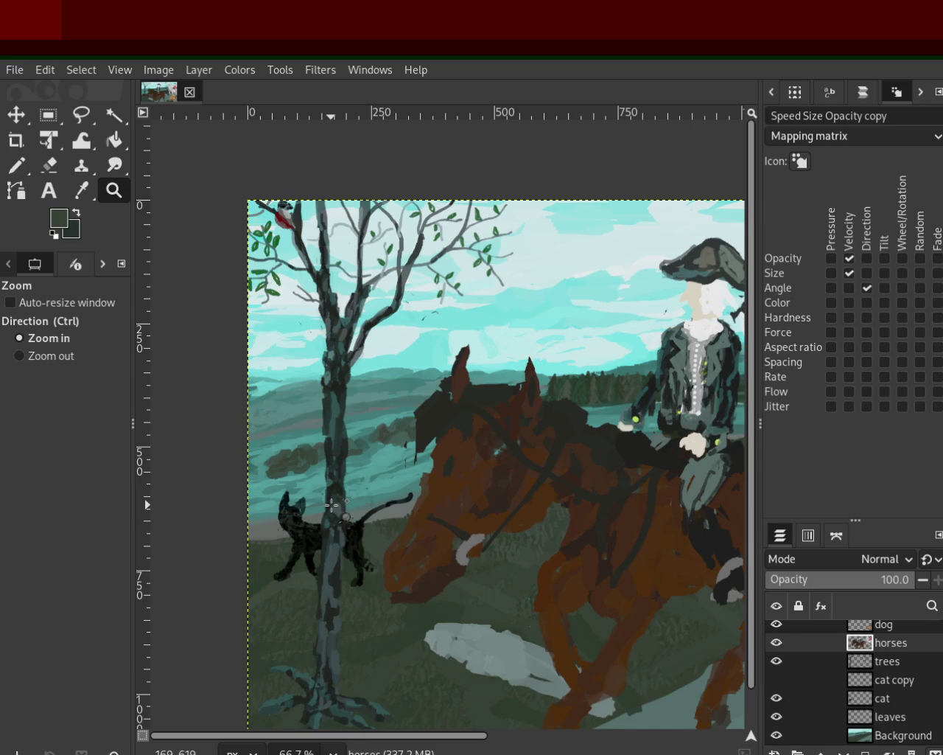
pyautogui.scroll(-2, 332, 505)
pyautogui.scroll(2, 332, 621)
pyautogui.scroll(-2, 470, 457)
pyautogui.scroll(1, 470, 456)
pyautogui.scroll(-1, 456, 457)
pyautogui.scroll(1, 256, 427)
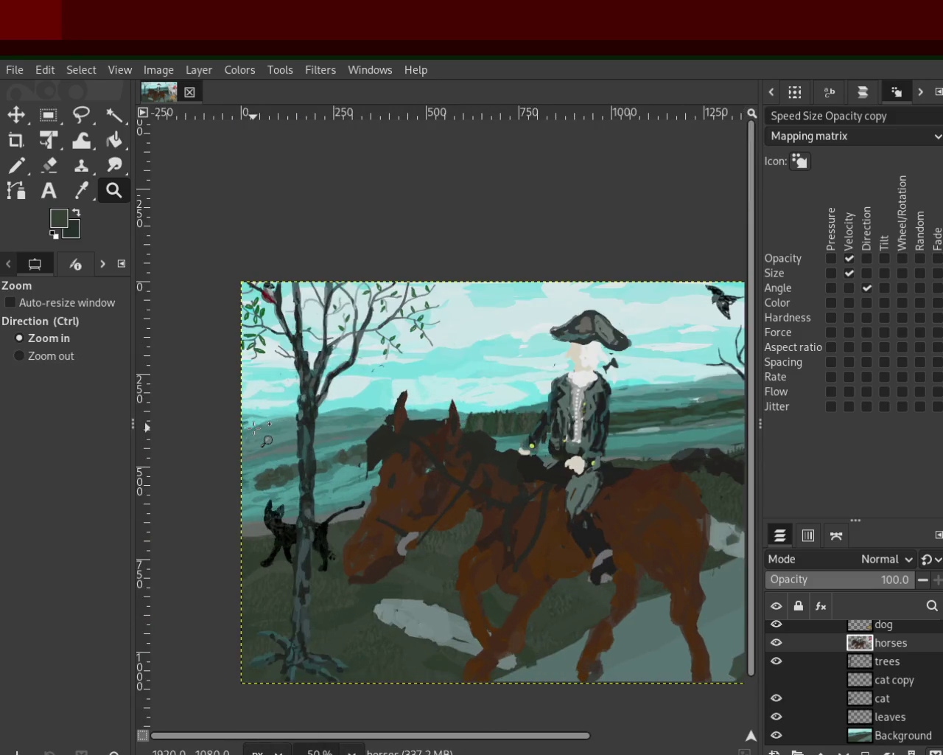
pyautogui.scroll(-1, 256, 427)
pyautogui.scroll(1, 442, 424)
pyautogui.scroll(-1, 444, 402)
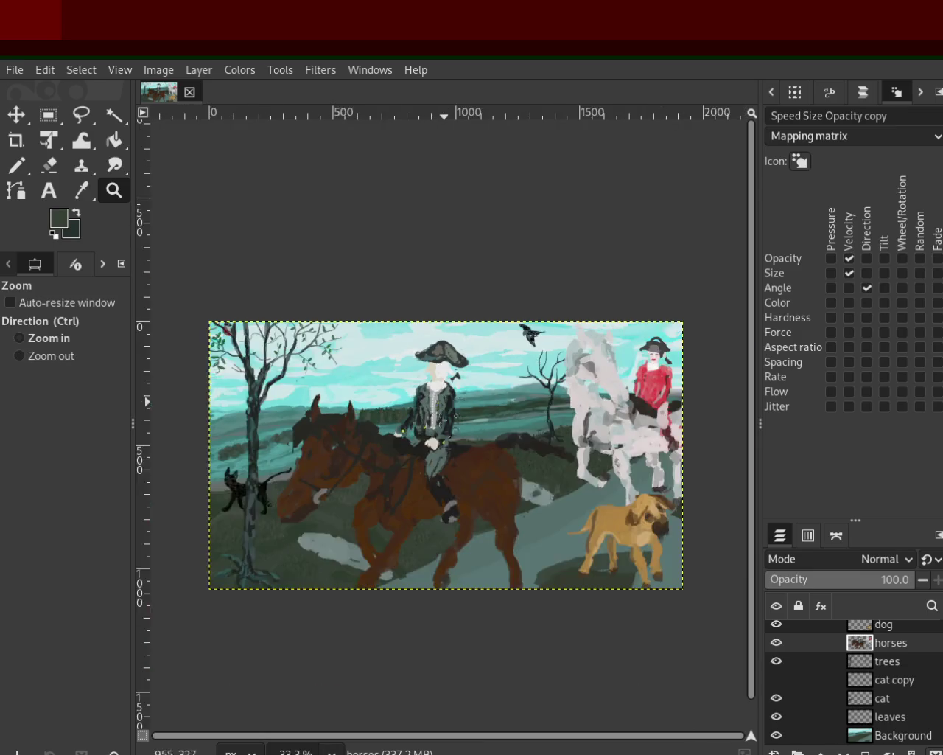
pyautogui.scroll(1, 443, 418)
pyautogui.scroll(-1, 177, 442)
pyautogui.scroll(1, 177, 443)
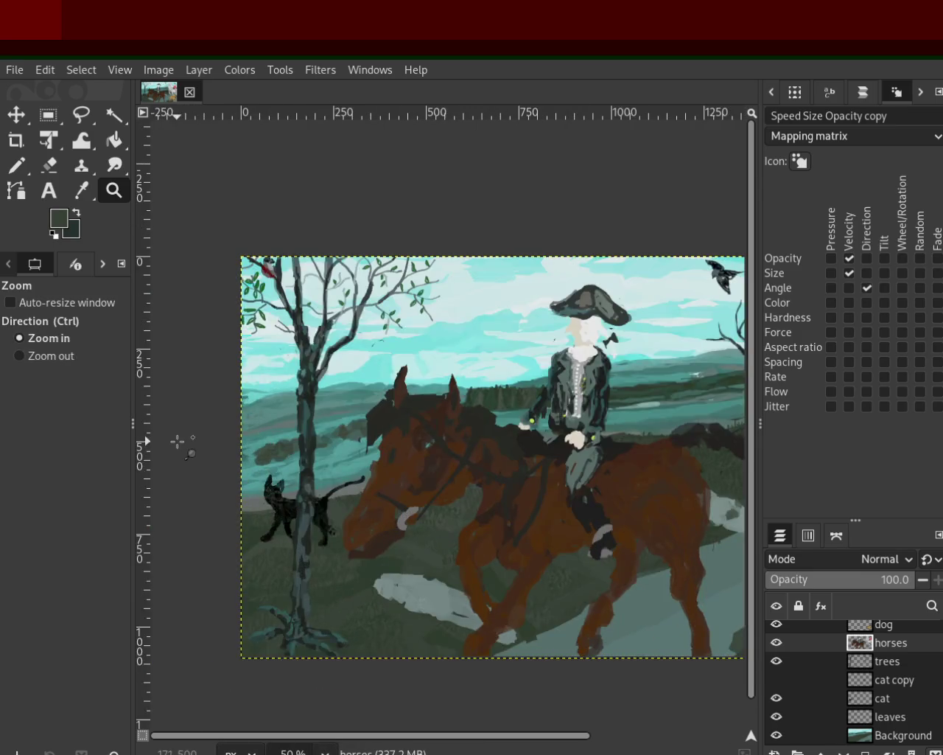
pyautogui.scroll(-1, 177, 442)
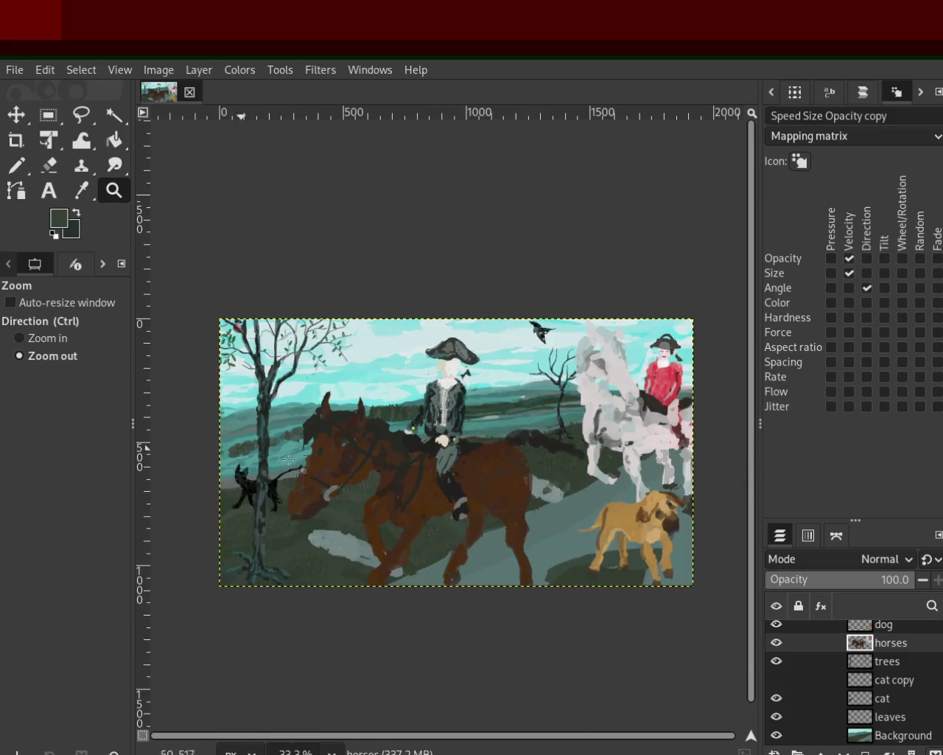
pyautogui.scroll(-1, 177, 442)
pyautogui.scroll(2, 518, 483)
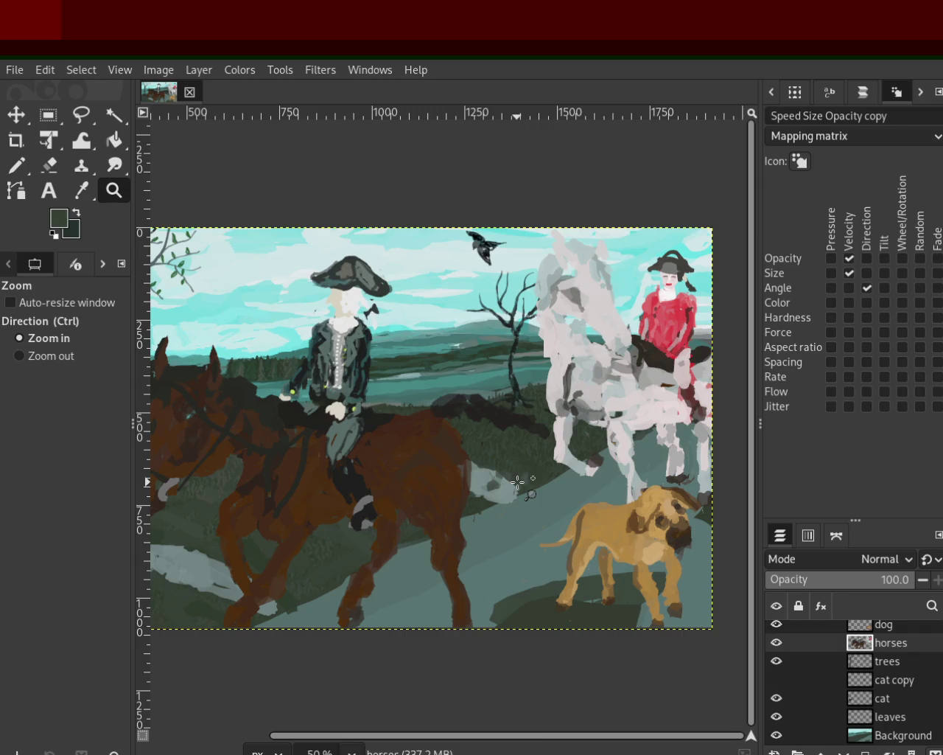
pyautogui.scroll(-2, 518, 483)
pyautogui.scroll(1, 396, 480)
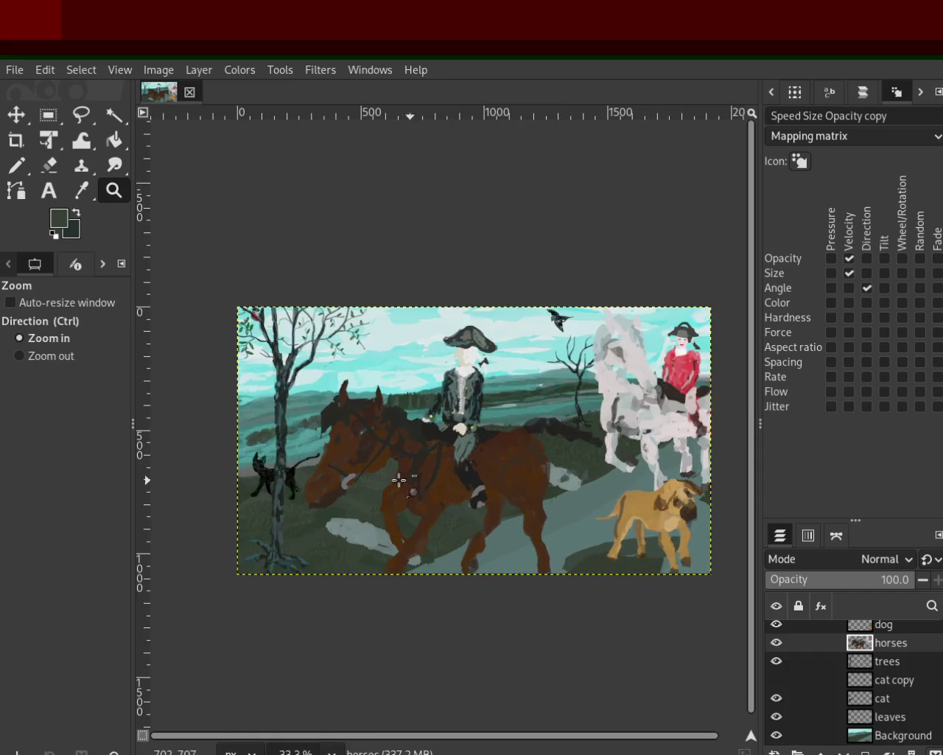
pyautogui.scroll(-1, 502, 475)
pyautogui.scroll(1, 503, 475)
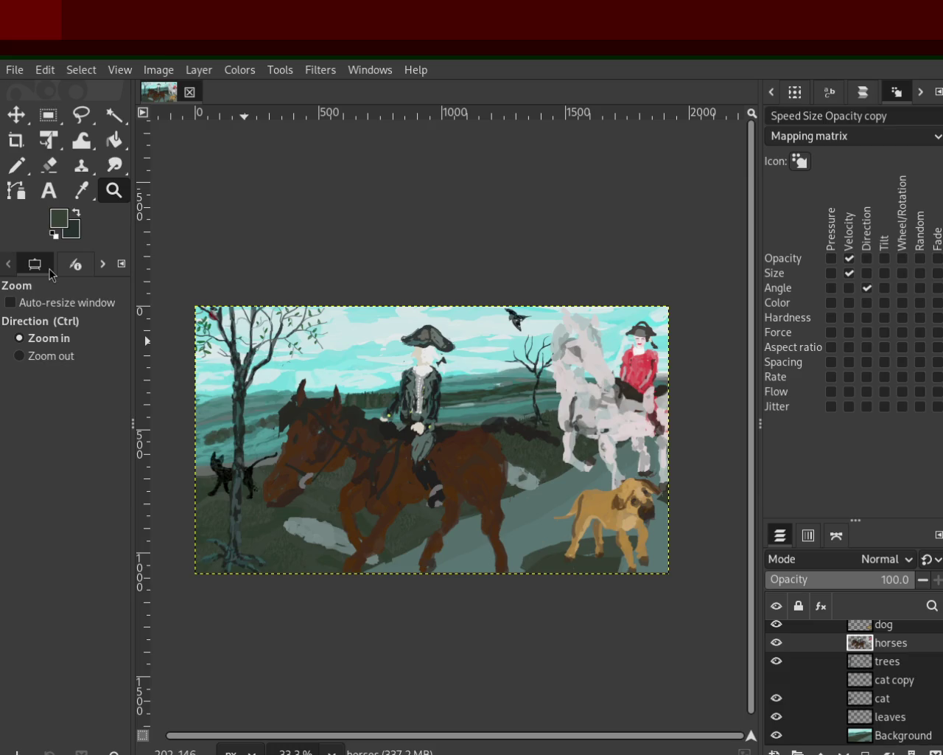
pyautogui.keyDown('ctrl'); pyautogui.click(461, 361); pyautogui.keyUp('ctrl')
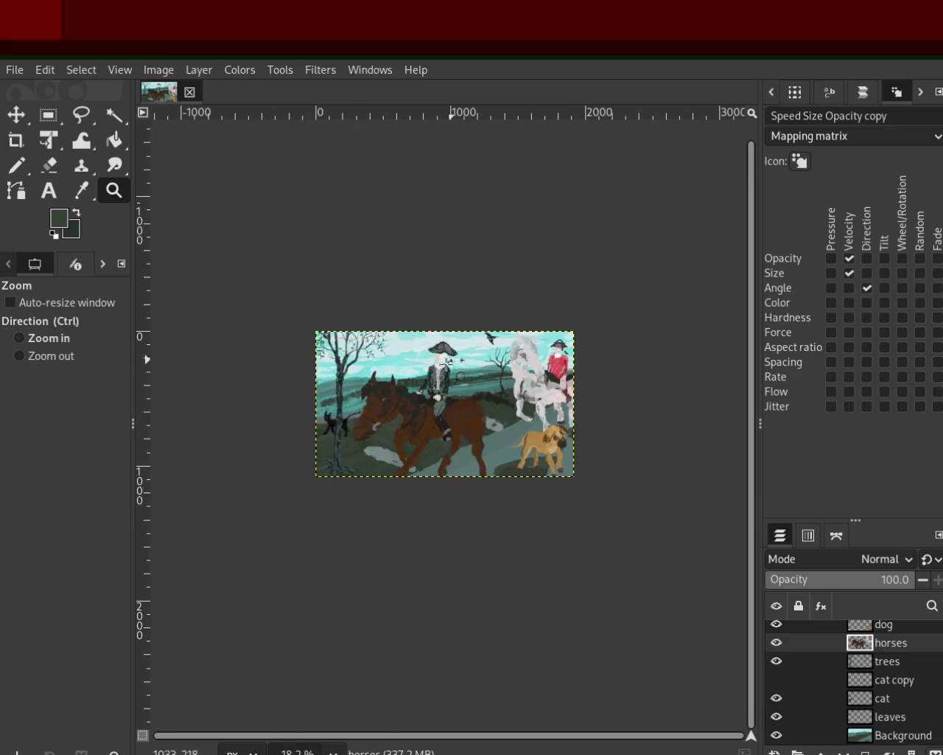
pyautogui.click(438, 375)
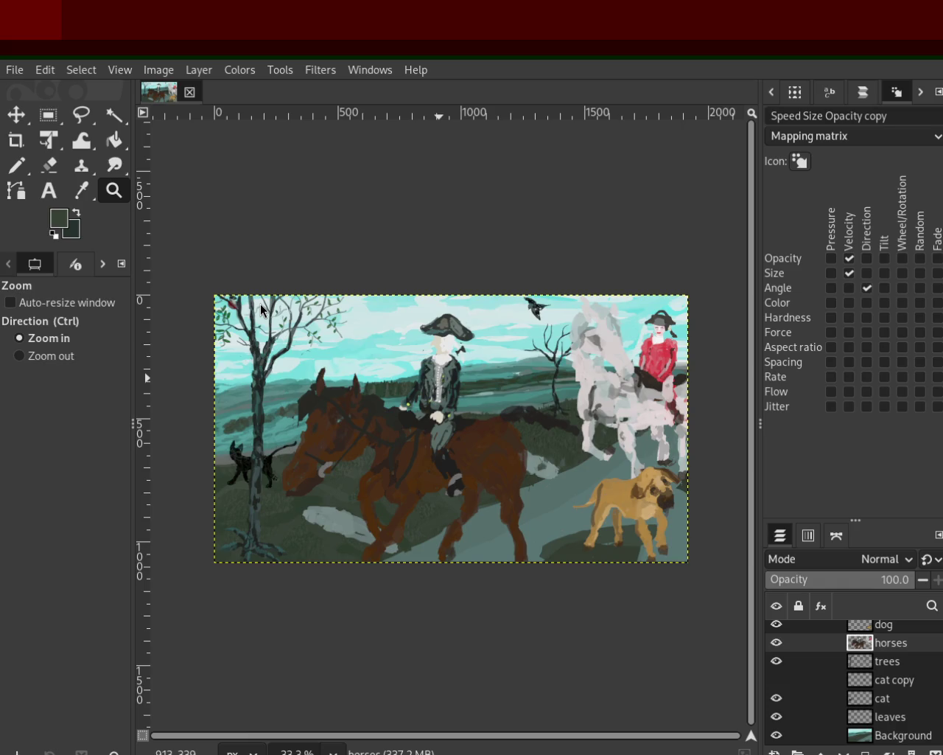
pyautogui.scroll(-2, 591, 274)
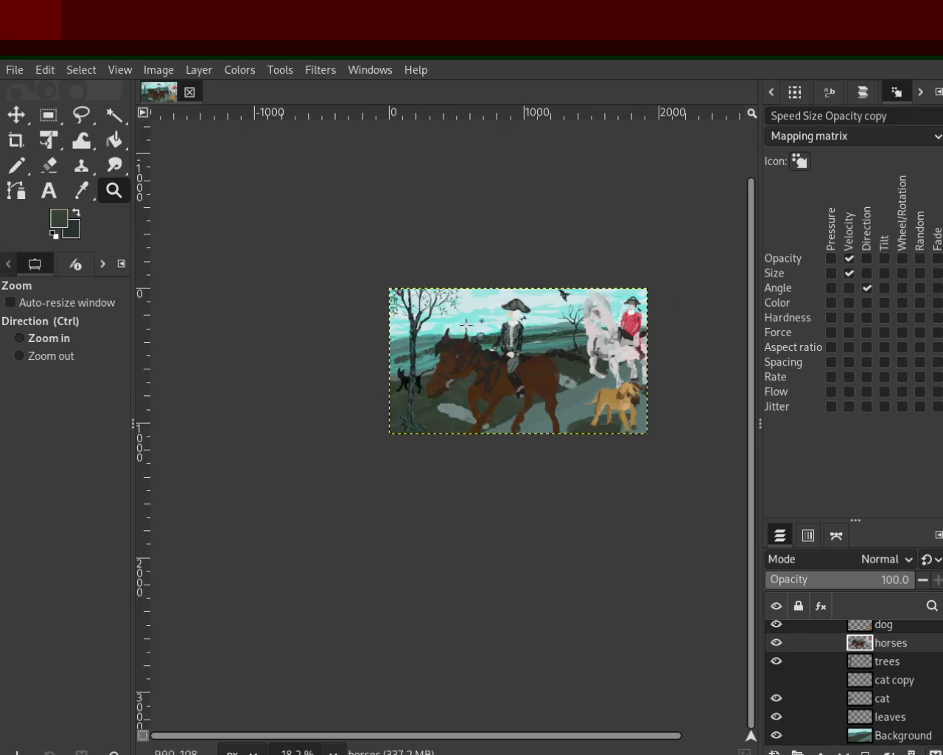
pyautogui.scroll(1, 393, 329)
pyautogui.scroll(3, 398, 295)
pyautogui.scroll(3, 405, 273)
pyautogui.scroll(-1, 408, 275)
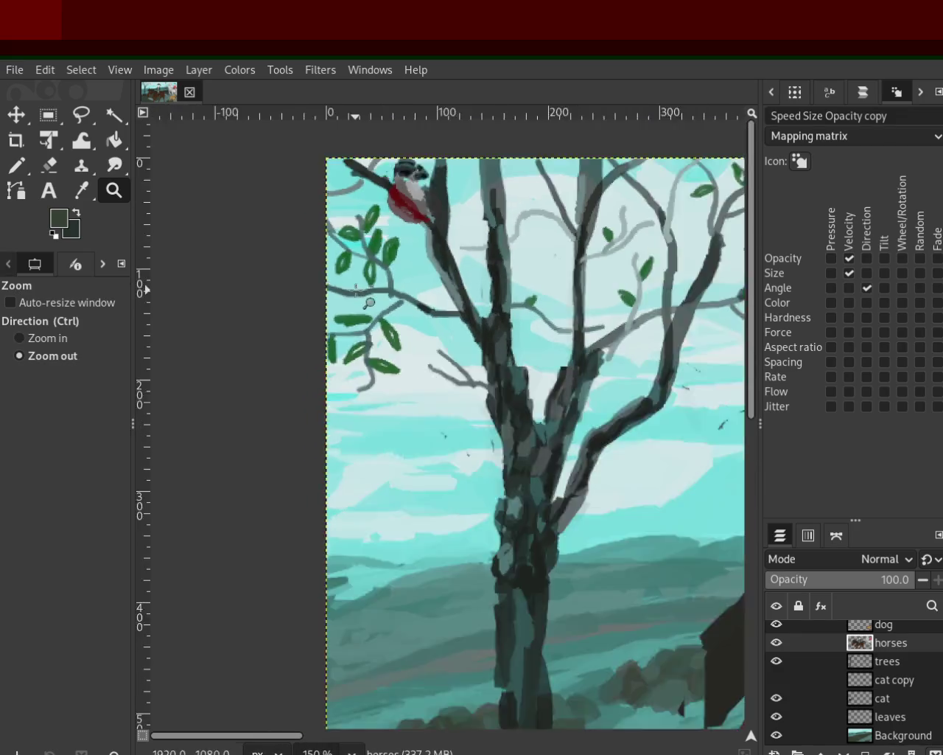
pyautogui.scroll(-1, 398, 369)
pyautogui.scroll(2, 383, 479)
pyautogui.scroll(1, 373, 528)
pyautogui.scroll(-2, 225, 460)
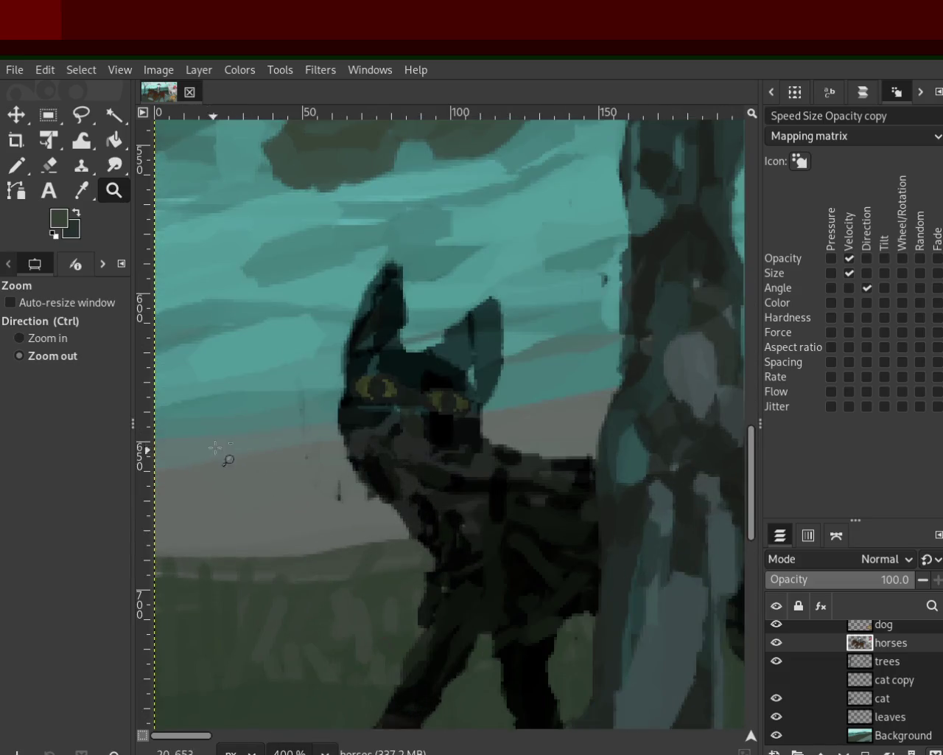
pyautogui.scroll(-1, 270, 435)
pyautogui.scroll(-1, 295, 427)
pyautogui.scroll(-1, 452, 419)
pyautogui.scroll(3, 452, 418)
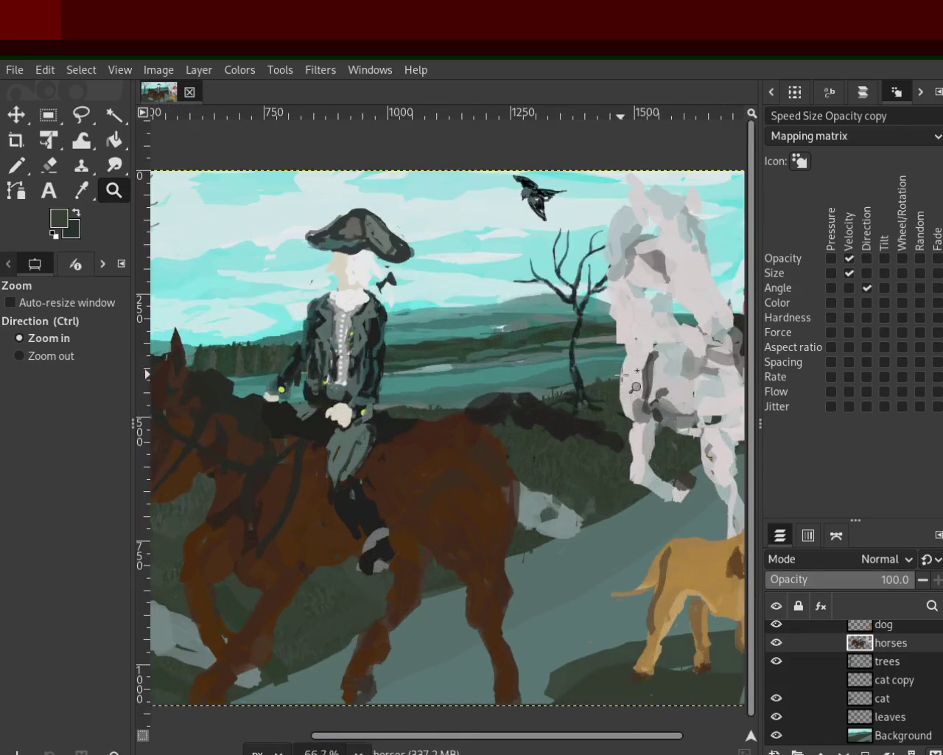
pyautogui.scroll(-2, 457, 369)
pyautogui.scroll(4, 516, 258)
pyautogui.scroll(1, 482, 231)
pyautogui.scroll(-4, 482, 231)
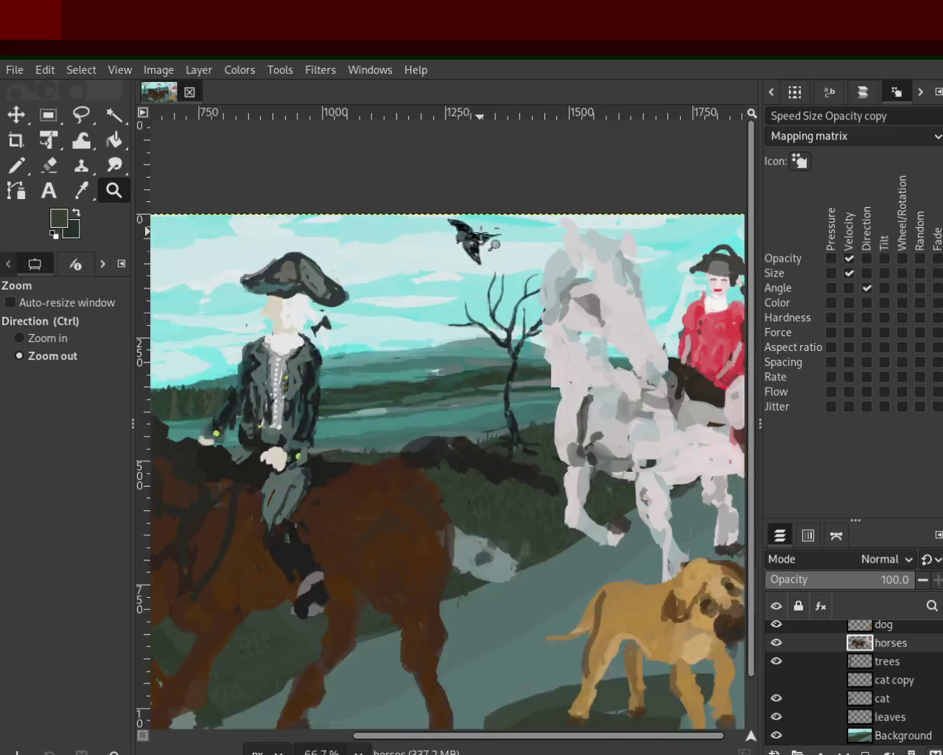
pyautogui.scroll(-1, 457, 368)
pyautogui.scroll(2, 442, 396)
pyautogui.scroll(-1, 525, 403)
pyautogui.scroll(-1, 524, 404)
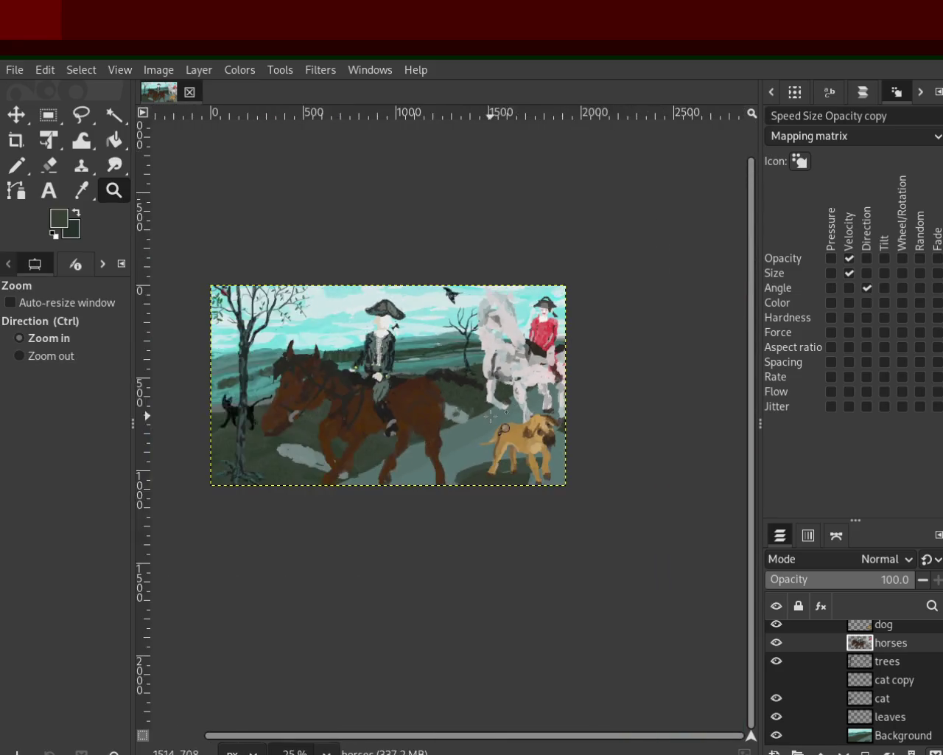
pyautogui.scroll(1, 508, 413)
pyautogui.scroll(1, 464, 424)
pyautogui.scroll(-1, 451, 426)
pyautogui.scroll(-1, 451, 426)
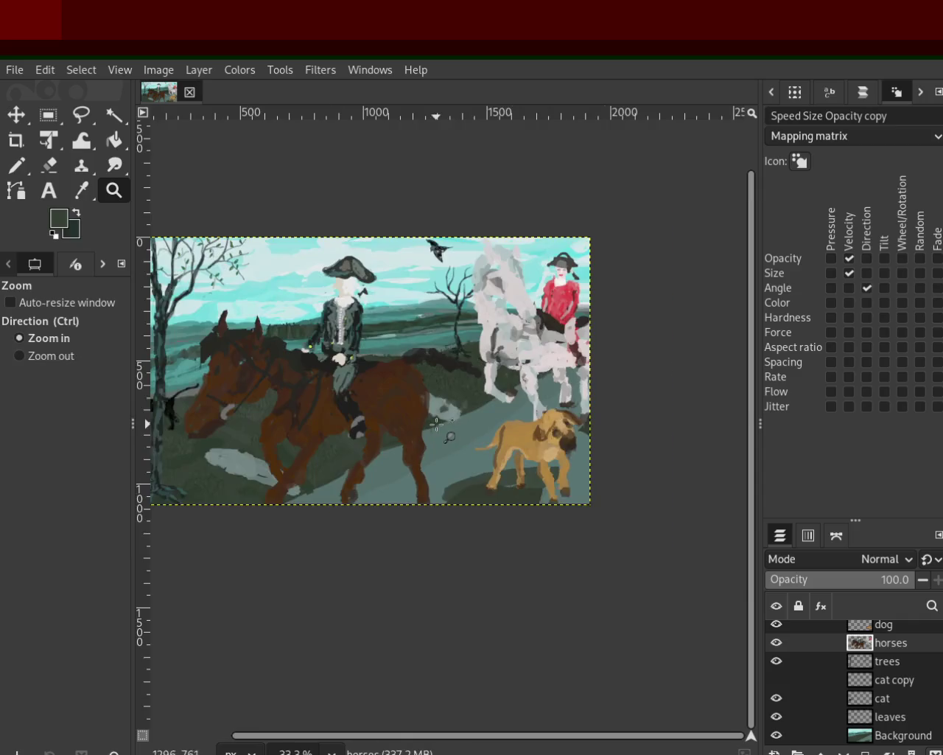
pyautogui.scroll(2, 450, 426)
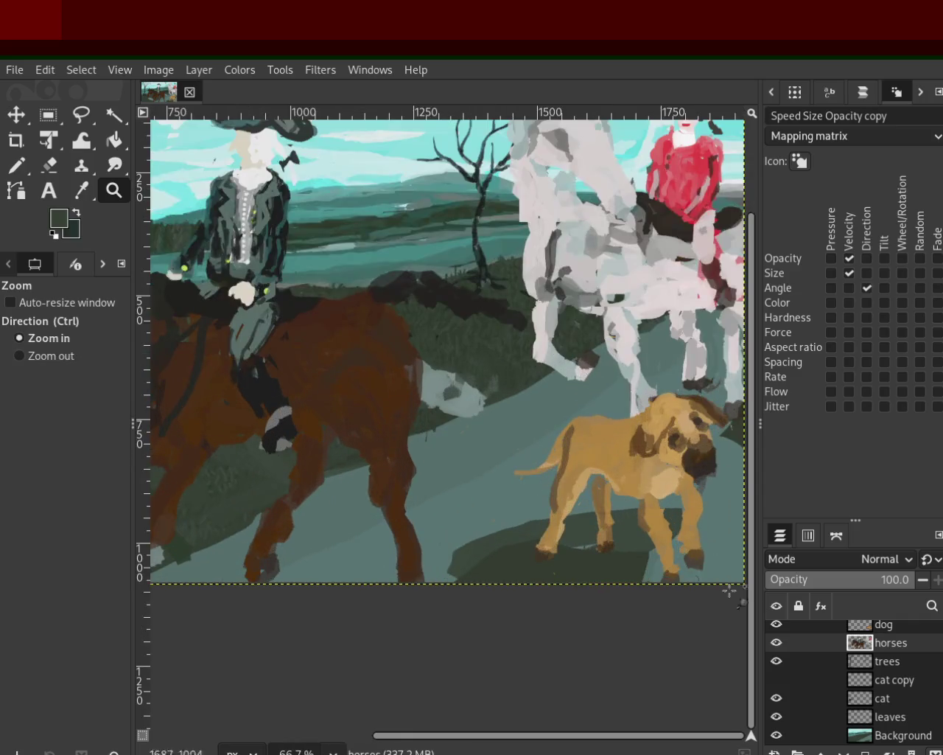
# Check the trees layer, make it active with the Eraser, and undo the stray erase
pyautogui.click(777, 660)
pyautogui.click(777, 660)
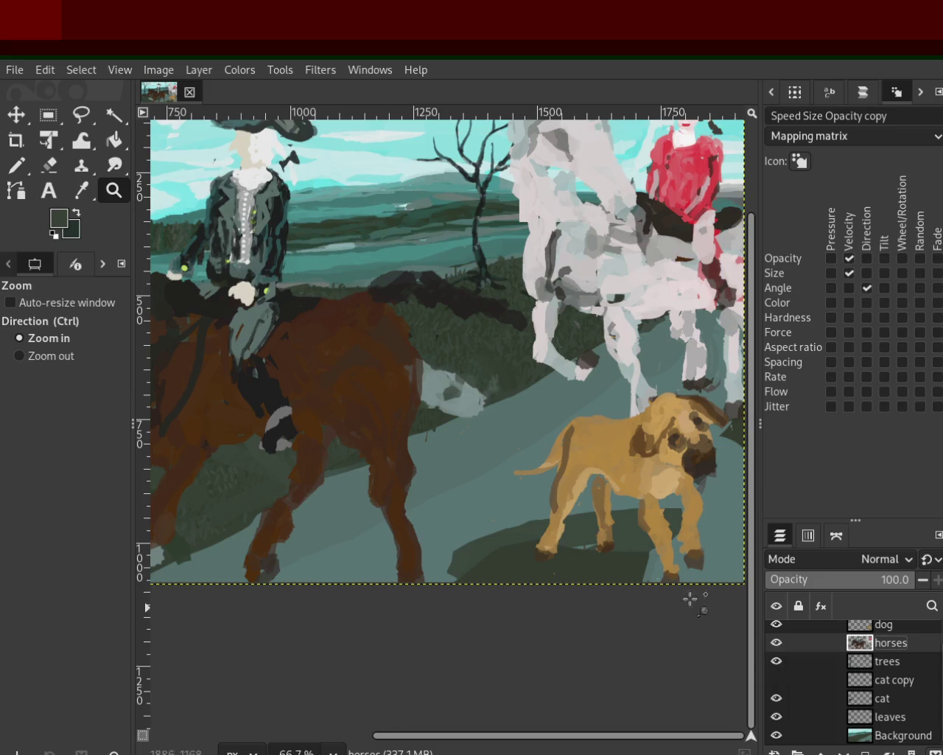
pyautogui.click(48, 165)
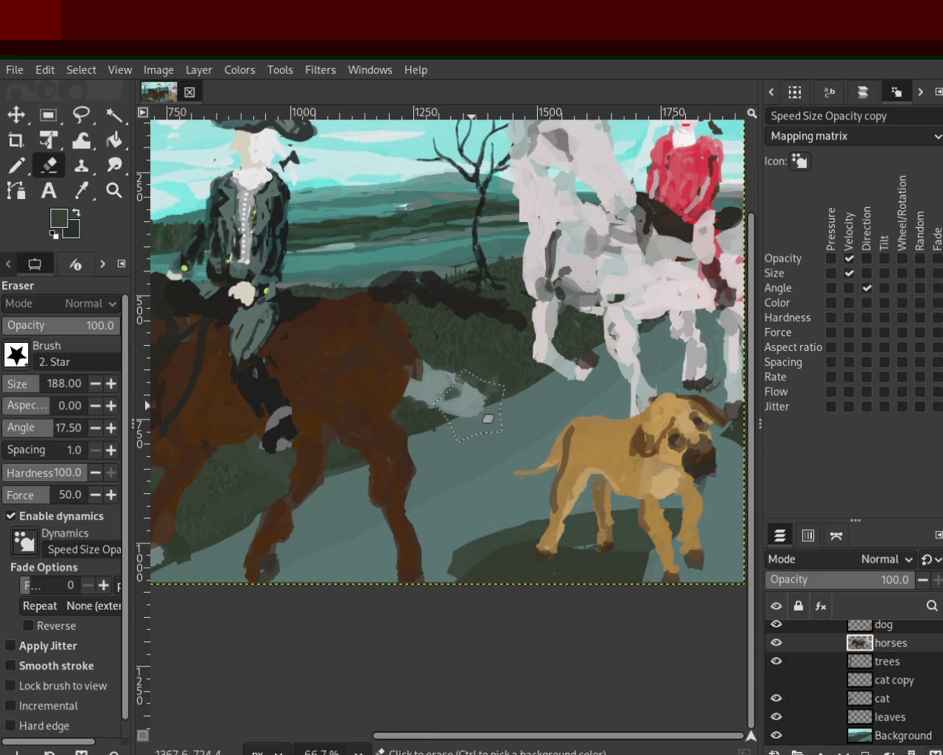
pyautogui.click(885, 661)
pyautogui.hotkey('ctrl', 'z')
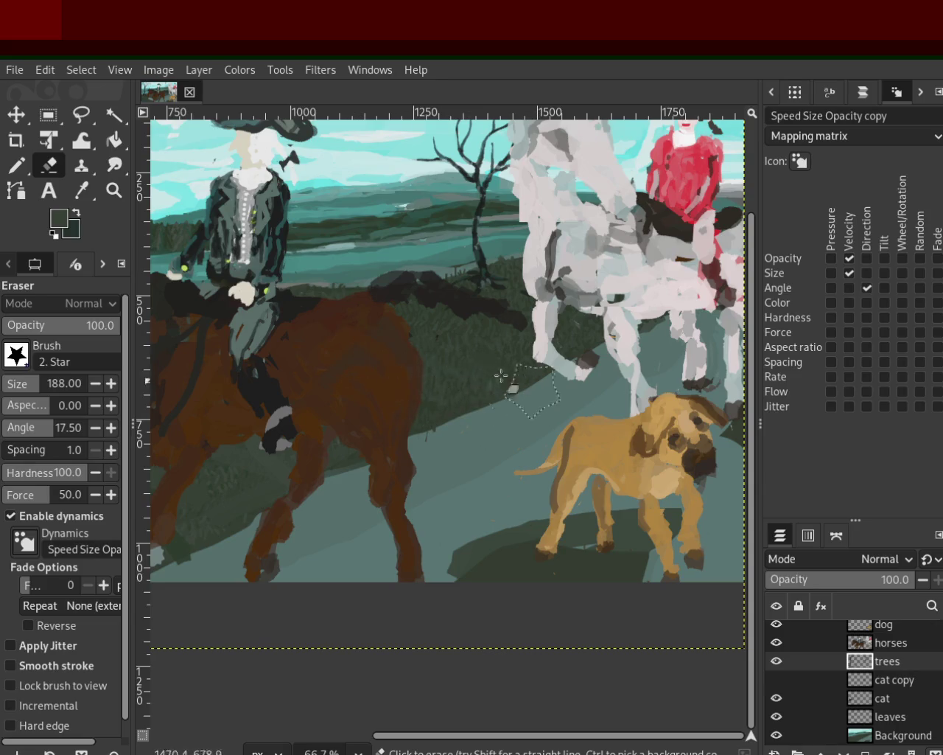
# Zoom in to full size on the grass beside the brown horse
pyautogui.click(114, 166)
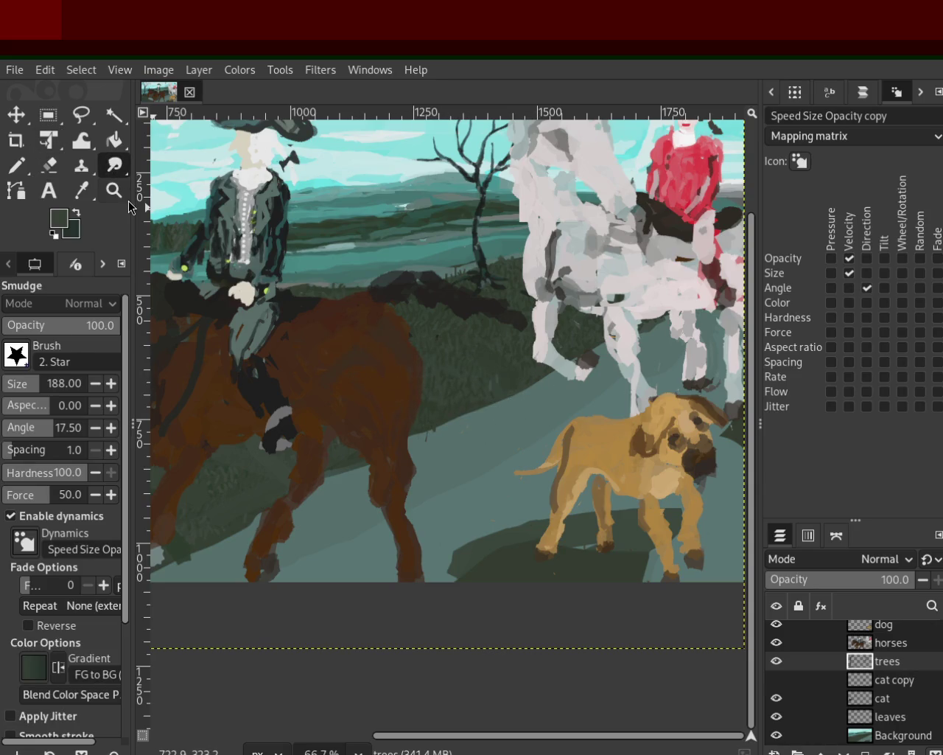
pyautogui.click(114, 190)
pyautogui.click(633, 447)
pyautogui.click(633, 446)
pyautogui.click(633, 447)
pyautogui.keyDown('ctrl'); pyautogui.click(523, 483); pyautogui.keyUp('ctrl')
pyautogui.click(557, 497)
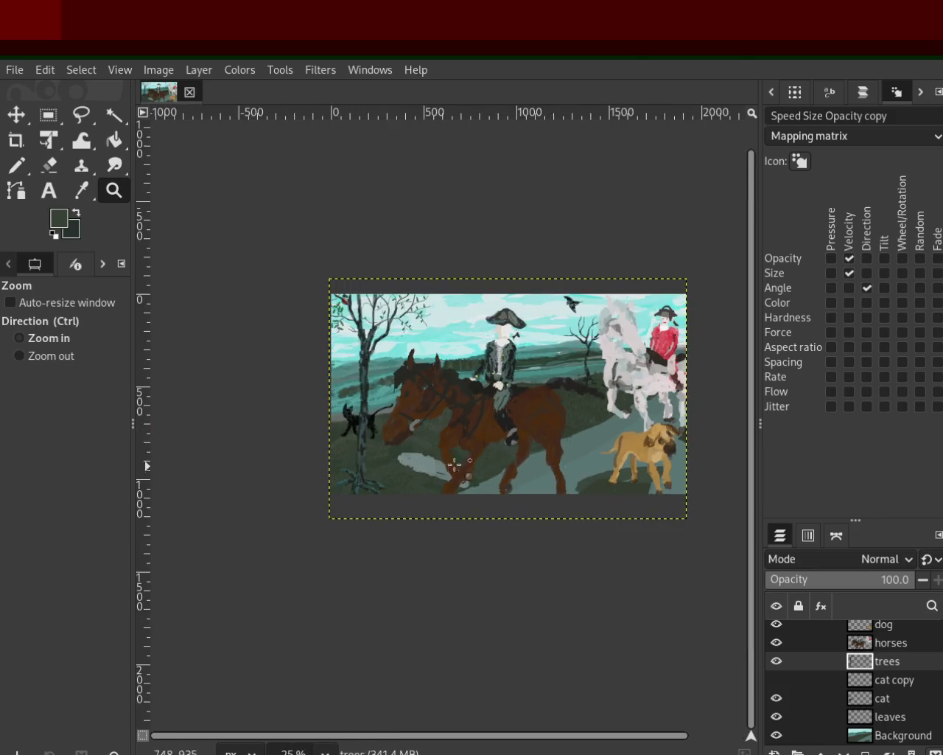
pyautogui.keyDown('ctrl'); pyautogui.click(580, 510); pyautogui.keyUp('ctrl')
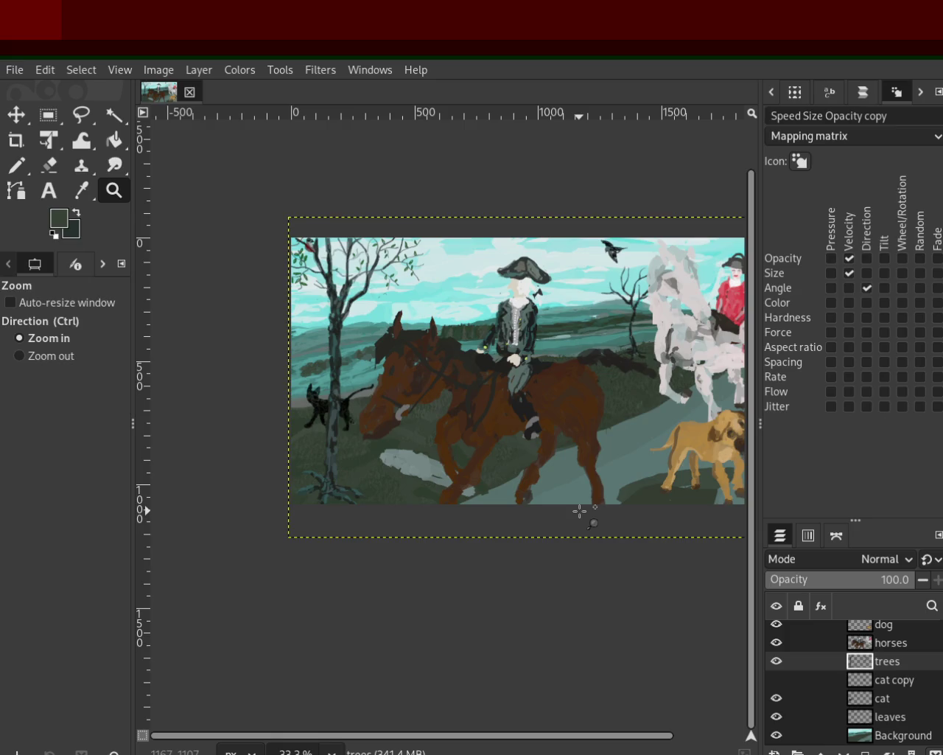
pyautogui.click(345, 385)
pyautogui.keyDown('ctrl'); pyautogui.click(346, 384); pyautogui.keyUp('ctrl')
pyautogui.click(346, 384)
pyautogui.click(529, 398)
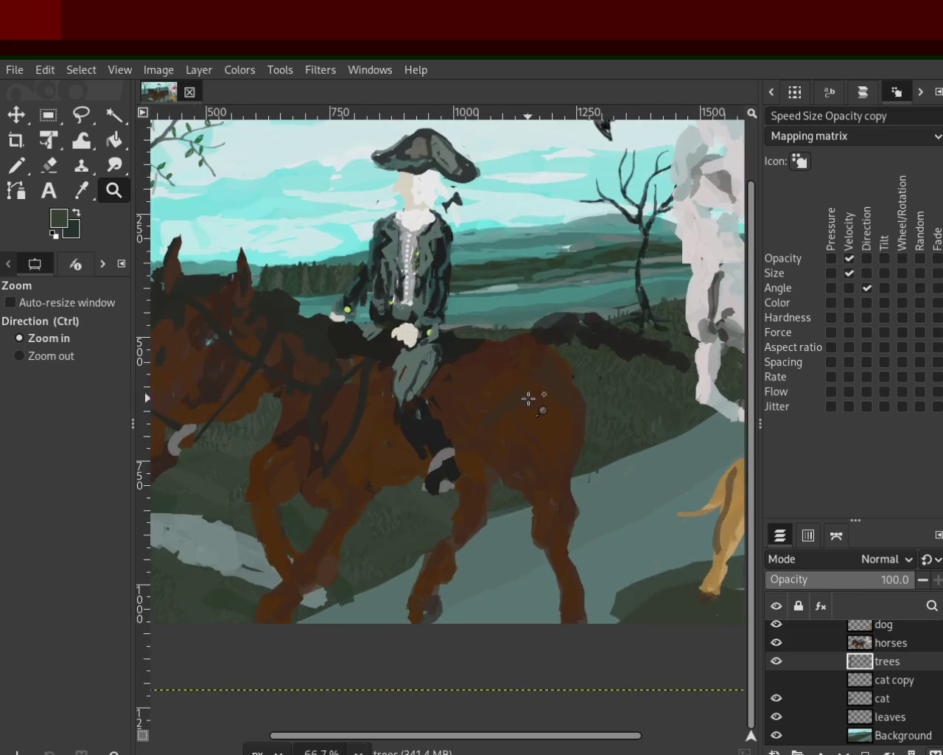
pyautogui.keyDown('ctrl'); pyautogui.click(514, 387); pyautogui.keyUp('ctrl')
pyautogui.click(667, 376)
pyautogui.click(664, 372)
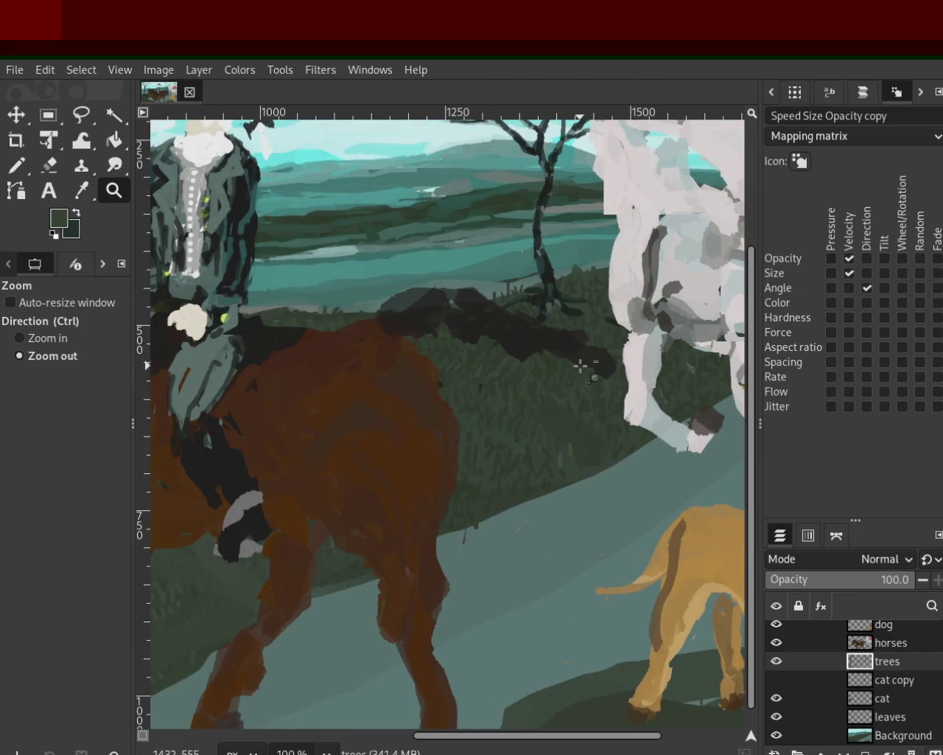
# Show the cat copy layer and zoom in on its grey strokes in the grass
pyautogui.press('ctrl')
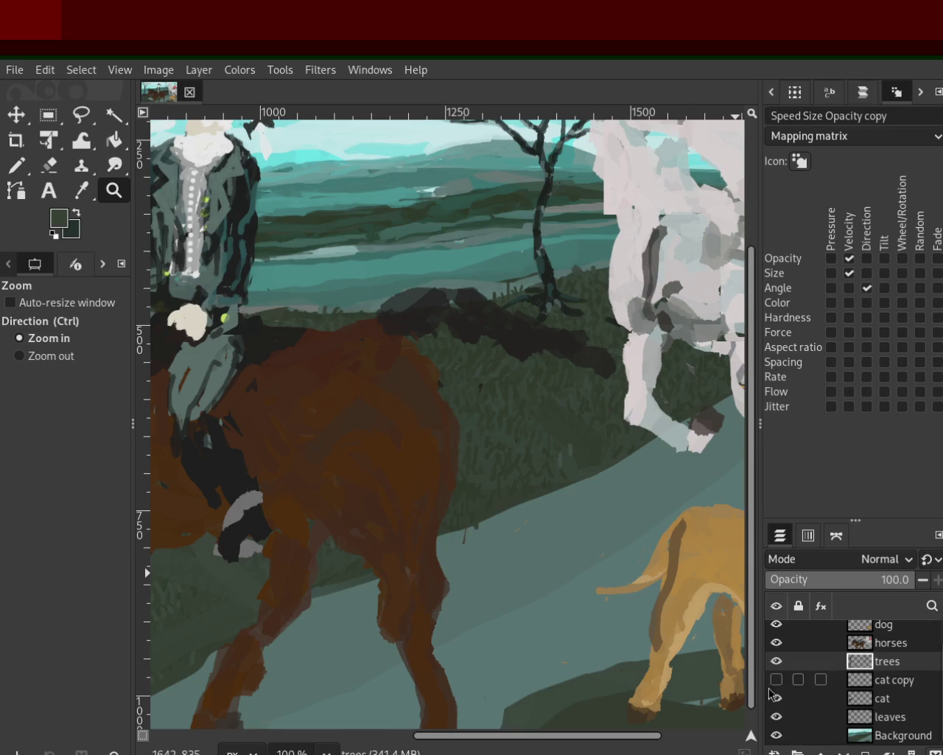
pyautogui.click(777, 684)
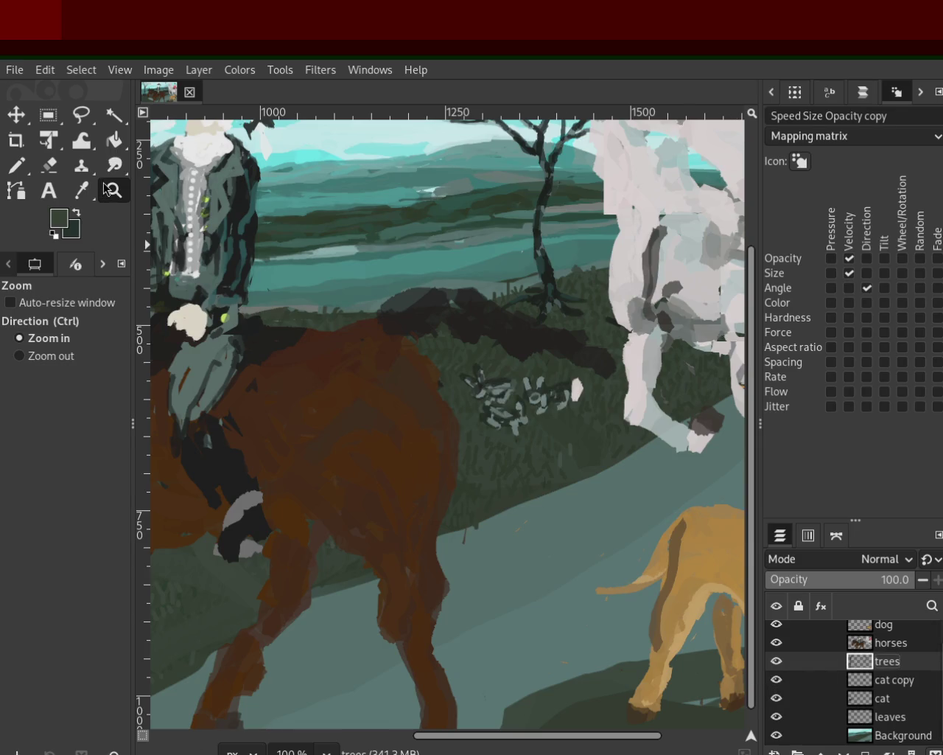
pyautogui.keyDown('ctrl'); pyautogui.click(297, 486); pyautogui.keyUp('ctrl')
pyautogui.keyDown('ctrl'); pyautogui.click(297, 486); pyautogui.keyUp('ctrl')
pyautogui.click(297, 487)
pyautogui.keyDown('ctrl'); pyautogui.click(516, 501); pyautogui.keyUp('ctrl')
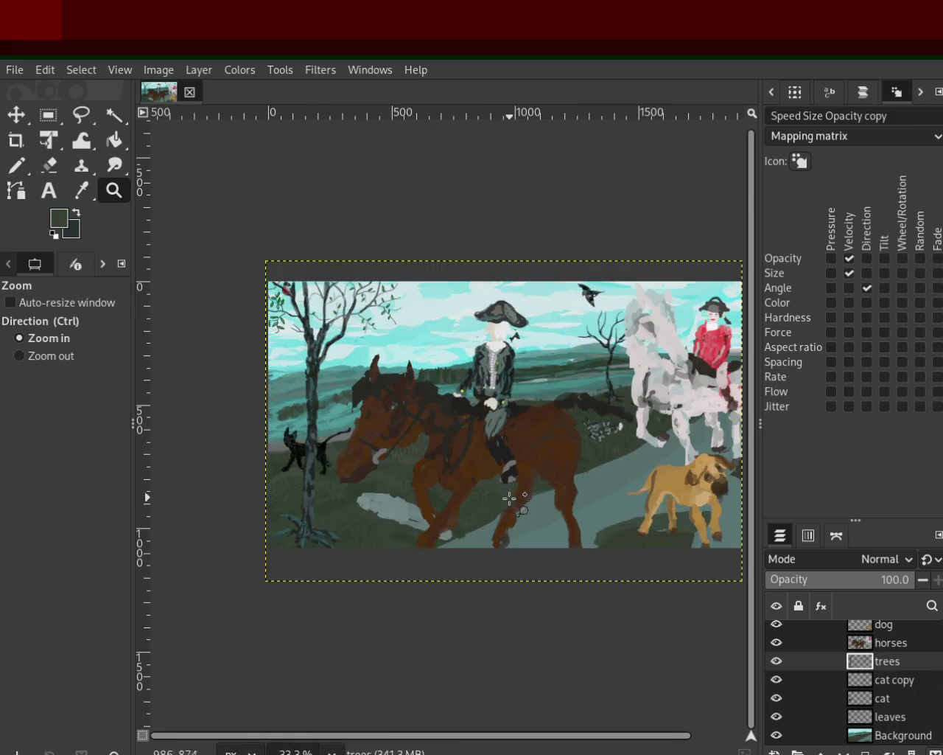
pyautogui.click(638, 449)
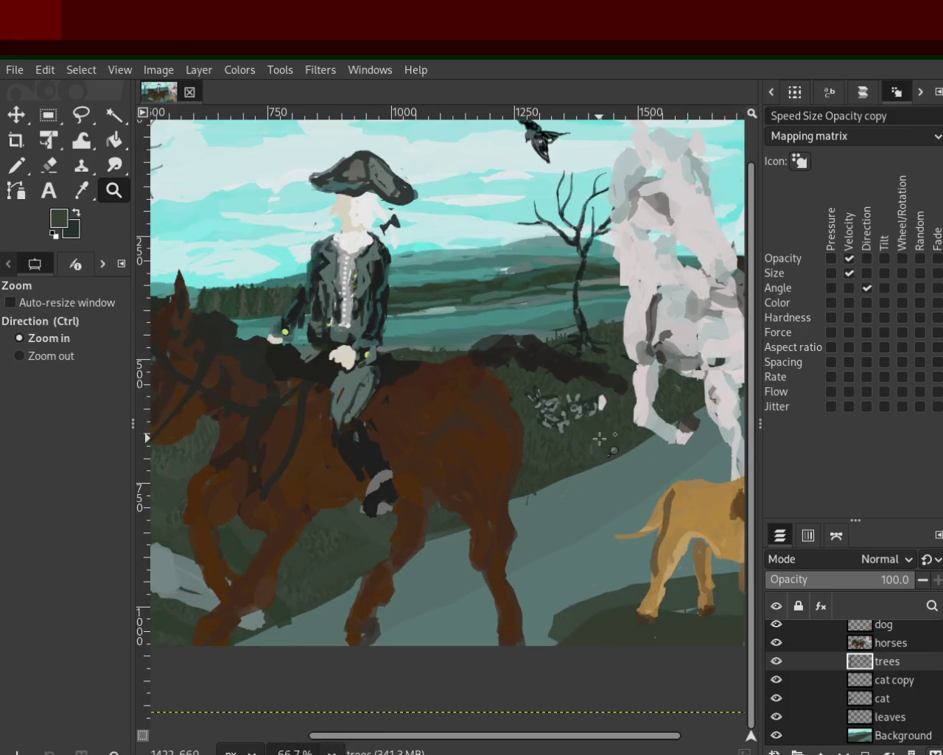
pyautogui.keyDown('ctrl'); pyautogui.click(646, 435); pyautogui.keyUp('ctrl')
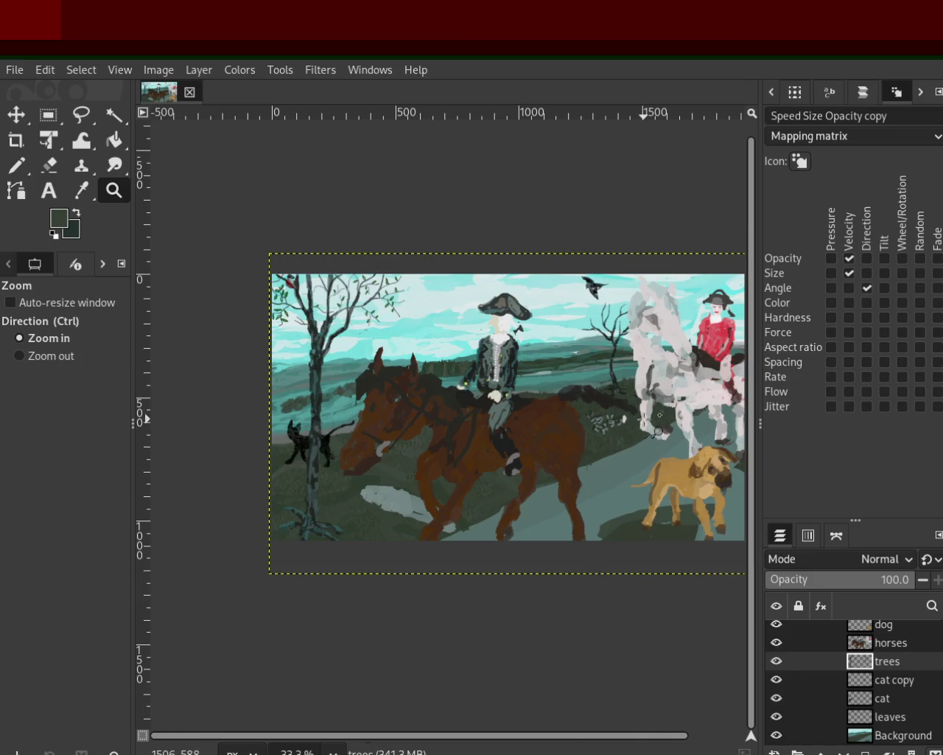
pyautogui.keyDown('ctrl'); pyautogui.click(644, 420); pyautogui.keyUp('ctrl')
pyautogui.keyDown('ctrl'); pyautogui.click(652, 454); pyautogui.keyUp('ctrl')
pyautogui.click(653, 456)
pyautogui.click(652, 456)
pyautogui.click(652, 456)
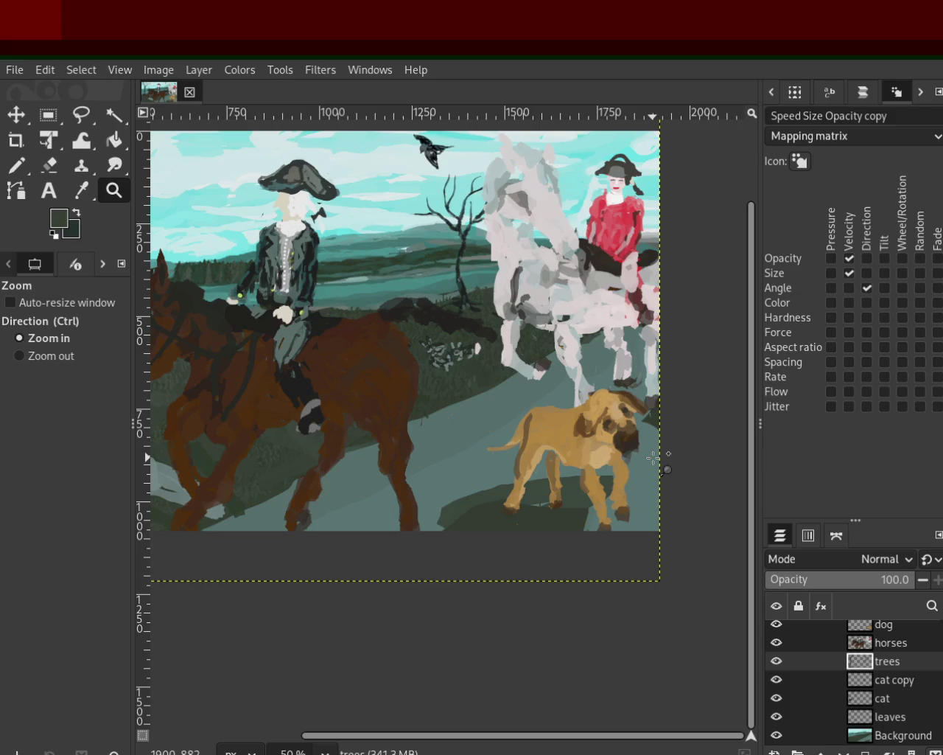
pyautogui.press('ctrl')
pyautogui.keyDown('ctrl'); pyautogui.click(654, 458); pyautogui.keyUp('ctrl')
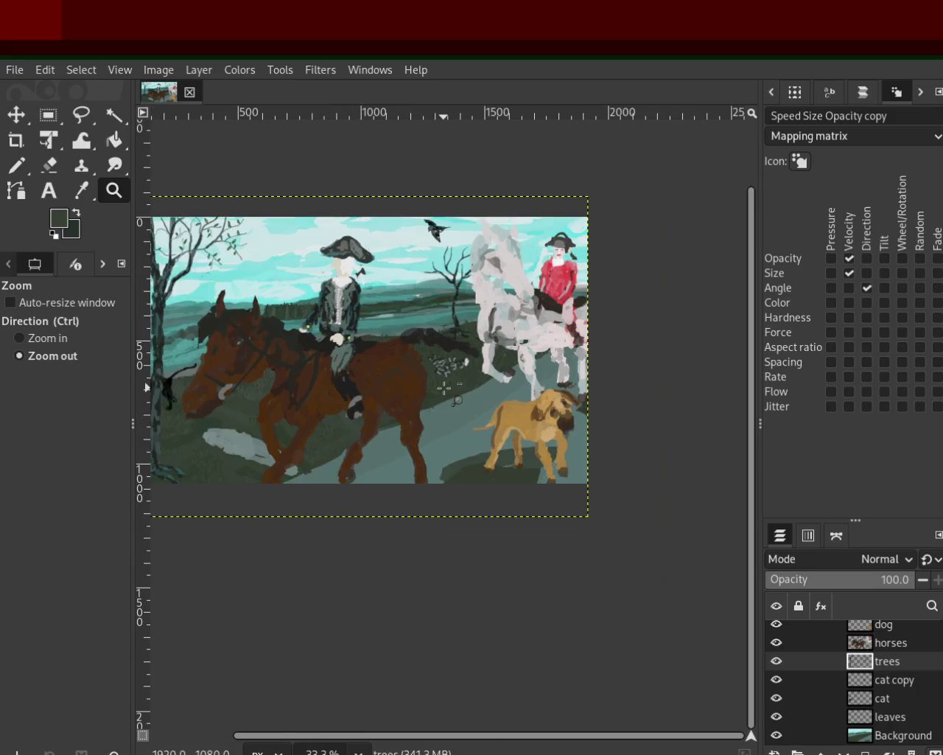
pyautogui.keyDown('ctrl'); pyautogui.click(394, 363); pyautogui.keyUp('ctrl')
pyautogui.click(214, 363)
pyautogui.keyDown('ctrl'); pyautogui.click(305, 378); pyautogui.keyUp('ctrl')
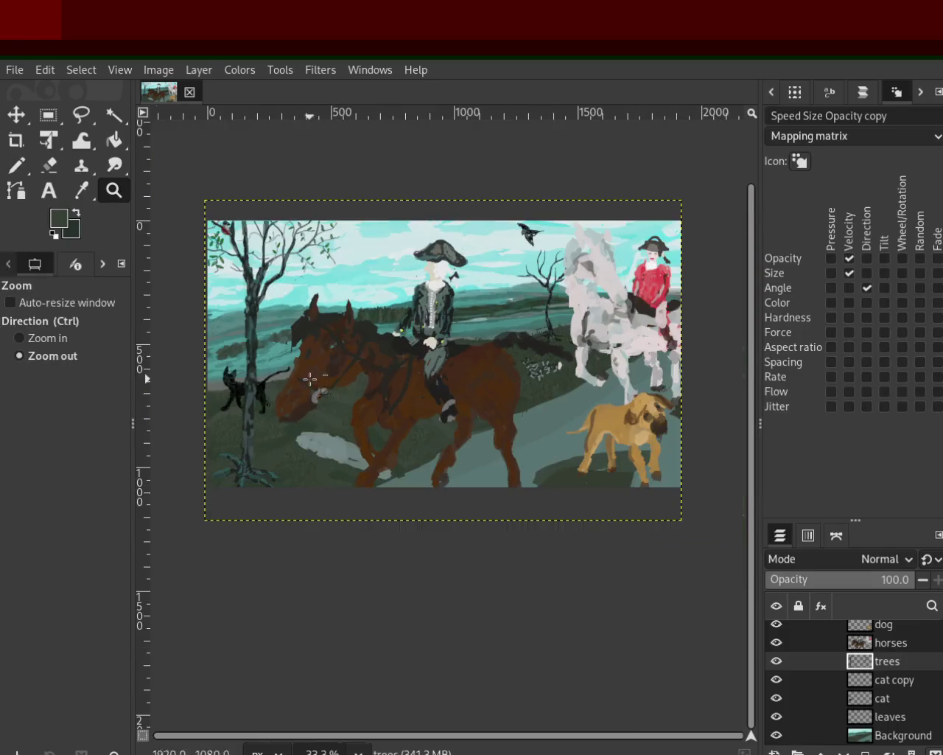
pyautogui.click(489, 375)
pyautogui.click(489, 375)
pyautogui.keyDown('ctrl'); pyautogui.click(499, 376); pyautogui.keyUp('ctrl')
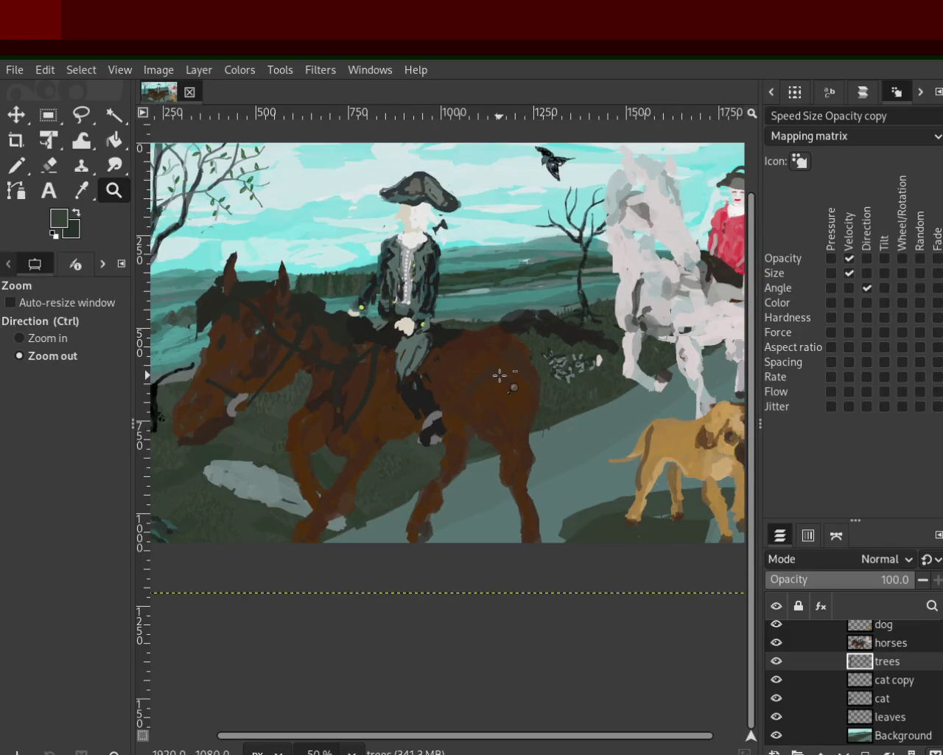
pyautogui.keyDown('ctrl'); pyautogui.click(499, 375); pyautogui.keyUp('ctrl')
pyautogui.click(499, 372)
pyautogui.click(497, 351)
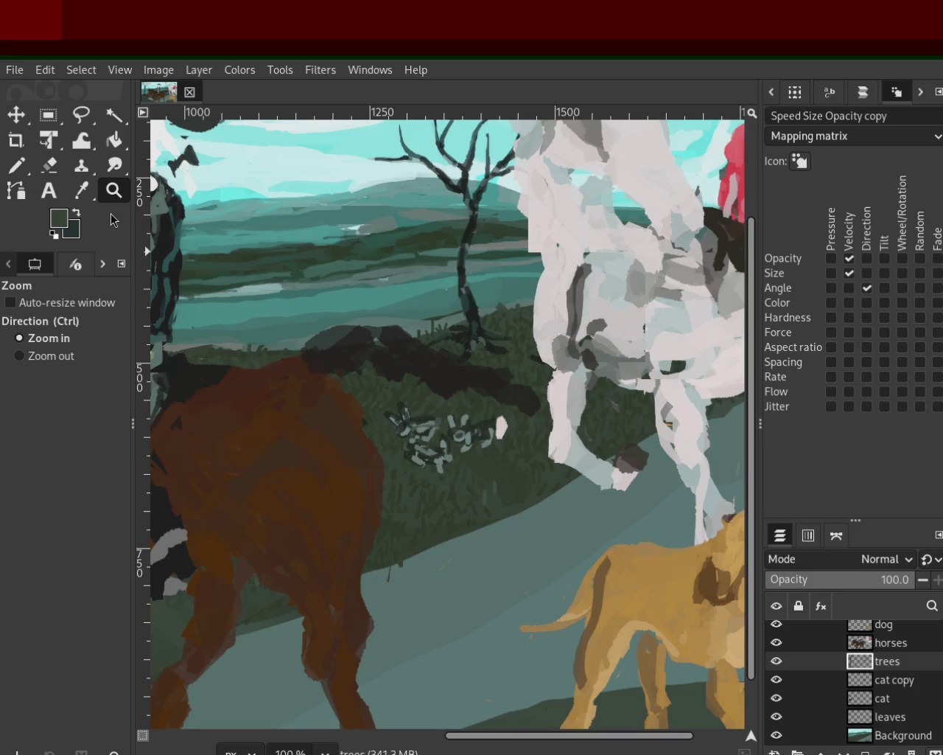
# Select the cat copy layer and merge it down into the cat layer
pyautogui.click(49, 165)
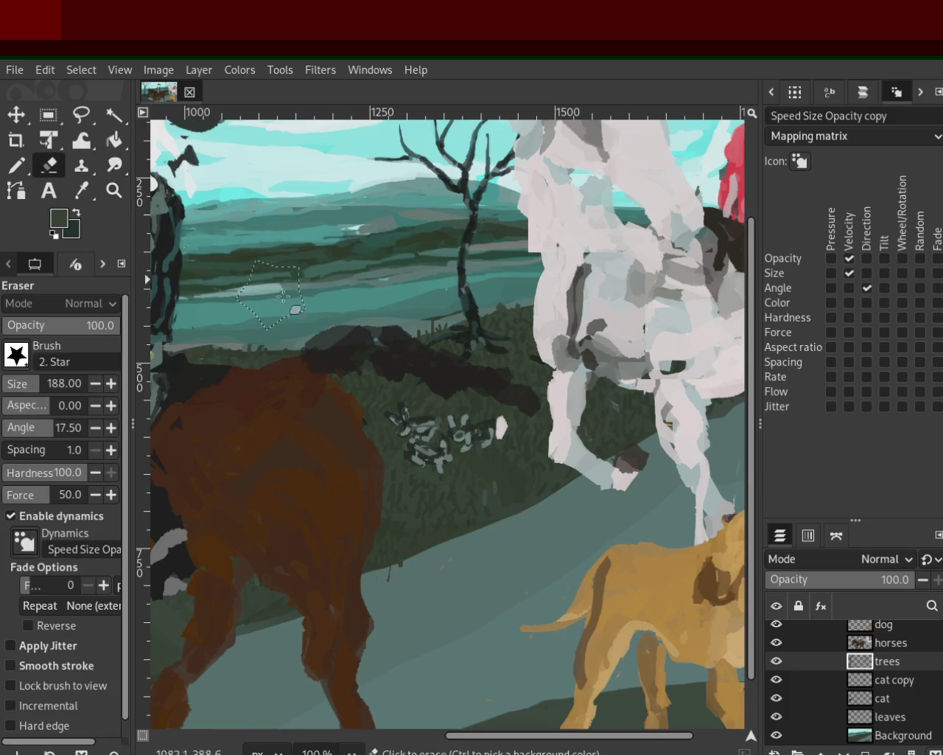
pyautogui.click(113, 191)
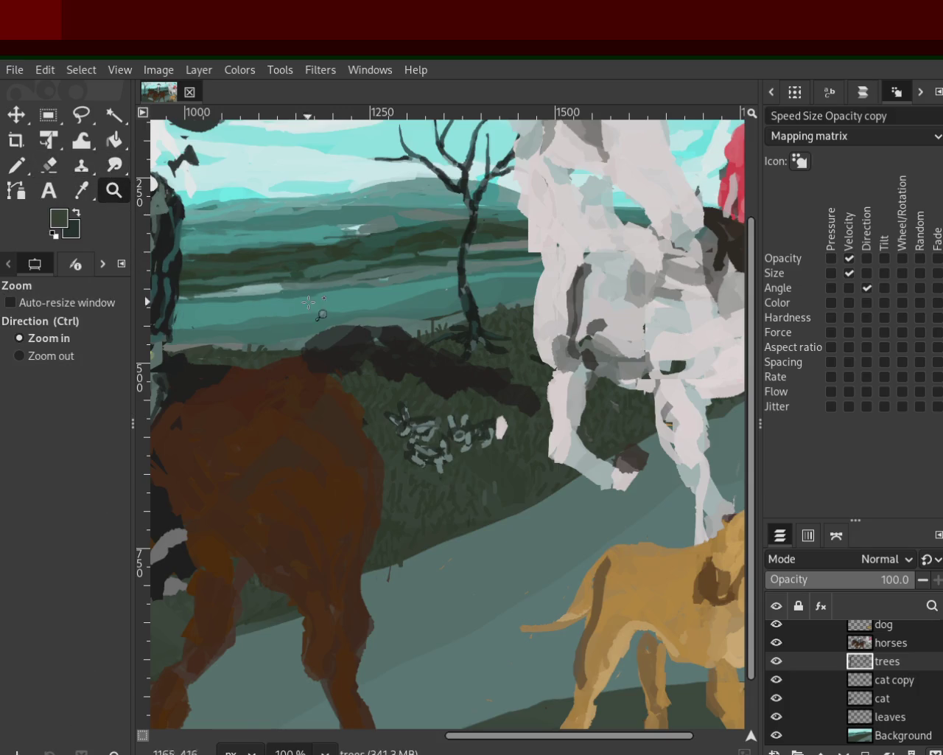
pyautogui.click(48, 165)
pyautogui.click(776, 660)
pyautogui.click(776, 661)
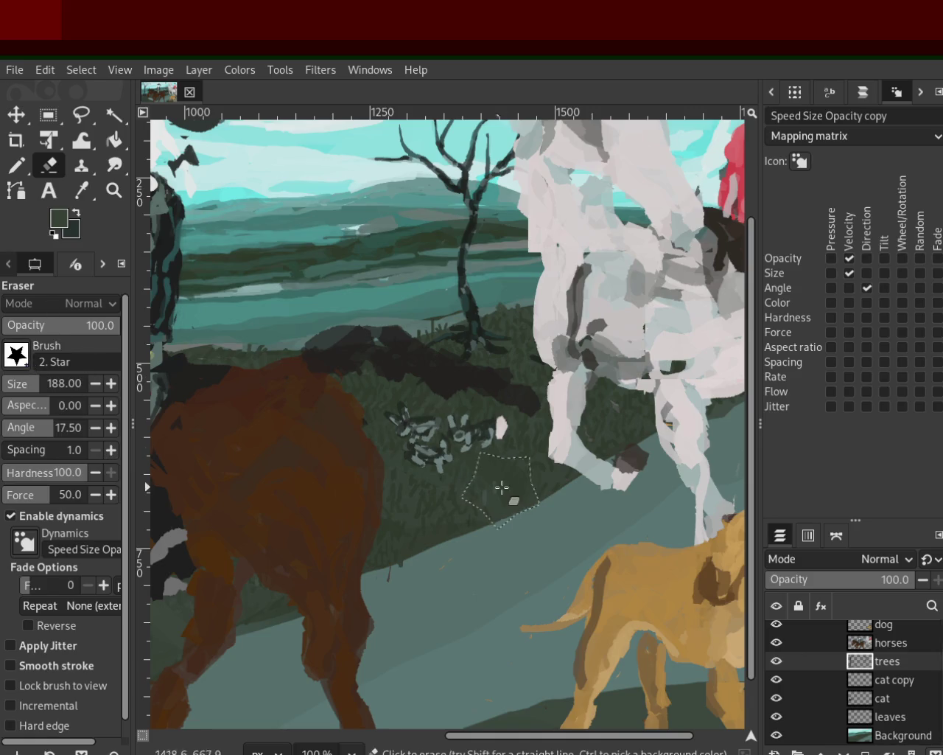
pyautogui.moveTo(825, 661)
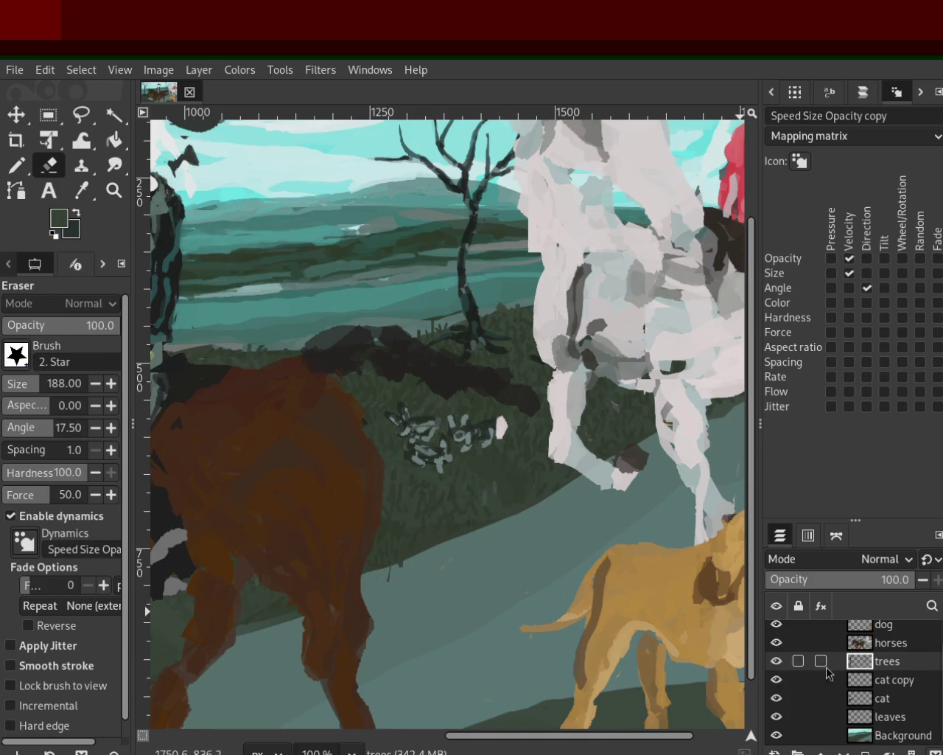
pyautogui.click(830, 679)
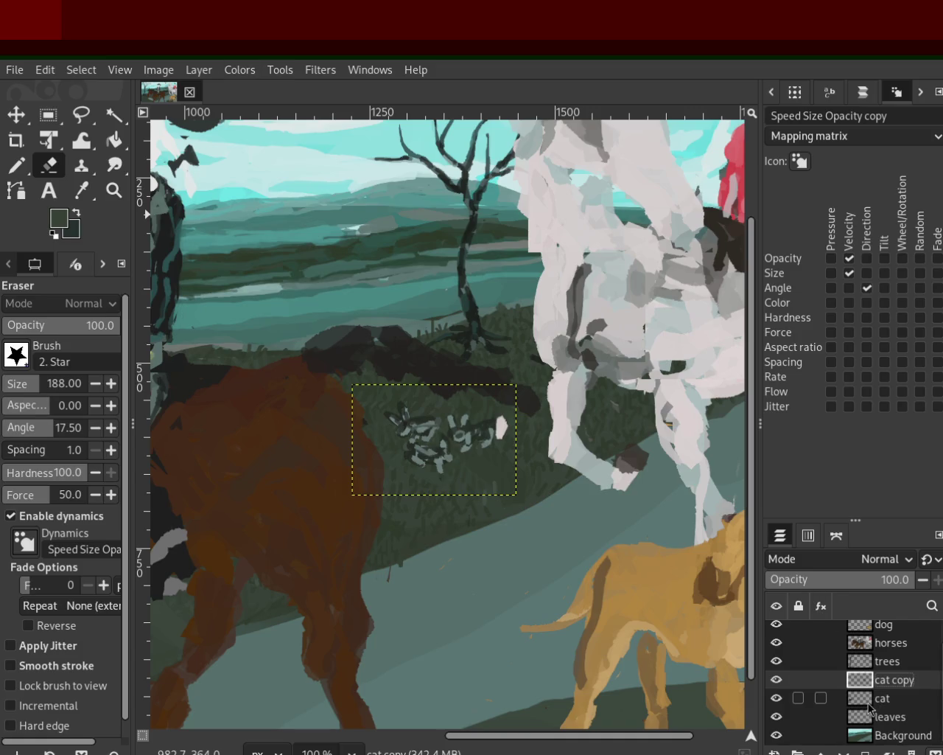
pyautogui.hotkey('ctrl', 'z')
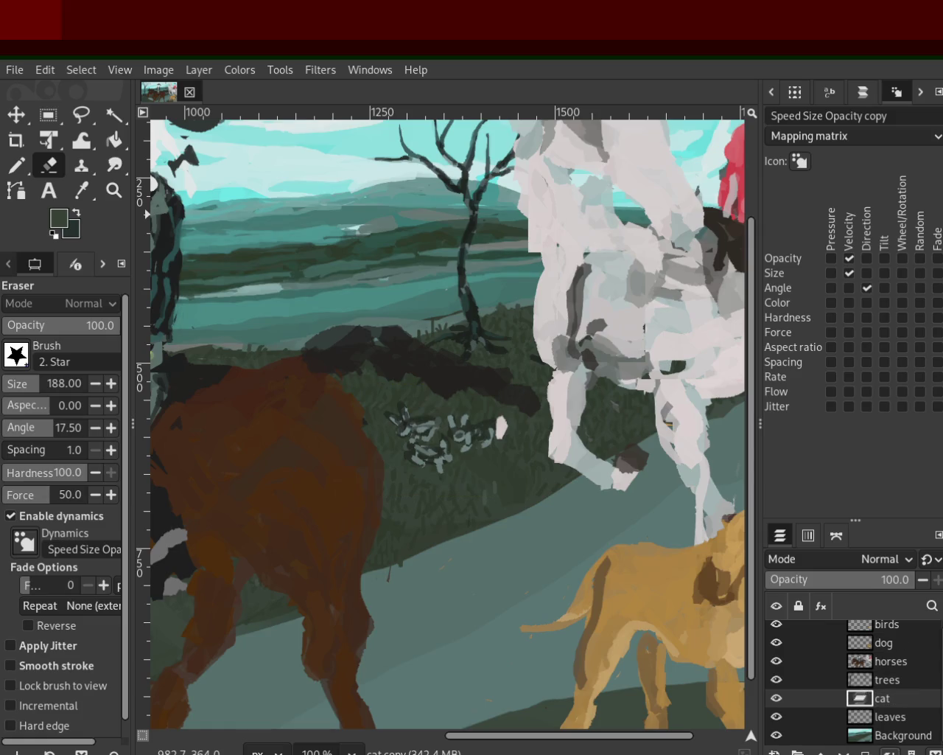
# On the cat layer, erase the stray grey strokes and white blob in the grass
pyautogui.click(781, 699)
pyautogui.click(777, 698)
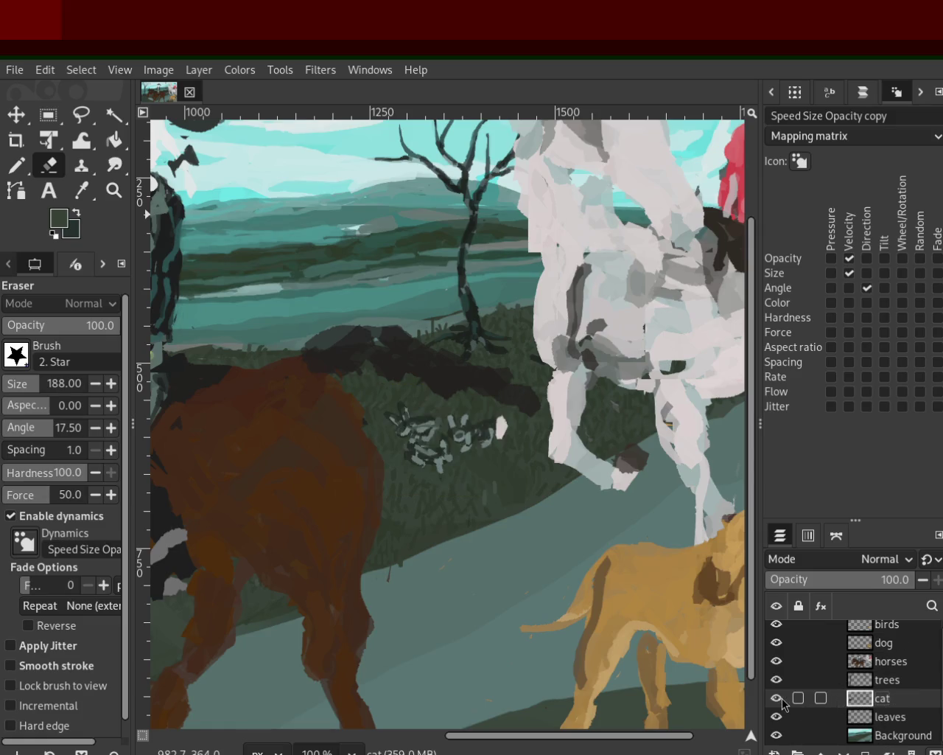
pyautogui.moveTo(474, 432); pyautogui.dragTo(491, 445)
pyautogui.hotkey('ctrl', 'z')
pyautogui.hotkey('ctrl', 'y')
pyautogui.hotkey('ctrl', 'z')
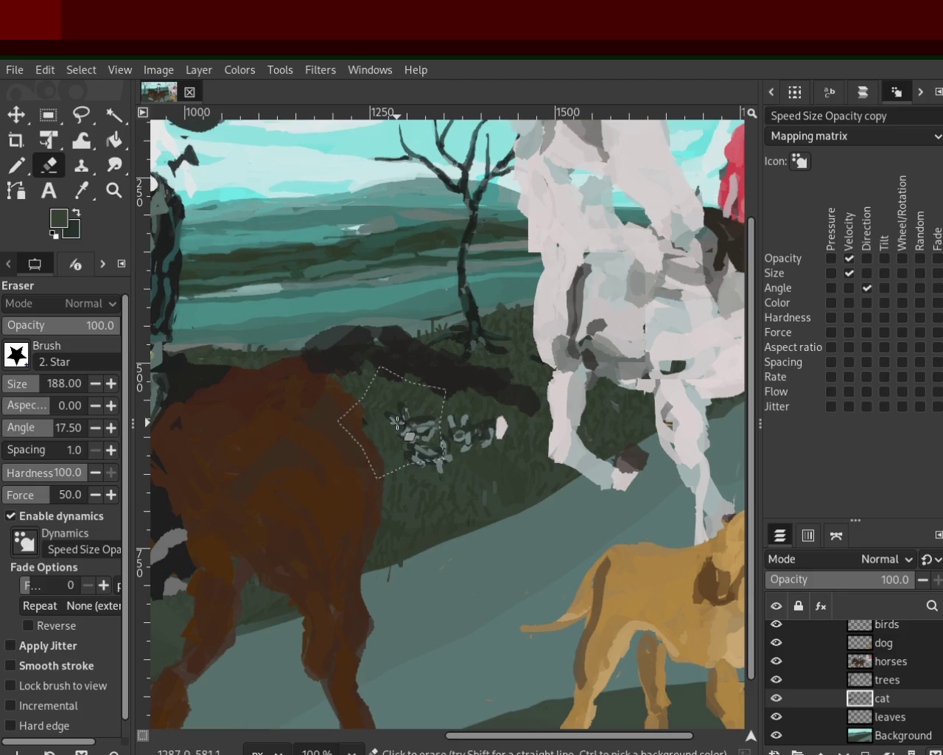
pyautogui.moveTo(508, 459)
pyautogui.mouseDown()
pyautogui.moveTo(425, 485)
pyautogui.moveTo(468, 472)
pyautogui.mouseUp()
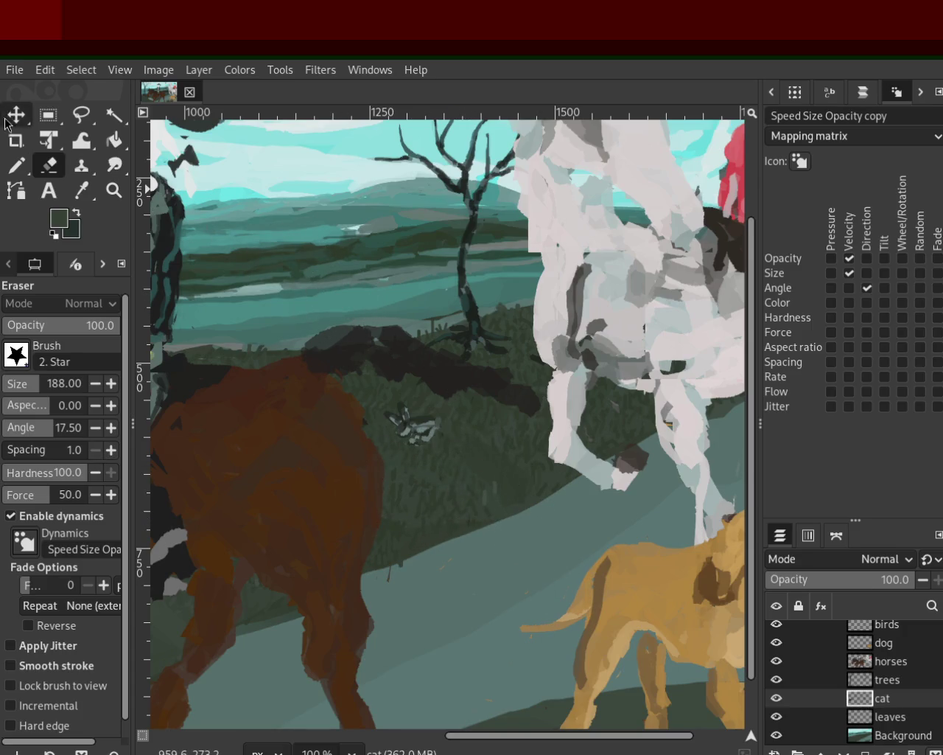
pyautogui.click(48, 115)
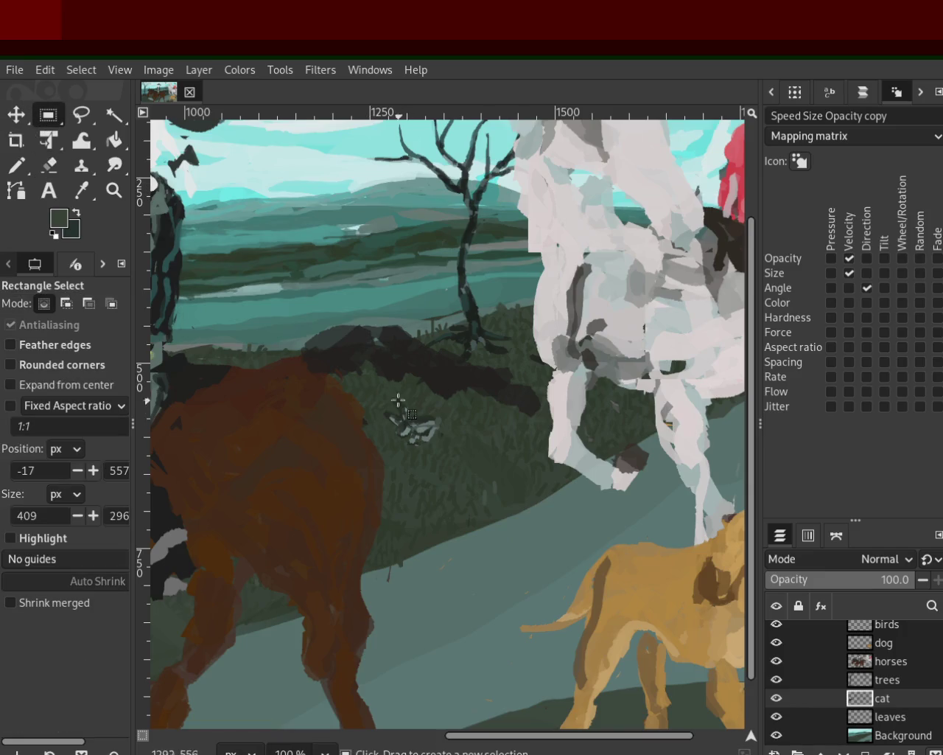
# Cut the grey sketch, paste and move it beside the bare tree's trunk, then merge it down
pyautogui.moveTo(377, 389); pyautogui.dragTo(453, 464)
pyautogui.hotkey('ctrl', 'x')
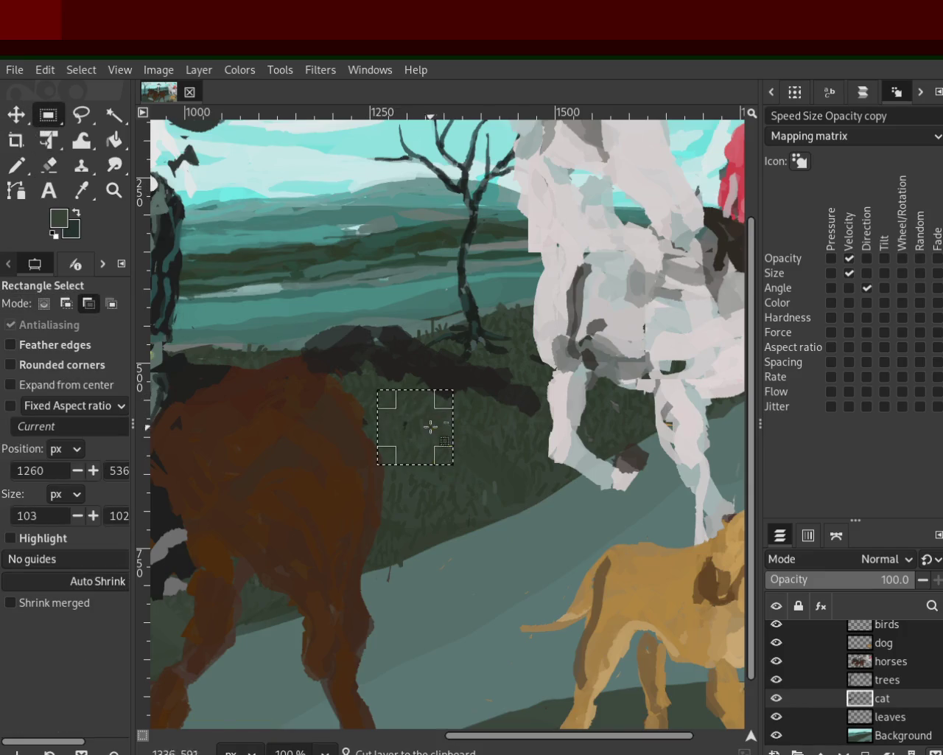
pyautogui.hotkey('ctrl', 'v')
pyautogui.press('m')
pyautogui.moveTo(415, 440)
pyautogui.mouseDown()
pyautogui.moveTo(509, 377)
pyautogui.moveTo(507, 335)
pyautogui.mouseUp()
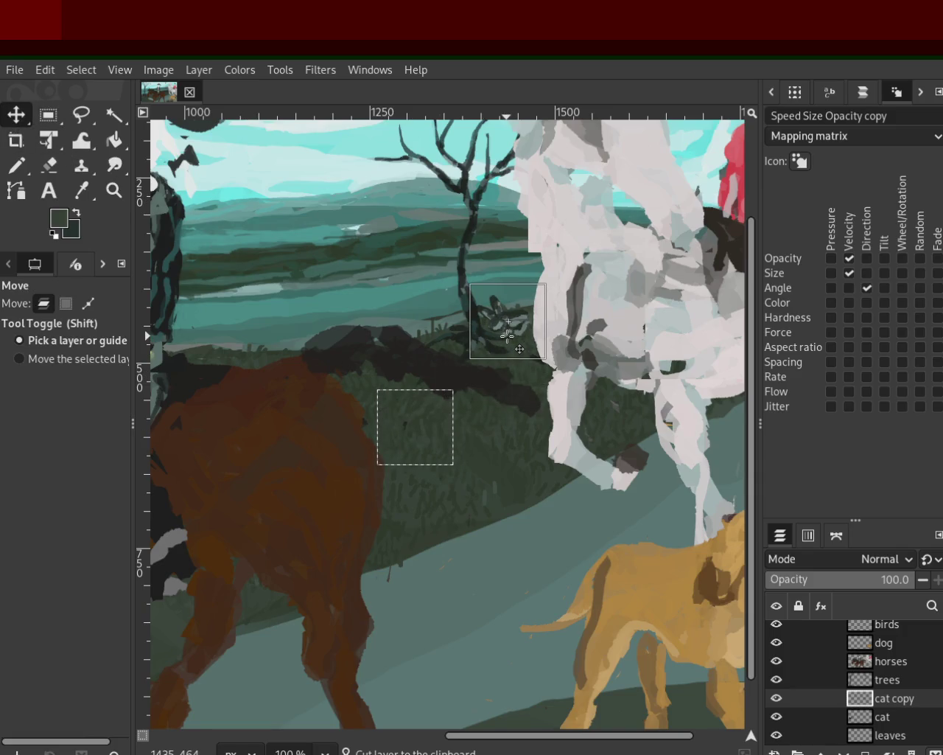
pyautogui.moveTo(507, 334)
pyautogui.mouseDown()
pyautogui.moveTo(501, 328)
pyautogui.moveTo(500, 361)
pyautogui.mouseUp()
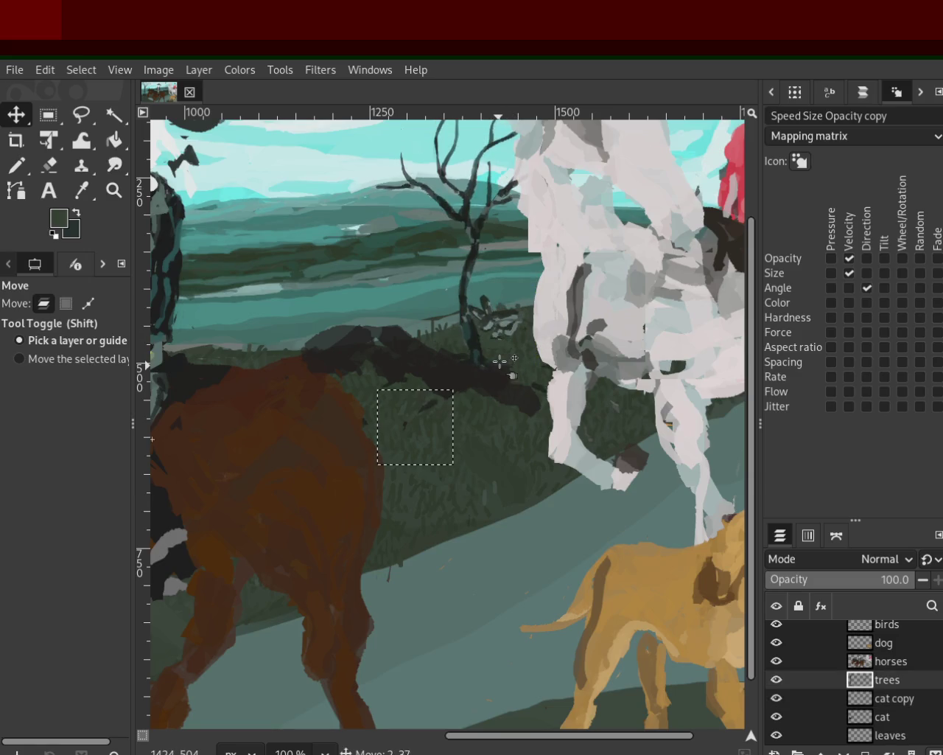
pyautogui.hotkey('ctrl', 'z')
pyautogui.moveTo(507, 319); pyautogui.dragTo(524, 323)
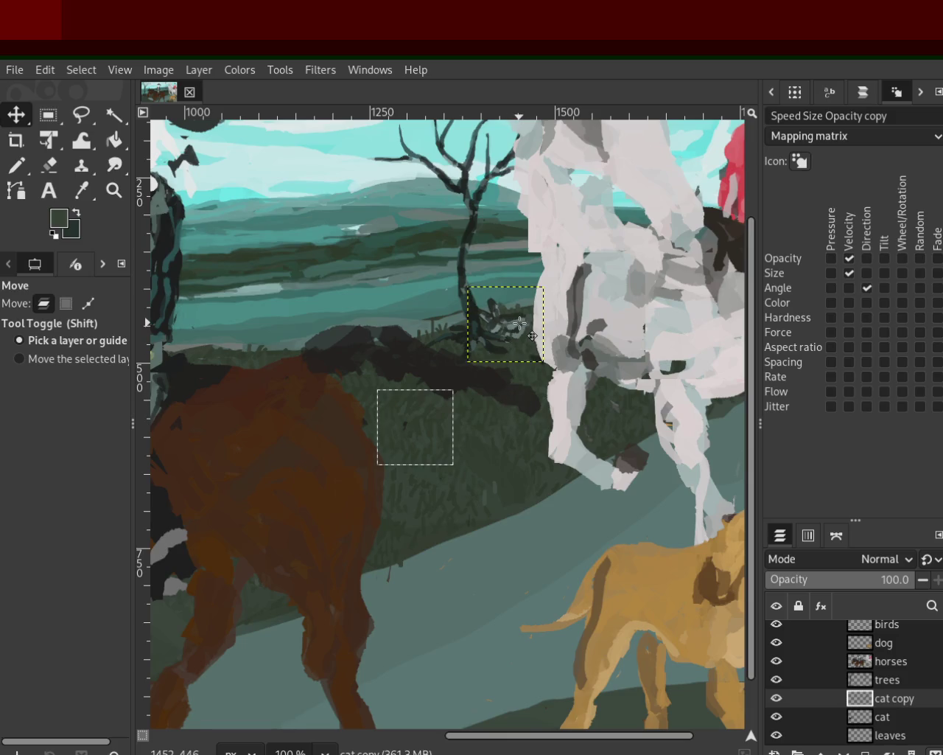
pyautogui.click(890, 751)
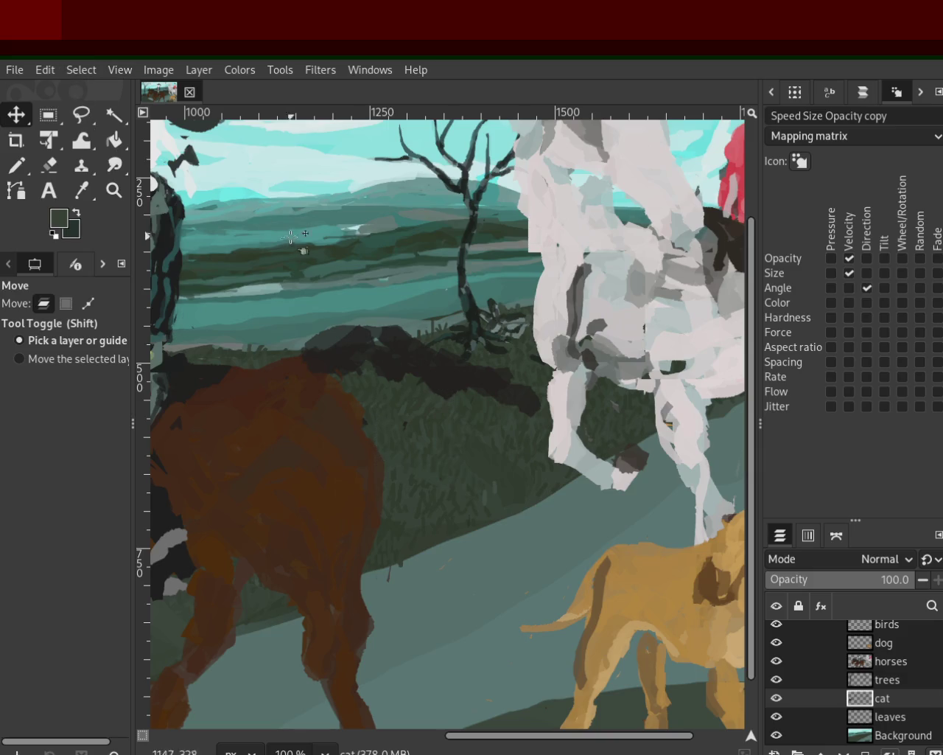
pyautogui.click(113, 190)
pyautogui.keyDown('ctrl'); pyautogui.click(398, 334); pyautogui.keyUp('ctrl')
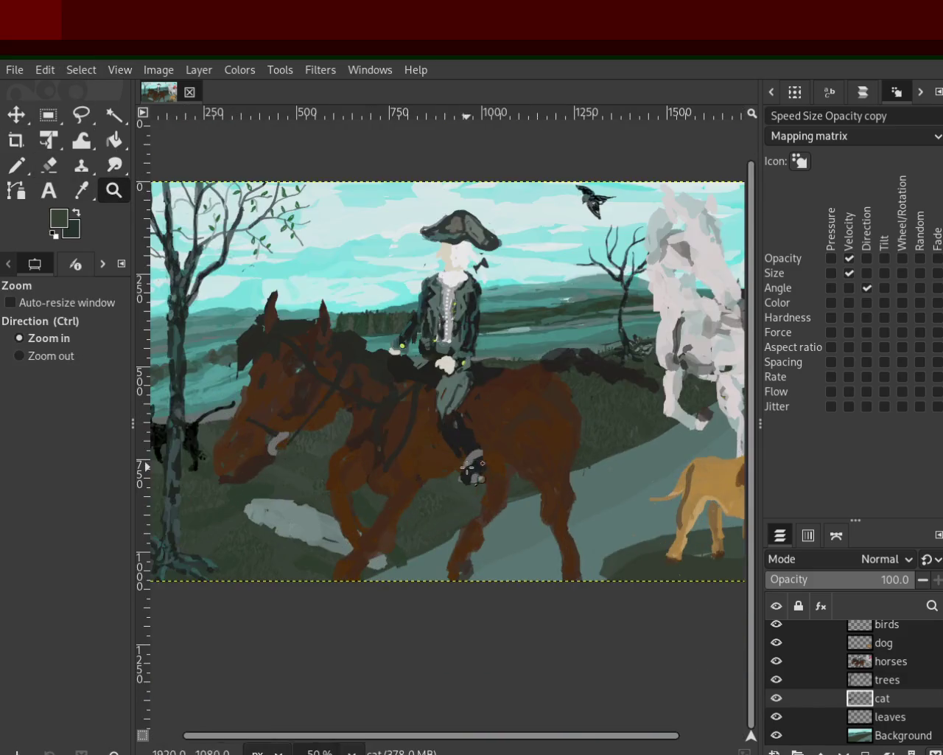
pyautogui.keyDown('ctrl'); pyautogui.click(472, 468); pyautogui.keyUp('ctrl')
pyautogui.click(471, 468)
pyautogui.keyDown('ctrl'); pyautogui.click(501, 415); pyautogui.keyUp('ctrl')
pyautogui.click(343, 426)
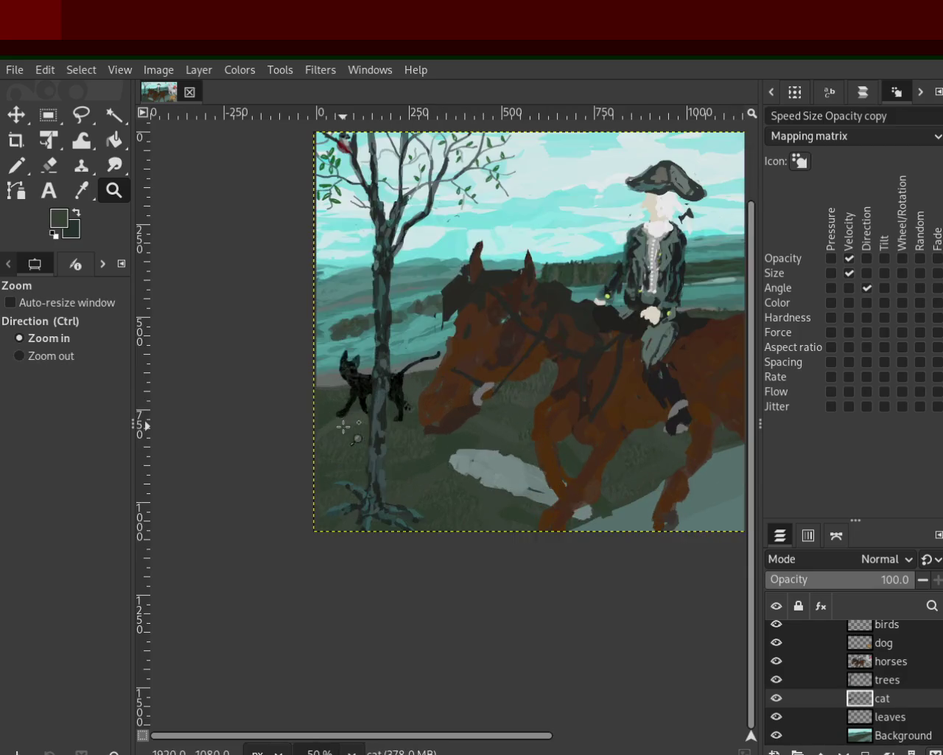
pyautogui.keyDown('ctrl'); pyautogui.click(285, 428); pyautogui.keyUp('ctrl')
pyautogui.click(532, 381)
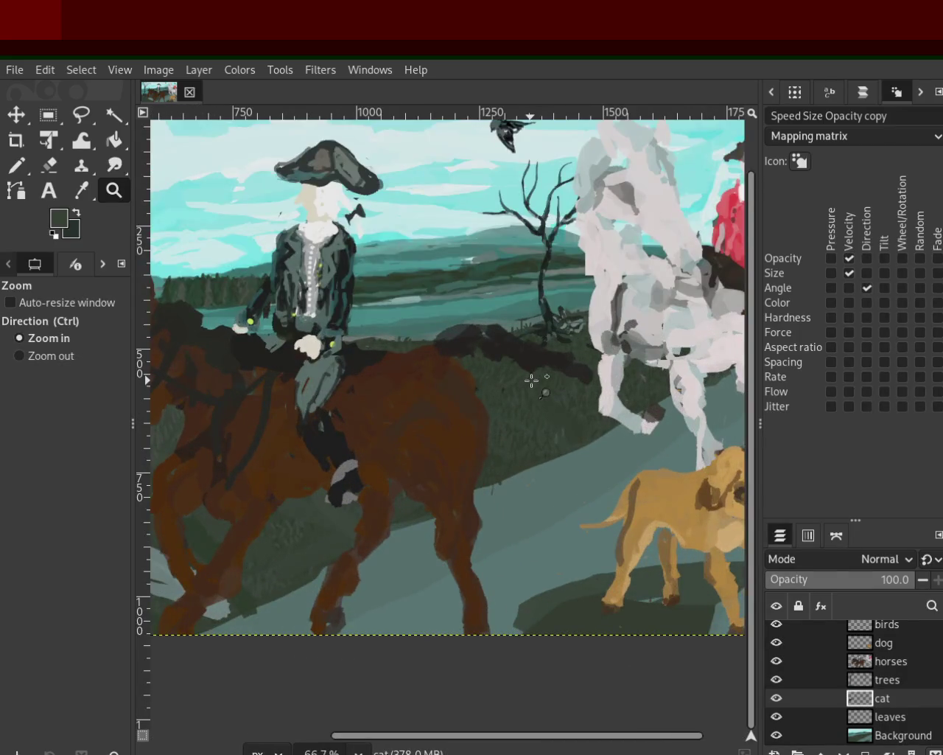
pyautogui.keyDown('ctrl'); pyautogui.click(532, 380); pyautogui.keyUp('ctrl')
pyautogui.keyDown('ctrl'); pyautogui.click(362, 403); pyautogui.keyUp('ctrl')
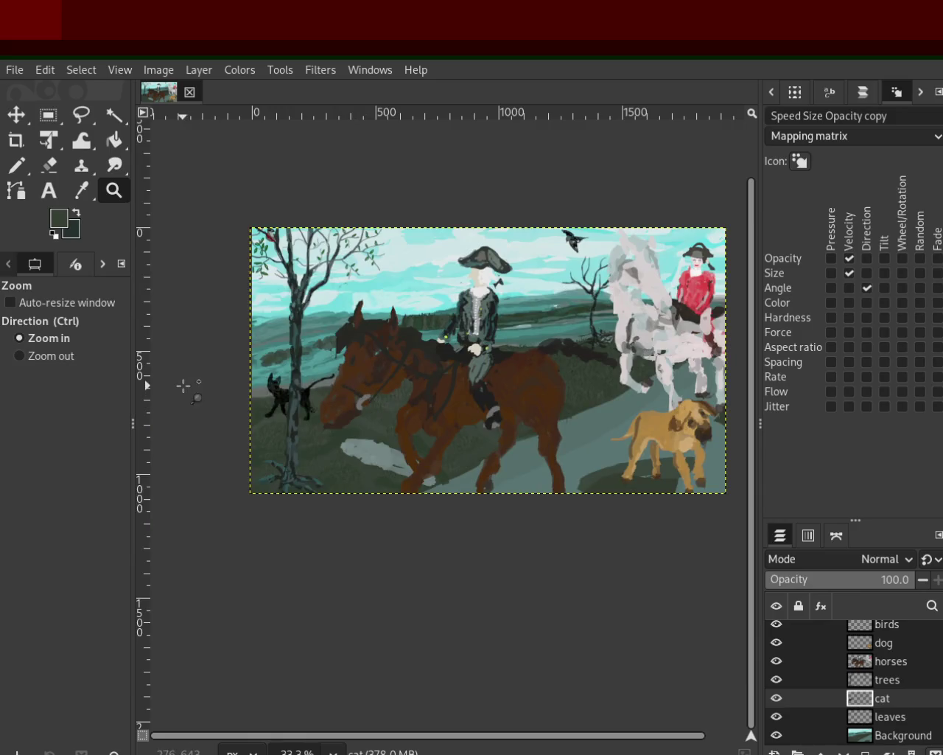
pyautogui.press('ctrl')
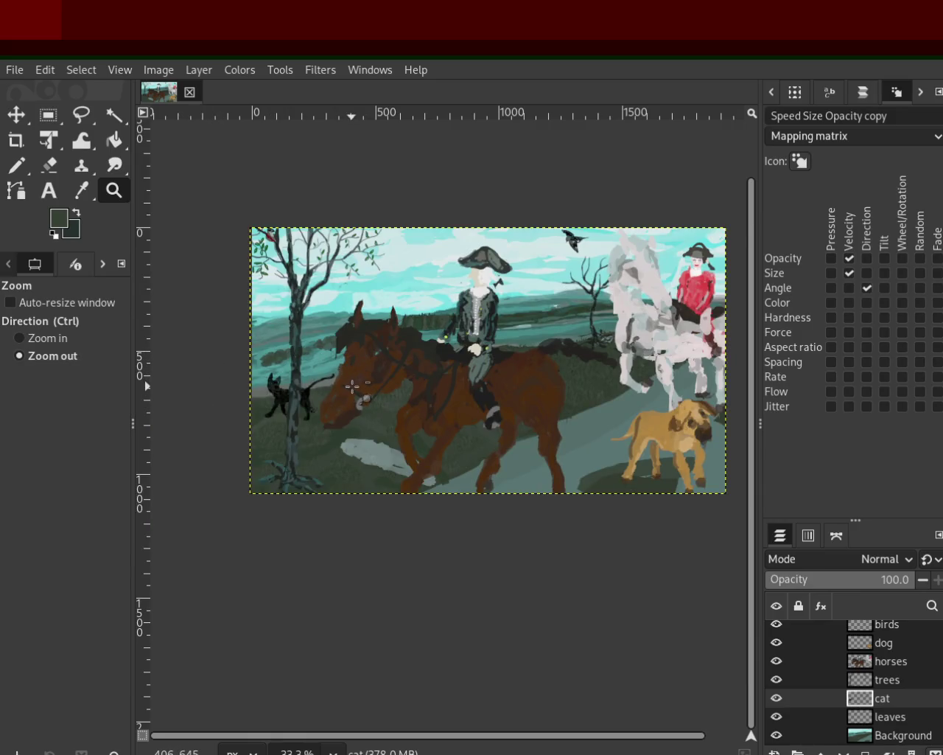
pyautogui.keyDown('ctrl'); pyautogui.click(351, 386); pyautogui.keyUp('ctrl')
pyautogui.click(364, 394)
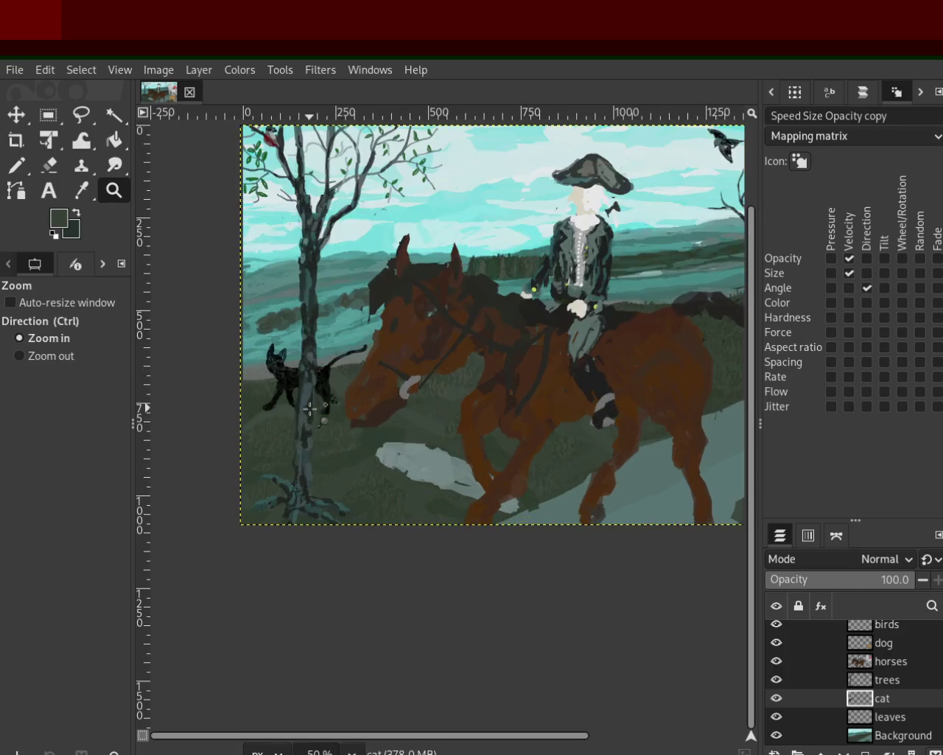
pyautogui.keyDown('ctrl'); pyautogui.click(243, 427); pyautogui.keyUp('ctrl')
pyautogui.press('1')
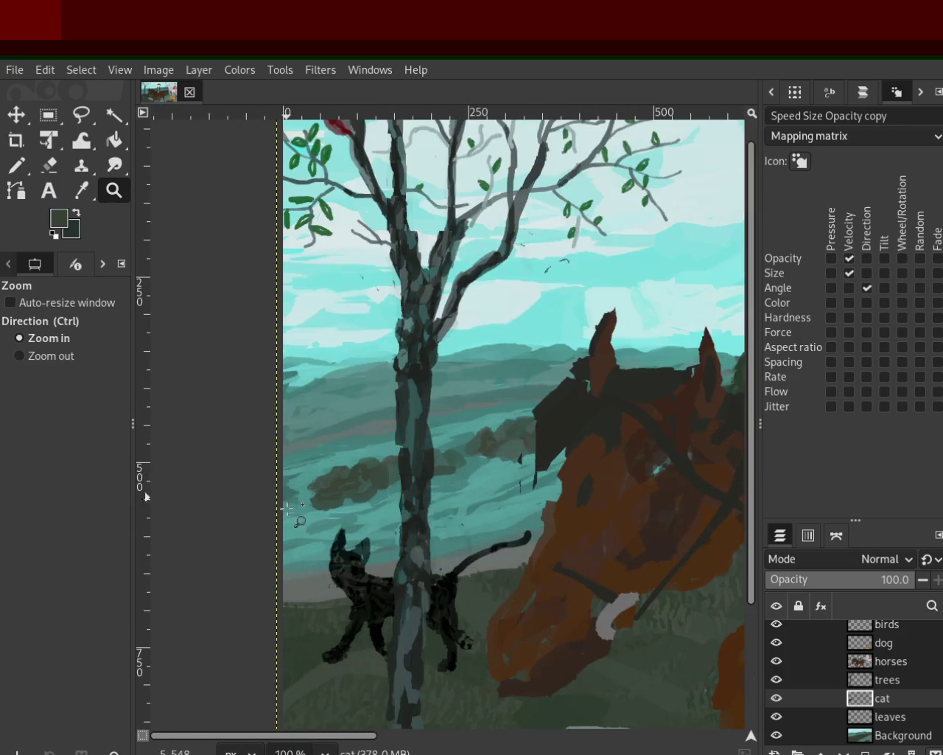
pyautogui.click(228, 627)
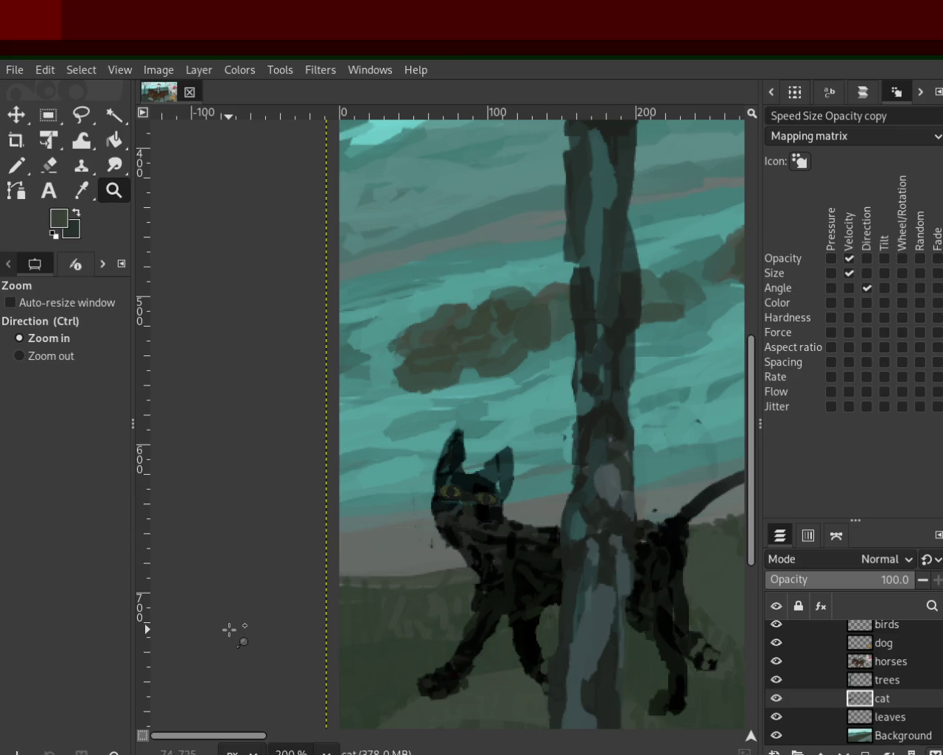
pyautogui.keyDown('ctrl'); pyautogui.click(228, 628); pyautogui.keyUp('ctrl')
pyautogui.keyDown('ctrl'); pyautogui.click(229, 629); pyautogui.keyUp('ctrl')
pyautogui.keyDown('ctrl'); pyautogui.click(229, 629); pyautogui.keyUp('ctrl')
pyautogui.keyDown('ctrl'); pyautogui.click(229, 629); pyautogui.keyUp('ctrl')
pyautogui.click(230, 628)
pyautogui.click(229, 629)
pyautogui.keyDown('ctrl'); pyautogui.click(229, 629); pyautogui.keyUp('ctrl')
pyautogui.keyDown('ctrl'); pyautogui.click(229, 629); pyautogui.keyUp('ctrl')
pyautogui.click(596, 613)
pyautogui.click(596, 613)
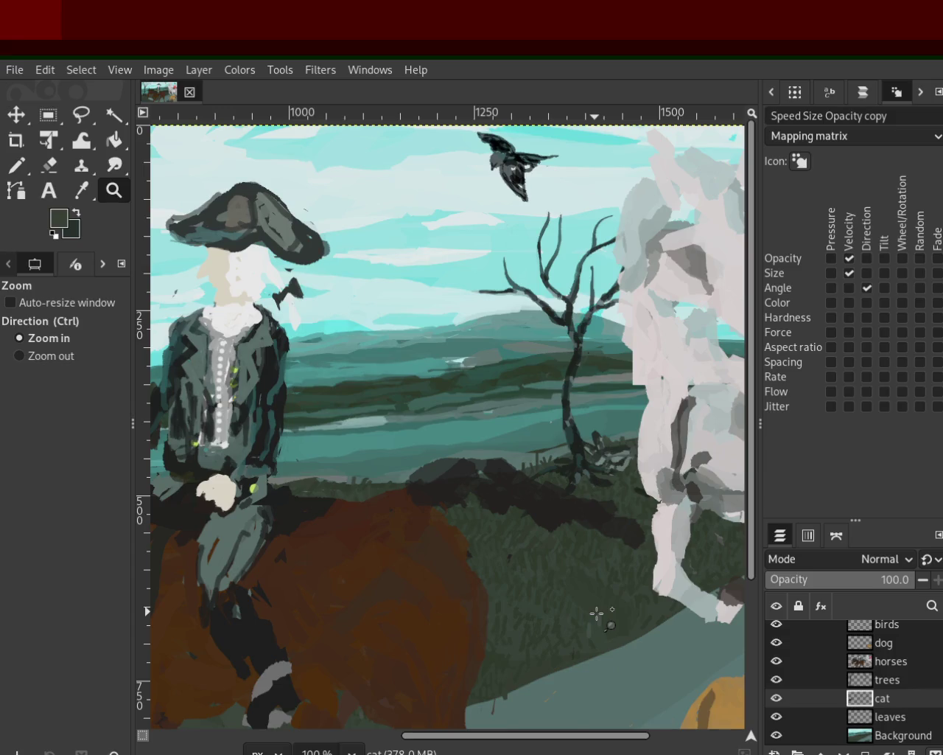
pyautogui.keyDown('ctrl'); pyautogui.click(596, 613); pyautogui.keyUp('ctrl')
pyautogui.keyDown('ctrl'); pyautogui.click(681, 517); pyautogui.keyUp('ctrl')
pyautogui.click(571, 512)
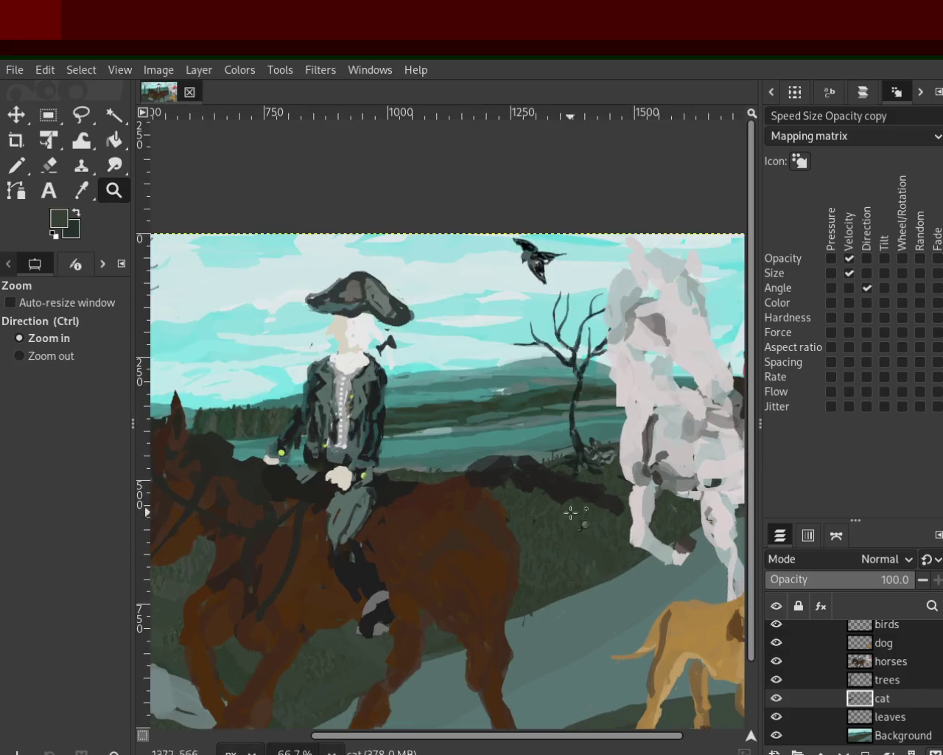
pyautogui.keyDown('ctrl'); pyautogui.click(571, 513); pyautogui.keyUp('ctrl')
pyautogui.keyDown('ctrl'); pyautogui.click(571, 512); pyautogui.keyUp('ctrl')
pyautogui.click(575, 625)
pyautogui.keyDown('ctrl'); pyautogui.click(680, 526); pyautogui.keyUp('ctrl')
pyautogui.press('s')
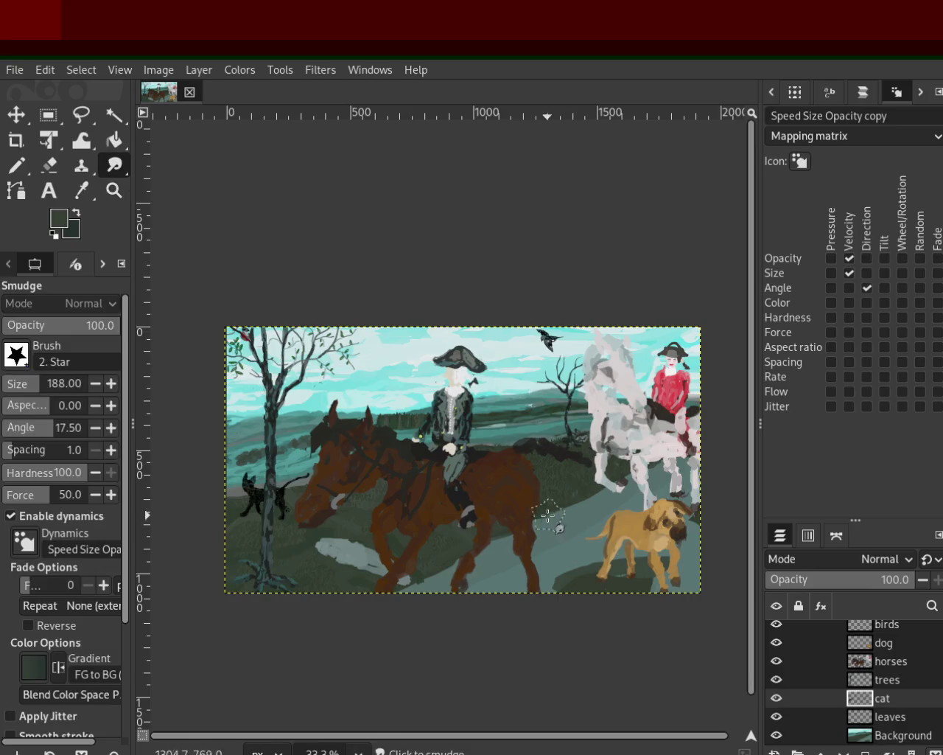
# Save the painting as 48.xcf, set a grey-teal foreground colour, and zoom into the left half
pyautogui.hotkey('ctrl', 's')
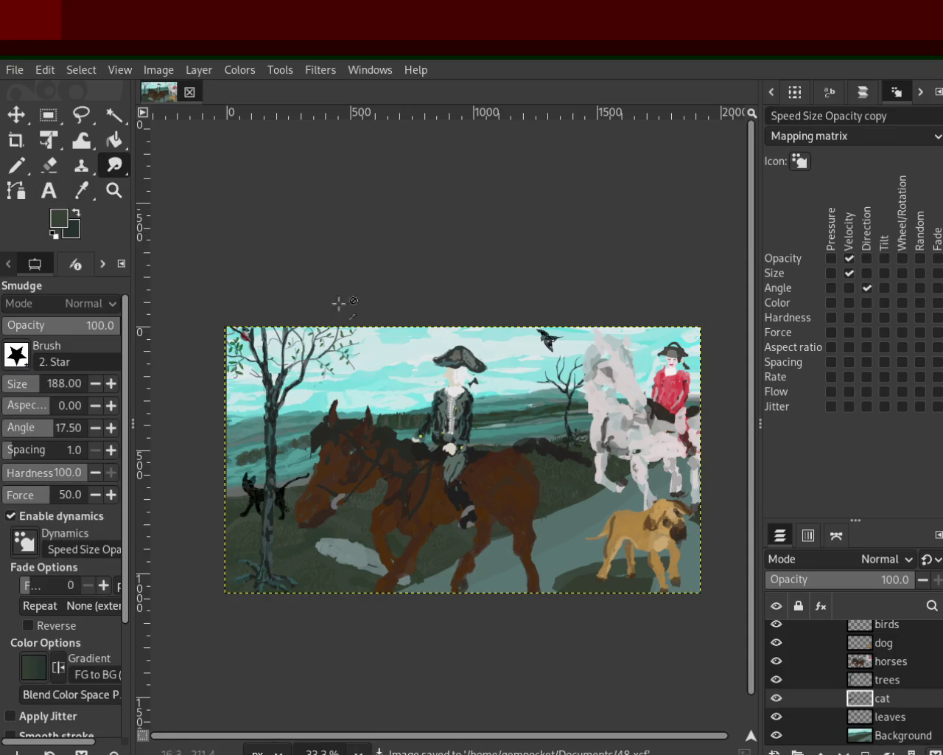
pyautogui.keyDown('ctrl'); pyautogui.click(513, 569); pyautogui.keyUp('ctrl')
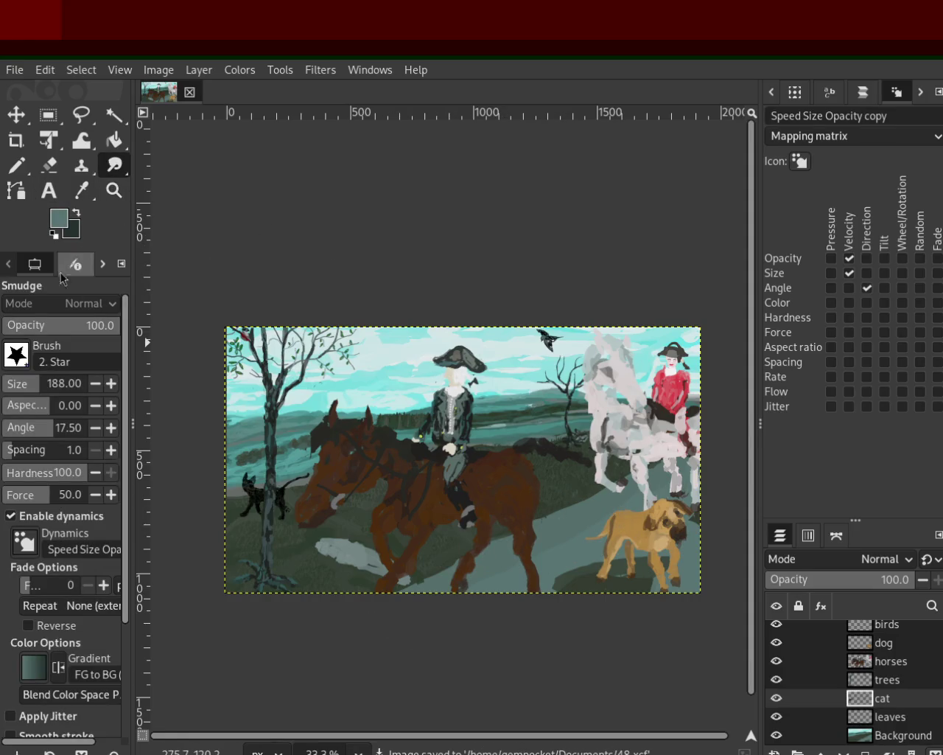
pyautogui.click(114, 190)
pyautogui.keyDown('ctrl'); pyautogui.click(471, 552); pyautogui.keyUp('ctrl')
pyautogui.keyDown('ctrl'); pyautogui.click(472, 552); pyautogui.keyUp('ctrl')
pyautogui.click(470, 555)
pyautogui.click(469, 556)
pyautogui.click(470, 555)
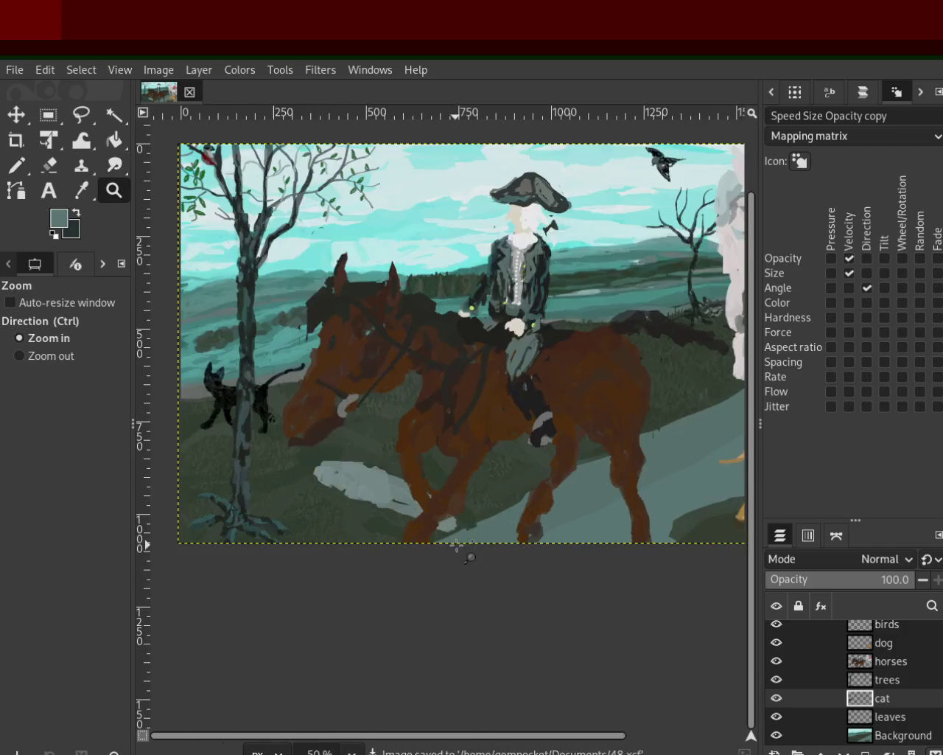
# Zoom out to view the whole painting
pyautogui.keyDown('ctrl'); pyautogui.click(442, 421); pyautogui.keyUp('ctrl')
pyautogui.click(383, 413)
pyautogui.keyDown('ctrl'); pyautogui.click(357, 407); pyautogui.keyUp('ctrl')
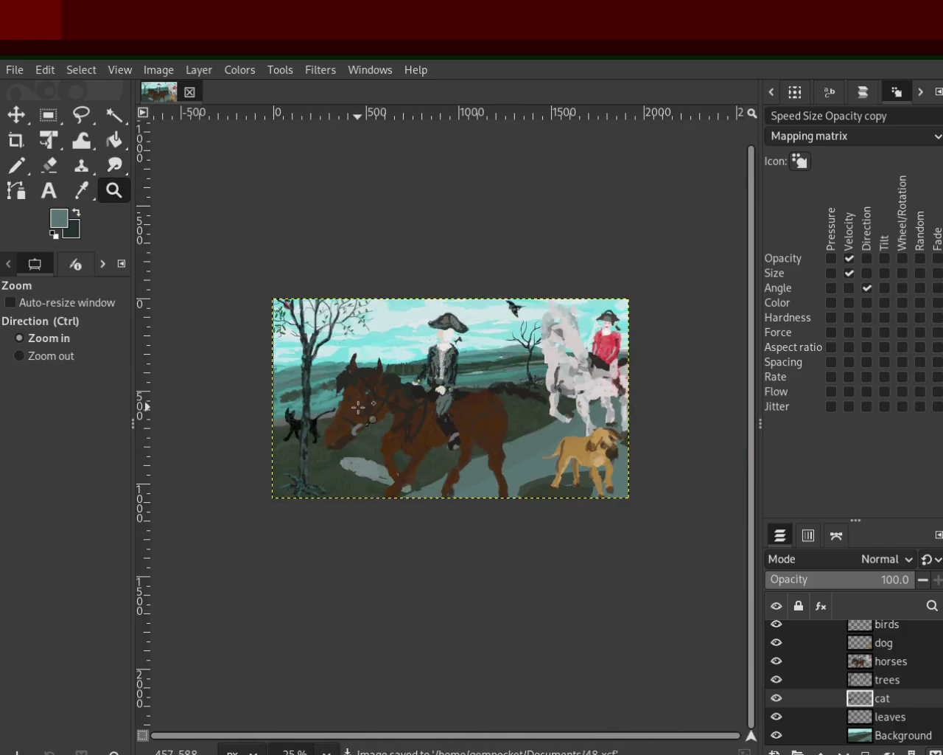
pyautogui.click(359, 407)
pyautogui.keyDown('ctrl'); pyautogui.click(390, 391); pyautogui.keyUp('ctrl')
pyautogui.keyDown('ctrl'); pyautogui.click(402, 378); pyautogui.keyUp('ctrl')
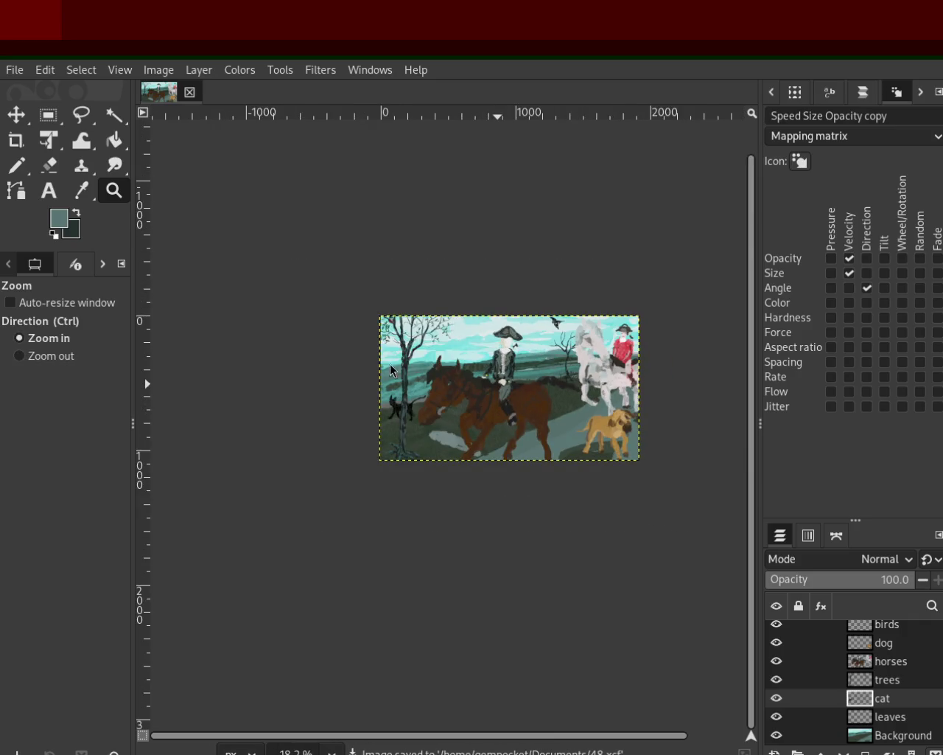
# Zoom in on the top-left tree and red bird, then out to show the tree, cat and rider
pyautogui.keyDown('ctrl'); pyautogui.click(565, 452); pyautogui.keyUp('ctrl')
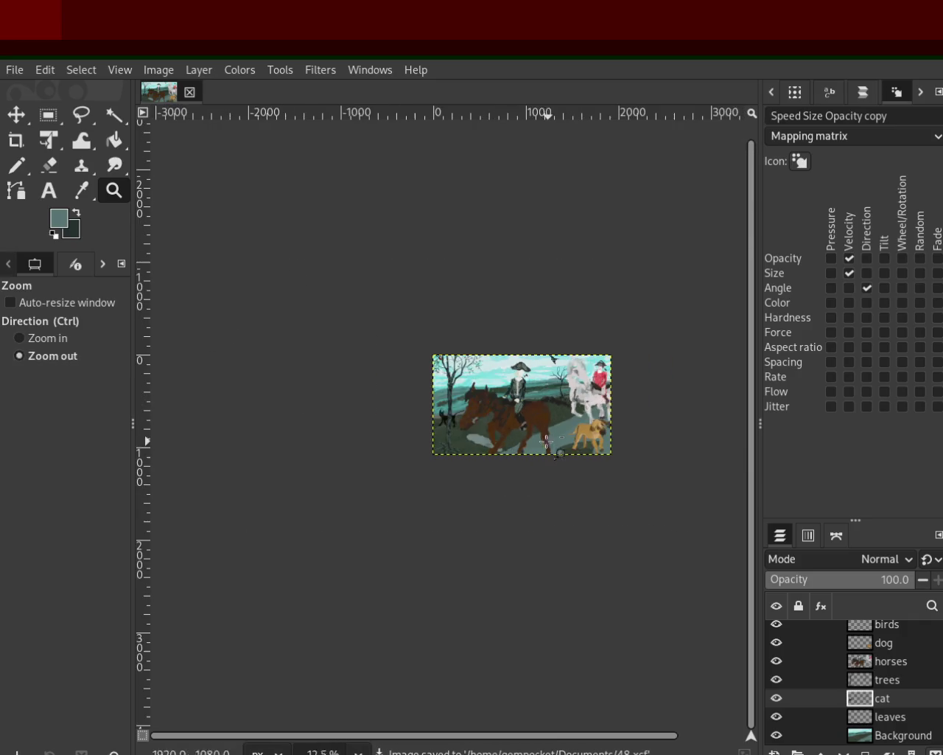
pyautogui.click(479, 428)
pyautogui.click(451, 358)
pyautogui.click(392, 323)
pyautogui.keyDown('ctrl'); pyautogui.click(384, 442); pyautogui.keyUp('ctrl')
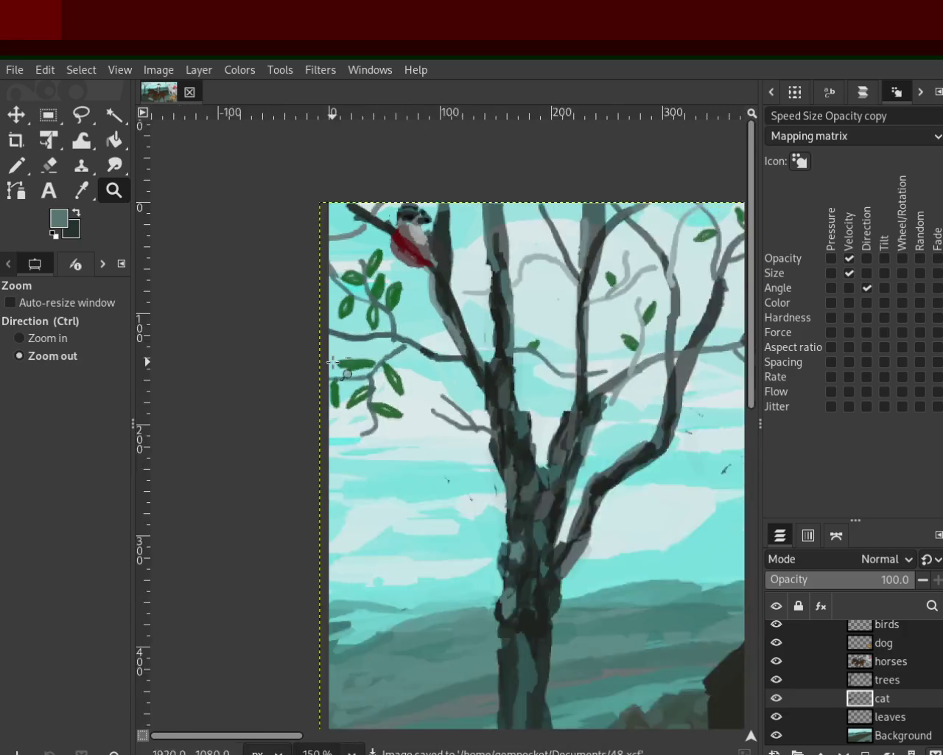
pyautogui.keyDown('ctrl'); pyautogui.click(372, 560); pyautogui.keyUp('ctrl')
pyautogui.click(364, 573)
pyautogui.keyDown('ctrl'); pyautogui.click(364, 573); pyautogui.keyUp('ctrl')
pyautogui.keyDown('ctrl'); pyautogui.click(442, 589); pyautogui.keyUp('ctrl')
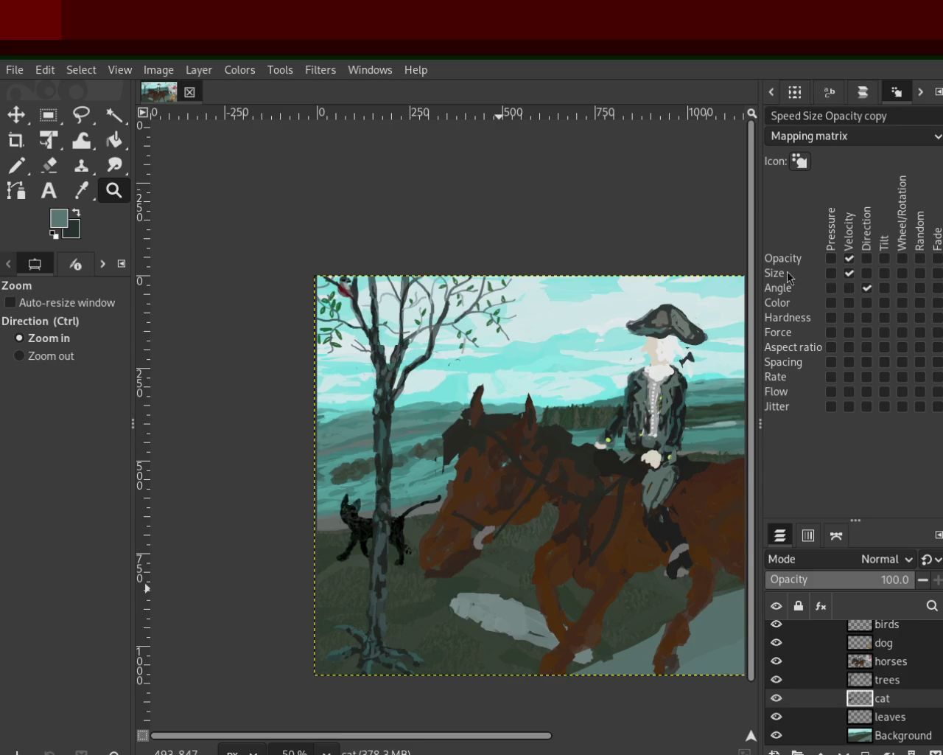
# Zoom in on the small bare tree and its base, then back out to the whole painting
pyautogui.keyDown('ctrl'); pyautogui.click(429, 402); pyautogui.keyUp('ctrl')
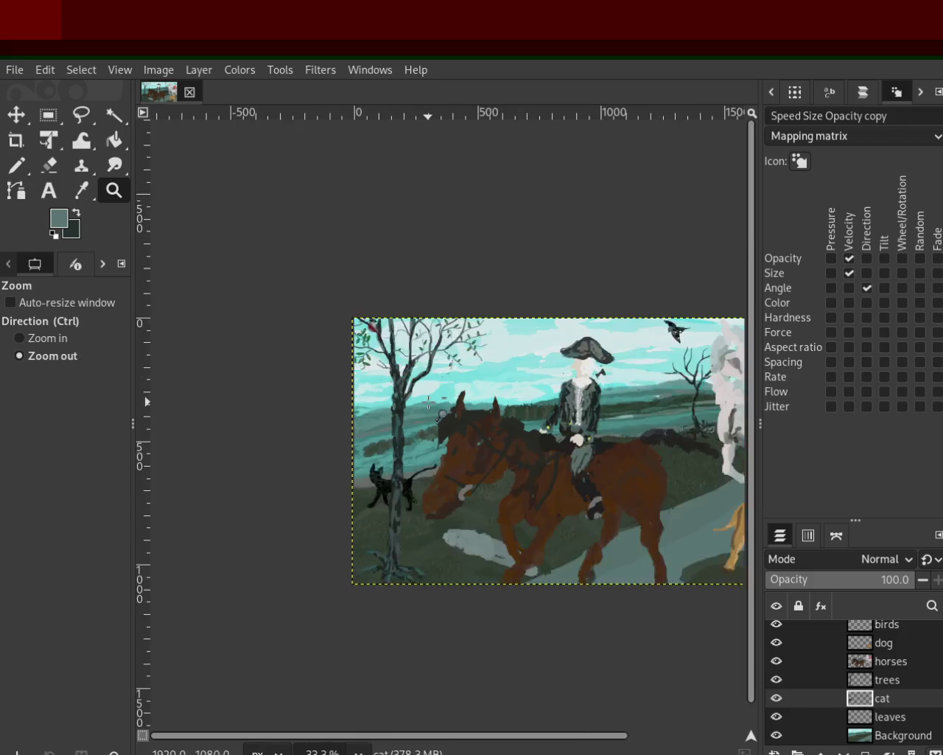
pyautogui.keyDown('ctrl'); pyautogui.click(428, 403); pyautogui.keyUp('ctrl')
pyautogui.click(588, 444)
pyautogui.click(567, 363)
pyautogui.click(567, 363)
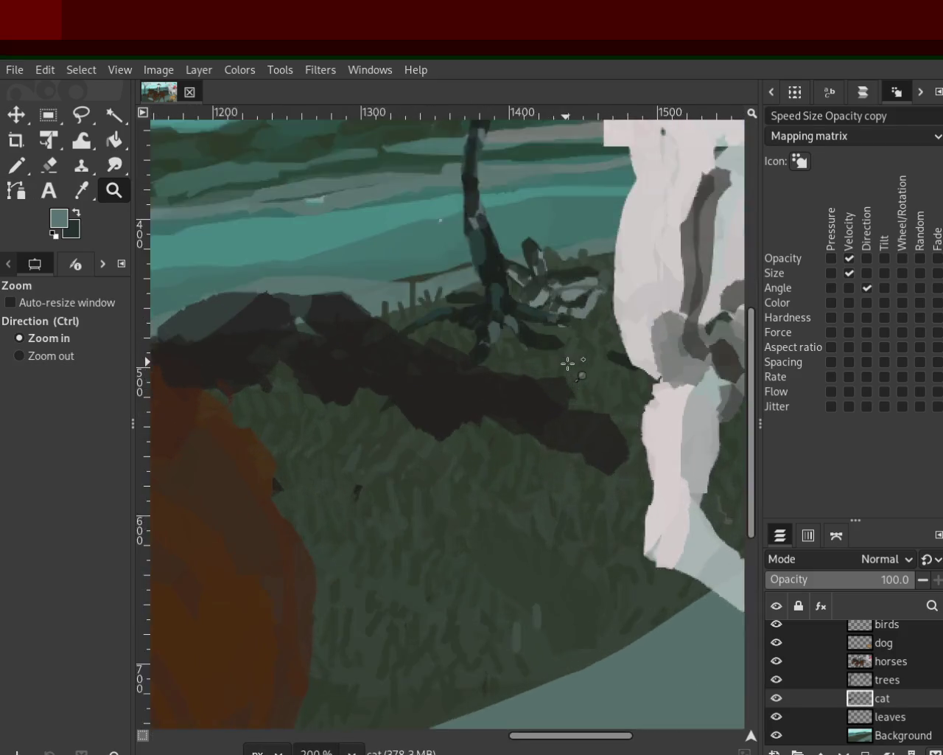
pyautogui.click(567, 363)
pyautogui.keyDown('ctrl'); pyautogui.click(577, 391); pyautogui.keyUp('ctrl')
pyautogui.keyDown('ctrl'); pyautogui.click(577, 390); pyautogui.keyUp('ctrl')
pyautogui.click(575, 361)
pyautogui.click(573, 323)
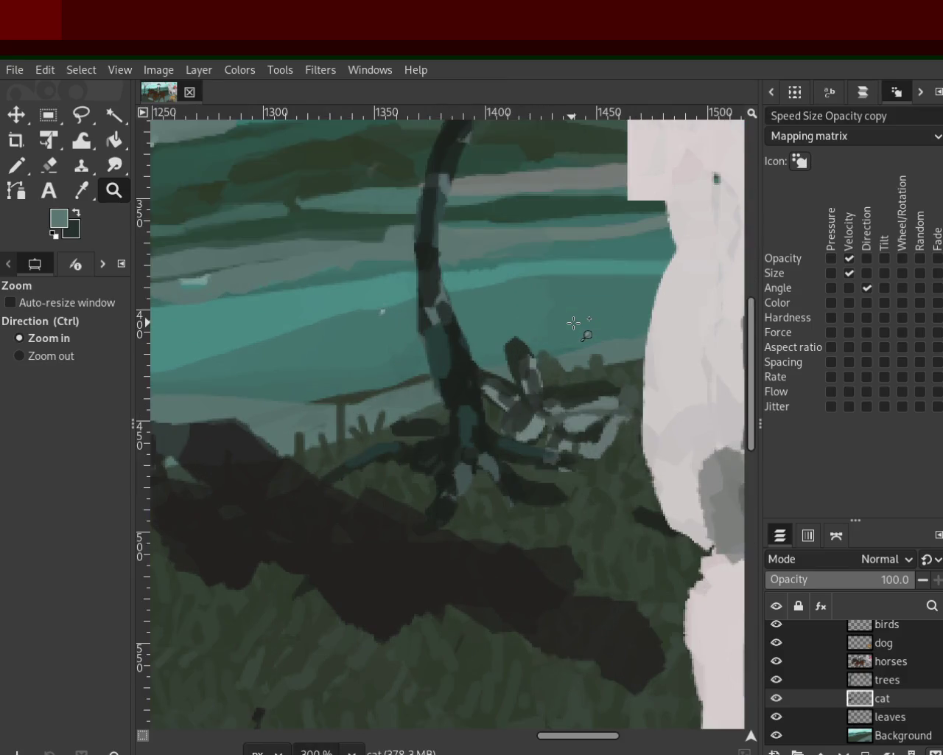
pyautogui.keyDown('ctrl'); pyautogui.click(566, 413); pyautogui.keyUp('ctrl')
pyautogui.keyDown('ctrl'); pyautogui.click(566, 413); pyautogui.keyUp('ctrl')
pyautogui.keyDown('ctrl'); pyautogui.click(566, 412); pyautogui.keyUp('ctrl')
pyautogui.click(563, 417)
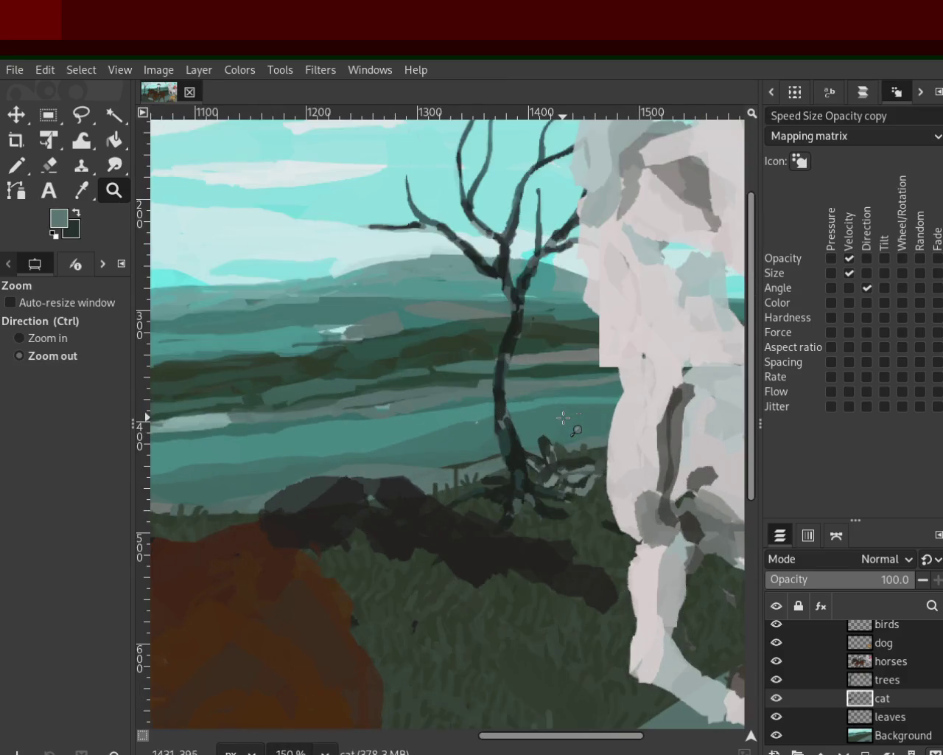
pyautogui.keyDown('ctrl'); pyautogui.click(564, 418); pyautogui.keyUp('ctrl')
pyautogui.keyDown('ctrl'); pyautogui.click(564, 417); pyautogui.keyUp('ctrl')
pyautogui.keyDown('ctrl'); pyautogui.click(516, 448); pyautogui.keyUp('ctrl')
pyautogui.click(347, 487)
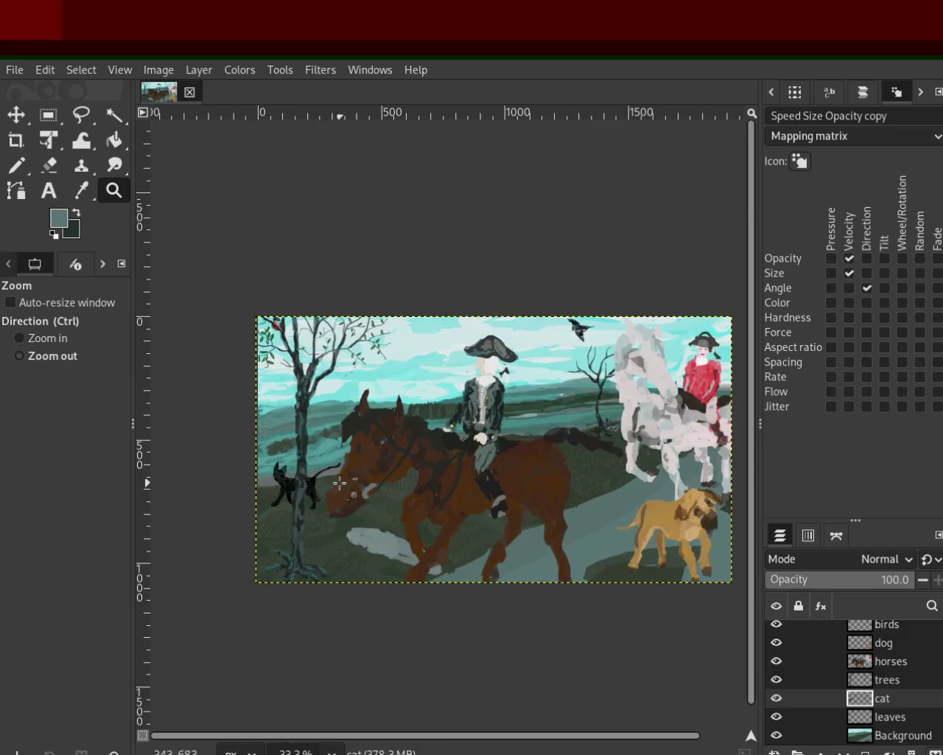
# Zoom in on the black cat beside the left tree, then out to see the entire painting
pyautogui.click(207, 543)
pyautogui.click(238, 543)
pyautogui.click(239, 543)
pyautogui.keyDown('ctrl'); pyautogui.click(232, 516); pyautogui.keyUp('ctrl')
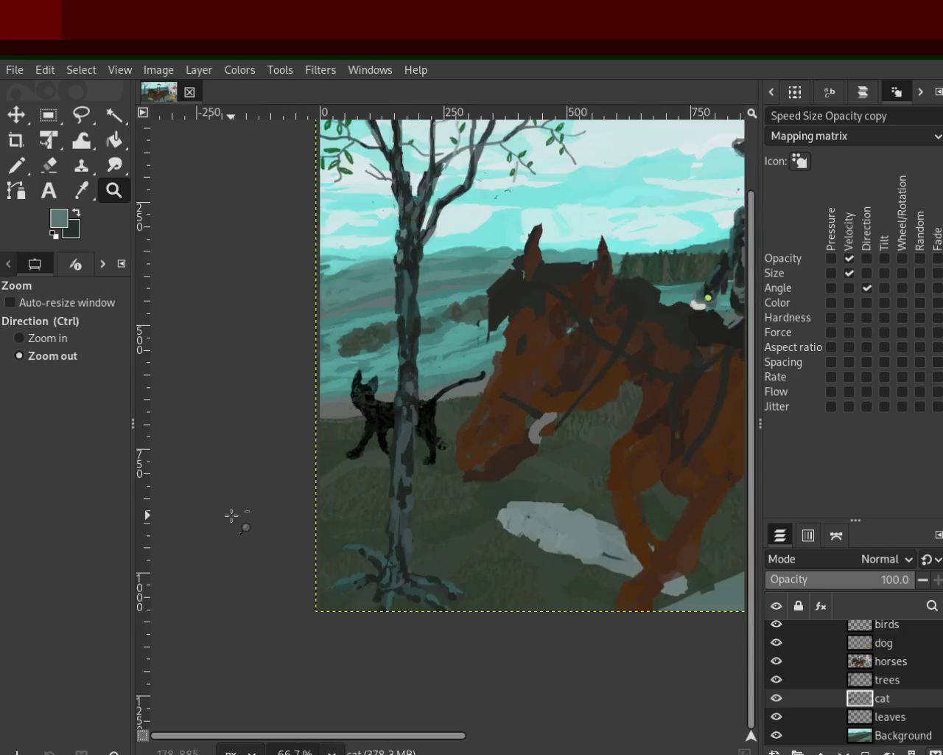
pyautogui.click(221, 486)
pyautogui.keyDown('ctrl'); pyautogui.click(249, 384); pyautogui.keyUp('ctrl')
pyautogui.keyDown('ctrl'); pyautogui.click(248, 383); pyautogui.keyUp('ctrl')
pyautogui.click(322, 564)
pyautogui.keyDown('ctrl'); pyautogui.click(300, 519); pyautogui.keyUp('ctrl')
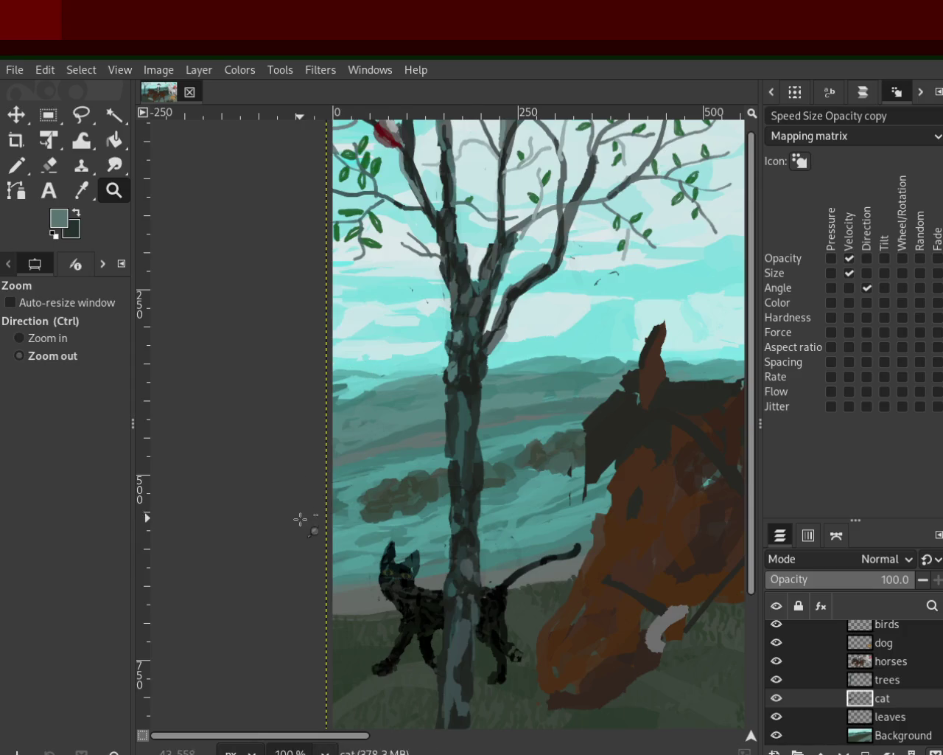
pyautogui.keyDown('ctrl'); pyautogui.click(300, 518); pyautogui.keyUp('ctrl')
pyautogui.keyDown('ctrl'); pyautogui.click(280, 440); pyautogui.keyUp('ctrl')
pyautogui.click(284, 438)
pyautogui.keyDown('ctrl'); pyautogui.click(254, 442); pyautogui.keyUp('ctrl')
pyautogui.keyDown('ctrl'); pyautogui.click(235, 444); pyautogui.keyUp('ctrl')
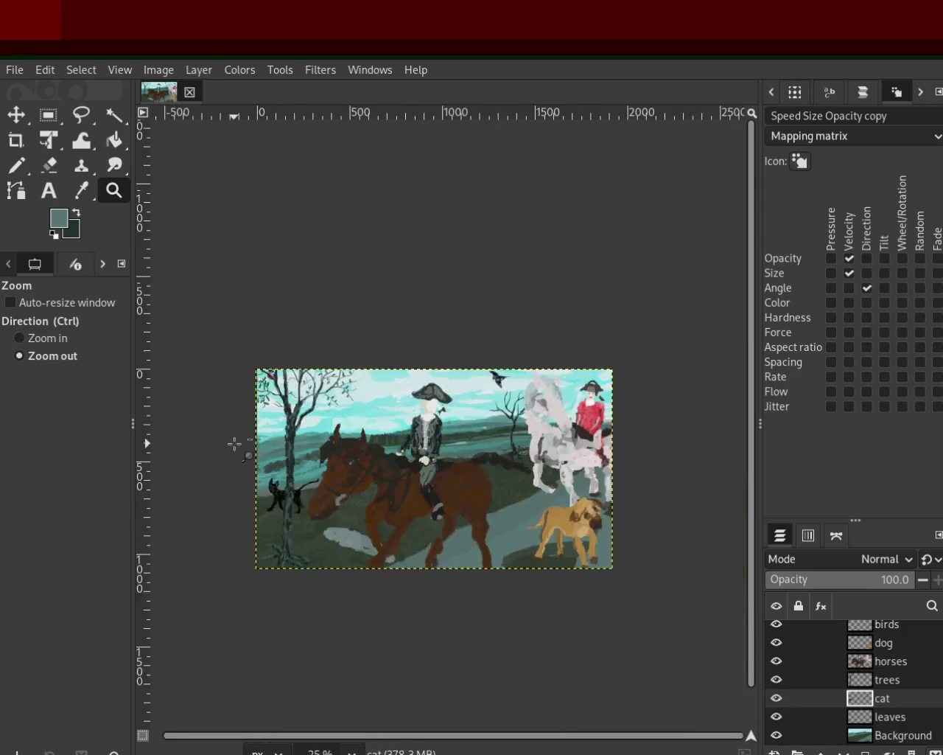
pyautogui.click(417, 545)
pyautogui.keyDown('ctrl'); pyautogui.click(446, 520); pyautogui.keyUp('ctrl')
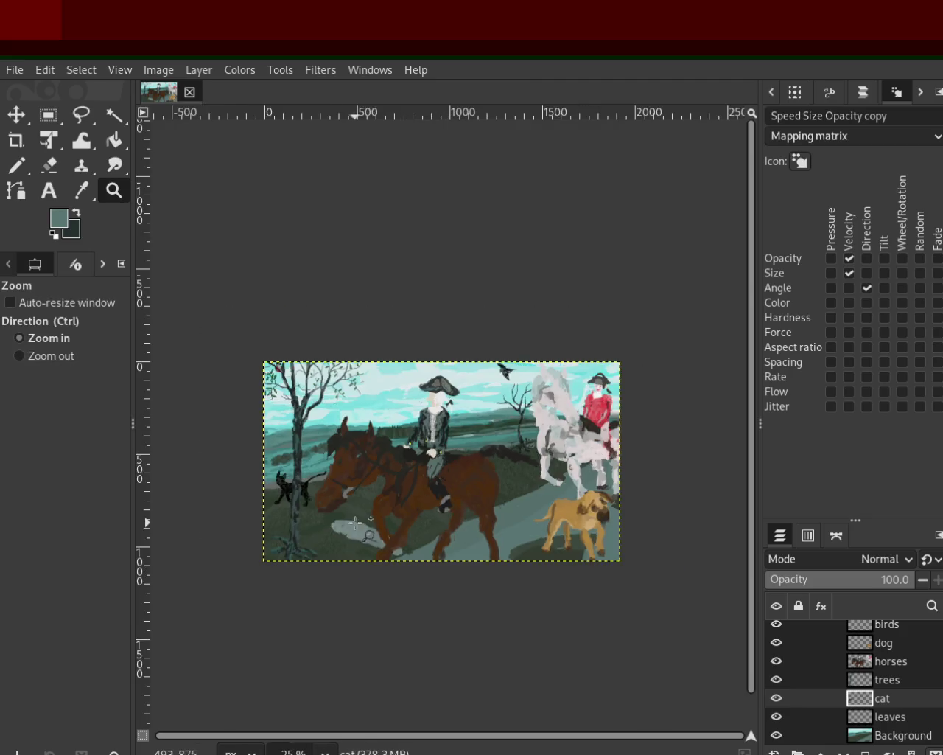
# Zoom around the grey rock, dog and pale horse, recentring on the dark-coated rider
pyautogui.click(354, 522)
pyautogui.press('ctrl')
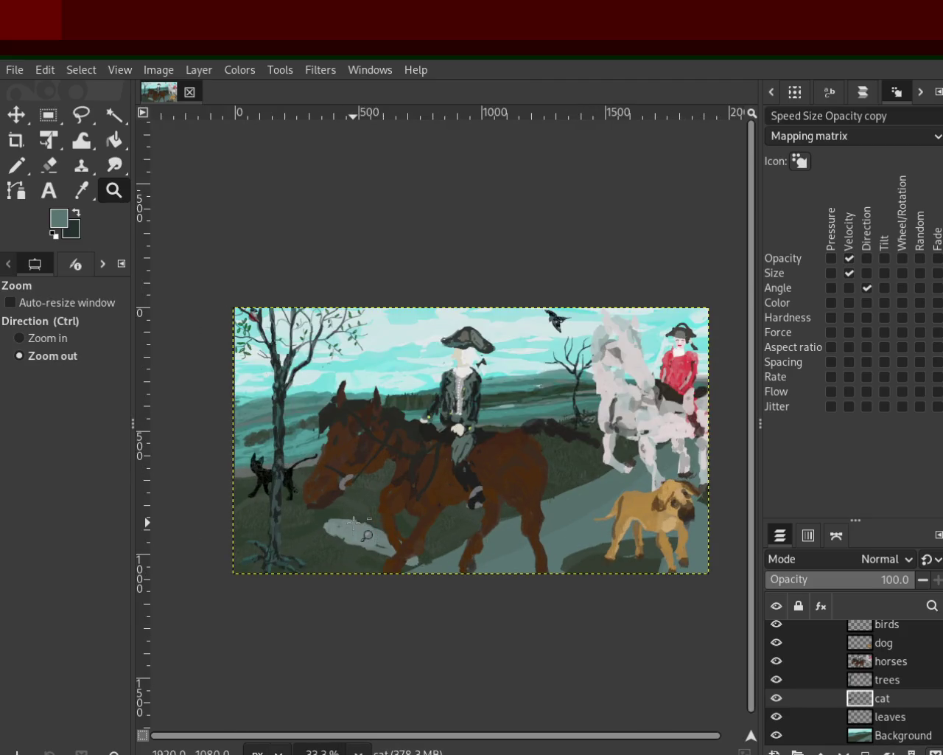
pyautogui.keyDown('ctrl'); pyautogui.click(354, 521); pyautogui.keyUp('ctrl')
pyautogui.click(535, 506)
pyautogui.click(538, 508)
pyautogui.click(538, 509)
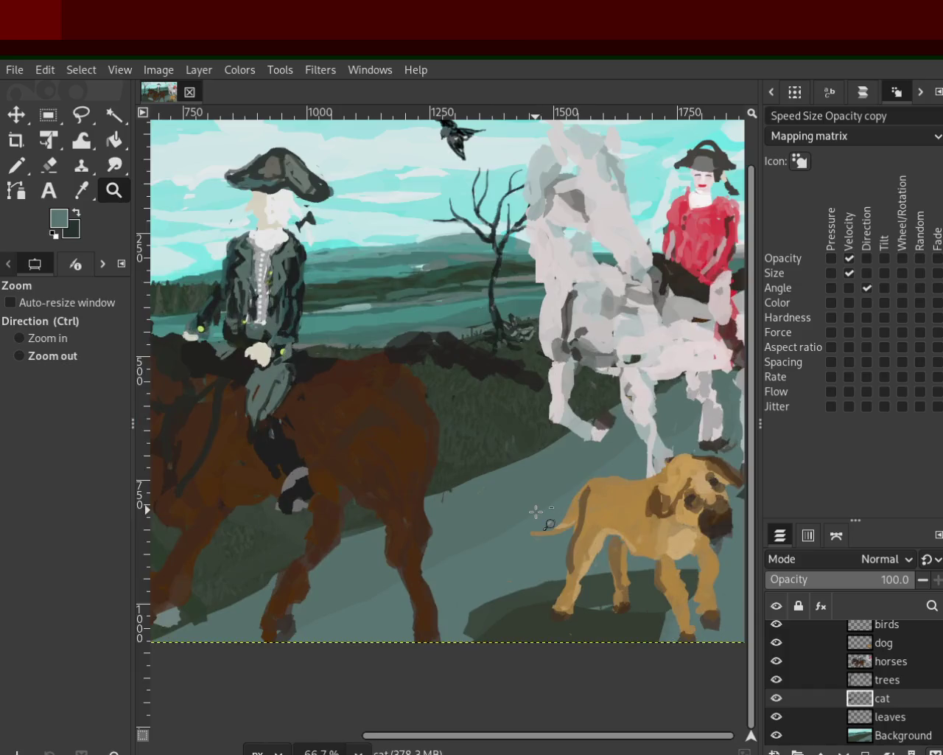
pyautogui.keyDown('ctrl'); pyautogui.click(538, 509); pyautogui.keyUp('ctrl')
pyautogui.keyDown('ctrl'); pyautogui.click(538, 509); pyautogui.keyUp('ctrl')
pyautogui.click(420, 466)
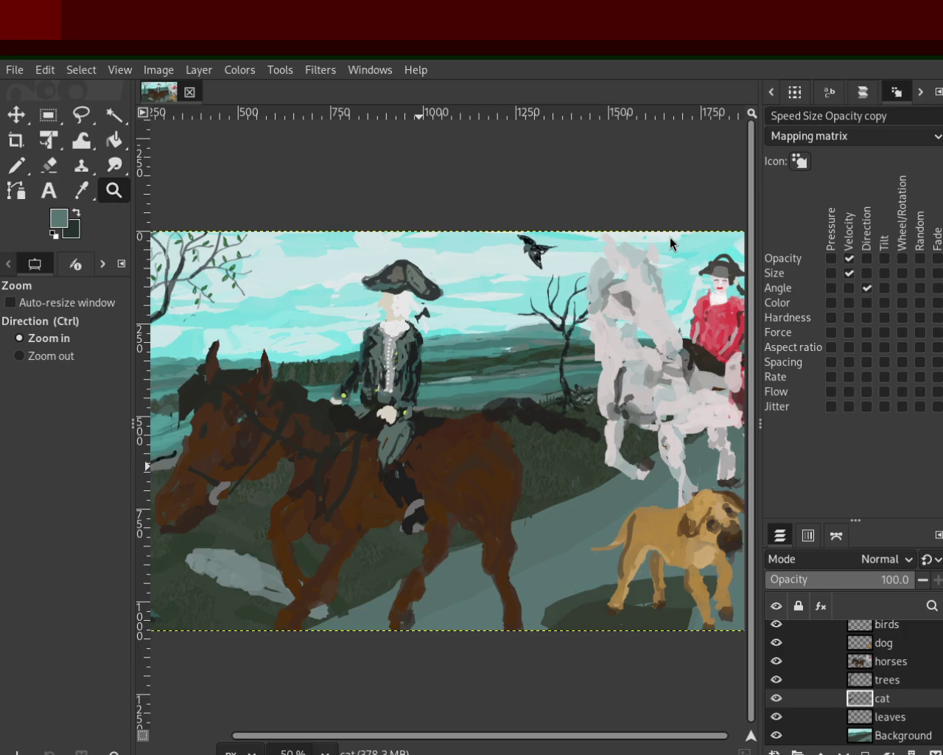
pyautogui.keyDown('ctrl'); pyautogui.click(496, 358); pyautogui.keyUp('ctrl')
# Scroll the view back and forth across the painting to inspect it
pyautogui.scroll(2, 496, 358)
pyautogui.scroll(-1, 223, 184)
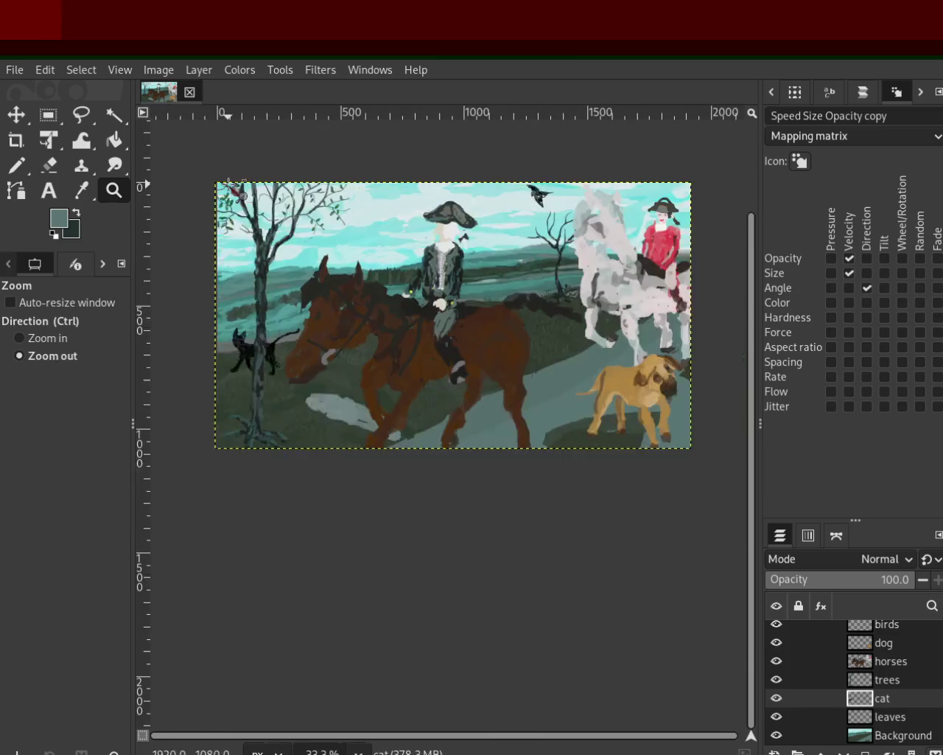
pyautogui.scroll(-1, 224, 184)
pyautogui.scroll(3, 223, 184)
pyautogui.scroll(2, 326, 204)
pyautogui.scroll(-2, 327, 204)
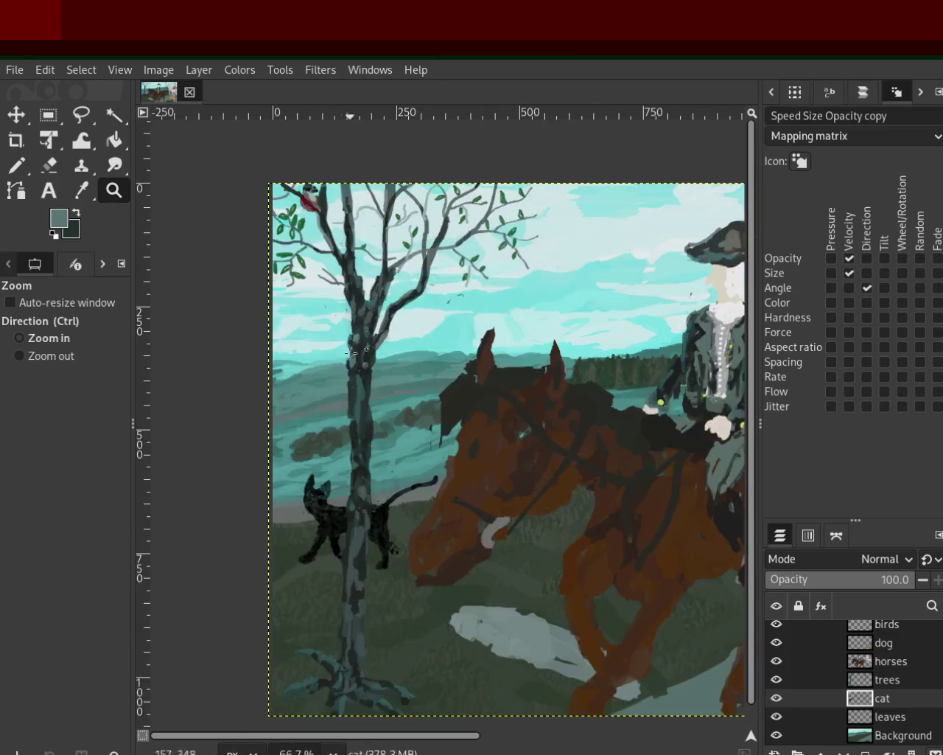
pyautogui.scroll(1, 377, 308)
pyautogui.scroll(-1, 377, 308)
pyautogui.scroll(-2, 287, 311)
pyautogui.scroll(1, 297, 277)
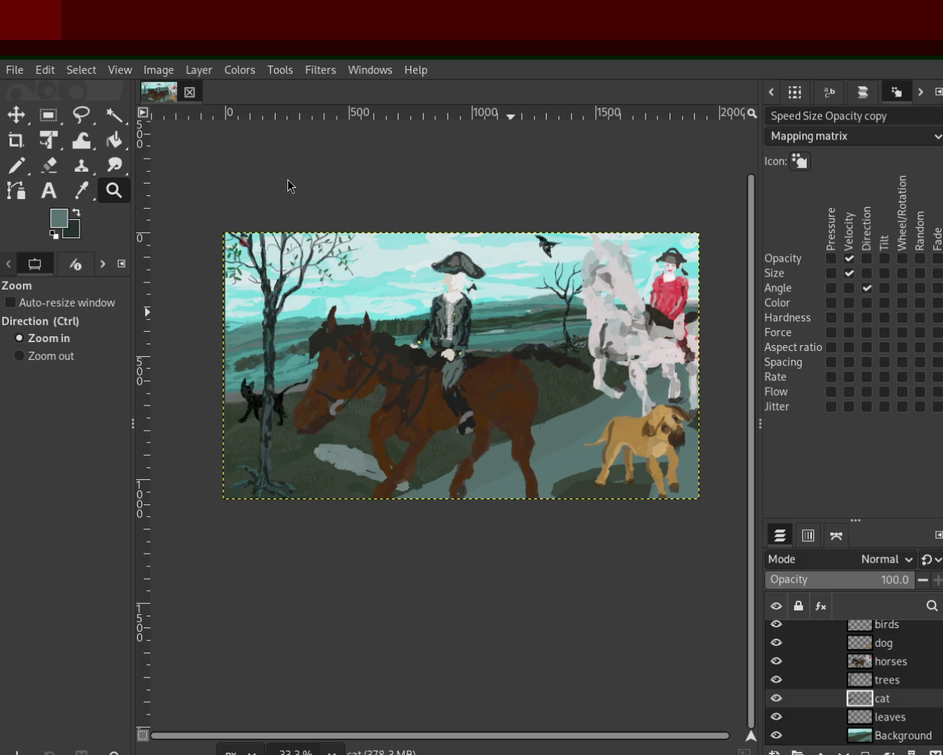
pyautogui.keyDown('ctrl'); pyautogui.scroll(1, 386, 379); pyautogui.keyUp('ctrl')
pyautogui.keyDown('ctrl'); pyautogui.scroll(1, 386, 380); pyautogui.keyUp('ctrl')
pyautogui.keyDown('ctrl'); pyautogui.scroll(1, 385, 379); pyautogui.keyUp('ctrl')
pyautogui.keyDown('ctrl'); pyautogui.scroll(1, 386, 379); pyautogui.keyUp('ctrl')
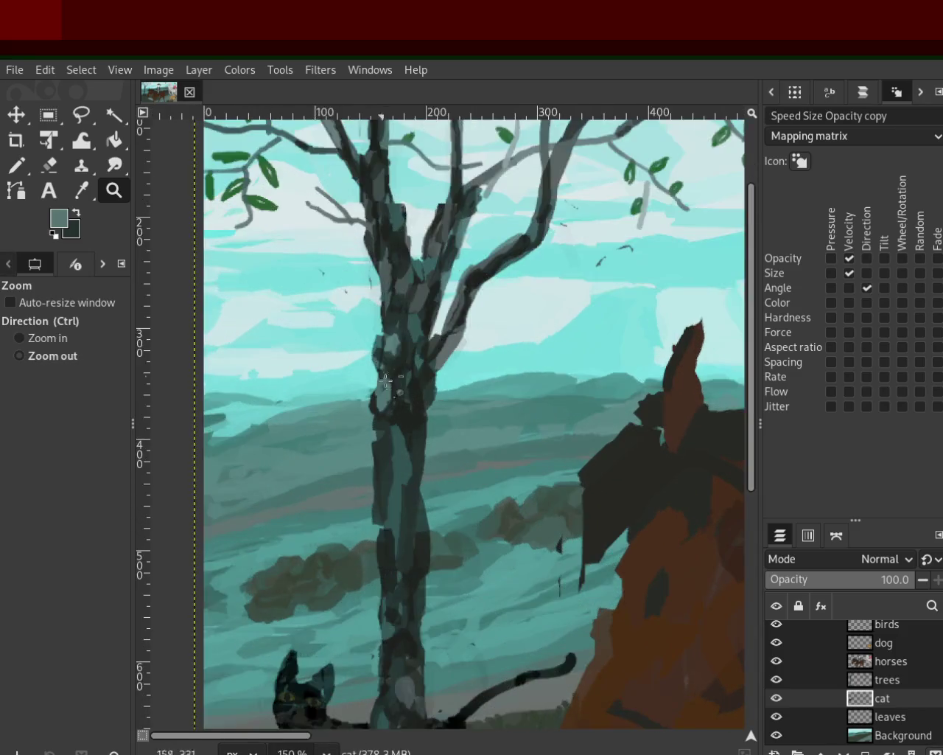
pyautogui.keyDown('ctrl'); pyautogui.scroll(-1, 386, 379); pyautogui.keyUp('ctrl')
pyautogui.keyDown('ctrl'); pyautogui.scroll(1, 307, 265); pyautogui.keyUp('ctrl')
pyautogui.keyDown('ctrl'); pyautogui.scroll(1, 310, 309); pyautogui.keyUp('ctrl')
pyautogui.keyDown('ctrl'); pyautogui.scroll(1, 314, 360); pyautogui.keyUp('ctrl')
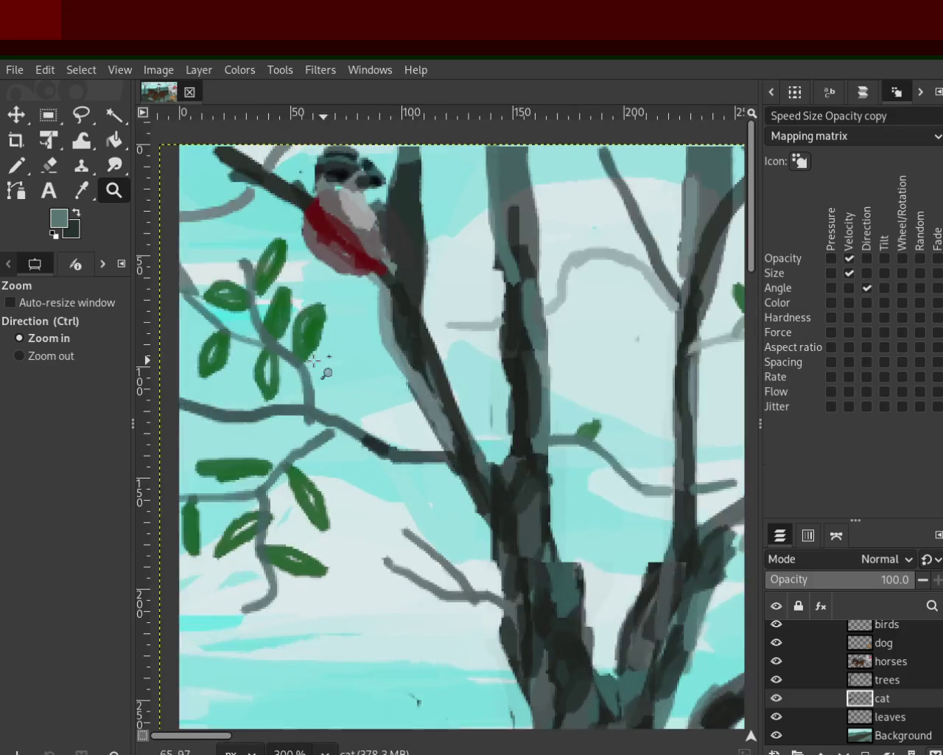
pyautogui.keyDown('ctrl'); pyautogui.scroll(-3, 314, 361); pyautogui.keyUp('ctrl')
pyautogui.keyDown('ctrl'); pyautogui.scroll(-2, 316, 568); pyautogui.keyUp('ctrl')
pyautogui.keyDown('ctrl'); pyautogui.scroll(4, 320, 583); pyautogui.keyUp('ctrl')
pyautogui.keyDown('ctrl'); pyautogui.scroll(1, 319, 585); pyautogui.keyUp('ctrl')
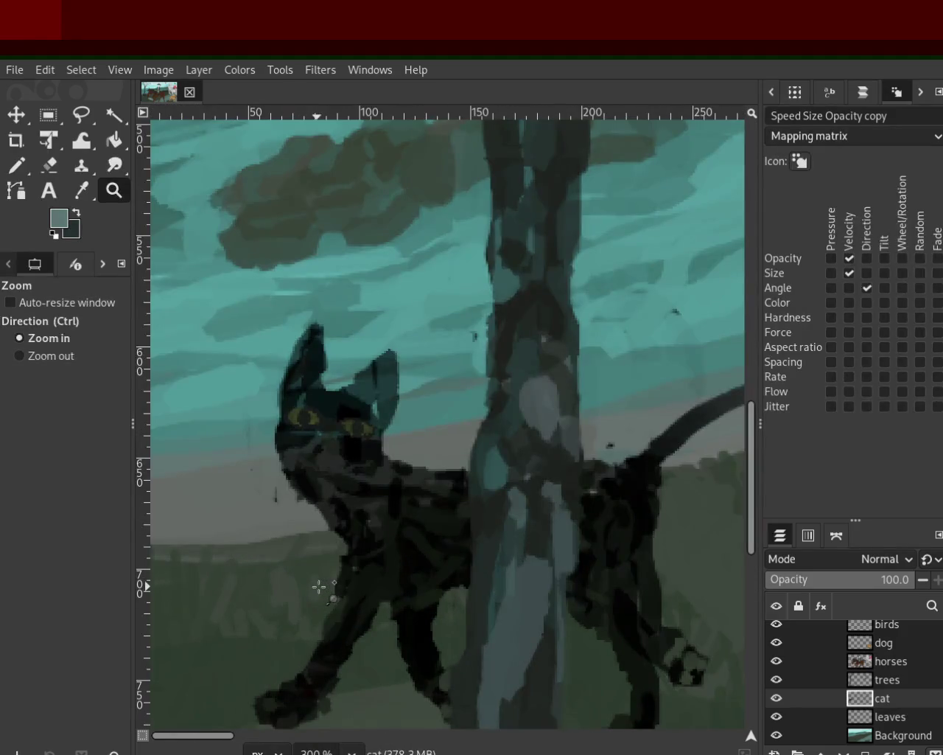
pyautogui.keyDown('ctrl'); pyautogui.scroll(-2, 319, 586); pyautogui.keyUp('ctrl')
pyautogui.keyDown('ctrl'); pyautogui.scroll(-1, 287, 541); pyautogui.keyUp('ctrl')
pyautogui.keyDown('ctrl'); pyautogui.scroll(1, 280, 541); pyautogui.keyUp('ctrl')
pyautogui.keyDown('ctrl'); pyautogui.scroll(-2, 280, 538); pyautogui.keyUp('ctrl')
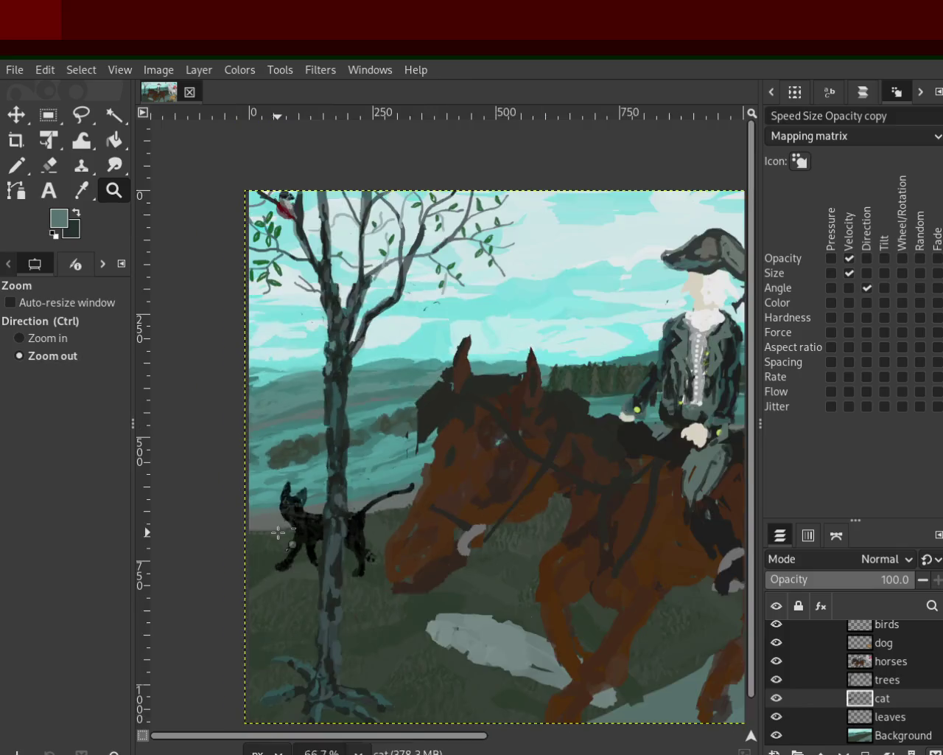
pyautogui.keyDown('ctrl'); pyautogui.scroll(1, 279, 532); pyautogui.keyUp('ctrl')
pyautogui.keyDown('ctrl'); pyautogui.scroll(-3, 309, 516); pyautogui.keyUp('ctrl')
pyautogui.keyDown('ctrl'); pyautogui.scroll(1, 520, 495); pyautogui.keyUp('ctrl')
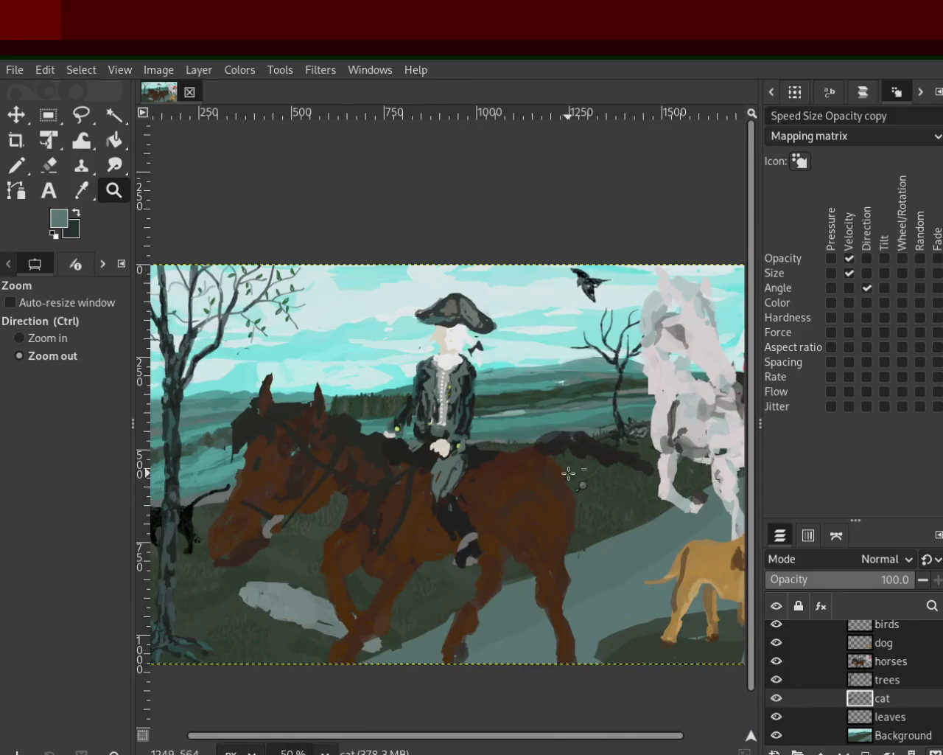
pyautogui.keyDown('ctrl'); pyautogui.scroll(1, 231, 539); pyautogui.keyUp('ctrl')
pyautogui.keyDown('ctrl'); pyautogui.scroll(1, 228, 536); pyautogui.keyUp('ctrl')
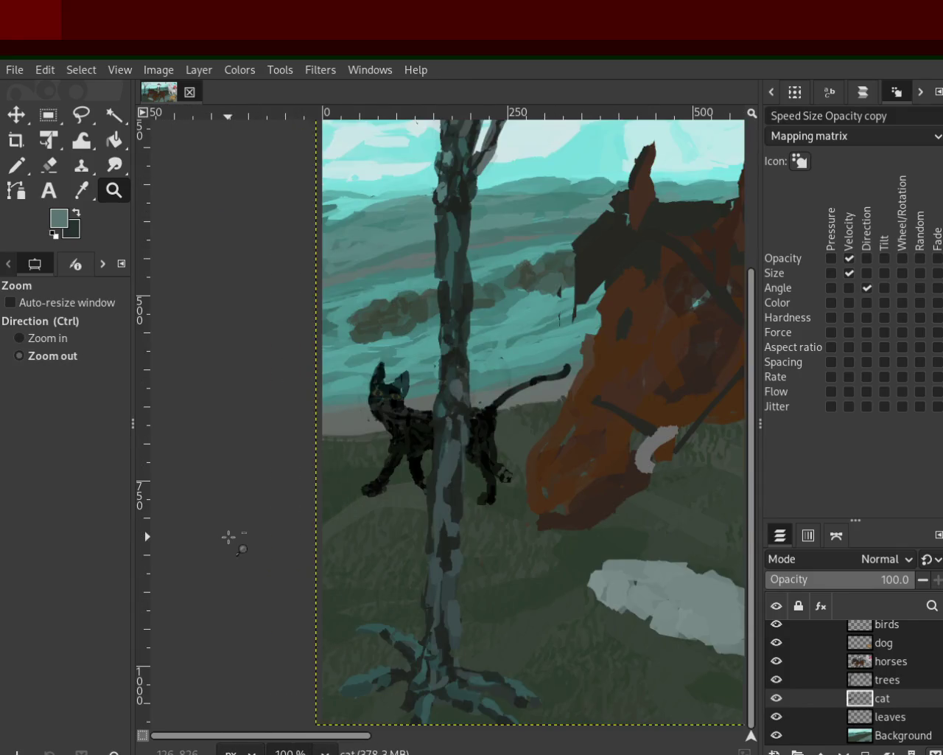
pyautogui.keyDown('ctrl'); pyautogui.scroll(-1, 232, 537); pyautogui.keyUp('ctrl')
# Zoom in close on the cat's head, then back out to the horse and left tree
pyautogui.click(373, 384)
pyautogui.click(373, 384)
pyautogui.click(372, 384)
pyautogui.click(373, 384)
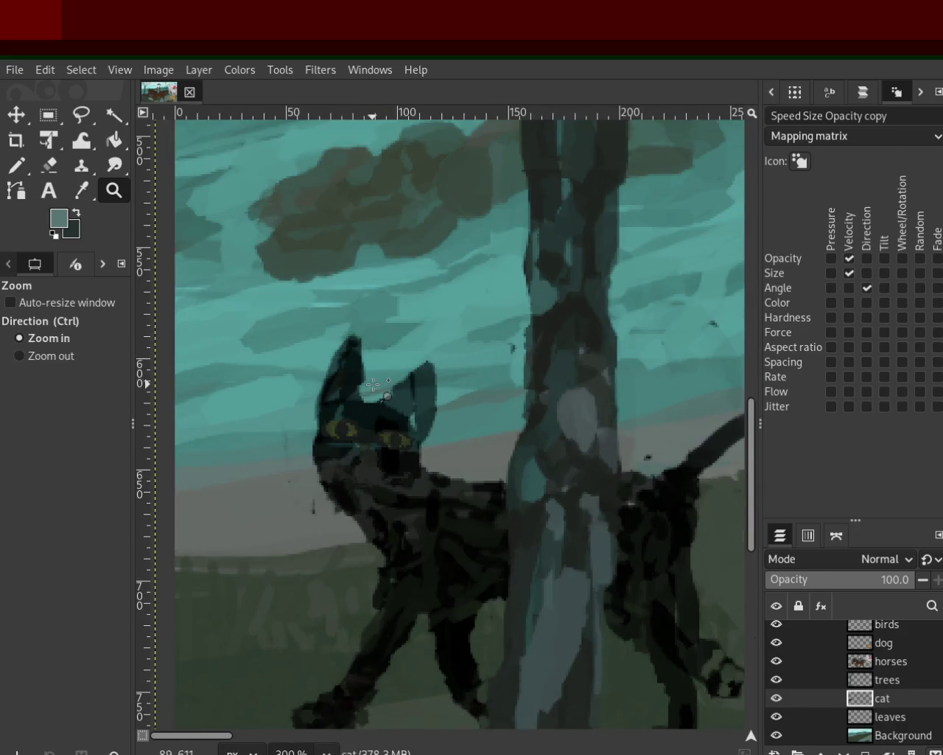
pyautogui.keyDown('ctrl'); pyautogui.scroll(-3, 373, 384); pyautogui.keyUp('ctrl')
pyautogui.keyDown('ctrl'); pyautogui.click(473, 368); pyautogui.keyUp('ctrl')
pyautogui.keyDown('ctrl'); pyautogui.click(474, 368); pyautogui.keyUp('ctrl')
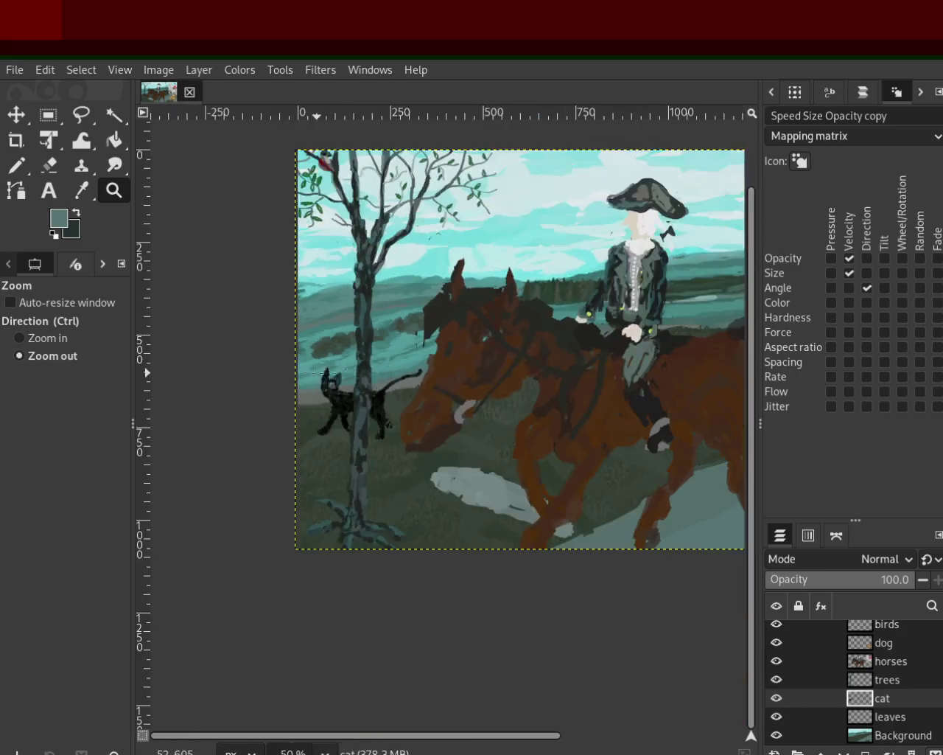
pyautogui.click(473, 368)
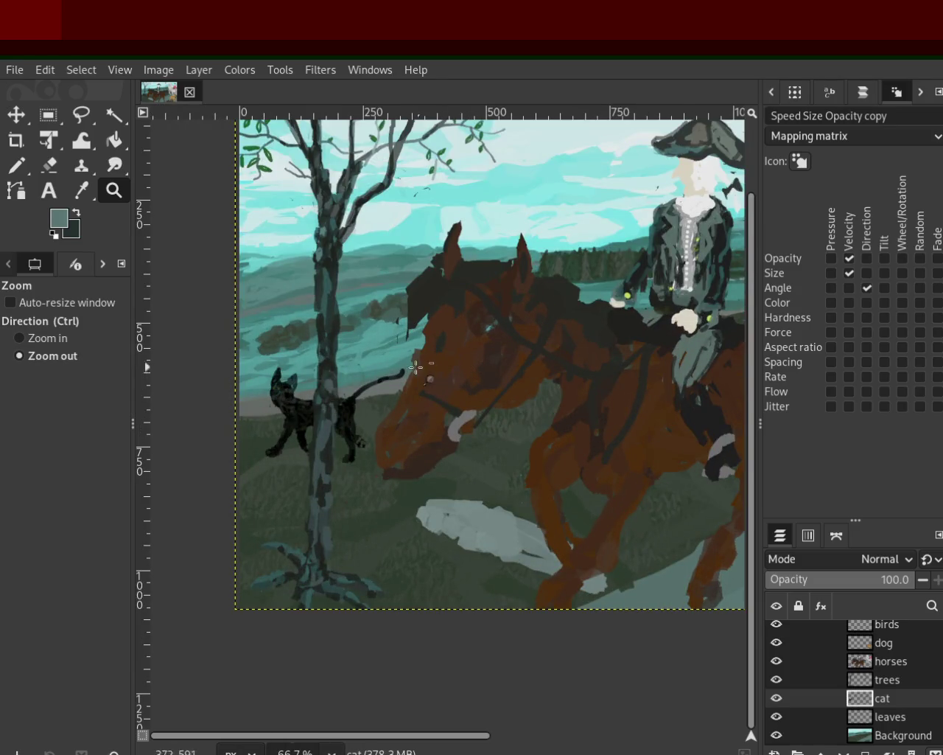
# Inspect the dark-coated rider up close, then save the painting to 48.xcf
pyautogui.keyDown('ctrl'); pyautogui.click(398, 455); pyautogui.keyUp('ctrl')
pyautogui.keyDown('ctrl'); pyautogui.click(617, 315); pyautogui.keyUp('ctrl')
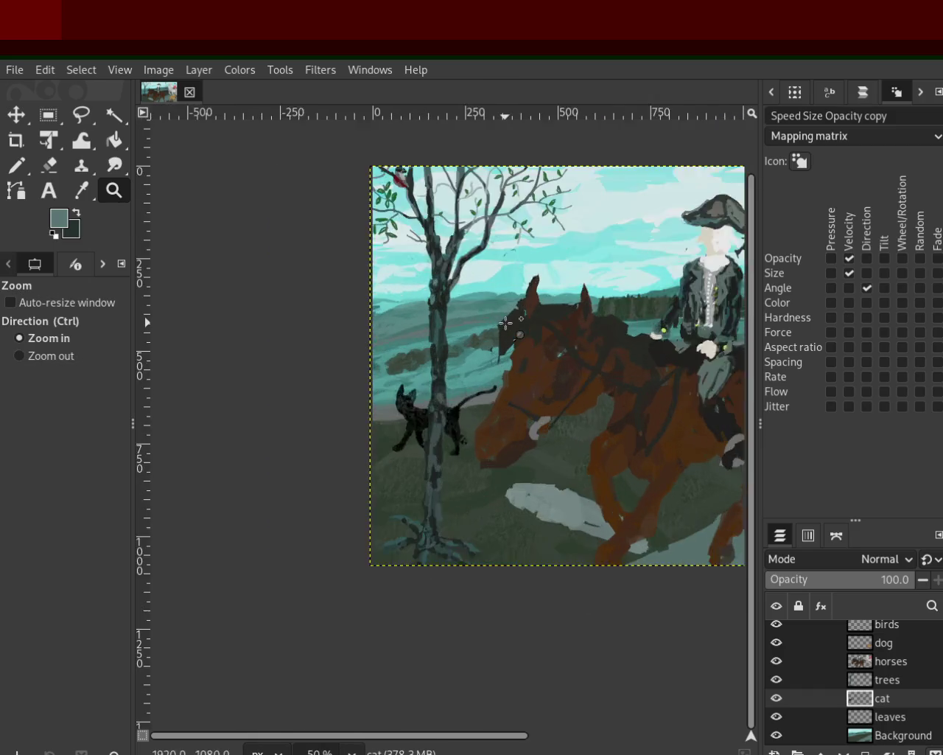
pyautogui.click(617, 315)
pyautogui.click(633, 313)
pyautogui.click(654, 310)
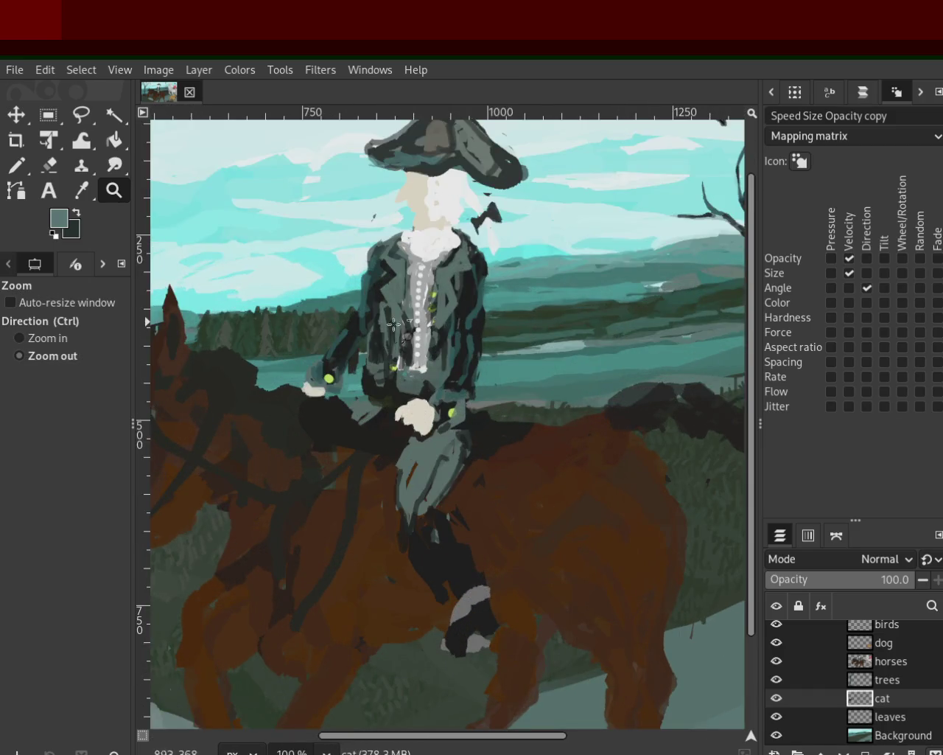
pyautogui.keyDown('ctrl'); pyautogui.click(654, 310); pyautogui.keyUp('ctrl')
pyautogui.keyDown('ctrl'); pyautogui.click(654, 310); pyautogui.keyUp('ctrl')
pyautogui.hotkey('ctrl', 's')
# Zoom in and out between the pale horse, the dog and the whole painting
pyautogui.keyDown('ctrl'); pyautogui.click(536, 321); pyautogui.keyUp('ctrl')
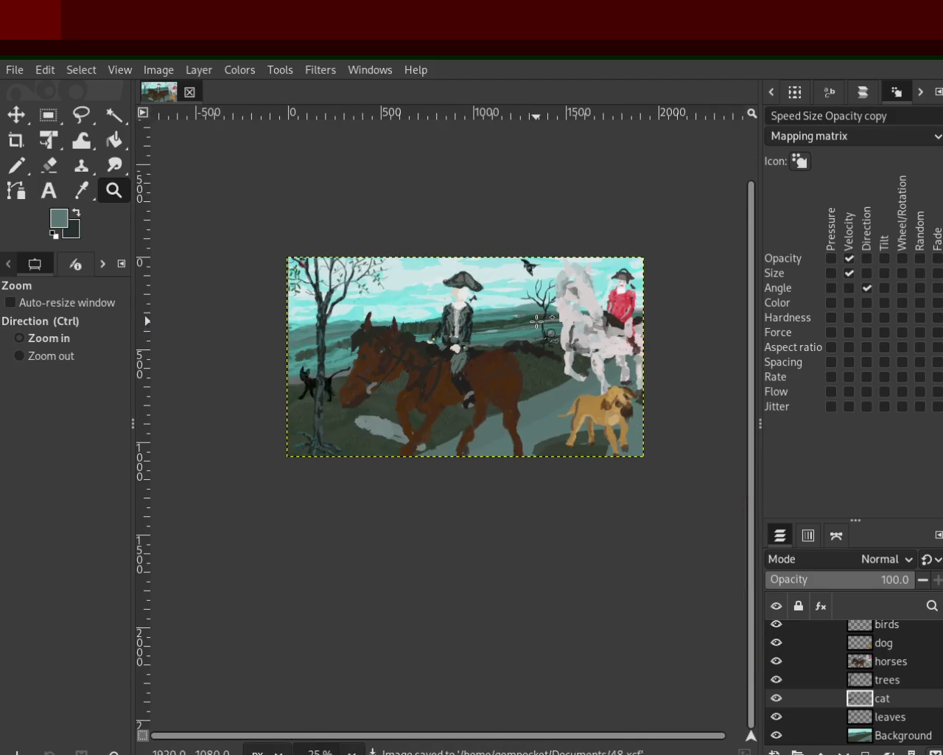
pyautogui.keyDown('ctrl'); pyautogui.click(536, 322); pyautogui.keyUp('ctrl')
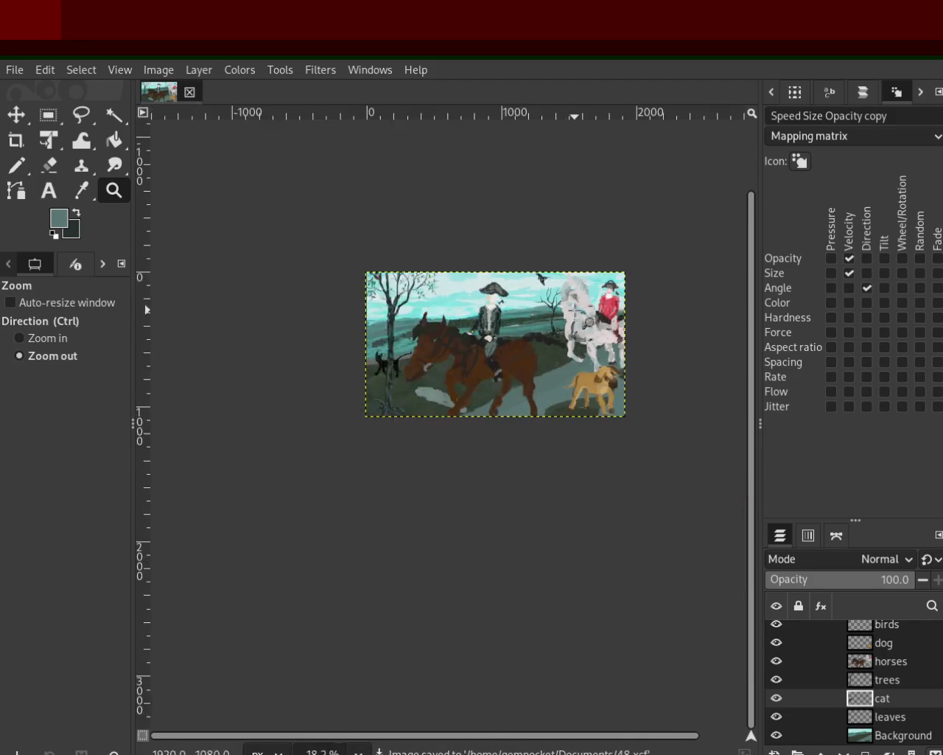
pyautogui.keyDown('ctrl'); pyautogui.click(535, 321); pyautogui.keyUp('ctrl')
pyautogui.click(573, 310)
pyautogui.click(573, 310)
pyautogui.click(573, 310)
pyautogui.click(574, 310)
pyautogui.click(574, 310)
pyautogui.click(573, 310)
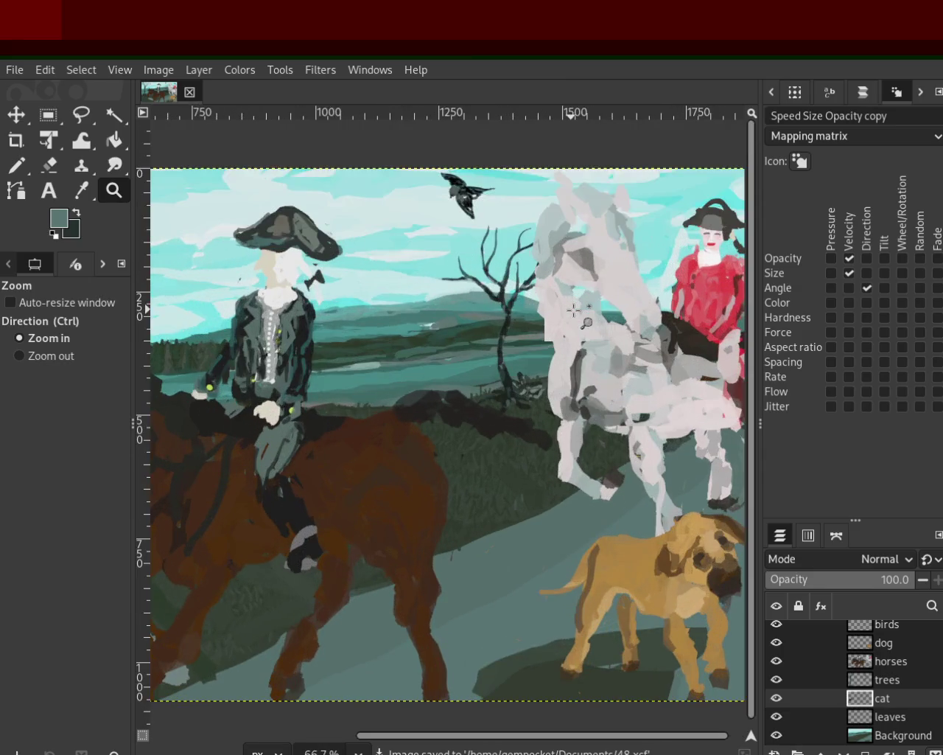
pyautogui.keyDown('ctrl'); pyautogui.click(536, 308); pyautogui.keyUp('ctrl')
pyautogui.keyDown('ctrl'); pyautogui.click(536, 308); pyautogui.keyUp('ctrl')
pyautogui.click(535, 308)
pyautogui.keyDown('ctrl'); pyautogui.click(535, 308); pyautogui.keyUp('ctrl')
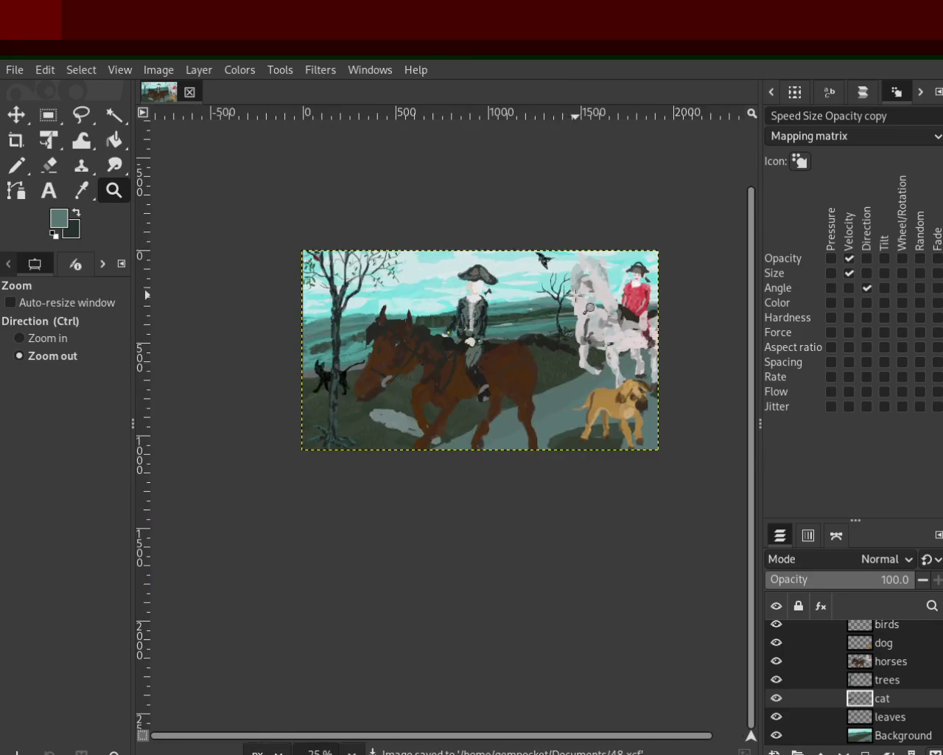
pyautogui.click(542, 307)
pyautogui.click(546, 305)
pyautogui.keyDown('ctrl'); pyautogui.click(547, 305); pyautogui.keyUp('ctrl')
pyautogui.keyDown('ctrl'); pyautogui.click(546, 304); pyautogui.keyUp('ctrl')
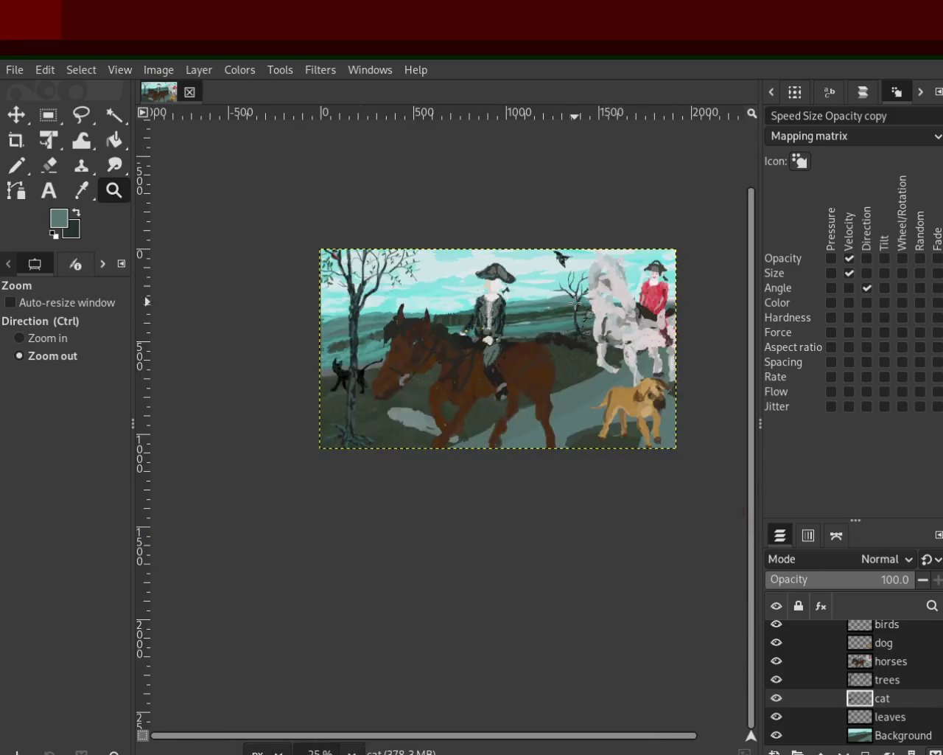
pyautogui.click(390, 386)
pyautogui.keyDown('ctrl'); pyautogui.click(390, 387); pyautogui.keyUp('ctrl')
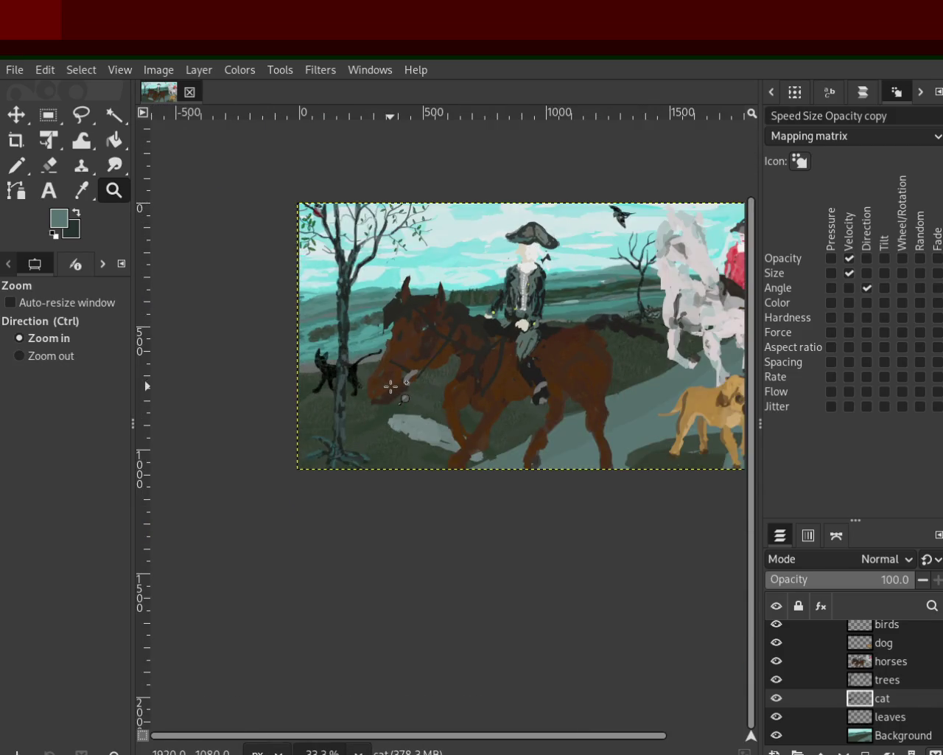
# Check the cat and left tree closely, then zoom around the grey horse
pyautogui.click(295, 231)
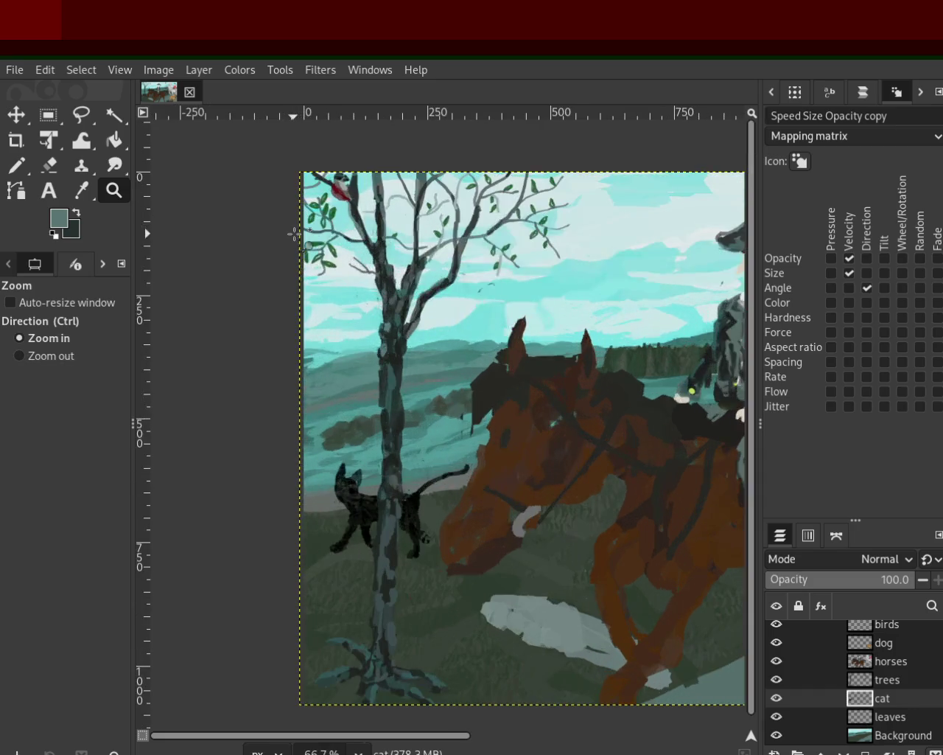
pyautogui.keyDown('ctrl'); pyautogui.click(279, 306); pyautogui.keyUp('ctrl')
pyautogui.keyDown('ctrl'); pyautogui.click(278, 306); pyautogui.keyUp('ctrl')
pyautogui.keyDown('ctrl'); pyautogui.click(278, 306); pyautogui.keyUp('ctrl')
pyautogui.click(557, 328)
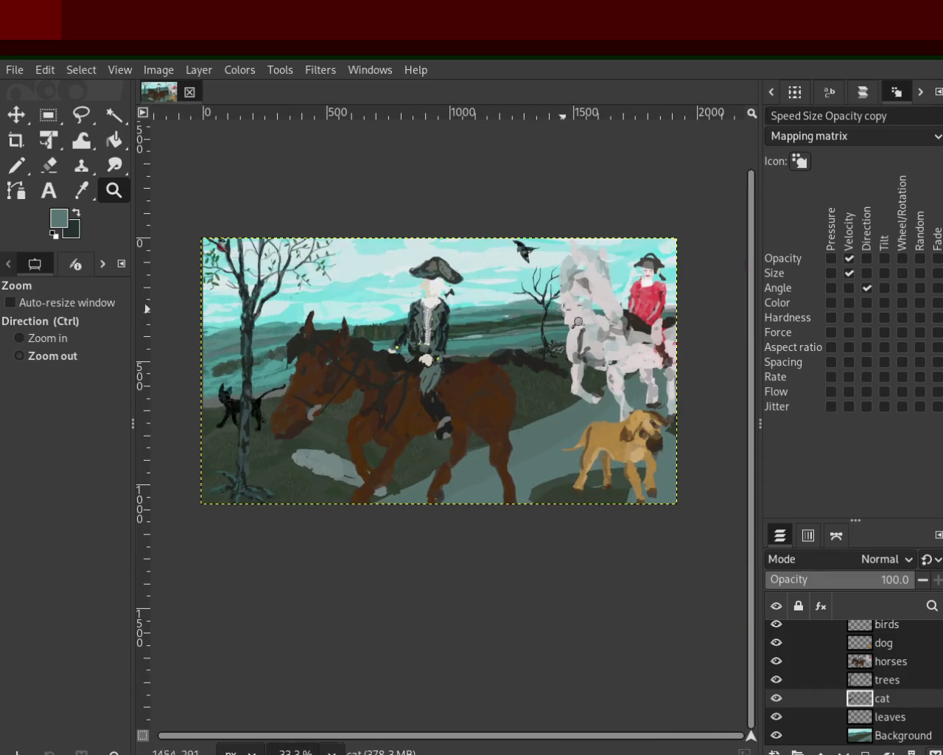
pyautogui.keyDown('ctrl'); pyautogui.click(559, 329); pyautogui.keyUp('ctrl')
pyautogui.click(552, 335)
pyautogui.keyDown('ctrl'); pyautogui.click(530, 346); pyautogui.keyUp('ctrl')
pyautogui.click(494, 362)
pyautogui.keyDown('ctrl'); pyautogui.click(512, 358); pyautogui.keyUp('ctrl')
pyautogui.keyDown('ctrl'); pyautogui.click(512, 357); pyautogui.keyUp('ctrl')
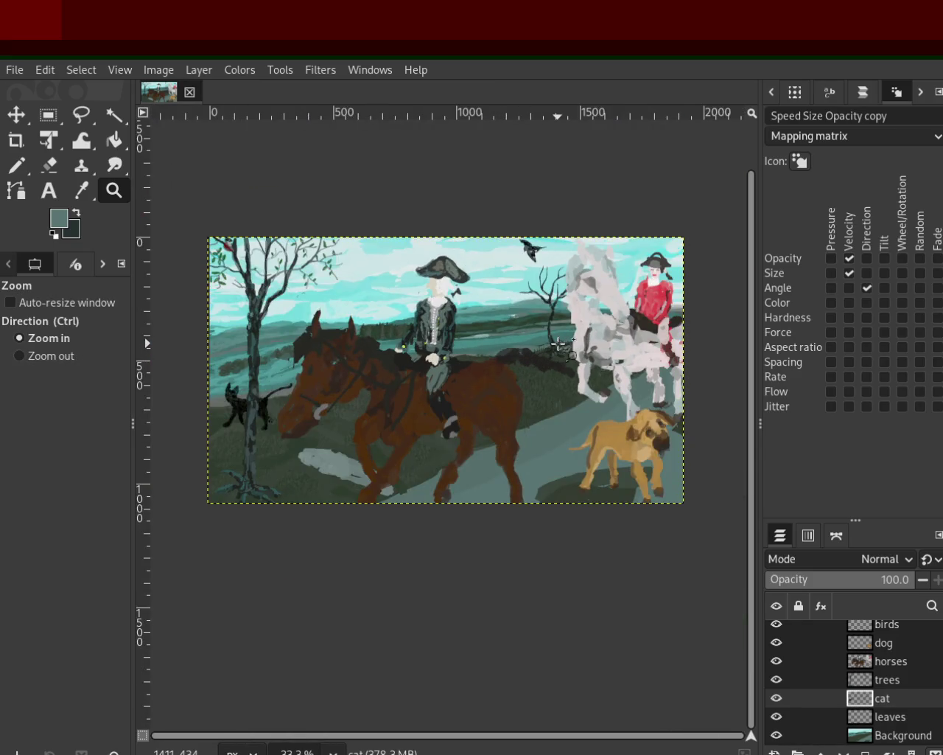
# Zoom in on the black cat, back out to the whole image, and save to 48.xcf
pyautogui.click(183, 353)
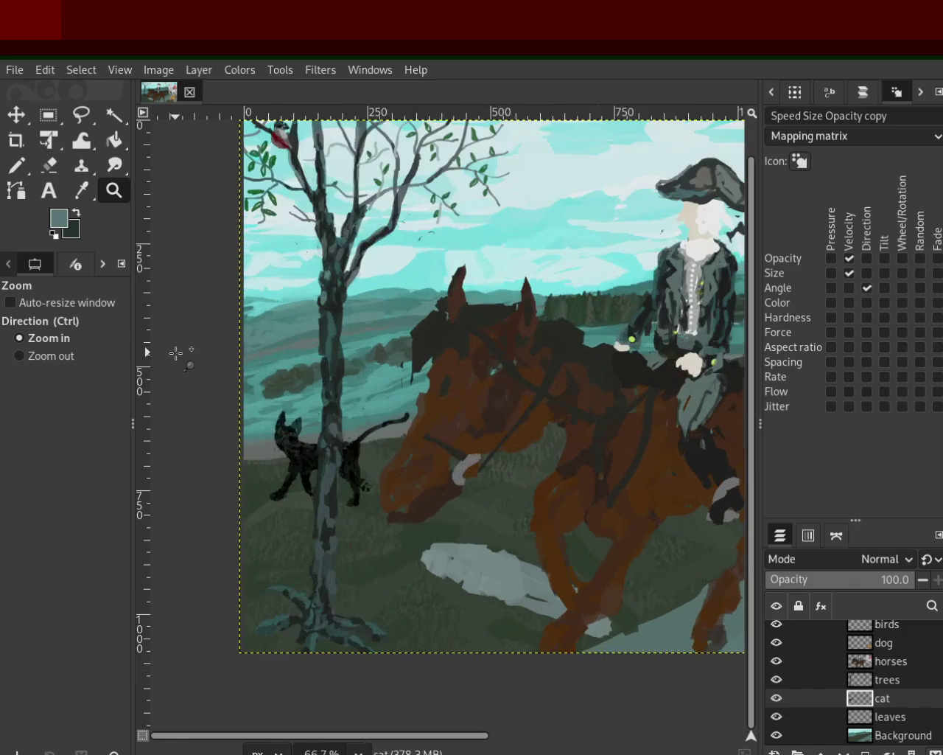
pyautogui.keyDown('ctrl'); pyautogui.click(264, 384); pyautogui.keyUp('ctrl')
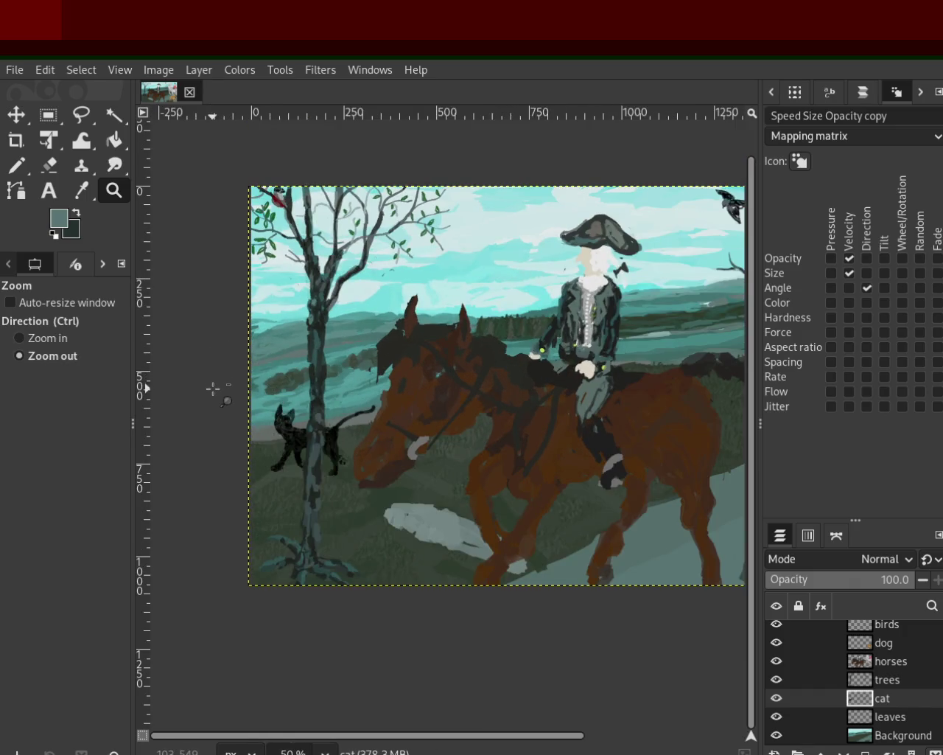
pyautogui.keyDown('ctrl'); pyautogui.click(213, 388); pyautogui.keyUp('ctrl')
pyautogui.click(572, 371)
pyautogui.keyDown('ctrl'); pyautogui.click(588, 365); pyautogui.keyUp('ctrl')
pyautogui.hotkey('ctrl', 's')
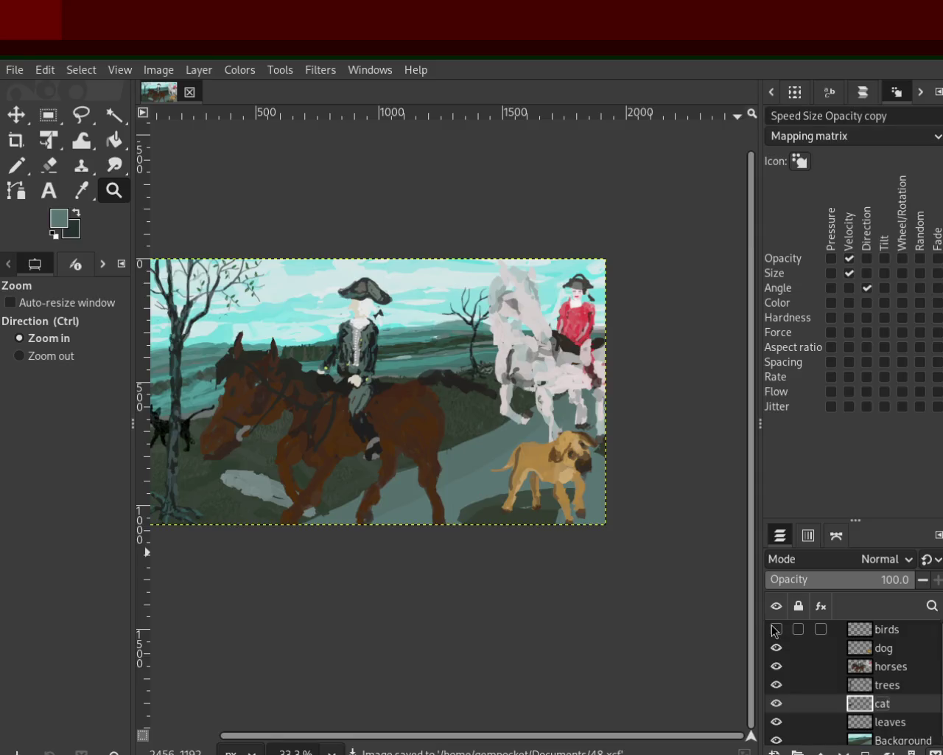
# Hide the birds, dog, horses and trees layers, and briefly the cat layer, to check their contents
pyautogui.click(776, 629)
pyautogui.click(776, 647)
pyautogui.click(776, 647)
pyautogui.click(776, 647)
pyautogui.click(777, 665)
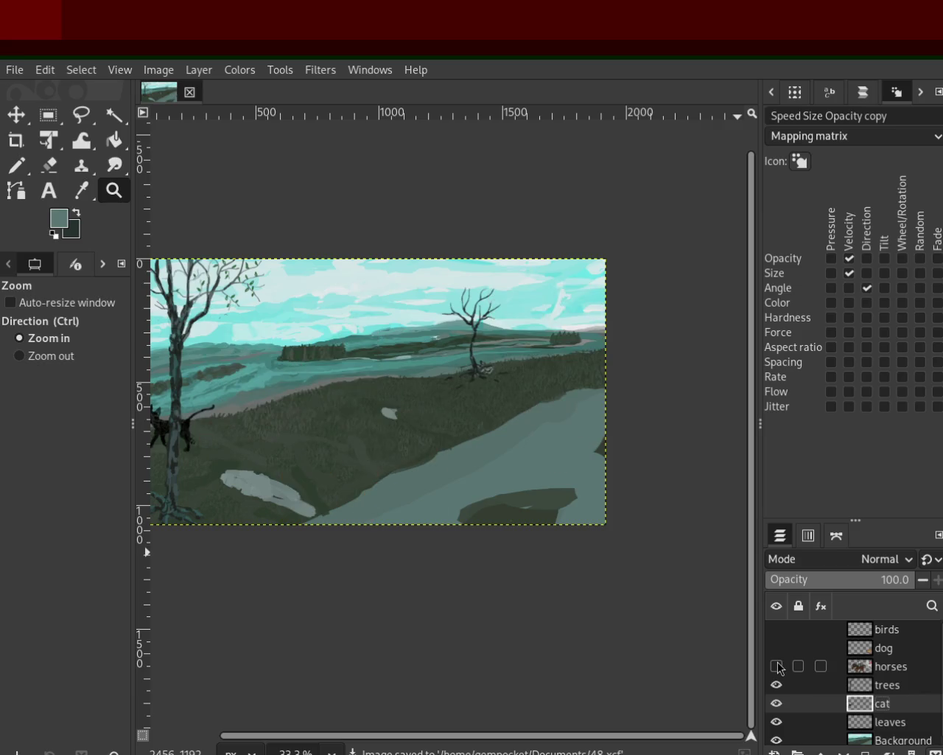
pyautogui.click(776, 684)
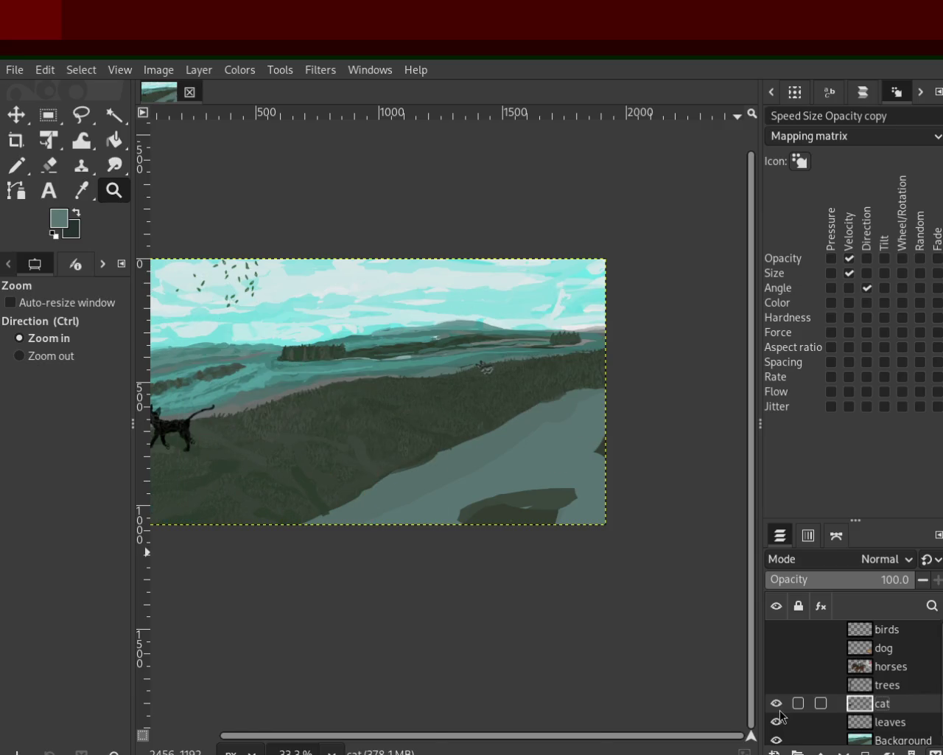
pyautogui.click(776, 704)
pyautogui.click(776, 704)
# Rename the cat layer to 'cat&hare'
pyautogui.doubleClick(889, 704)
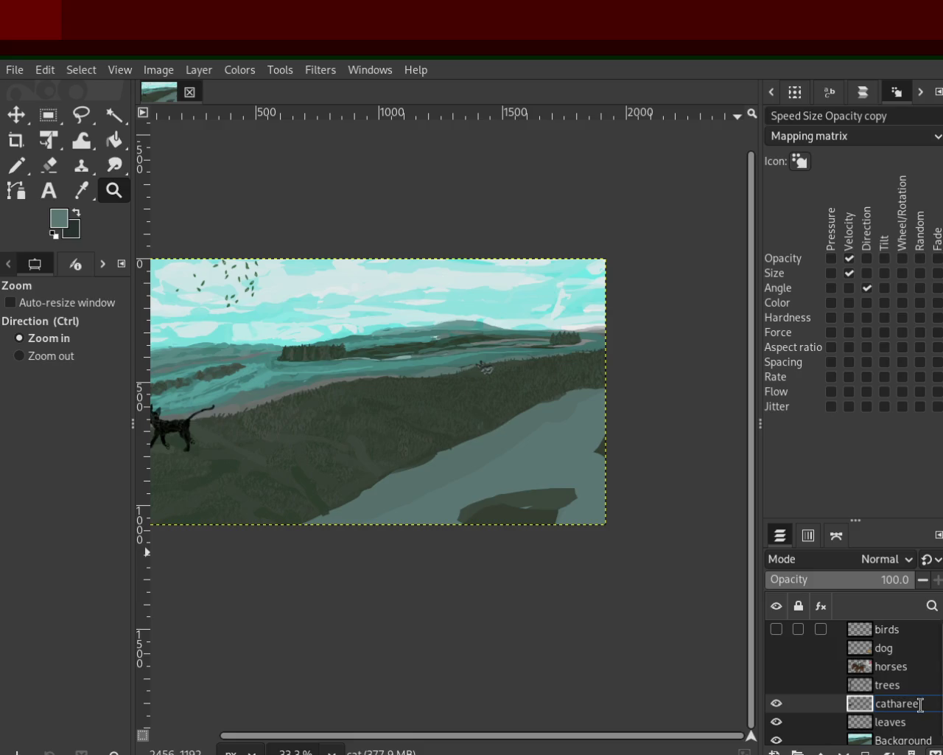
pyautogui.press('BackSpace')
pyautogui.press('Return')
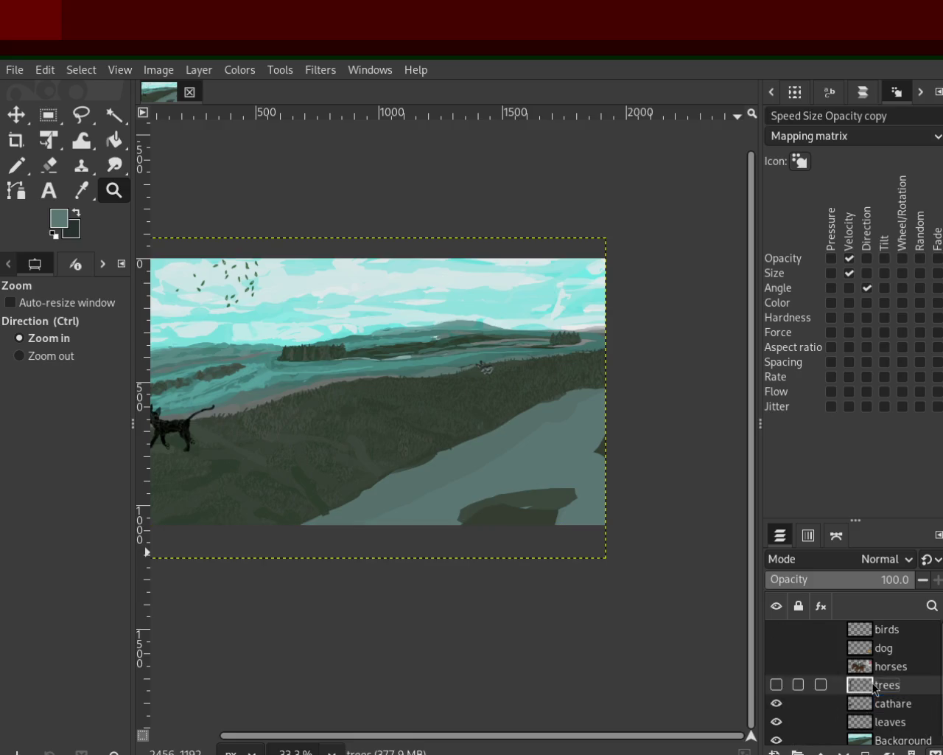
pyautogui.doubleClick(903, 705)
pyautogui.click(892, 704)
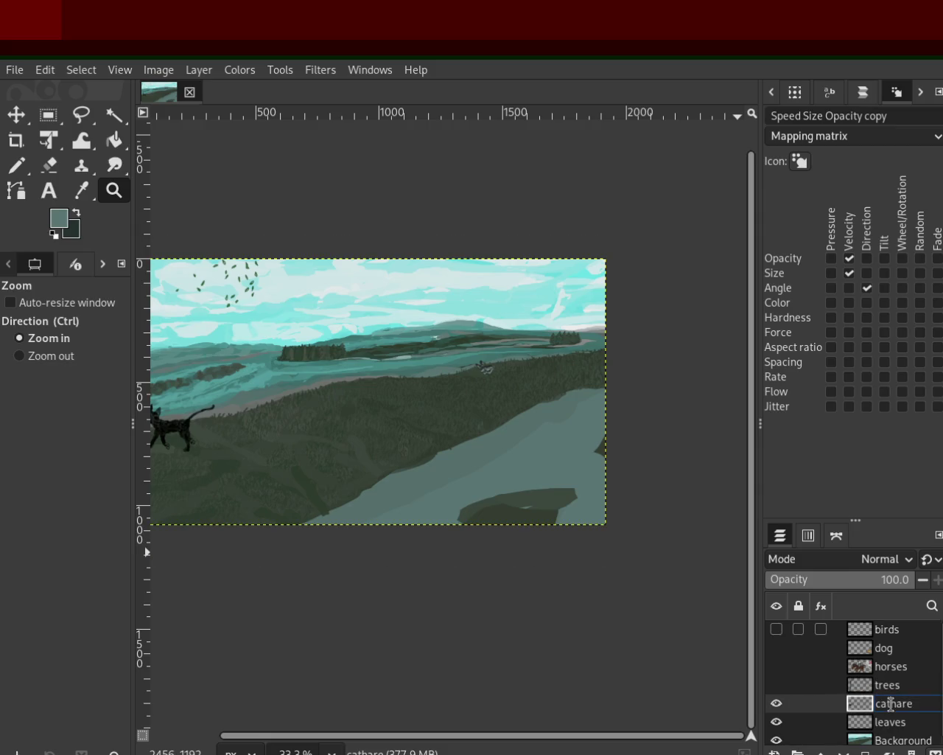
pyautogui.write('&')
pyautogui.press('Left')
pyautogui.click(776, 703)
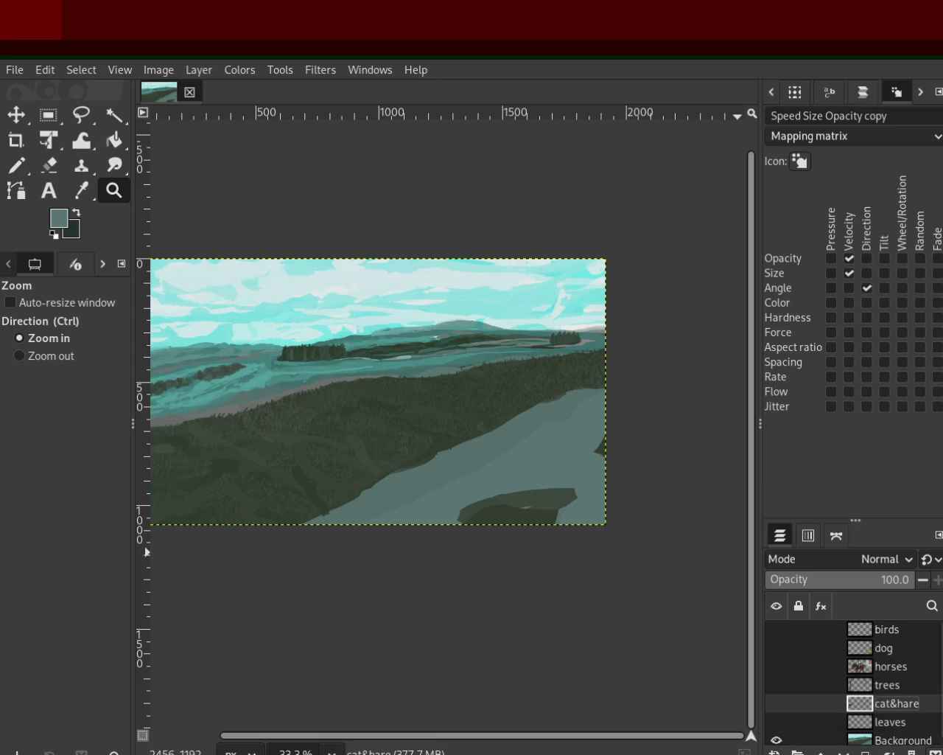
# Make the leaves, cat&hare, trees, horses, dog and birds layers visible again
pyautogui.scroll(-1, 777, 726)
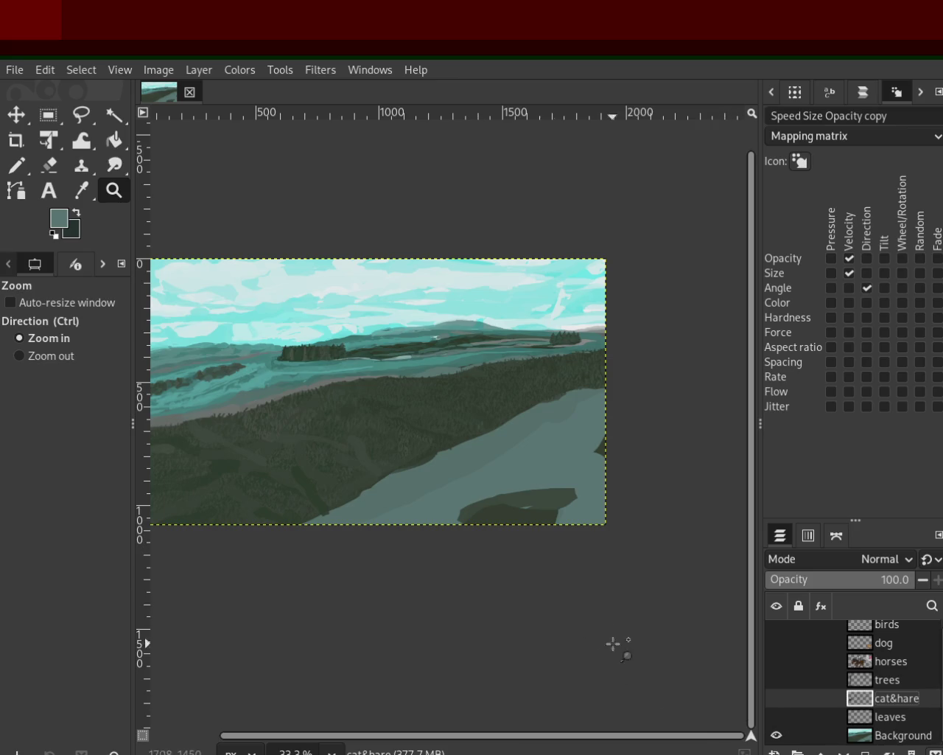
pyautogui.click(776, 716)
pyautogui.click(776, 698)
pyautogui.click(776, 679)
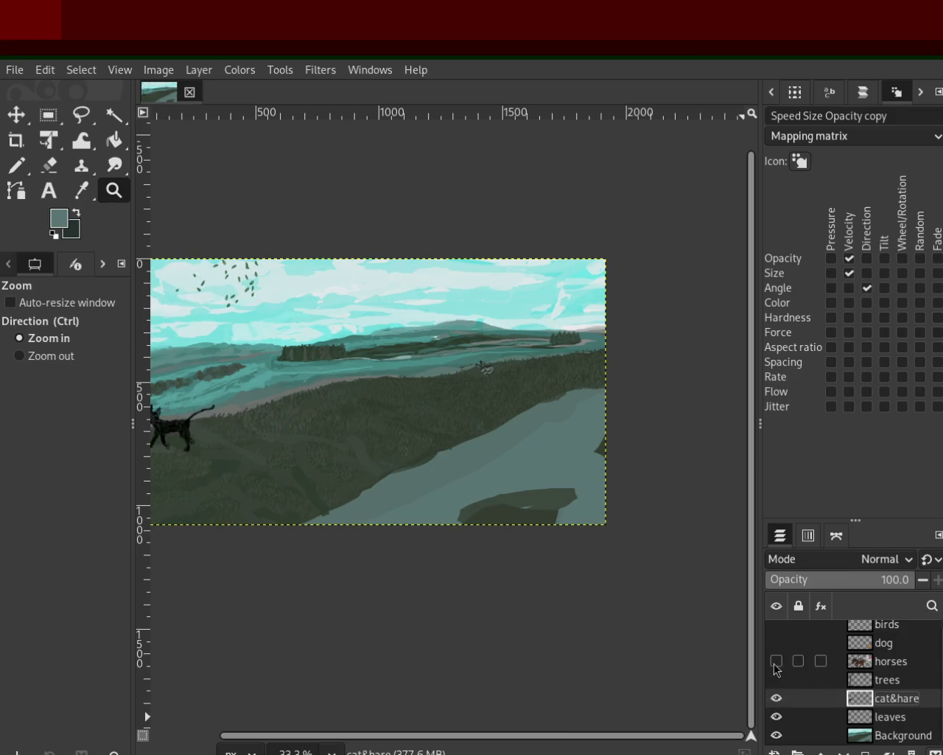
pyautogui.click(776, 661)
pyautogui.click(776, 642)
pyautogui.click(776, 624)
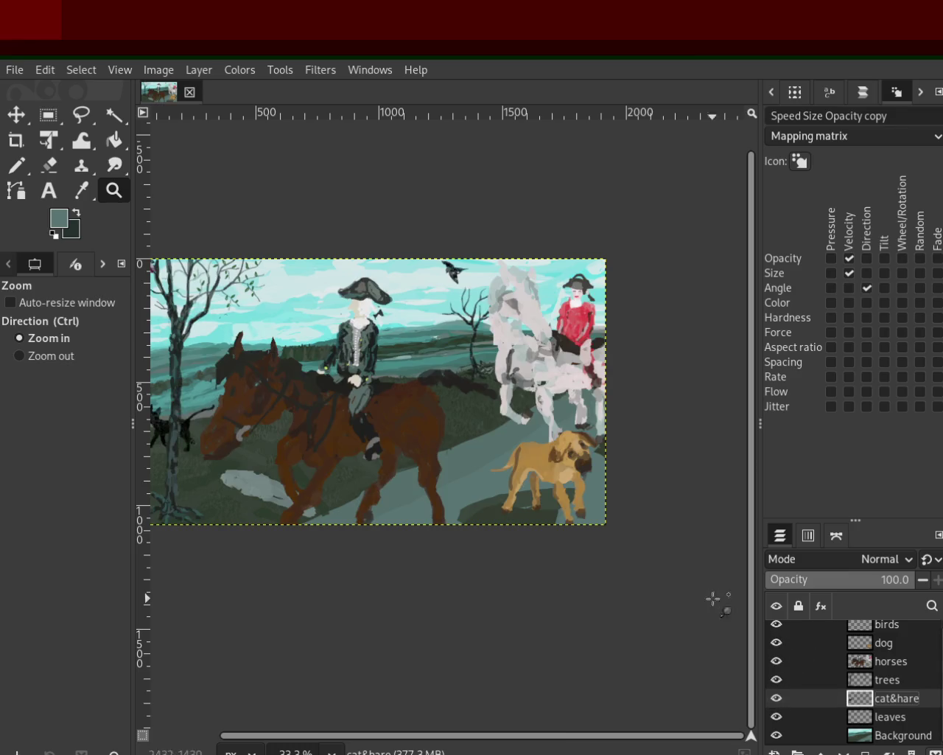
pyautogui.keyDown('ctrl'); pyautogui.click(568, 426); pyautogui.keyUp('ctrl')
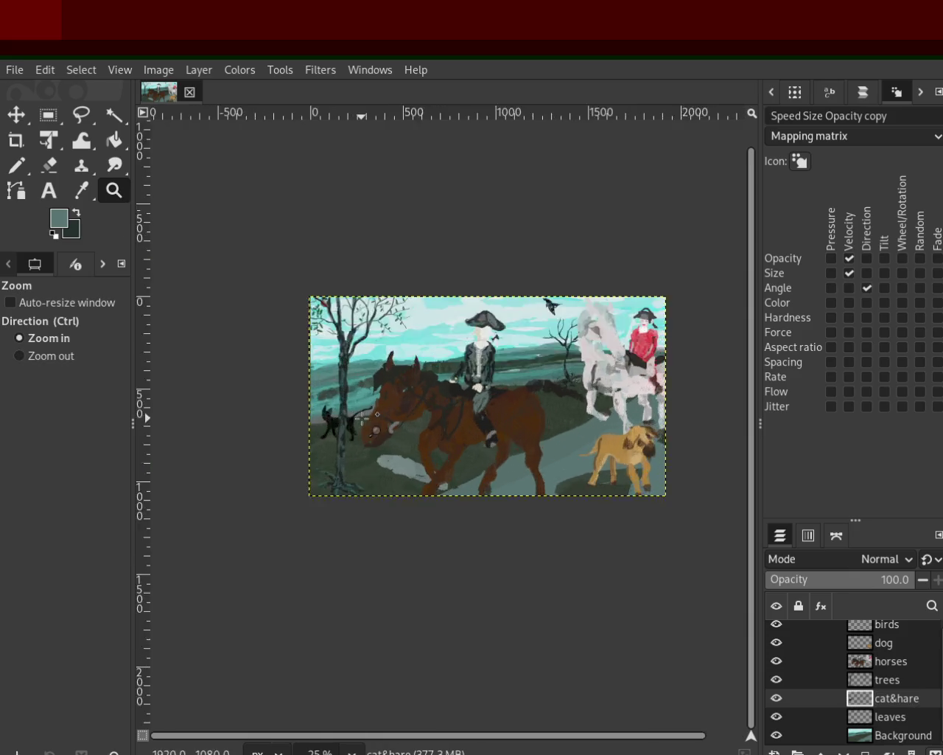
pyautogui.click(366, 423)
pyautogui.keyDown('ctrl'); pyautogui.click(275, 499); pyautogui.keyUp('ctrl')
pyautogui.click(364, 422)
pyautogui.keyDown('ctrl'); pyautogui.click(416, 455); pyautogui.keyUp('ctrl')
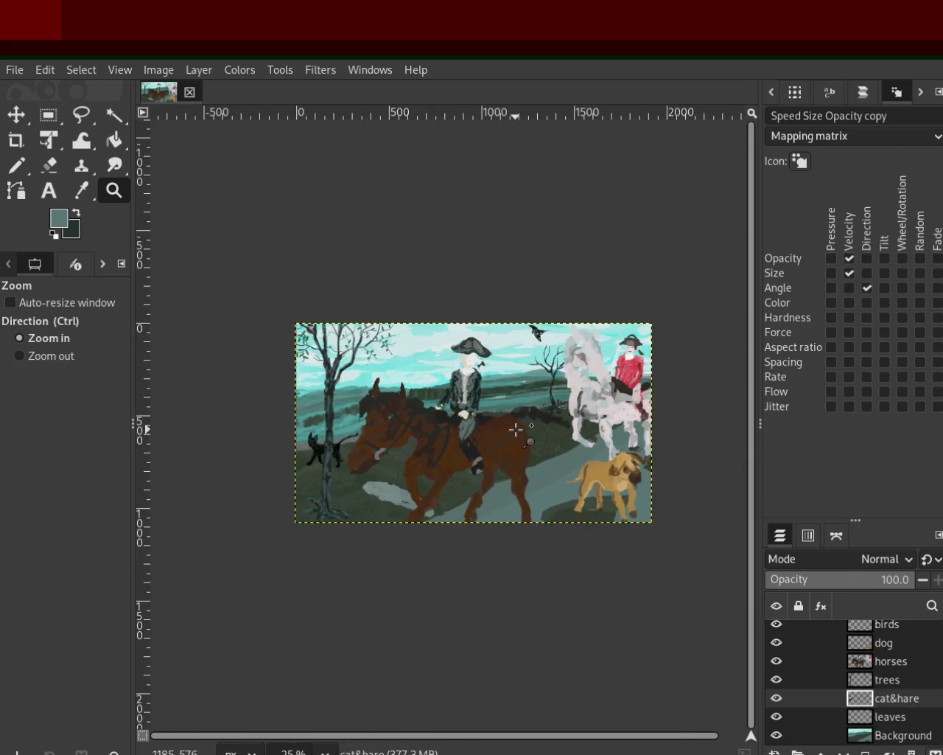
pyautogui.click(529, 437)
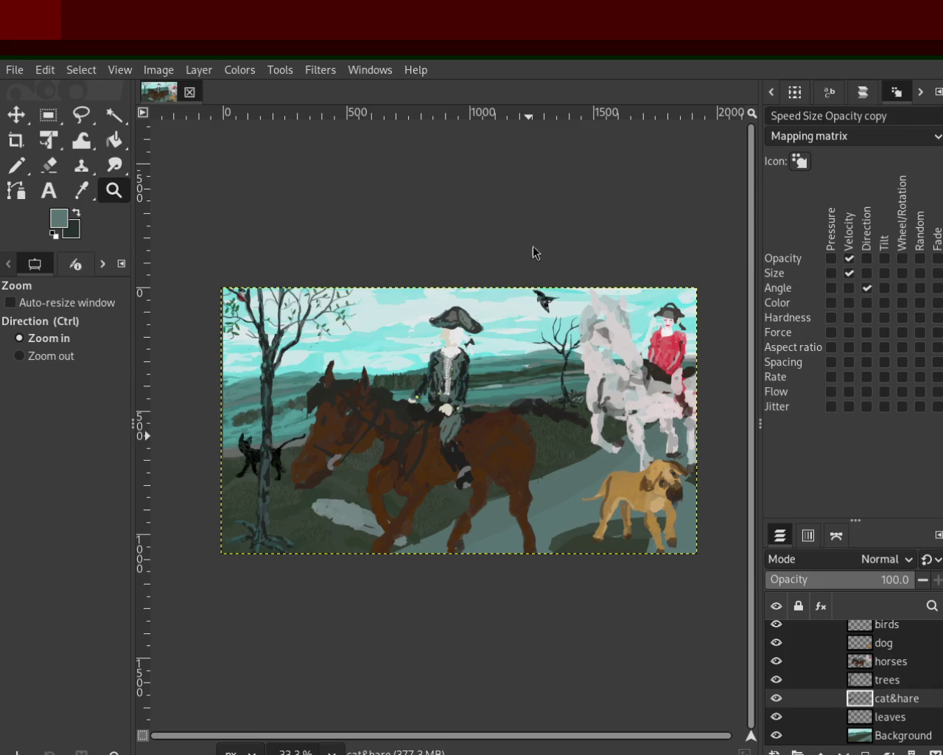
pyautogui.keyDown('ctrl'); pyautogui.click(451, 252); pyautogui.keyUp('ctrl')
pyautogui.click(449, 309)
pyautogui.click(449, 309)
pyautogui.keyDown('ctrl'); pyautogui.click(451, 310); pyautogui.keyUp('ctrl')
pyautogui.keyDown('ctrl'); pyautogui.click(451, 310); pyautogui.keyUp('ctrl')
pyautogui.click(469, 417)
pyautogui.keyDown('ctrl'); pyautogui.click(468, 417); pyautogui.keyUp('ctrl')
pyautogui.click(458, 434)
pyautogui.keyDown('ctrl'); pyautogui.click(450, 428); pyautogui.keyUp('ctrl')
pyautogui.click(511, 458)
pyautogui.keyDown('ctrl'); pyautogui.click(511, 457); pyautogui.keyUp('ctrl')
pyautogui.click(479, 395)
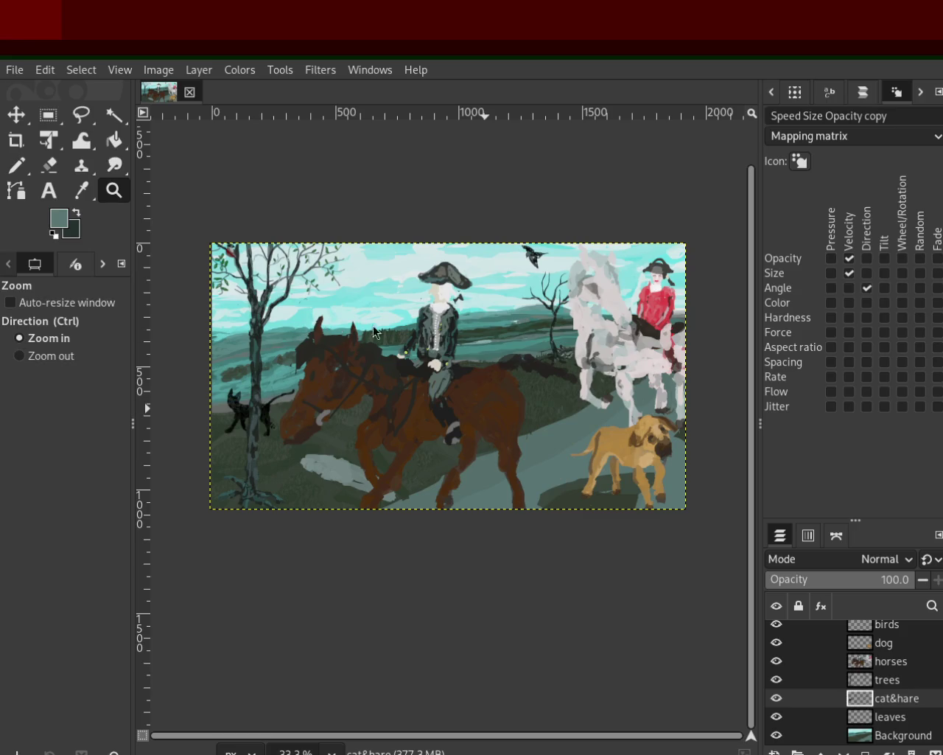
pyautogui.keyDown('ctrl'); pyautogui.click(550, 276); pyautogui.keyUp('ctrl')
pyautogui.click(457, 273)
pyautogui.click(413, 271)
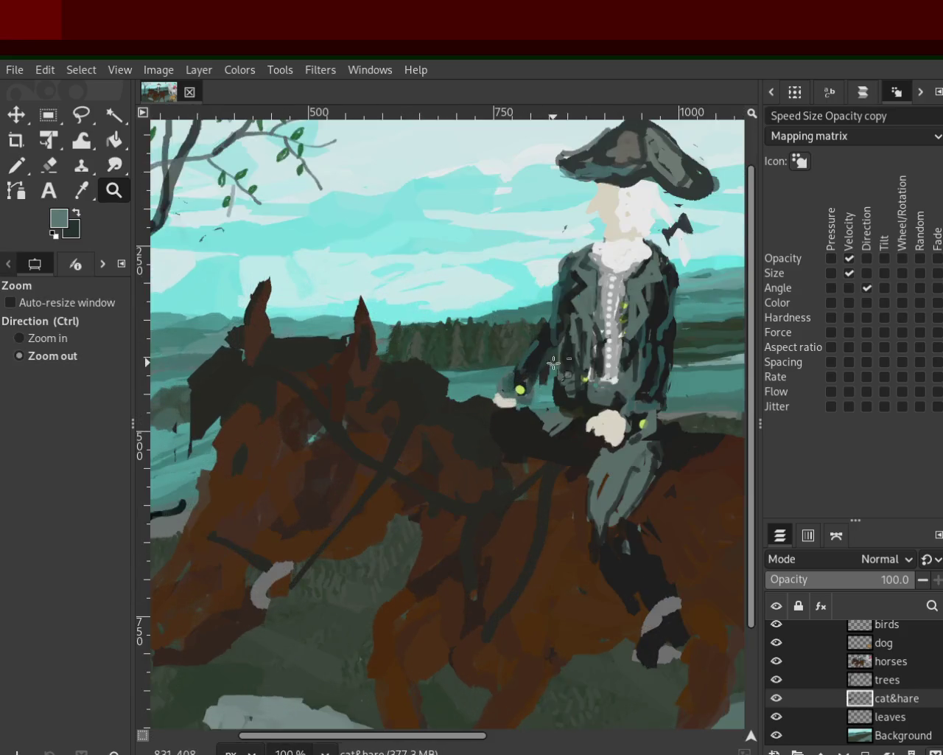
pyautogui.keyDown('ctrl'); pyautogui.click(378, 269); pyautogui.keyUp('ctrl')
pyautogui.click(378, 270)
pyautogui.click(273, 432)
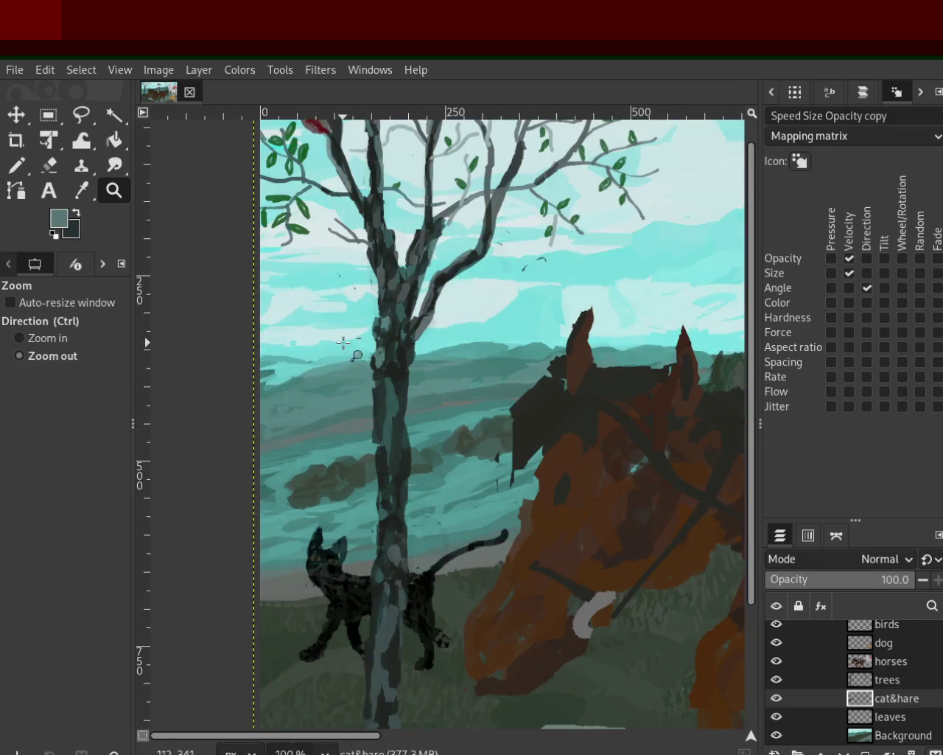
pyautogui.keyDown('ctrl'); pyautogui.click(309, 518); pyautogui.keyUp('ctrl')
pyautogui.click(310, 518)
pyautogui.keyDown('ctrl'); pyautogui.click(339, 566); pyautogui.keyUp('ctrl')
pyautogui.keyDown('ctrl'); pyautogui.click(337, 567); pyautogui.keyUp('ctrl')
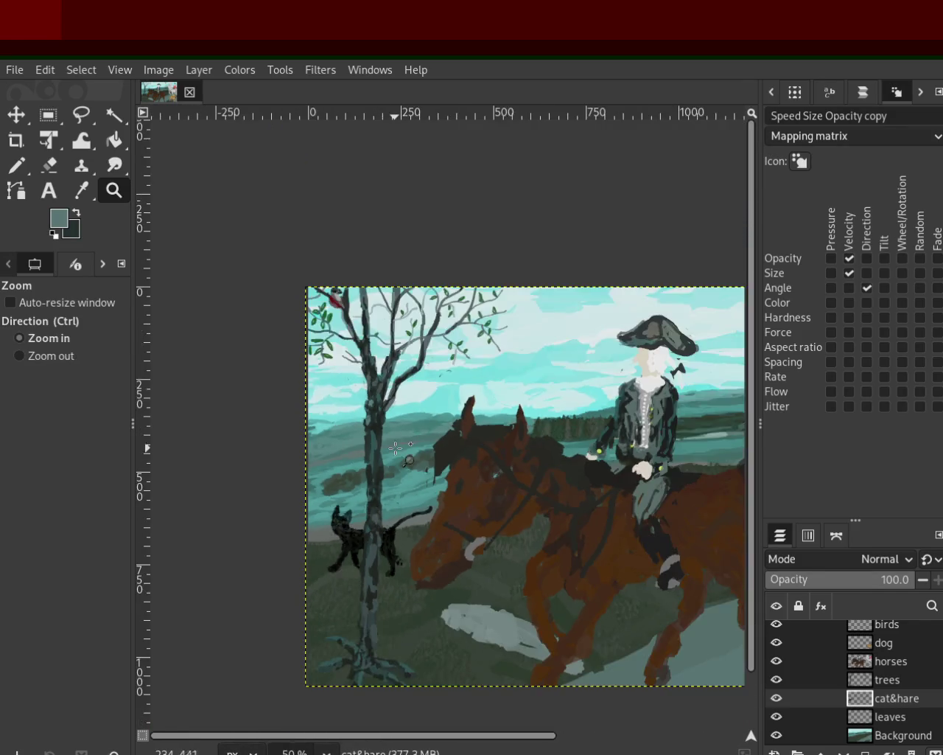
pyautogui.click(295, 531)
pyautogui.click(278, 521)
pyautogui.keyDown('ctrl'); pyautogui.click(278, 521); pyautogui.keyUp('ctrl')
pyautogui.keyDown('ctrl'); pyautogui.click(273, 509); pyautogui.keyUp('ctrl')
pyautogui.click(266, 494)
pyautogui.click(258, 482)
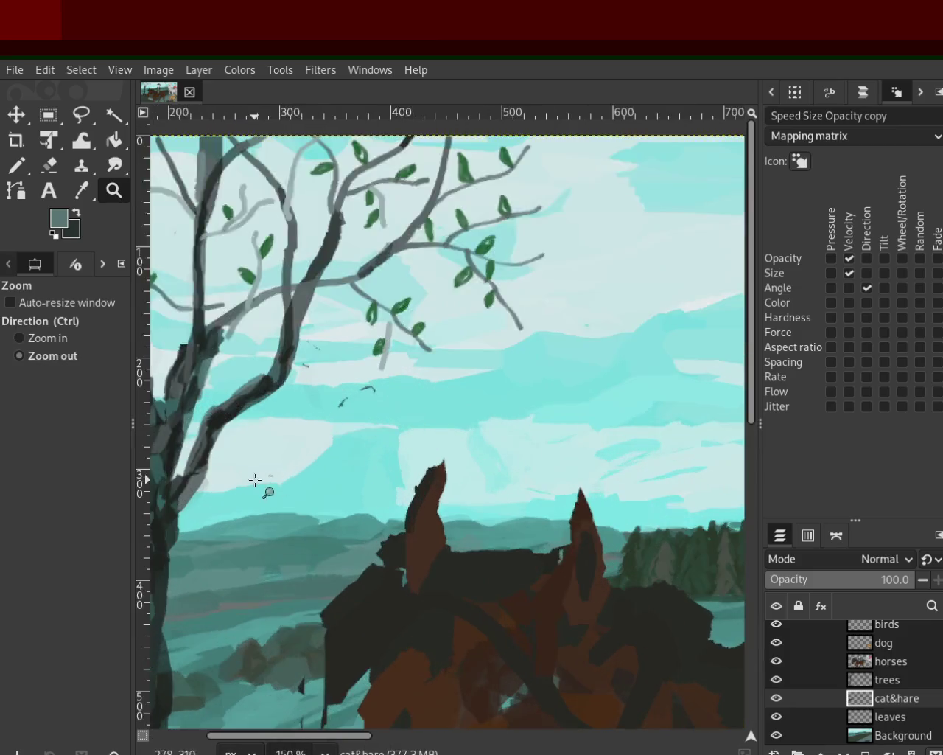
pyautogui.keyDown('ctrl'); pyautogui.click(257, 482); pyautogui.keyUp('ctrl')
pyautogui.keyDown('ctrl'); pyautogui.click(454, 476); pyautogui.keyUp('ctrl')
pyautogui.click(464, 475)
pyautogui.click(479, 474)
pyautogui.keyDown('ctrl'); pyautogui.click(516, 473); pyautogui.keyUp('ctrl')
pyautogui.keyDown('ctrl'); pyautogui.click(530, 473); pyautogui.keyUp('ctrl')
pyautogui.click(575, 471)
pyautogui.click(590, 470)
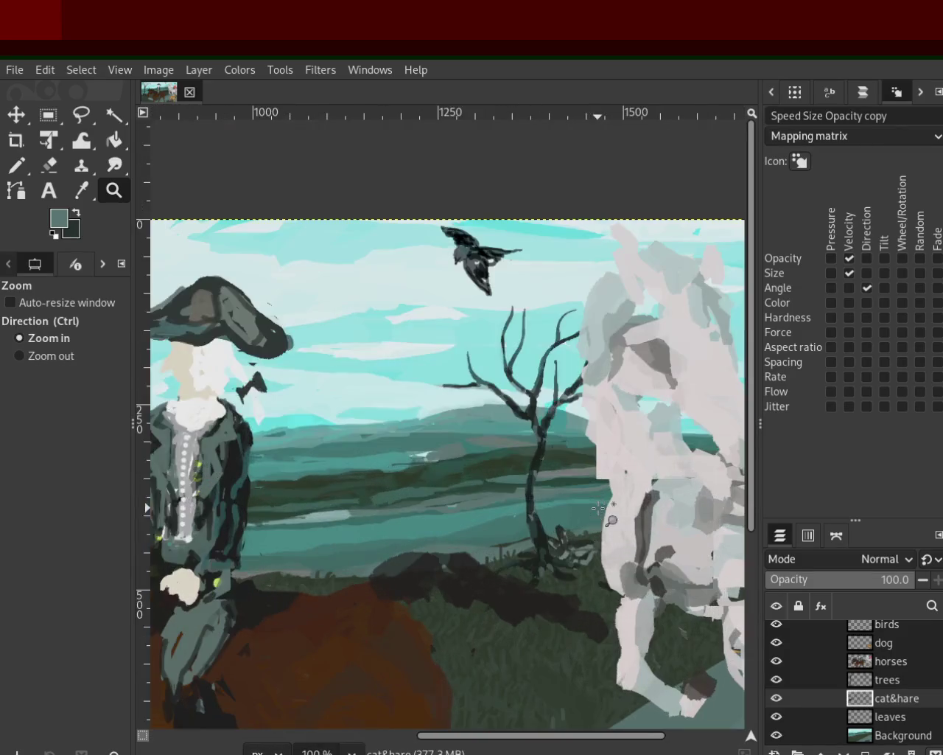
pyautogui.keyDown('ctrl'); pyautogui.click(608, 468); pyautogui.keyUp('ctrl')
pyautogui.keyDown('ctrl'); pyautogui.click(597, 468); pyautogui.keyUp('ctrl')
pyautogui.click(560, 470)
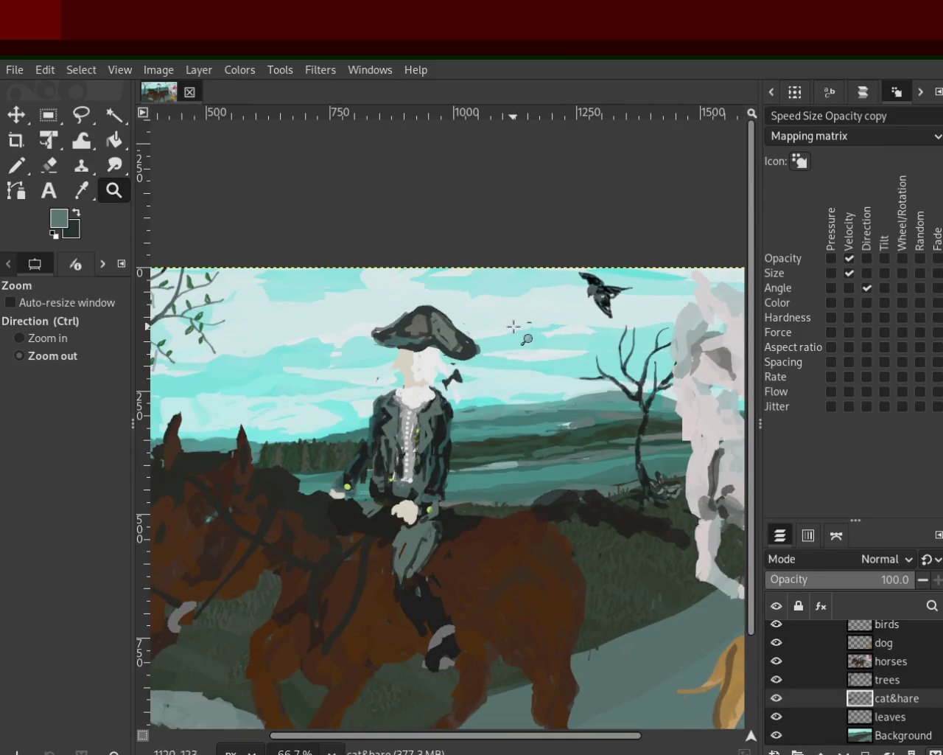
pyautogui.keyDown('ctrl'); pyautogui.click(527, 468); pyautogui.keyUp('ctrl')
pyautogui.click(520, 467)
pyautogui.keyDown('ctrl'); pyautogui.click(521, 467); pyautogui.keyUp('ctrl')
pyautogui.keyDown('ctrl'); pyautogui.click(508, 530); pyautogui.keyUp('ctrl')
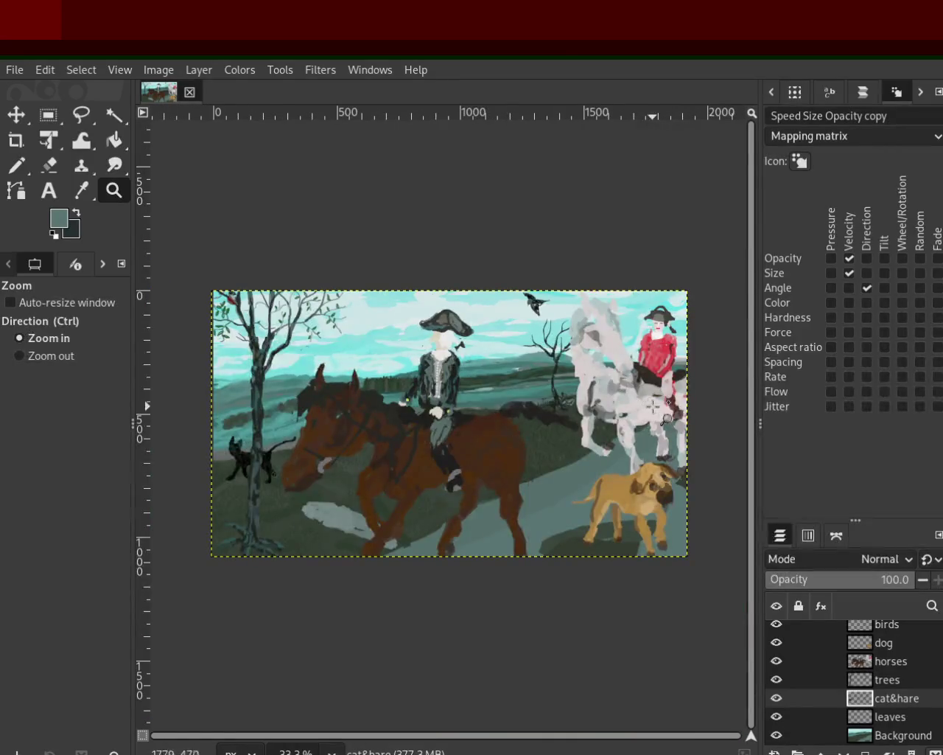
pyautogui.keyDown('ctrl'); pyautogui.click(589, 394); pyautogui.keyUp('ctrl')
pyautogui.click(545, 411)
pyautogui.keyDown('ctrl'); pyautogui.click(527, 410); pyautogui.keyUp('ctrl')
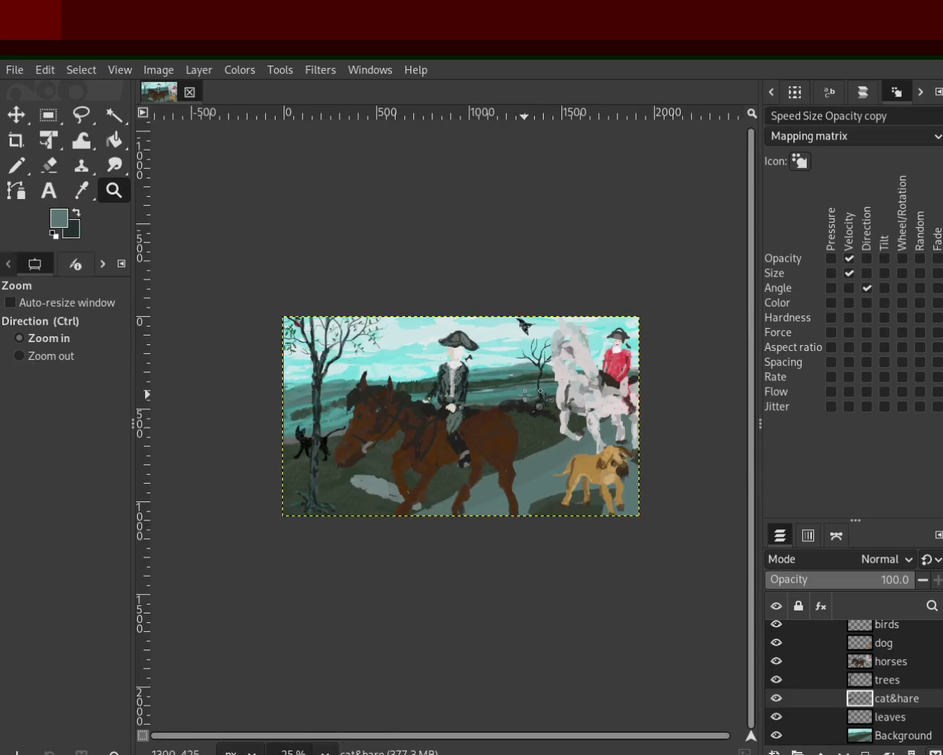
pyautogui.click(512, 409)
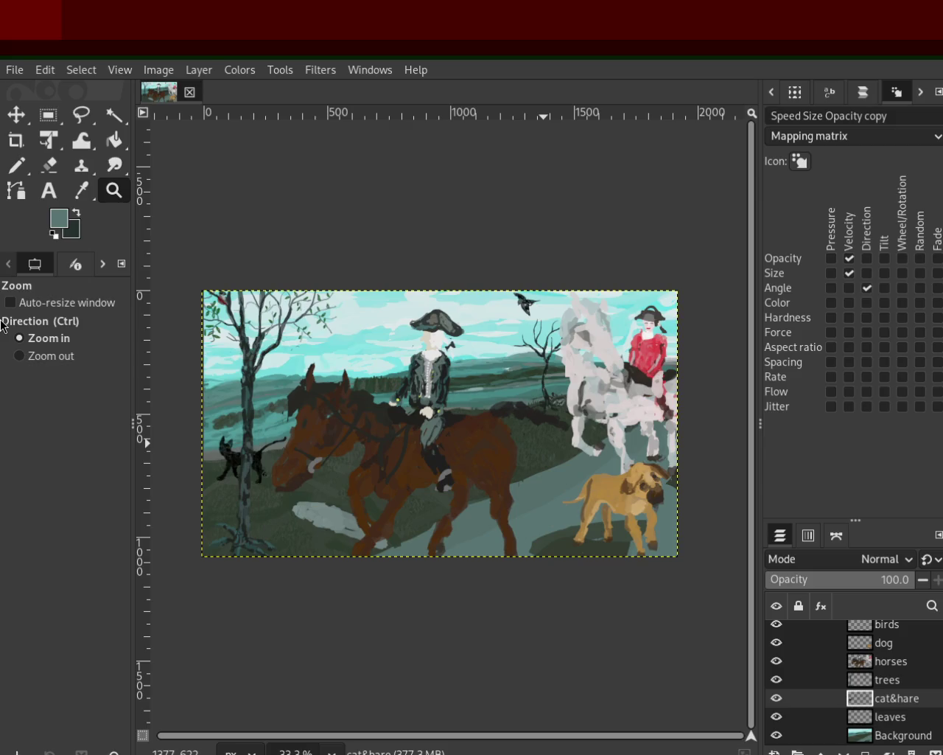
pyautogui.scroll(-1, 546, 380)
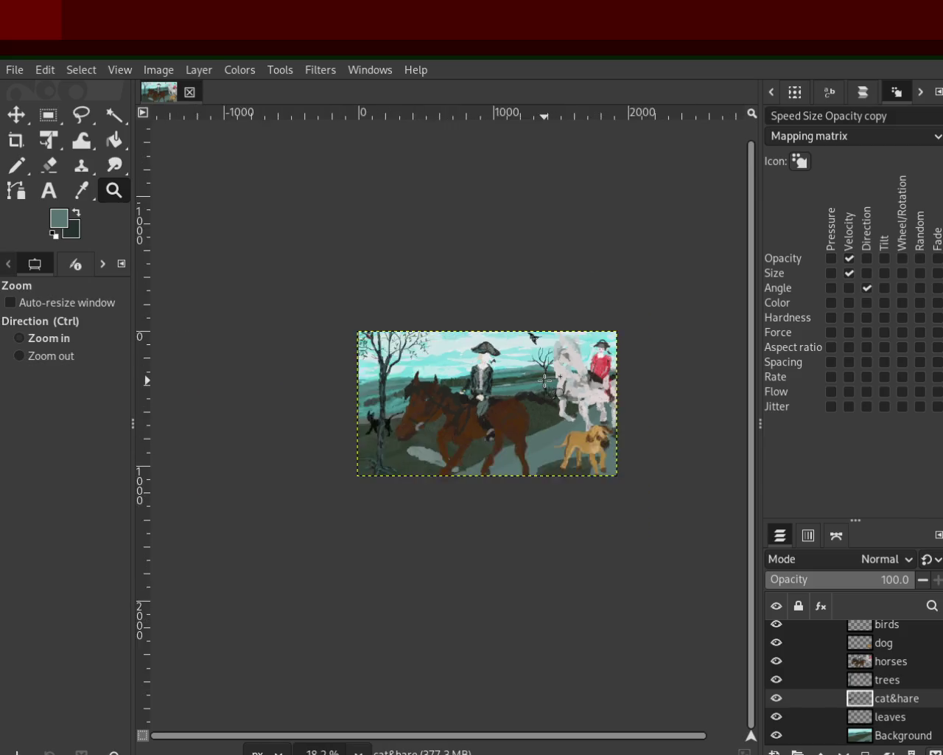
# Zoom in around the bare tree, then back out to see most of the painting
pyautogui.scroll(2, 545, 380)
pyautogui.scroll(3, 545, 379)
pyautogui.keyDown('ctrl'); pyautogui.click(546, 380); pyautogui.keyUp('ctrl')
pyautogui.click(560, 387)
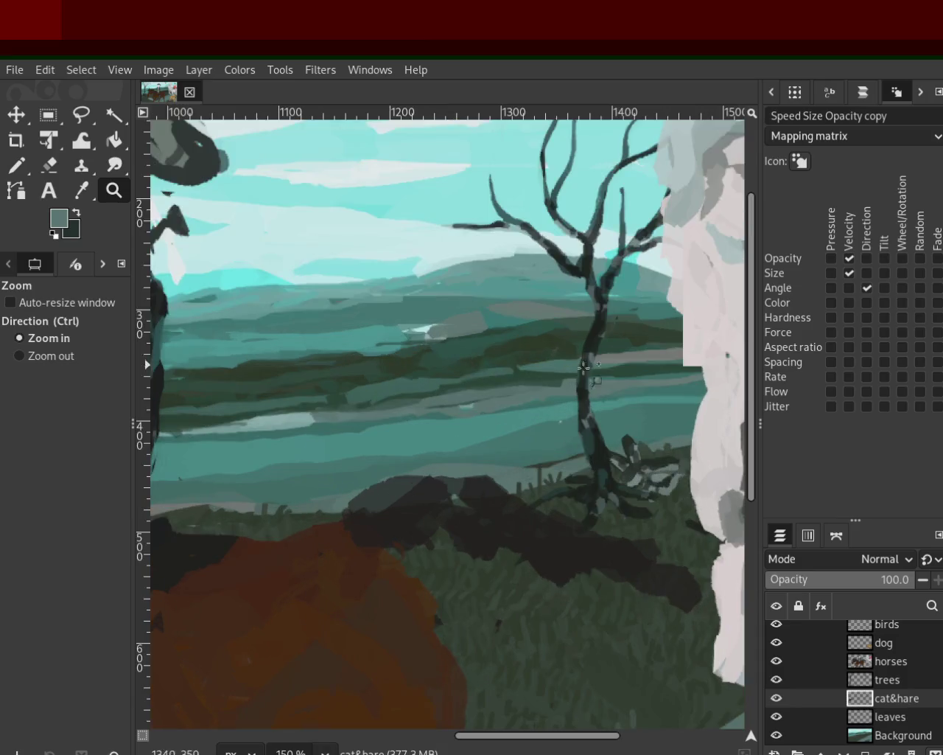
pyautogui.keyDown('ctrl'); pyautogui.click(575, 398); pyautogui.keyUp('ctrl')
pyautogui.click(588, 407)
pyautogui.keyDown('ctrl'); pyautogui.click(588, 406); pyautogui.keyUp('ctrl')
pyautogui.keyDown('ctrl'); pyautogui.click(530, 394); pyautogui.keyUp('ctrl')
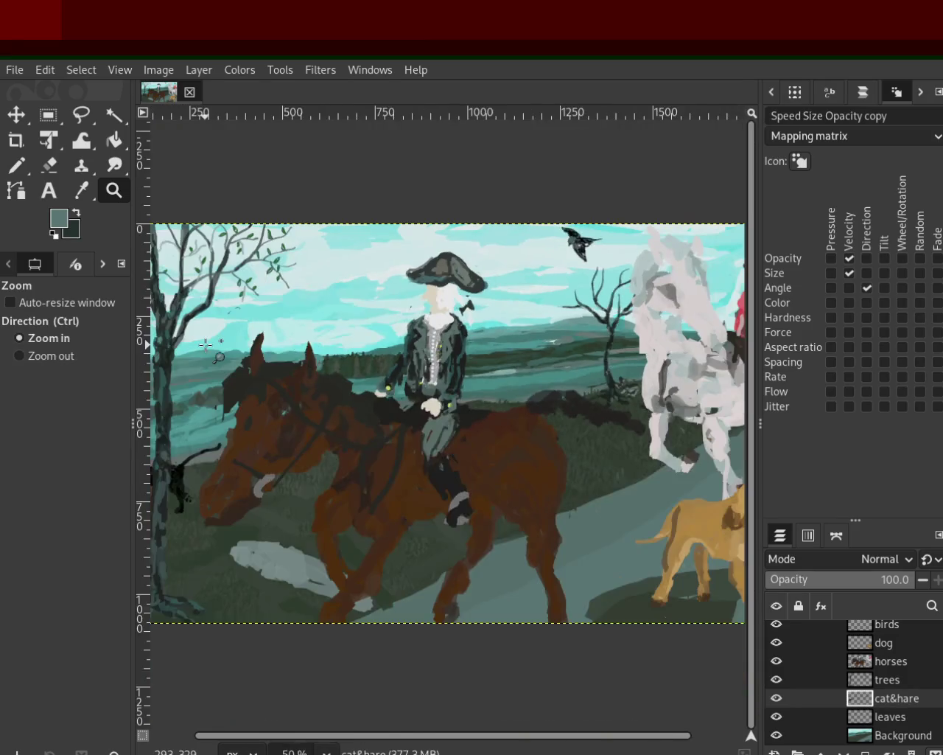
pyautogui.click(457, 380)
pyautogui.keyDown('ctrl'); pyautogui.click(390, 366); pyautogui.keyUp('ctrl')
# Zoom in on the leafy left tree, framing the tree, cat and rider
pyautogui.click(368, 364)
pyautogui.keyDown('ctrl'); pyautogui.click(347, 362); pyautogui.keyUp('ctrl')
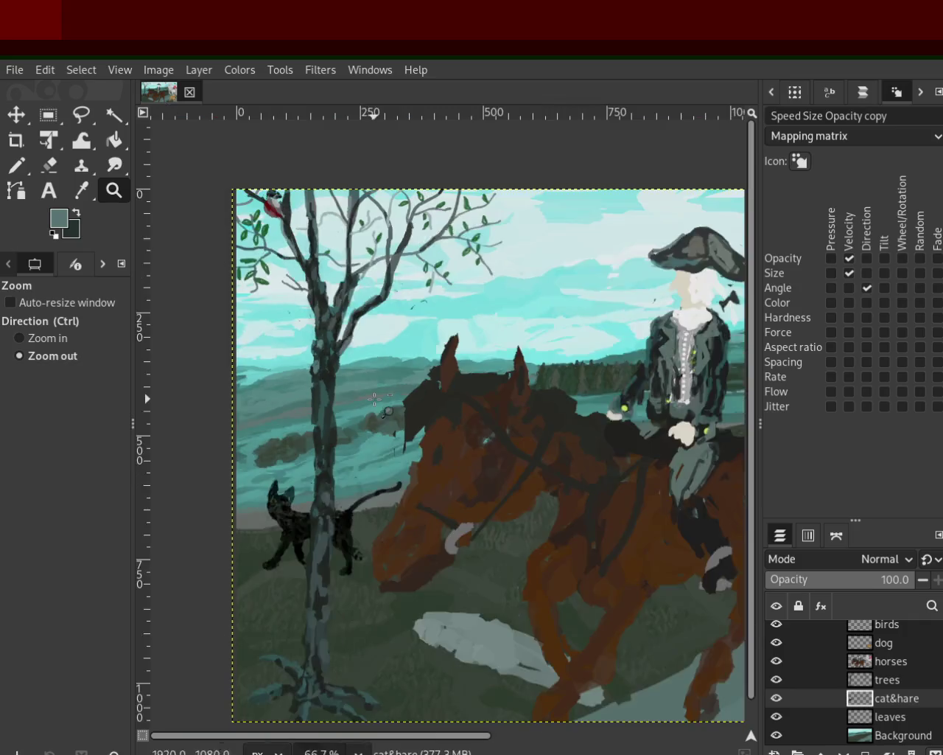
pyautogui.click(325, 360)
pyautogui.click(299, 358)
pyautogui.keyDown('ctrl'); pyautogui.click(299, 358); pyautogui.keyUp('ctrl')
pyautogui.click(301, 396)
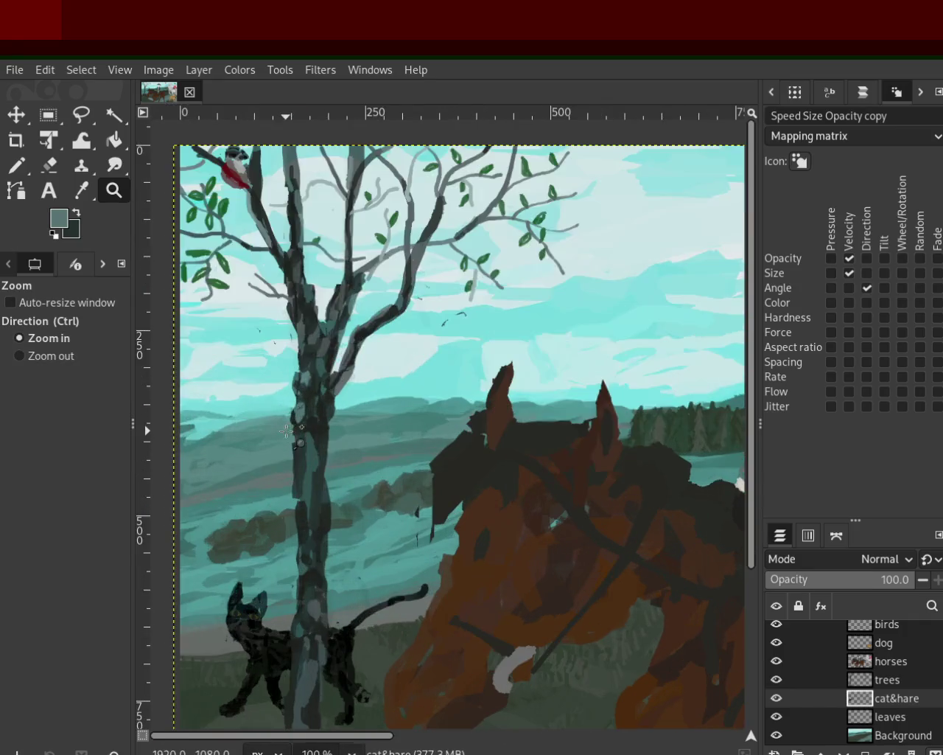
pyautogui.keyDown('ctrl'); pyautogui.click(317, 376); pyautogui.keyUp('ctrl')
pyautogui.keyDown('ctrl'); pyautogui.click(317, 376); pyautogui.keyUp('ctrl')
pyautogui.keyDown('ctrl'); pyautogui.click(314, 406); pyautogui.keyUp('ctrl')
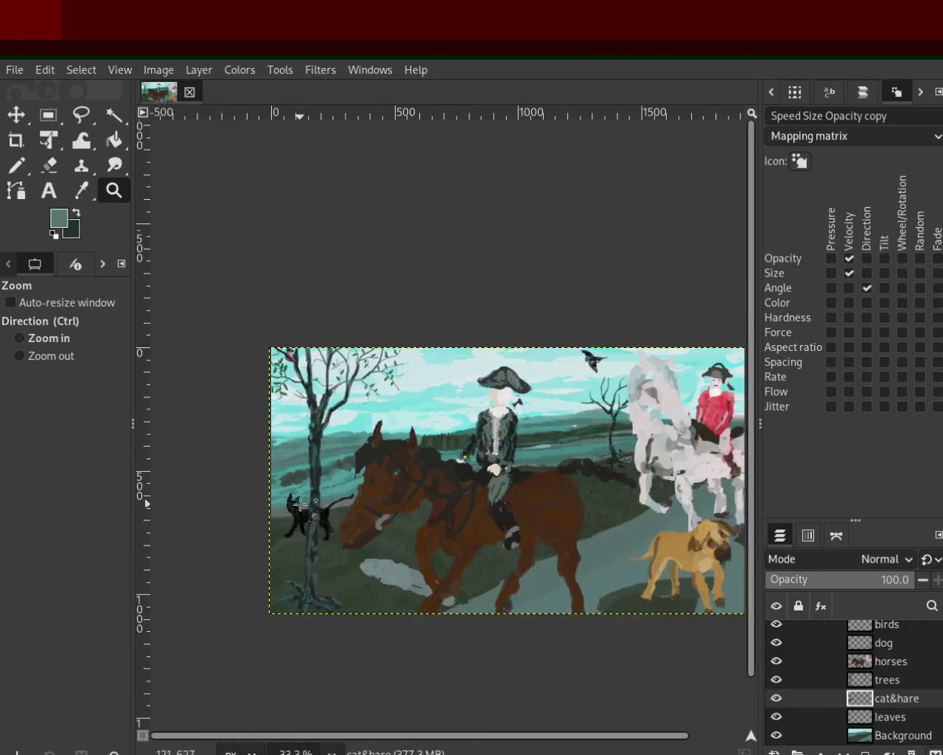
pyautogui.click(306, 435)
pyautogui.click(298, 455)
# Zoom out to show the tree, cat and horse, then in on the tree's base
pyautogui.click(299, 454)
pyautogui.keyDown('ctrl'); pyautogui.click(312, 467); pyautogui.keyUp('ctrl')
pyautogui.keyDown('ctrl'); pyautogui.click(325, 486); pyautogui.keyUp('ctrl')
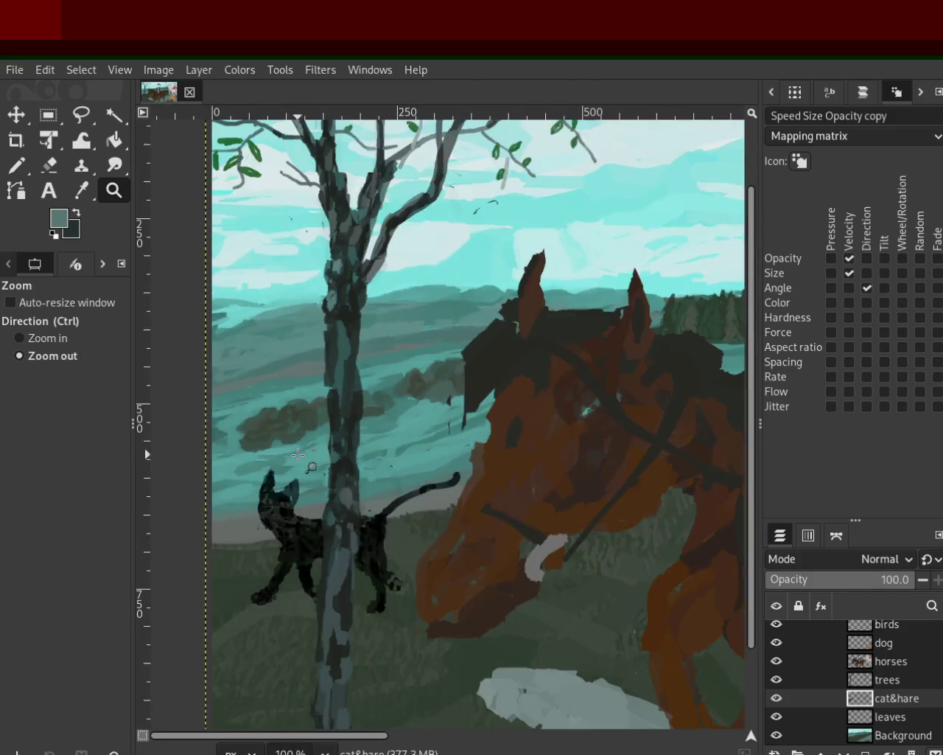
pyautogui.click(347, 512)
pyautogui.keyDown('ctrl'); pyautogui.click(376, 419); pyautogui.keyUp('ctrl')
pyautogui.click(347, 611)
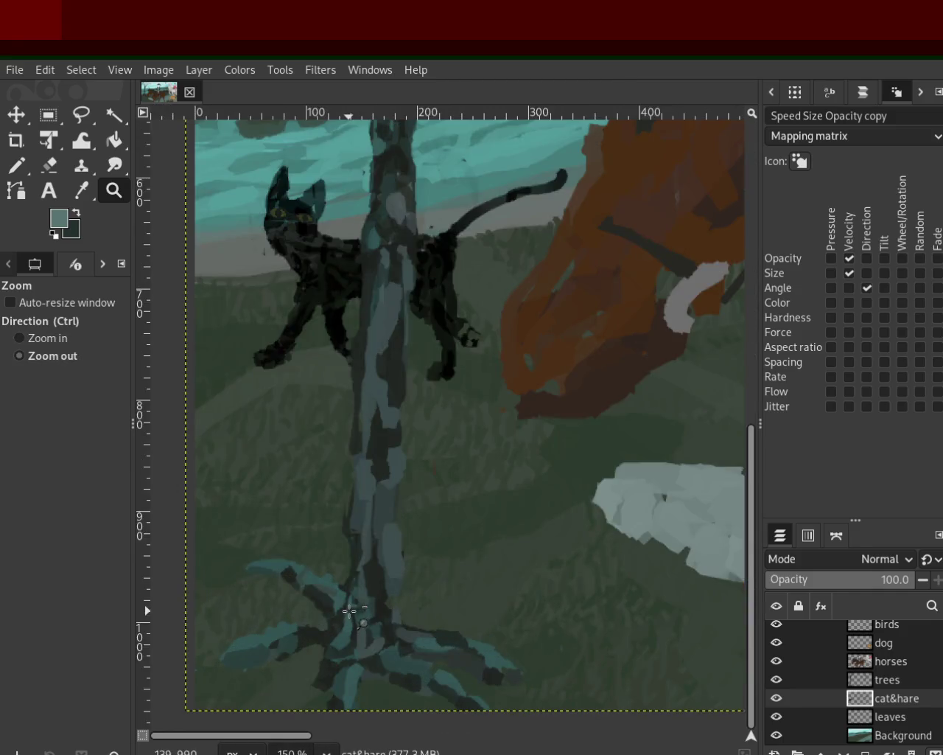
pyautogui.keyDown('ctrl'); pyautogui.click(347, 611); pyautogui.keyUp('ctrl')
pyautogui.click(337, 608)
# Zoom in on the tree trunk and the cat beside it
pyautogui.keyDown('ctrl'); pyautogui.click(337, 607); pyautogui.keyUp('ctrl')
pyautogui.click(362, 432)
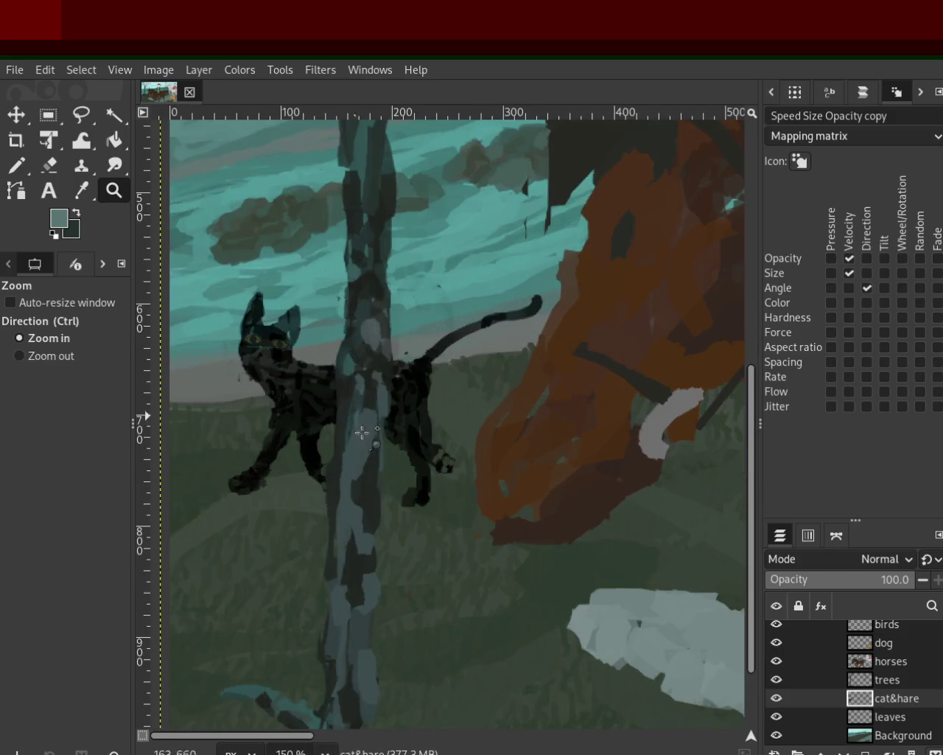
pyautogui.keyDown('ctrl'); pyautogui.click(351, 605); pyautogui.keyUp('ctrl')
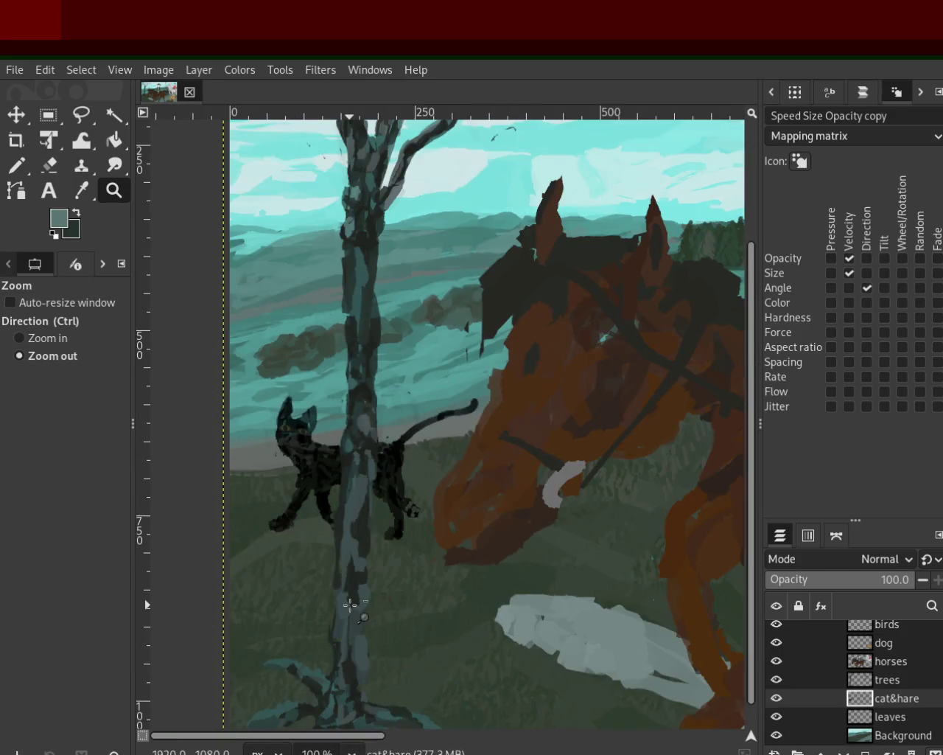
pyautogui.keyDown('ctrl'); pyautogui.click(350, 604); pyautogui.keyUp('ctrl')
pyautogui.click(346, 516)
pyautogui.click(356, 450)
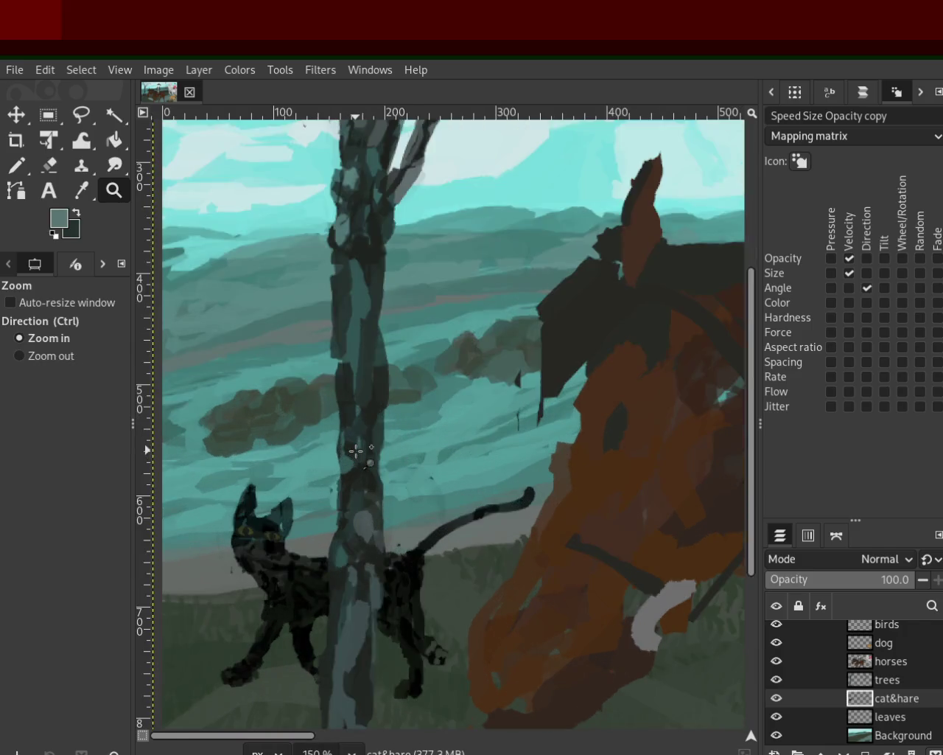
# Ctrl-click to zoom out to the tree, cat, horse and treetop
pyautogui.press('ctrl')
pyautogui.keyDown('ctrl'); pyautogui.click(363, 525); pyautogui.keyUp('ctrl')
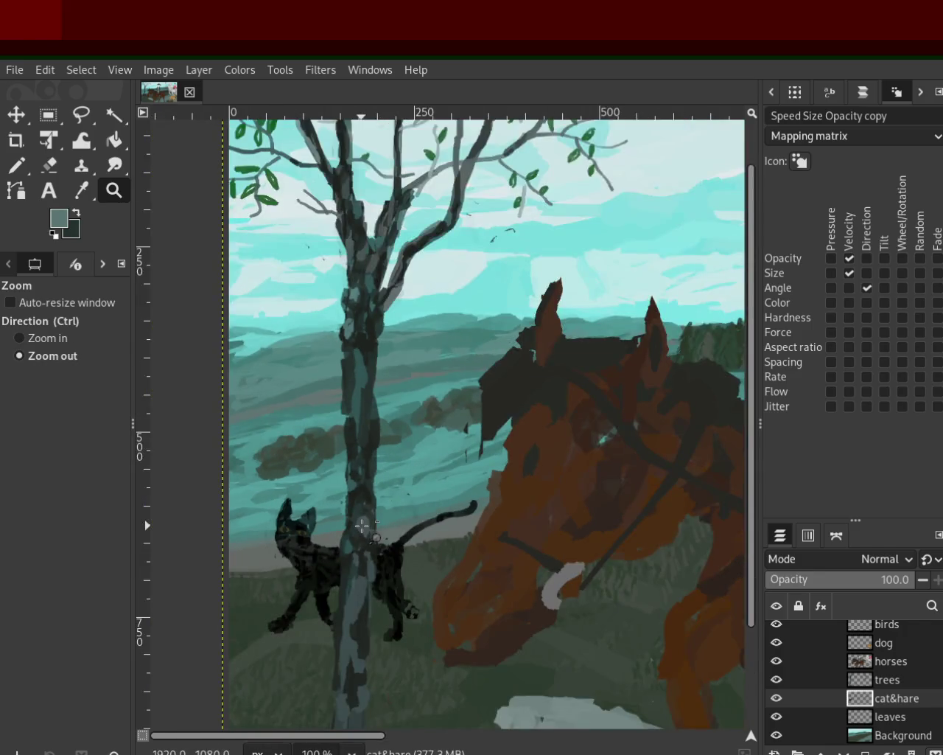
pyautogui.keyDown('ctrl'); pyautogui.click(359, 428); pyautogui.keyUp('ctrl')
pyautogui.click(360, 428)
pyautogui.keyDown('ctrl'); pyautogui.click(359, 427); pyautogui.keyUp('ctrl')
pyautogui.keyDown('ctrl'); pyautogui.click(359, 426); pyautogui.keyUp('ctrl')
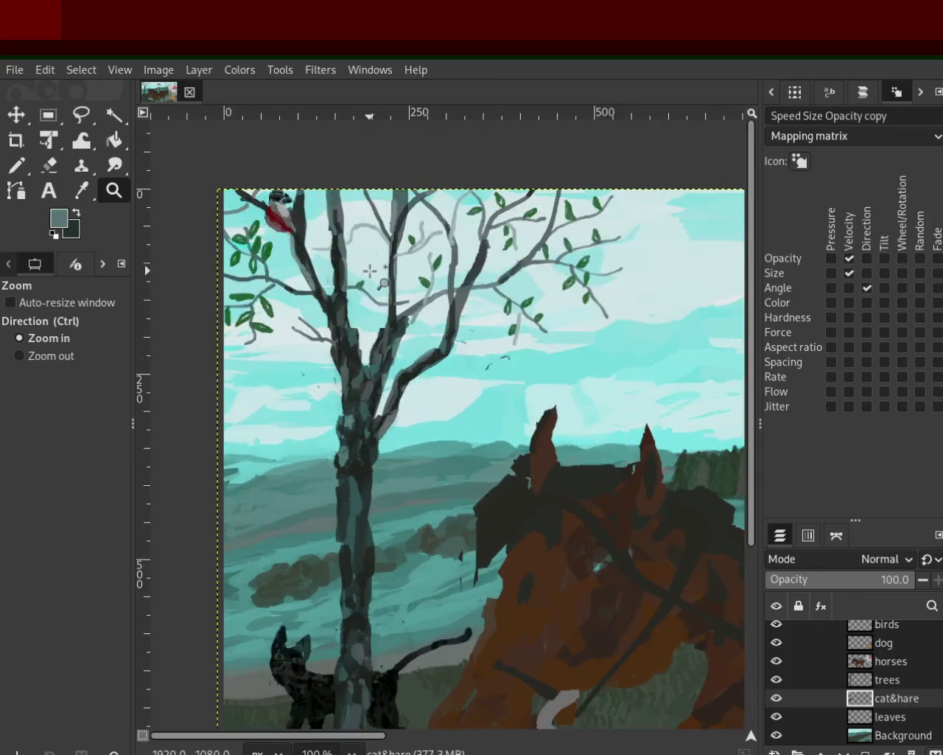
pyautogui.keyDown('ctrl'); pyautogui.click(350, 435); pyautogui.keyUp('ctrl')
pyautogui.click(309, 479)
pyautogui.click(273, 545)
pyautogui.click(263, 563)
# Zoom close on the black cat's face, then back out to 150%
pyautogui.keyDown('ctrl'); pyautogui.click(263, 563); pyautogui.keyUp('ctrl')
pyautogui.keyDown('ctrl'); pyautogui.click(260, 568); pyautogui.keyUp('ctrl')
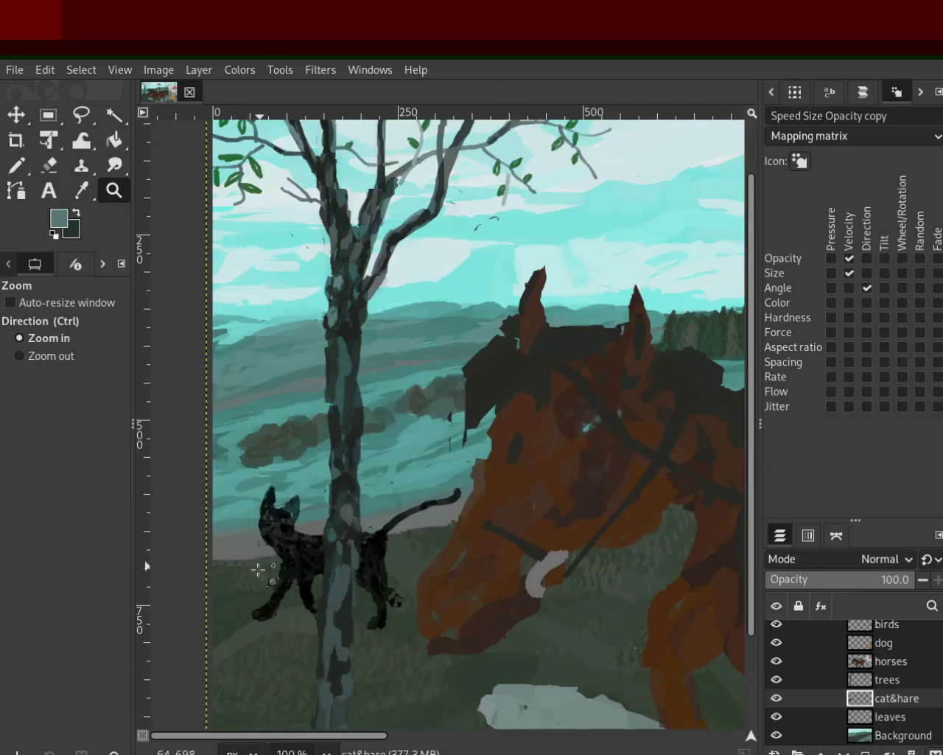
pyautogui.keyDown('ctrl'); pyautogui.click(259, 569); pyautogui.keyUp('ctrl')
pyautogui.keyDown('ctrl'); pyautogui.click(258, 589); pyautogui.keyUp('ctrl')
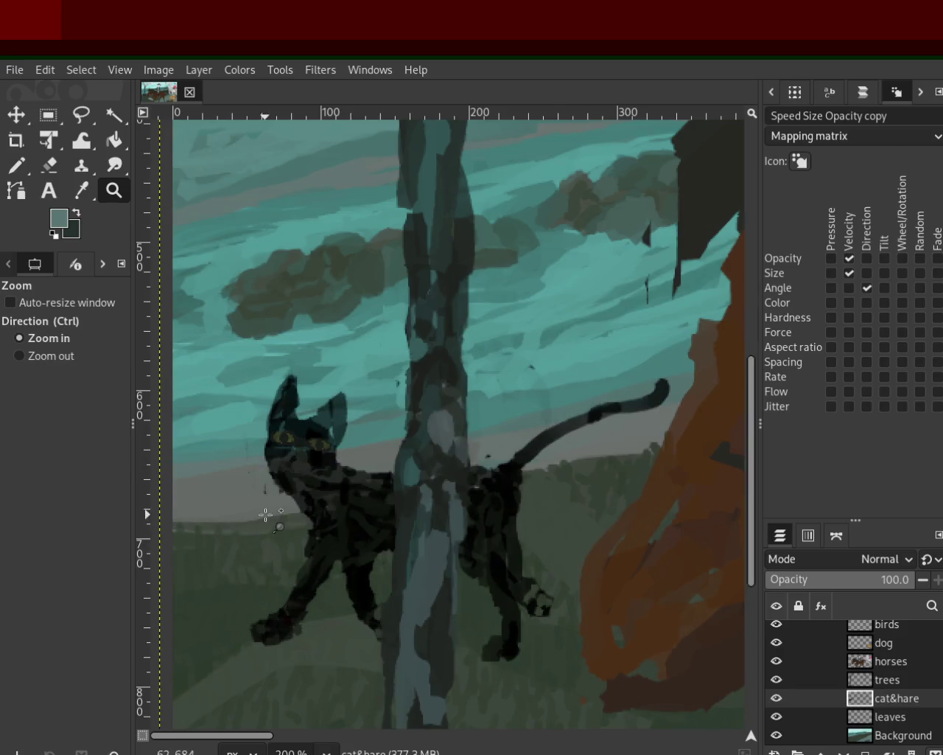
pyautogui.keyDown('ctrl'); pyautogui.click(265, 514); pyautogui.keyUp('ctrl')
pyautogui.keyDown('ctrl'); pyautogui.click(265, 514); pyautogui.keyUp('ctrl')
pyautogui.keyDown('ctrl'); pyautogui.click(266, 514); pyautogui.keyUp('ctrl')
pyautogui.click(251, 508)
pyautogui.click(269, 516)
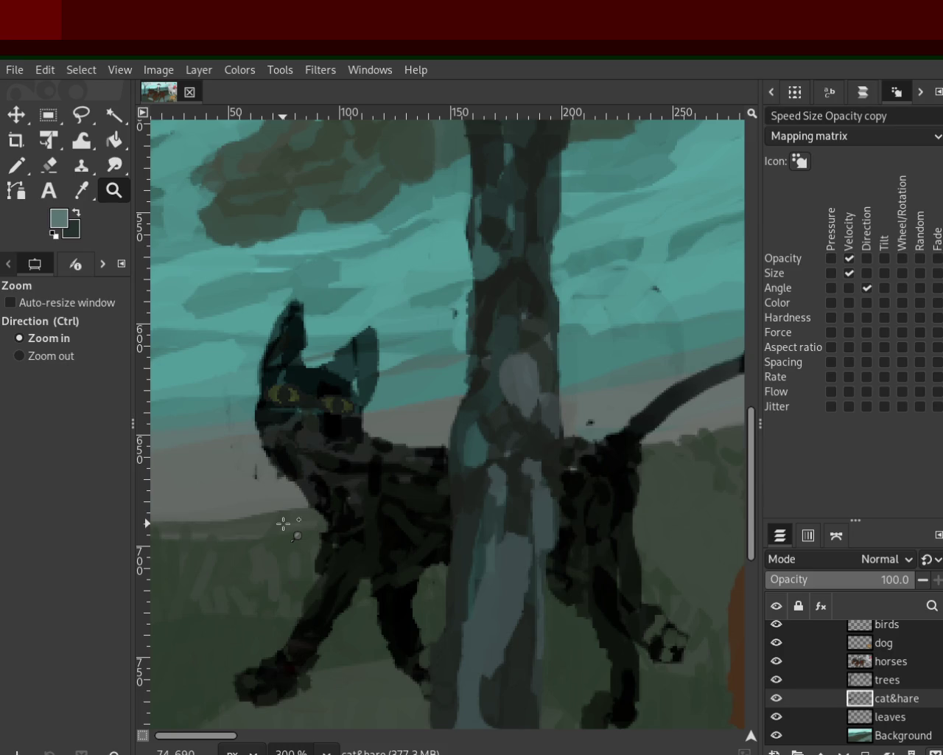
pyautogui.keyDown('ctrl'); pyautogui.click(283, 524); pyautogui.keyUp('ctrl')
pyautogui.keyDown('ctrl'); pyautogui.click(284, 523); pyautogui.keyUp('ctrl')
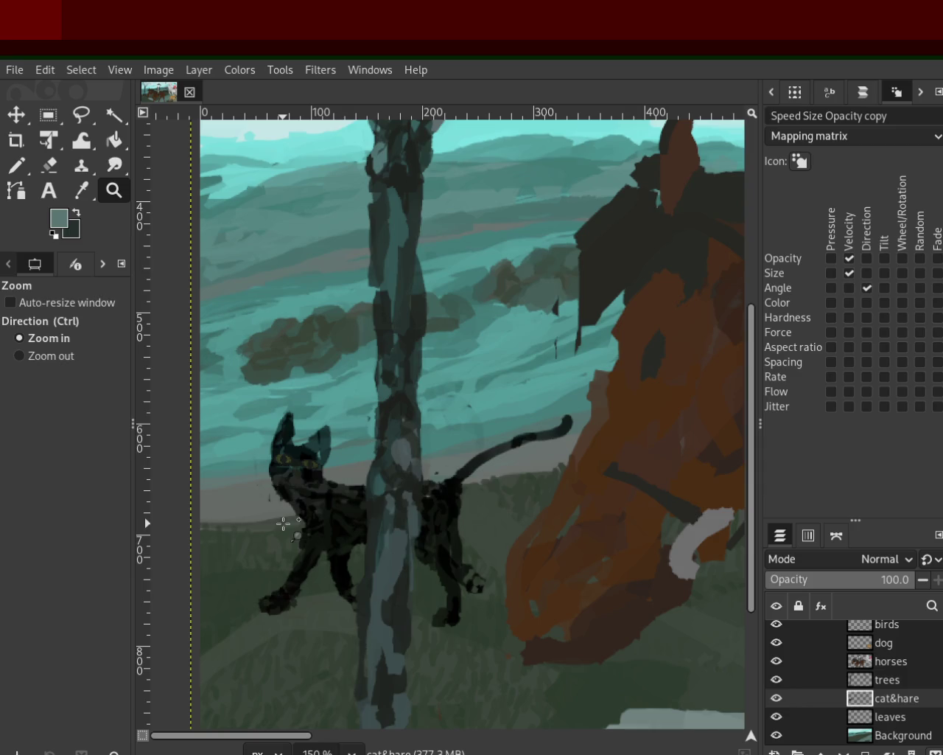
pyautogui.keyDown('ctrl'); pyautogui.click(284, 524); pyautogui.keyUp('ctrl')
pyautogui.keyDown('ctrl'); pyautogui.click(283, 523); pyautogui.keyUp('ctrl')
pyautogui.click(553, 539)
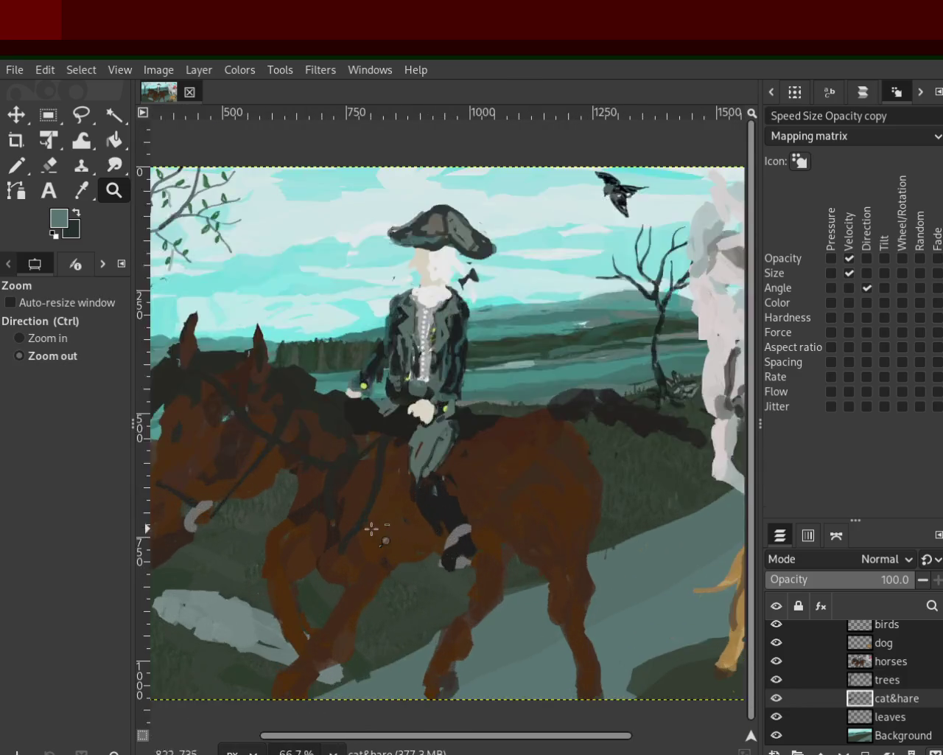
pyautogui.keyDown('ctrl'); pyautogui.click(371, 530); pyautogui.keyUp('ctrl')
pyautogui.click(576, 599)
pyautogui.click(576, 598)
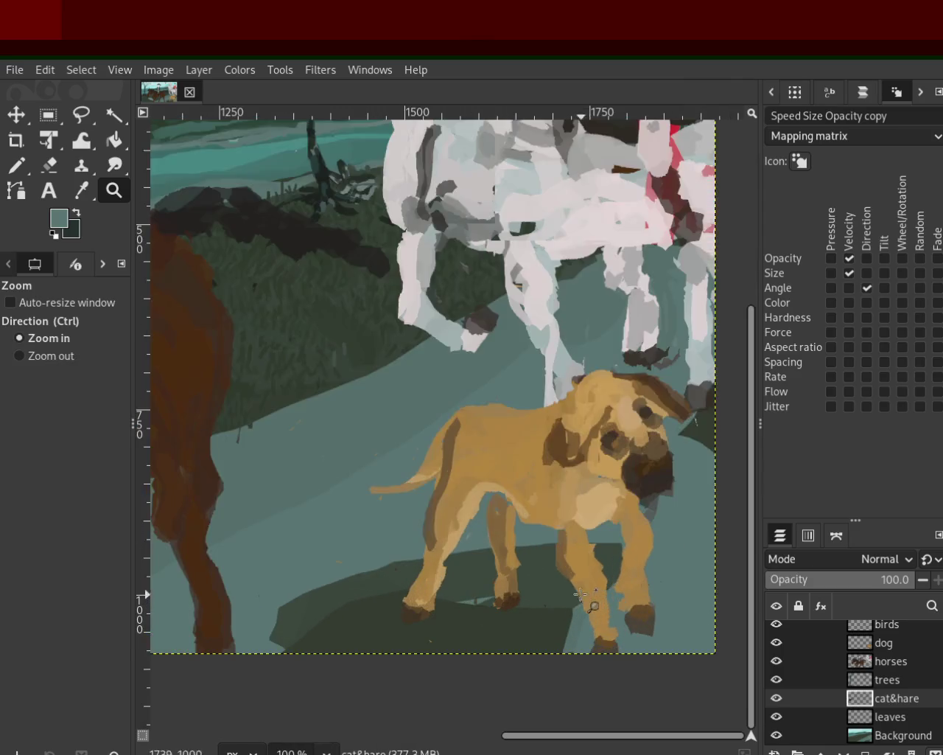
pyautogui.keyDown('ctrl'); pyautogui.click(627, 593); pyautogui.keyUp('ctrl')
pyautogui.click(608, 266)
pyautogui.keyDown('ctrl'); pyautogui.click(597, 462); pyautogui.keyUp('ctrl')
pyautogui.click(594, 463)
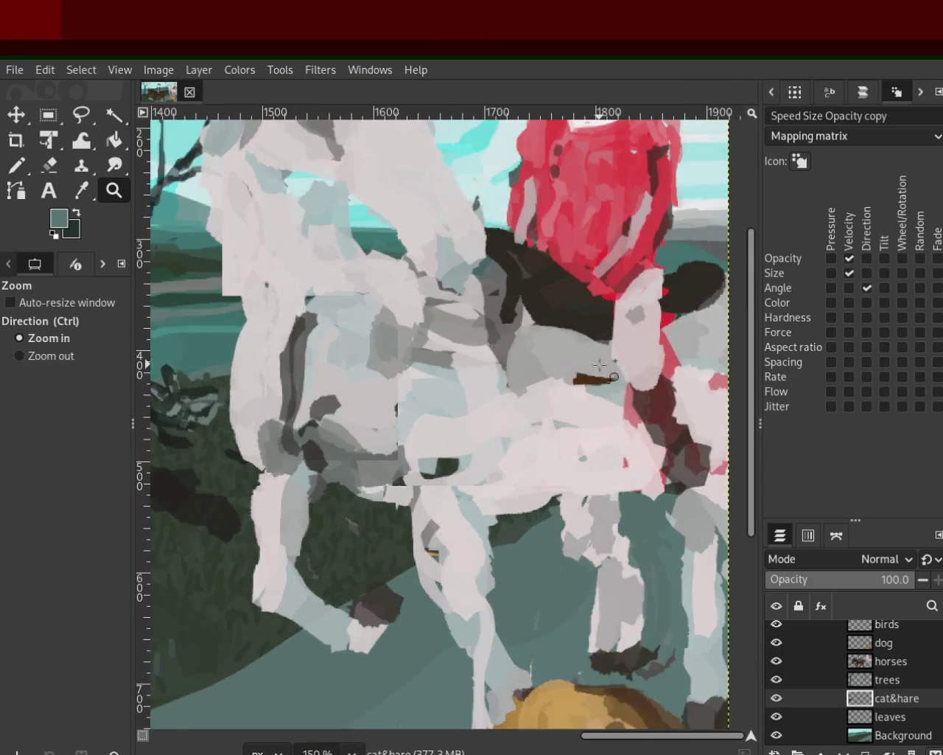
pyautogui.keyDown('ctrl'); pyautogui.click(581, 450); pyautogui.keyUp('ctrl')
pyautogui.keyDown('ctrl'); pyautogui.click(581, 451); pyautogui.keyUp('ctrl')
pyautogui.click(580, 450)
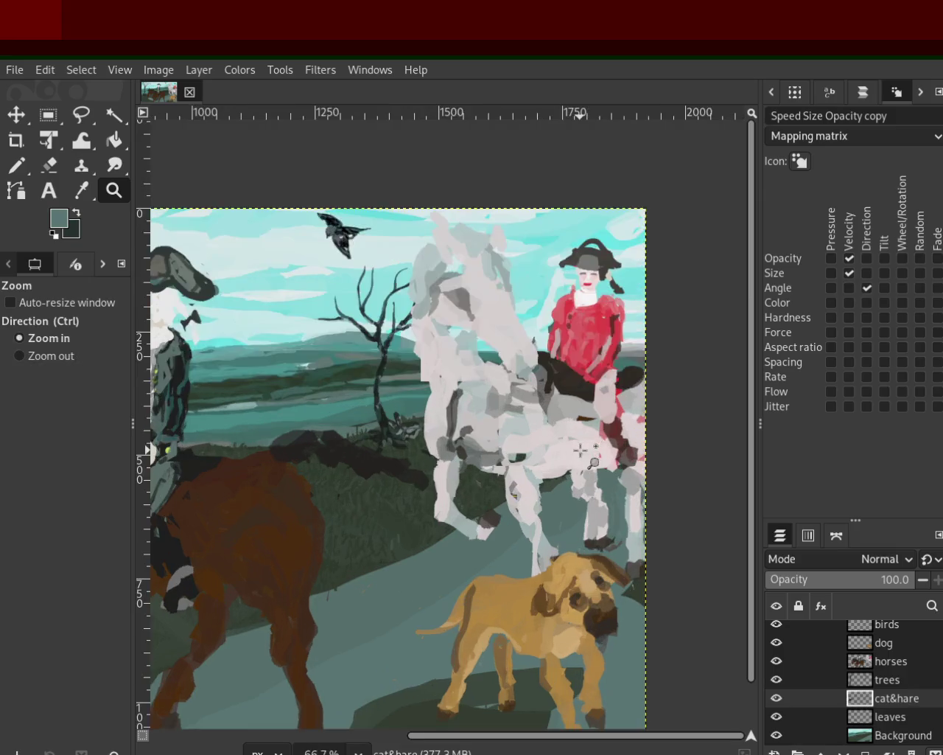
pyautogui.keyDown('ctrl'); pyautogui.click(581, 451); pyautogui.keyUp('ctrl')
pyautogui.keyDown('ctrl'); pyautogui.click(581, 451); pyautogui.keyUp('ctrl')
pyautogui.click(331, 586)
pyautogui.click(332, 586)
pyautogui.keyDown('ctrl'); pyautogui.click(332, 586); pyautogui.keyUp('ctrl')
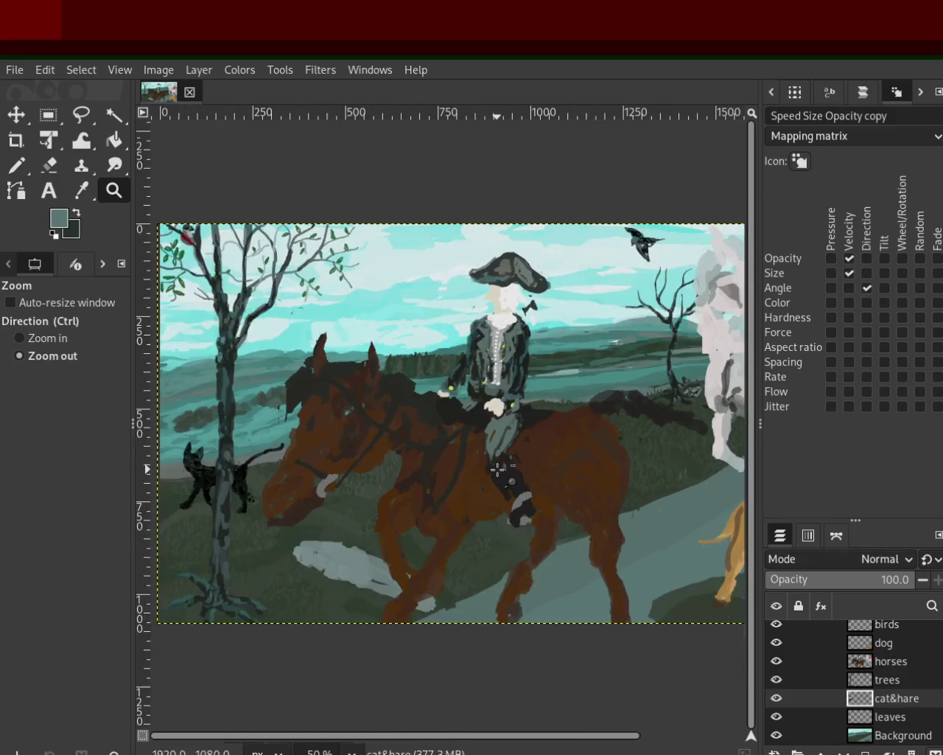
pyautogui.click(415, 569)
pyautogui.keyDown('ctrl'); pyautogui.click(442, 546); pyautogui.keyUp('ctrl')
pyautogui.keyDown('ctrl'); pyautogui.click(471, 521); pyautogui.keyUp('ctrl')
pyautogui.click(526, 433)
pyautogui.keyDown('ctrl'); pyautogui.click(516, 405); pyautogui.keyUp('ctrl')
pyautogui.click(508, 391)
pyautogui.click(498, 369)
pyautogui.click(490, 353)
pyautogui.click(483, 339)
pyautogui.keyDown('ctrl'); pyautogui.click(480, 336); pyautogui.keyUp('ctrl')
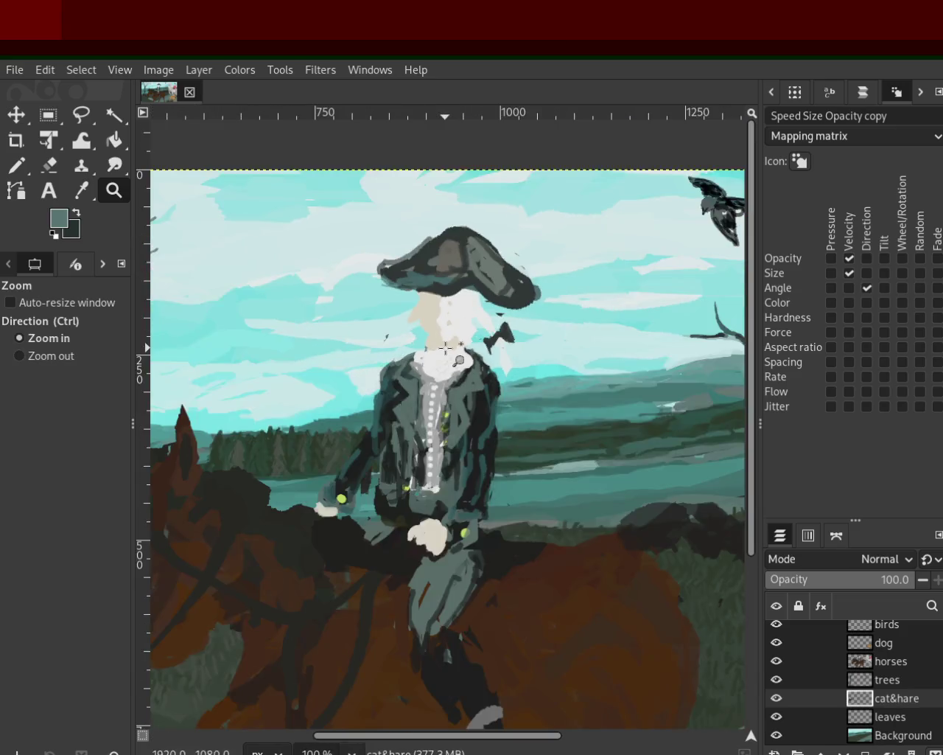
pyautogui.click(452, 358)
pyautogui.click(453, 358)
pyautogui.click(484, 406)
pyautogui.keyDown('ctrl'); pyautogui.click(552, 310); pyautogui.keyUp('ctrl')
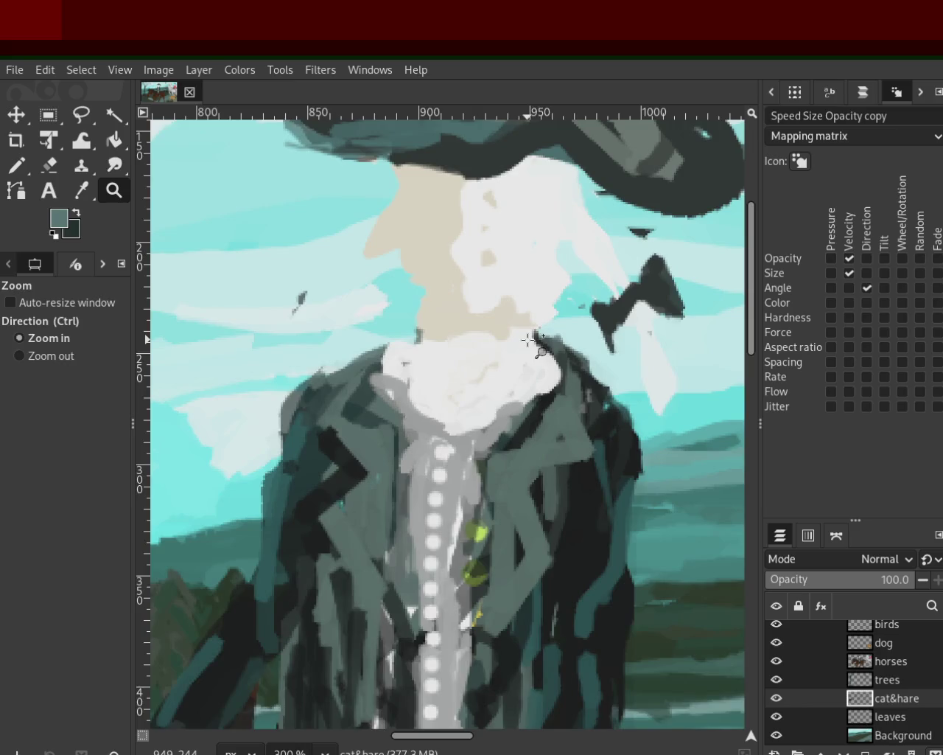
pyautogui.keyDown('ctrl'); pyautogui.click(524, 337); pyautogui.keyUp('ctrl')
pyautogui.keyDown('ctrl'); pyautogui.click(524, 353); pyautogui.keyUp('ctrl')
pyautogui.keyDown('ctrl'); pyautogui.click(526, 383); pyautogui.keyUp('ctrl')
pyautogui.keyDown('ctrl'); pyautogui.click(535, 397); pyautogui.keyUp('ctrl')
pyautogui.keyDown('ctrl'); pyautogui.click(535, 396); pyautogui.keyUp('ctrl')
pyautogui.click(415, 420)
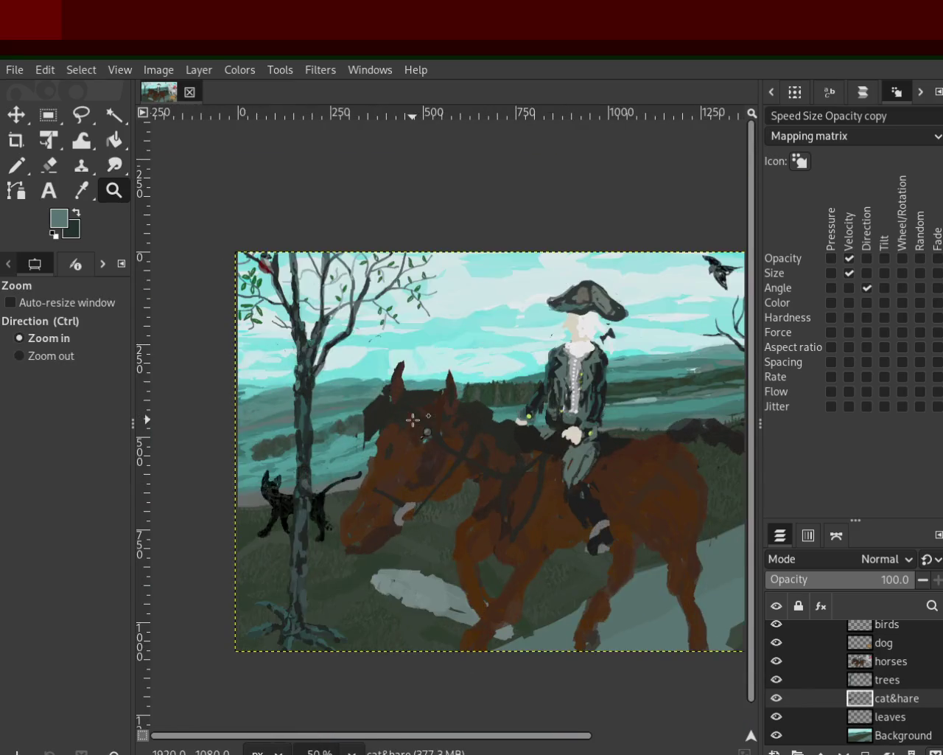
pyautogui.keyDown('ctrl'); pyautogui.click(382, 430); pyautogui.keyUp('ctrl')
pyautogui.click(303, 418)
pyautogui.keyDown('ctrl'); pyautogui.click(300, 417); pyautogui.keyUp('ctrl')
pyautogui.keyDown('ctrl'); pyautogui.click(300, 417); pyautogui.keyUp('ctrl')
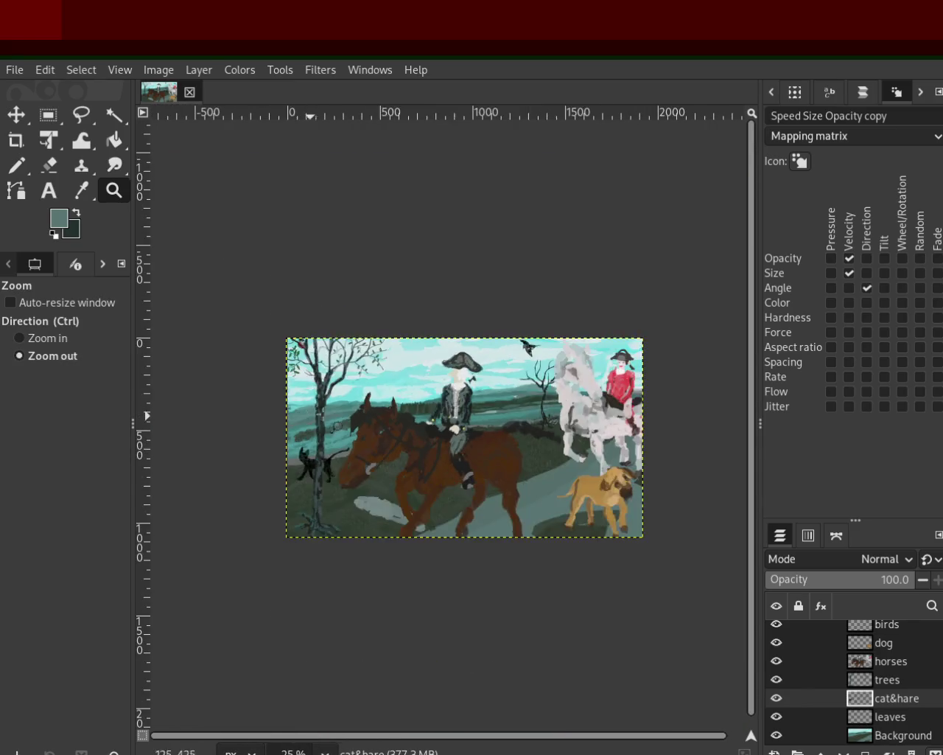
pyautogui.click(550, 368)
pyautogui.click(549, 368)
pyautogui.click(374, 418)
pyautogui.click(373, 418)
pyautogui.keyDown('ctrl'); pyautogui.click(374, 418); pyautogui.keyUp('ctrl')
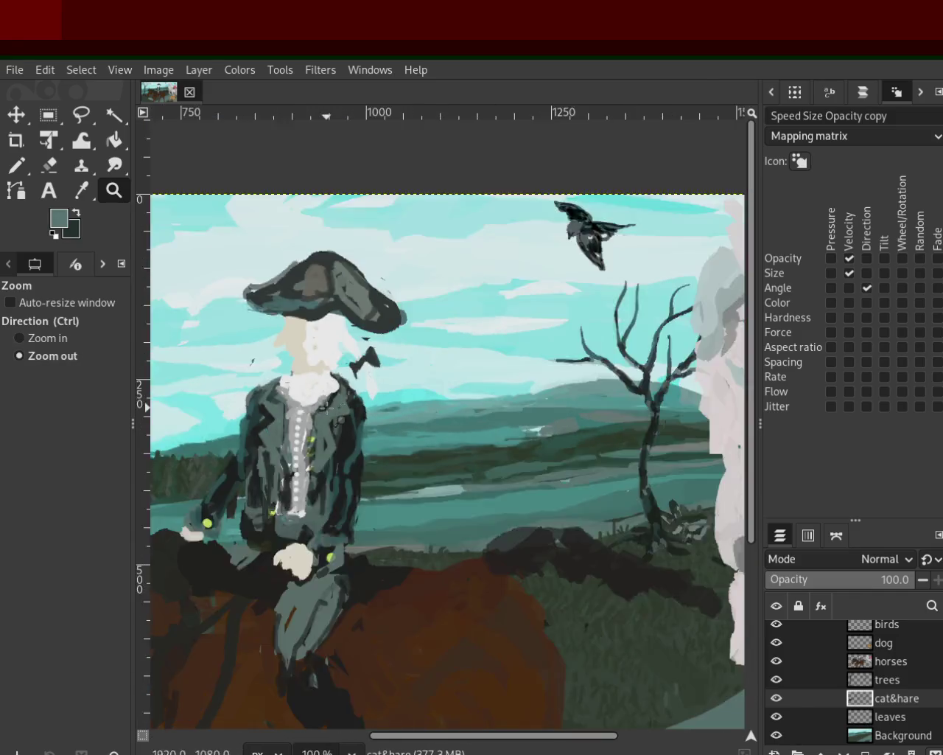
pyautogui.keyDown('ctrl'); pyautogui.click(373, 418); pyautogui.keyUp('ctrl')
pyautogui.click(572, 395)
pyautogui.keyDown('ctrl'); pyautogui.click(563, 406); pyautogui.keyUp('ctrl')
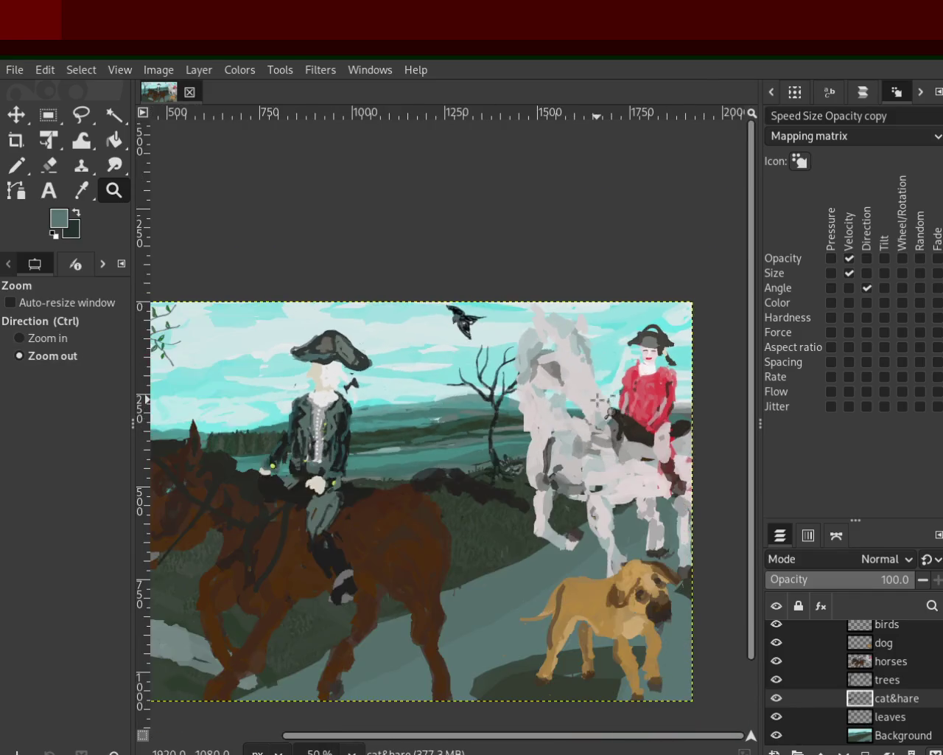
pyautogui.keyDown('ctrl'); pyautogui.click(563, 406); pyautogui.keyUp('ctrl')
pyautogui.keyDown('ctrl'); pyautogui.click(563, 407); pyautogui.keyUp('ctrl')
pyautogui.click(531, 358)
pyautogui.click(531, 358)
pyautogui.click(532, 358)
pyautogui.click(531, 358)
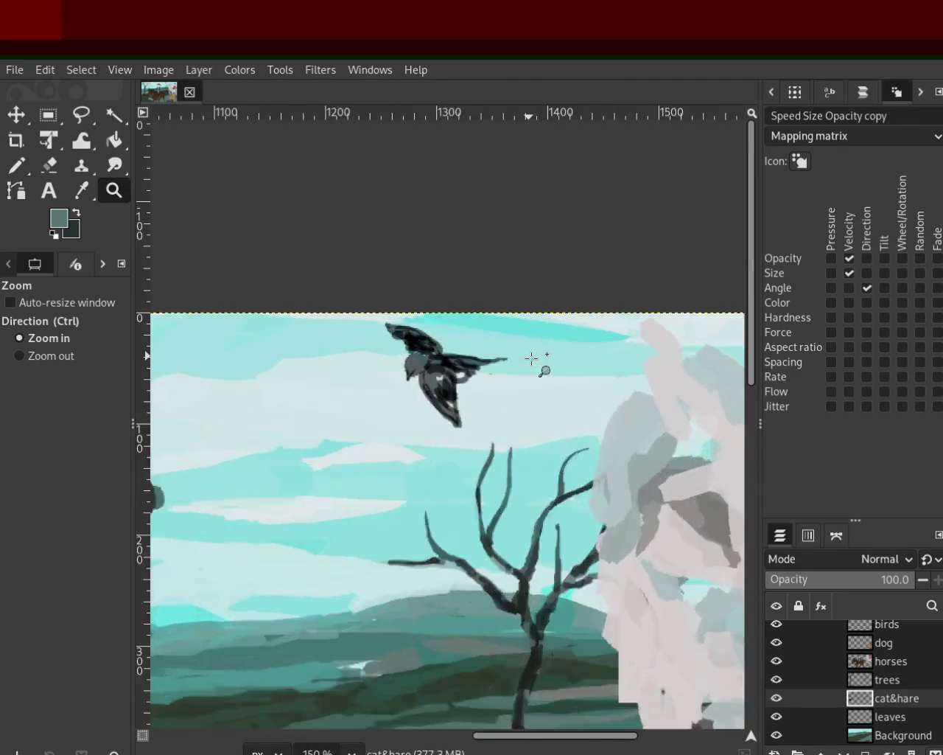
pyautogui.click(531, 359)
pyautogui.keyDown('ctrl'); pyautogui.click(533, 349); pyautogui.keyUp('ctrl')
pyautogui.keyDown('ctrl'); pyautogui.click(533, 349); pyautogui.keyUp('ctrl')
pyautogui.keyDown('ctrl'); pyautogui.click(533, 349); pyautogui.keyUp('ctrl')
pyautogui.click(533, 349)
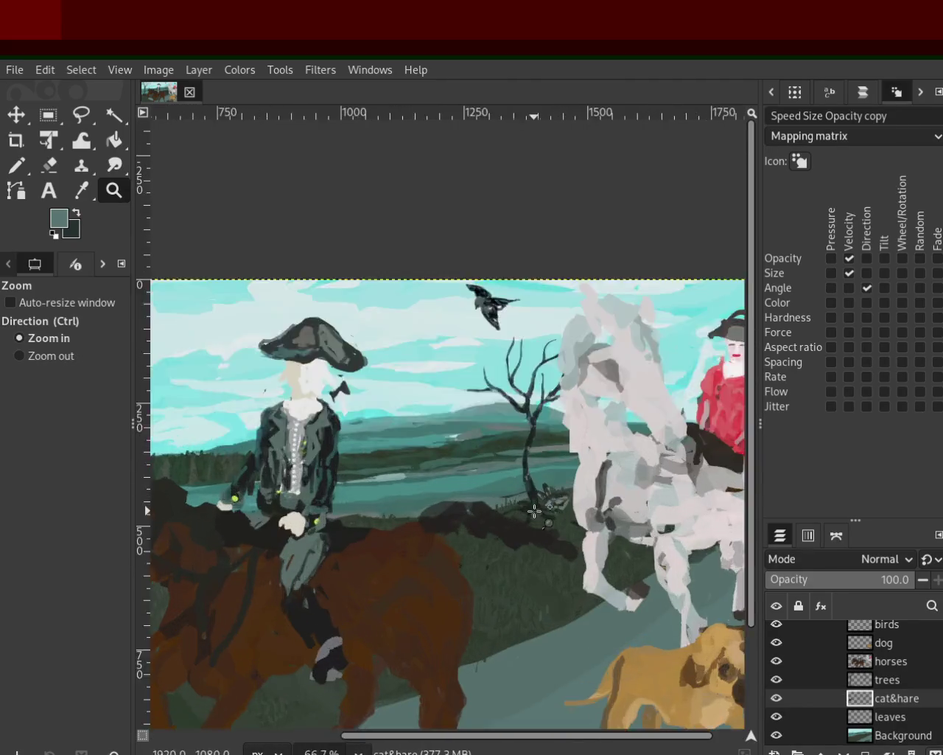
pyautogui.click(523, 381)
pyautogui.click(523, 381)
pyautogui.keyDown('ctrl'); pyautogui.click(523, 381); pyautogui.keyUp('ctrl')
pyautogui.keyDown('ctrl'); pyautogui.click(523, 381); pyautogui.keyUp('ctrl')
pyautogui.keyDown('ctrl'); pyautogui.click(523, 381); pyautogui.keyUp('ctrl')
pyautogui.click(523, 381)
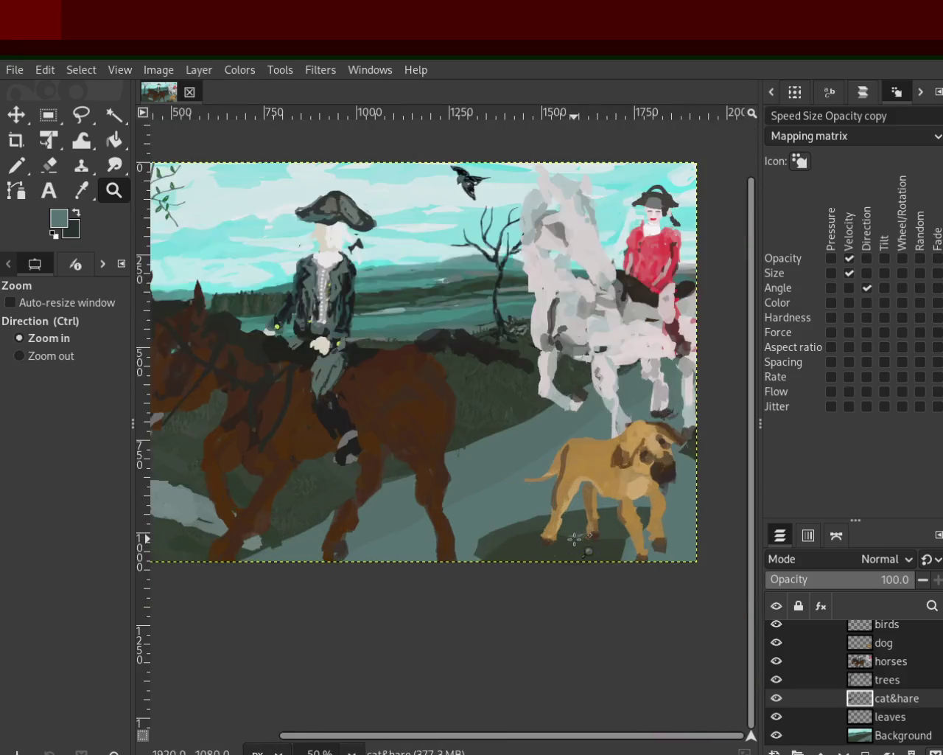
pyautogui.keyDown('ctrl'); pyautogui.click(530, 389); pyautogui.keyUp('ctrl')
pyautogui.keyDown('ctrl'); pyautogui.click(536, 397); pyautogui.keyUp('ctrl')
pyautogui.click(536, 396)
pyautogui.keyDown('ctrl'); pyautogui.click(536, 397); pyautogui.keyUp('ctrl')
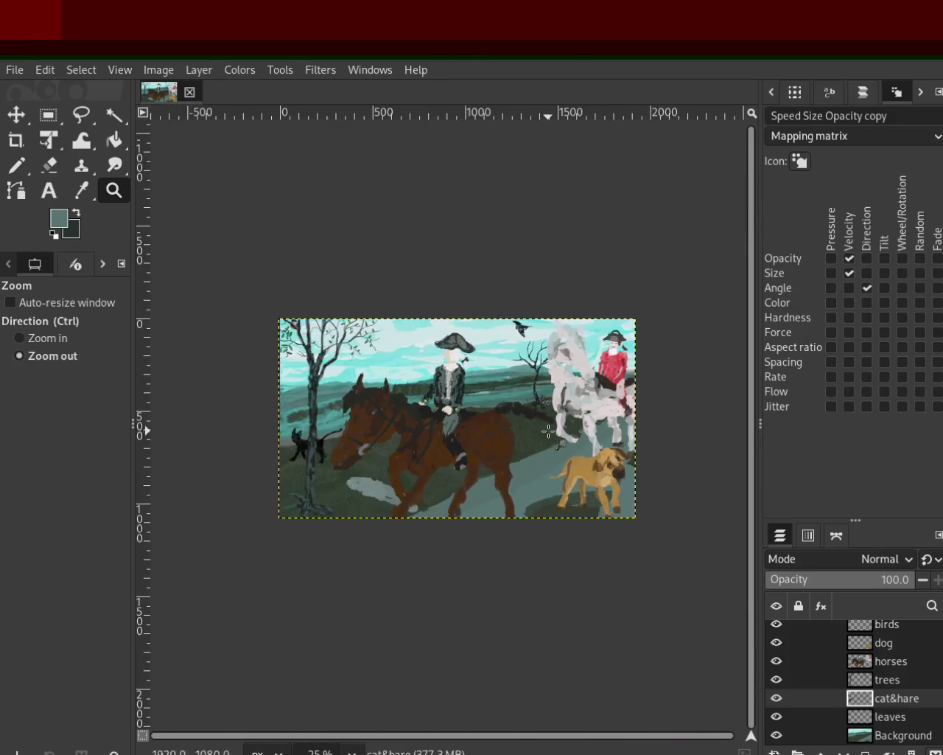
pyautogui.click(491, 436)
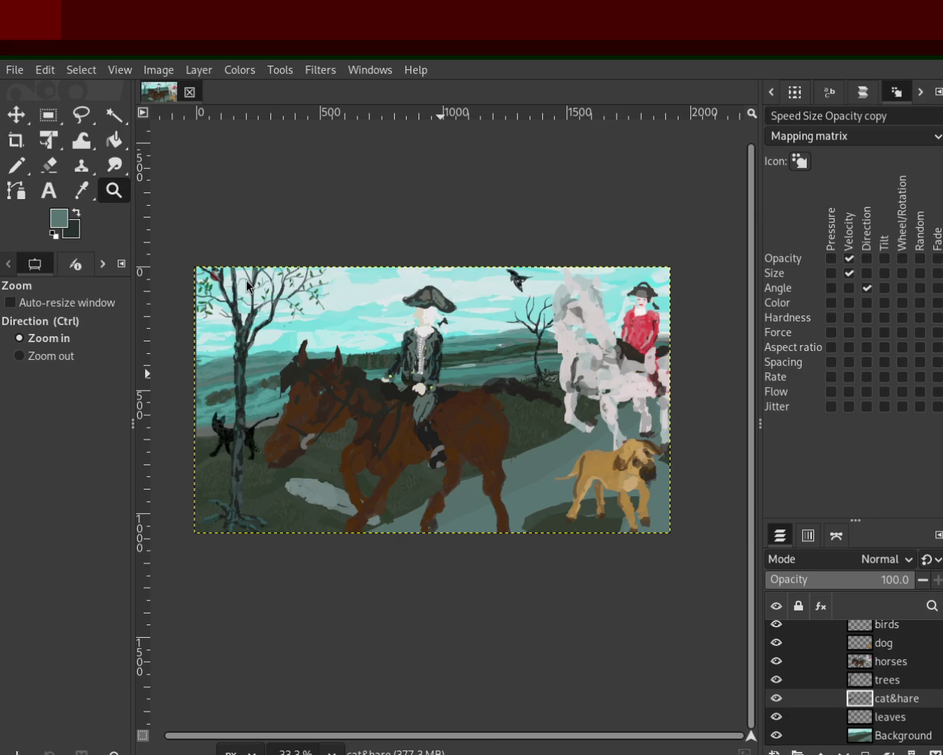
pyautogui.keyDown('ctrl'); pyautogui.click(337, 375); pyautogui.keyUp('ctrl')
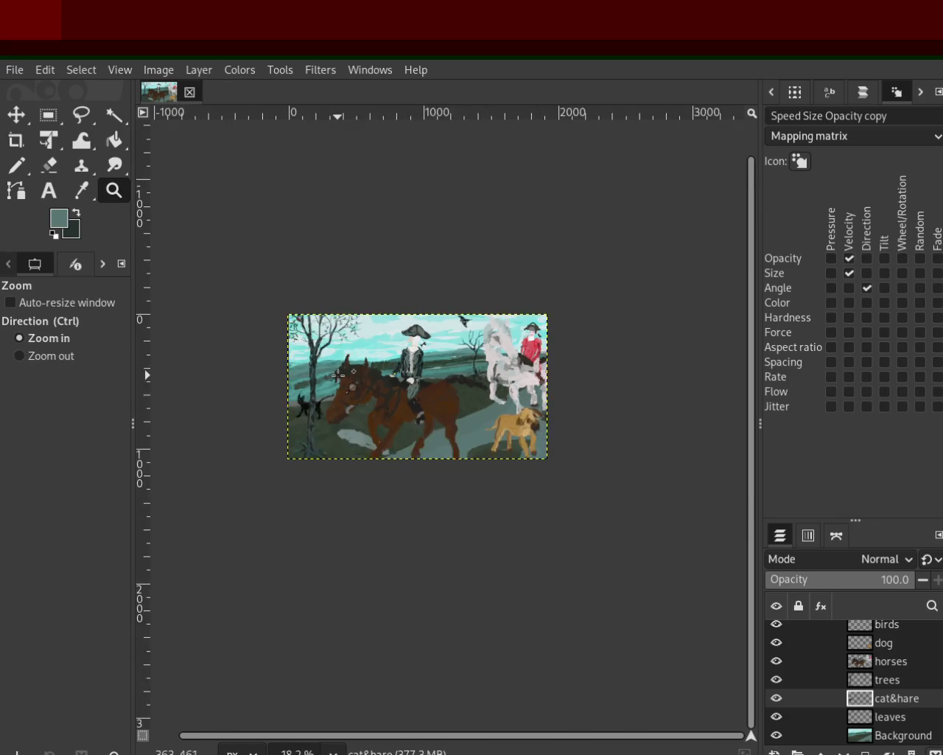
pyautogui.click(338, 374)
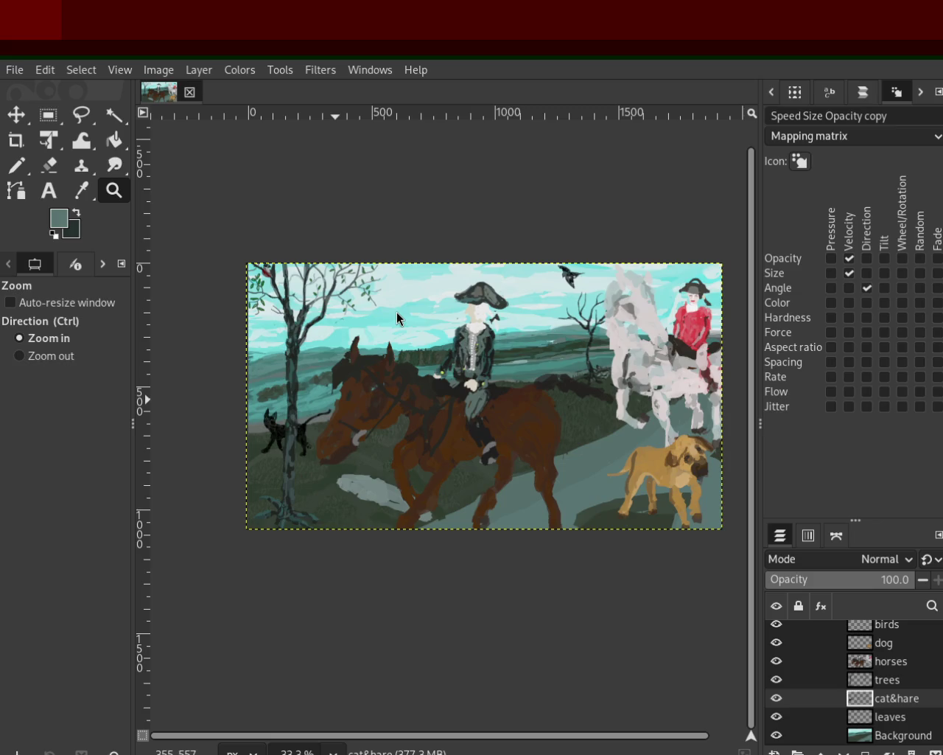
pyautogui.keyDown('ctrl'); pyautogui.click(567, 383); pyautogui.keyUp('ctrl')
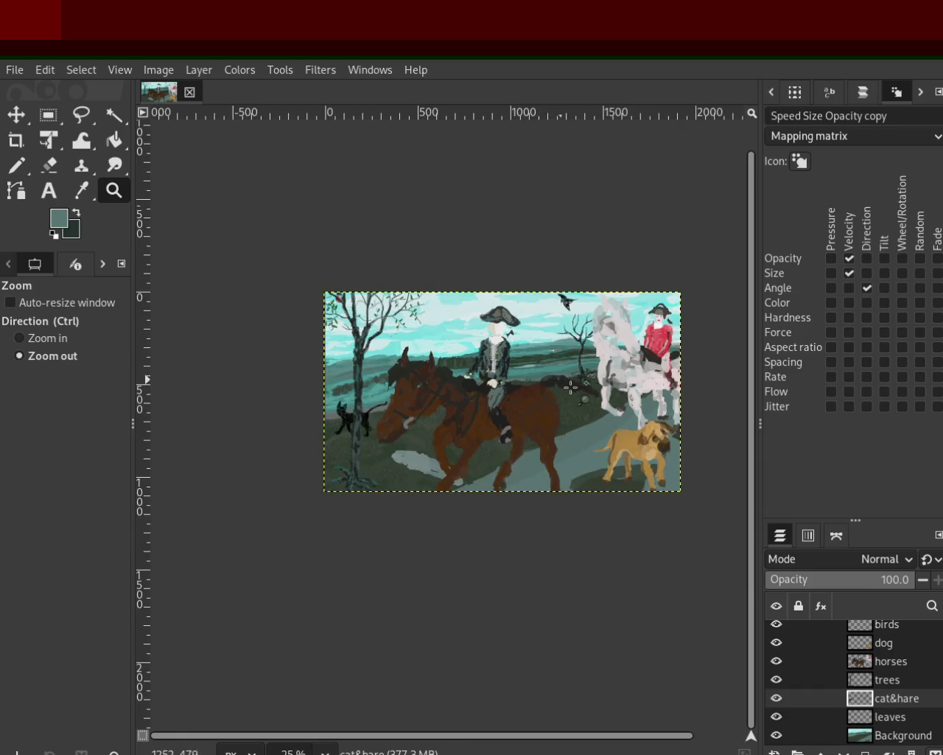
pyautogui.doubleClick(571, 387)
pyautogui.click(571, 387)
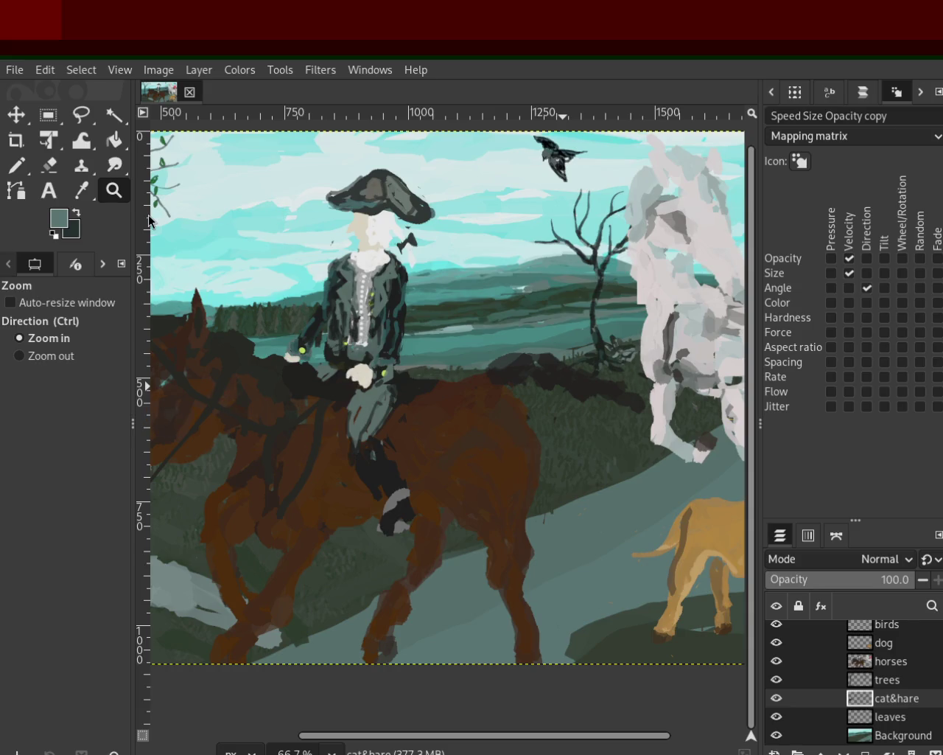
pyautogui.keyDown('ctrl'); pyautogui.click(432, 473); pyautogui.keyUp('ctrl')
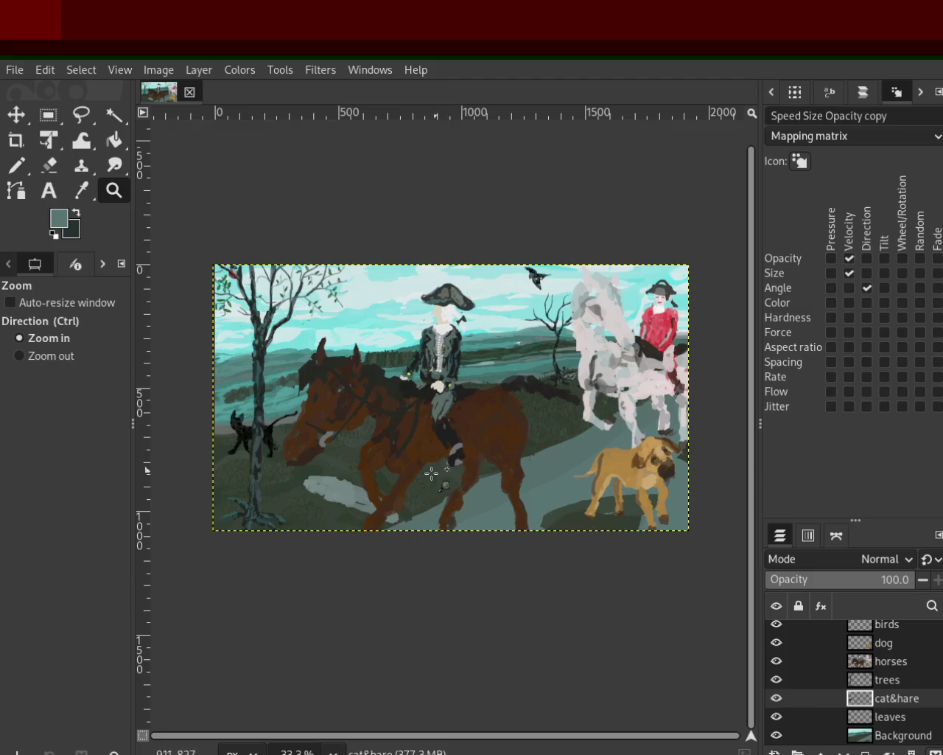
pyautogui.keyDown('ctrl'); pyautogui.click(431, 473); pyautogui.keyUp('ctrl')
pyautogui.click(296, 434)
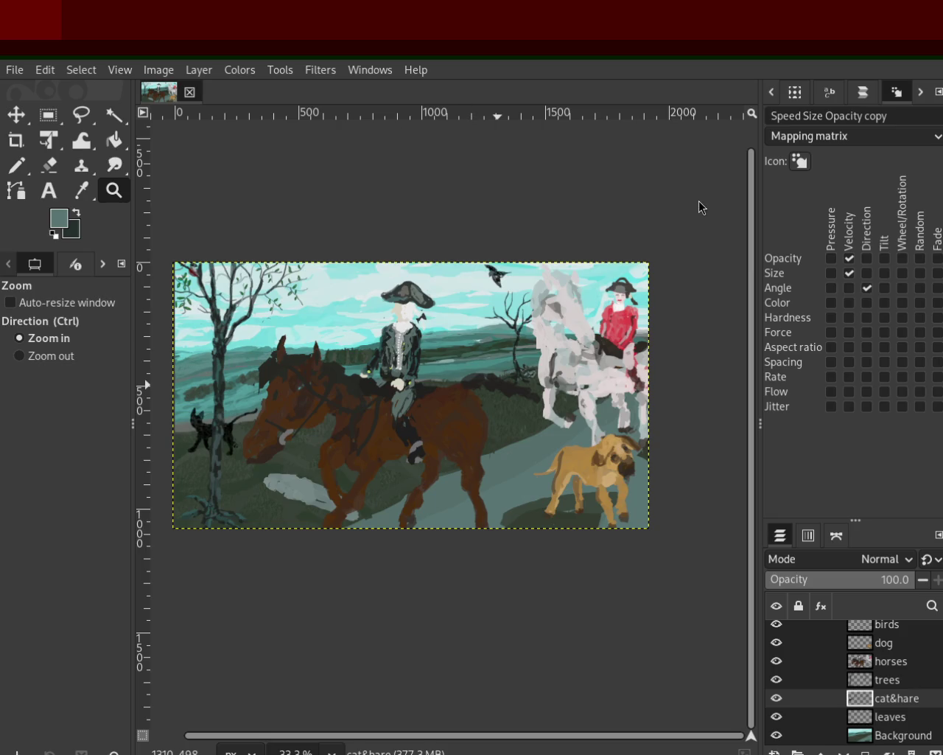
pyautogui.keyDown('ctrl'); pyautogui.click(558, 339); pyautogui.keyUp('ctrl')
pyautogui.doubleClick(496, 383)
pyautogui.keyDown('ctrl'); pyautogui.click(395, 351); pyautogui.keyUp('ctrl')
pyautogui.click(420, 392)
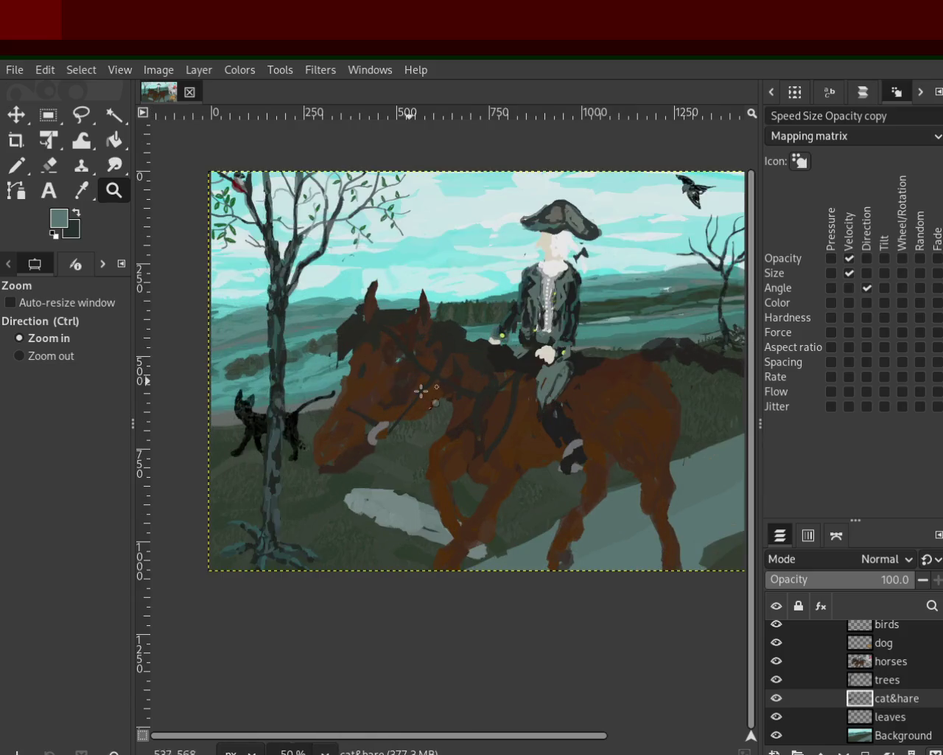
pyautogui.keyDown('ctrl'); pyautogui.click(469, 340); pyautogui.keyUp('ctrl')
pyautogui.click(469, 341)
pyautogui.keyDown('ctrl'); pyautogui.click(590, 348); pyautogui.keyUp('ctrl')
pyautogui.click(467, 340)
pyautogui.click(479, 343)
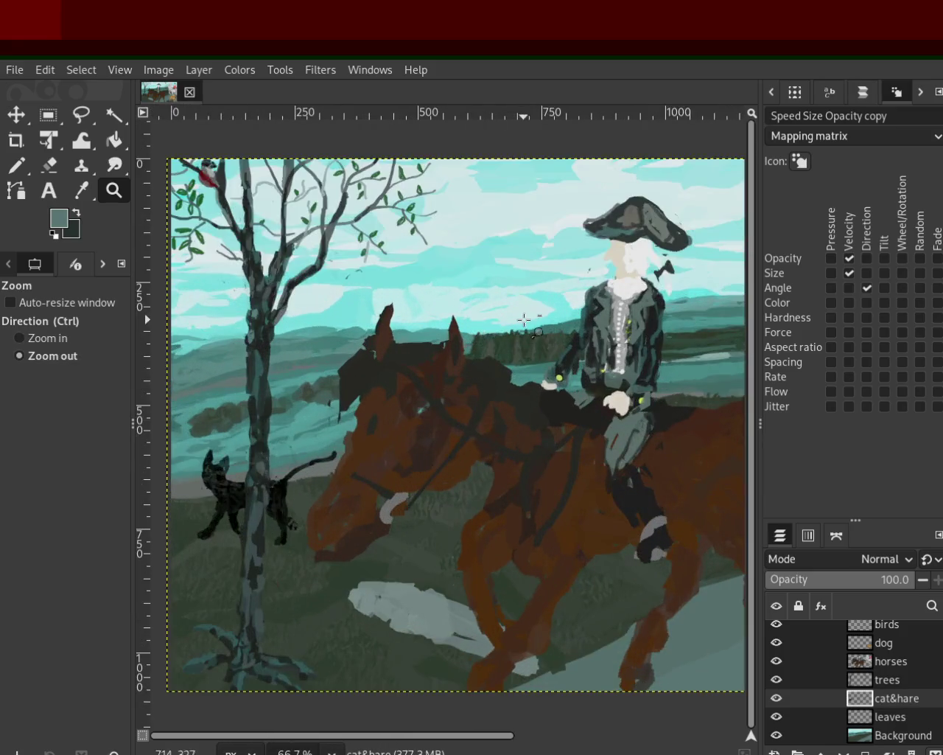
pyautogui.keyDown('ctrl'); pyautogui.click(220, 488); pyautogui.keyUp('ctrl')
pyautogui.doubleClick(217, 492)
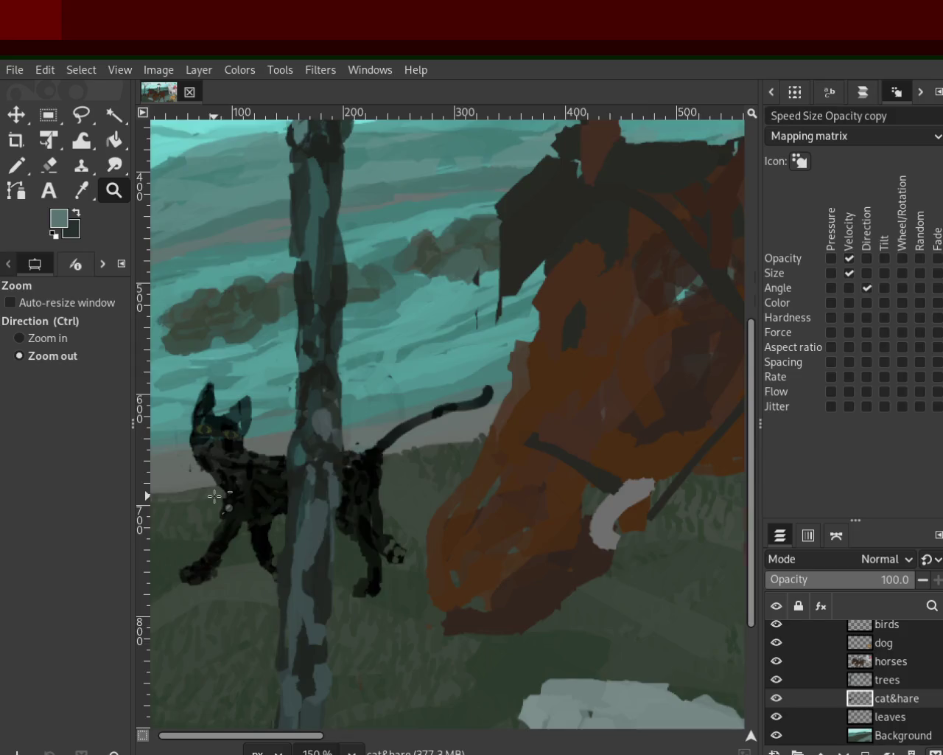
pyautogui.keyDown('ctrl'); pyautogui.doubleClick(218, 492); pyautogui.keyUp('ctrl')
pyautogui.keyDown('ctrl'); pyautogui.click(251, 489); pyautogui.keyUp('ctrl')
pyautogui.click(448, 438)
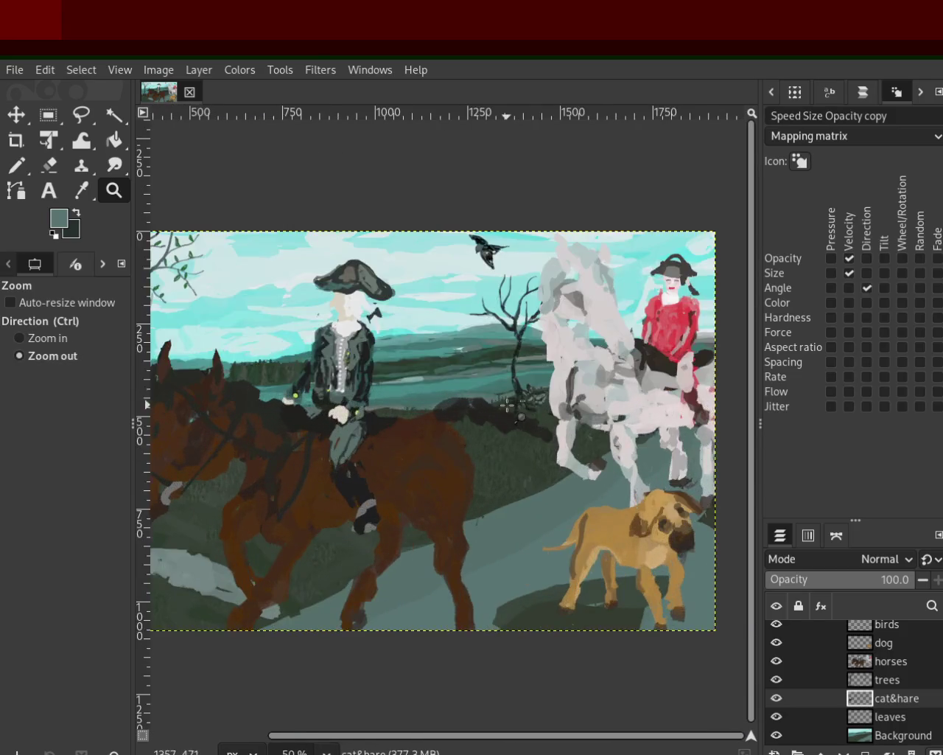
pyautogui.keyDown('ctrl'); pyautogui.click(420, 455); pyautogui.keyUp('ctrl')
pyautogui.click(449, 406)
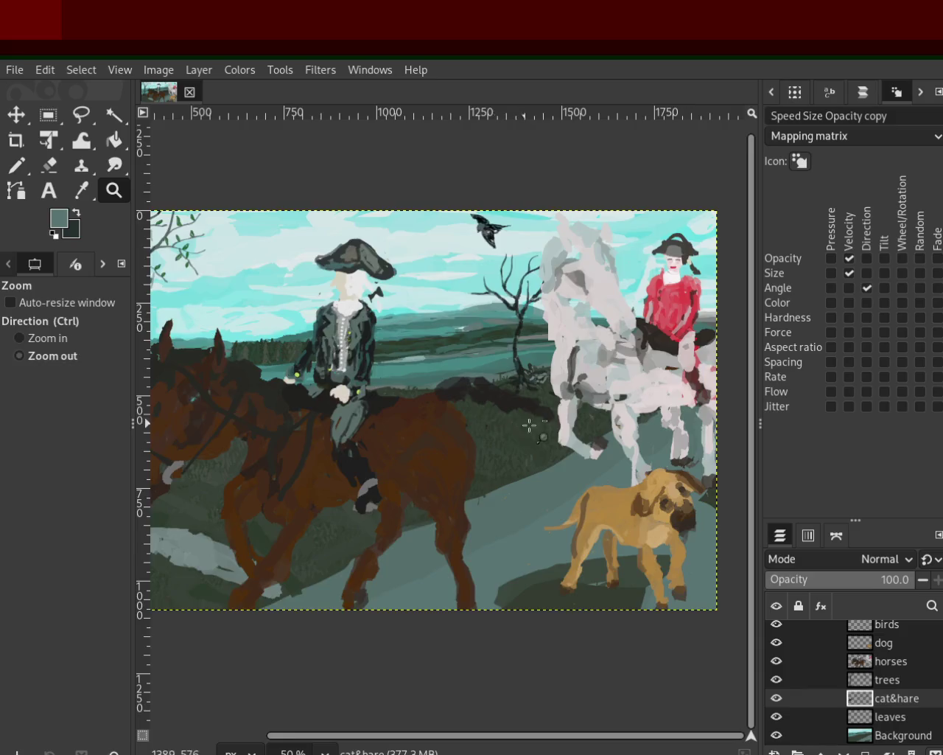
pyautogui.keyDown('ctrl'); pyautogui.click(527, 424); pyautogui.keyUp('ctrl')
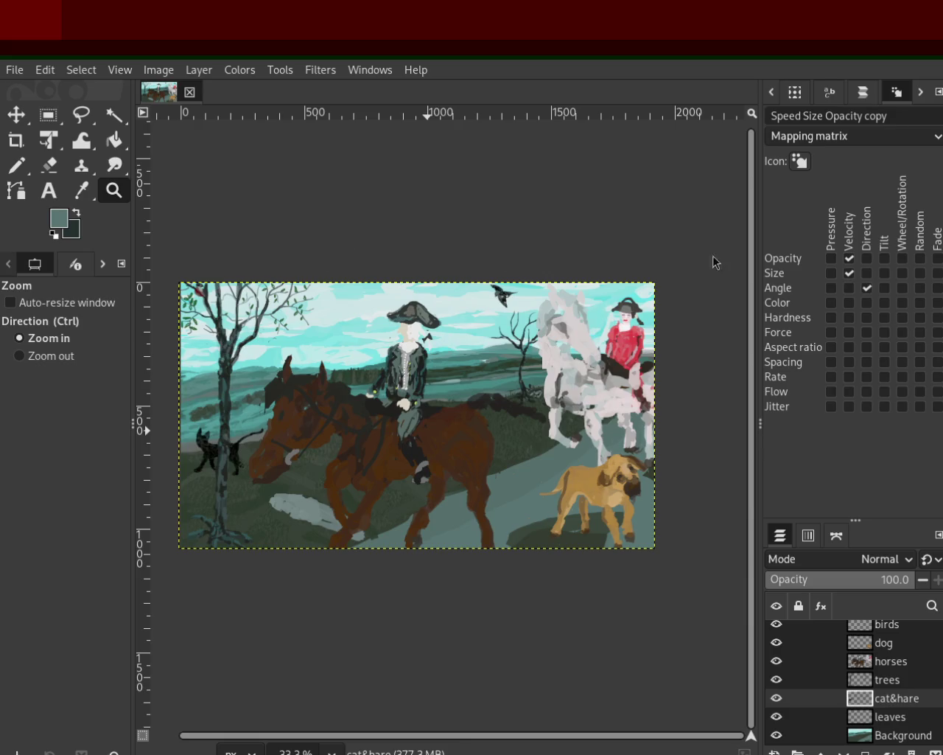
pyautogui.keyDown('ctrl'); pyautogui.click(575, 394); pyautogui.keyUp('ctrl')
pyautogui.click(474, 394)
pyautogui.keyDown('ctrl'); pyautogui.click(259, 362); pyautogui.keyUp('ctrl')
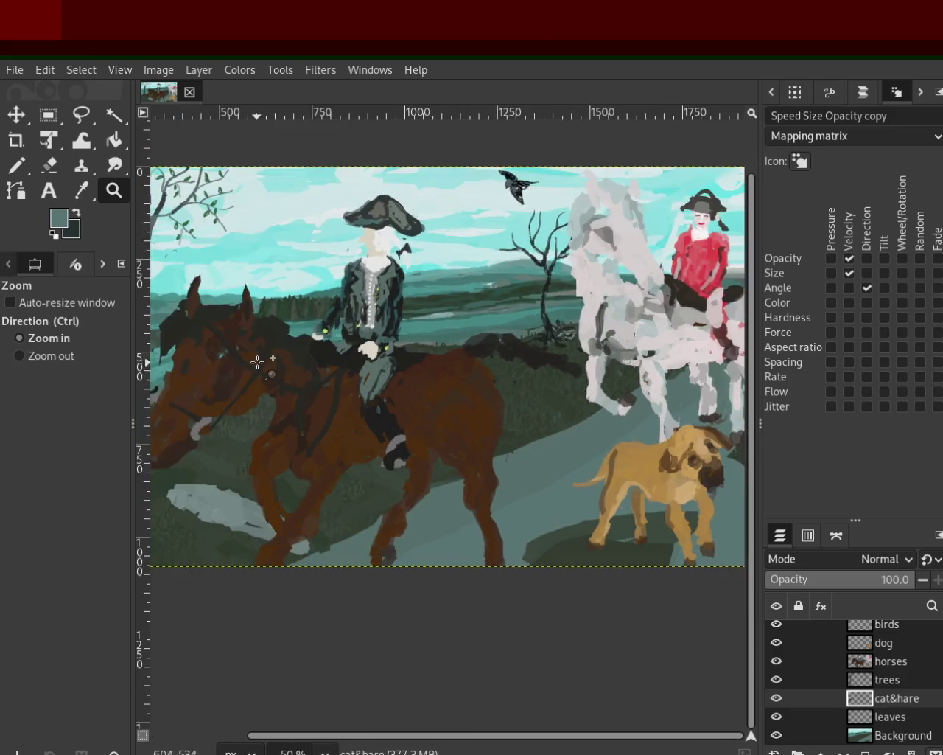
pyautogui.click(368, 346)
pyautogui.click(579, 278)
pyautogui.scroll(-3, 579, 278)
pyautogui.scroll(3, 354, 420)
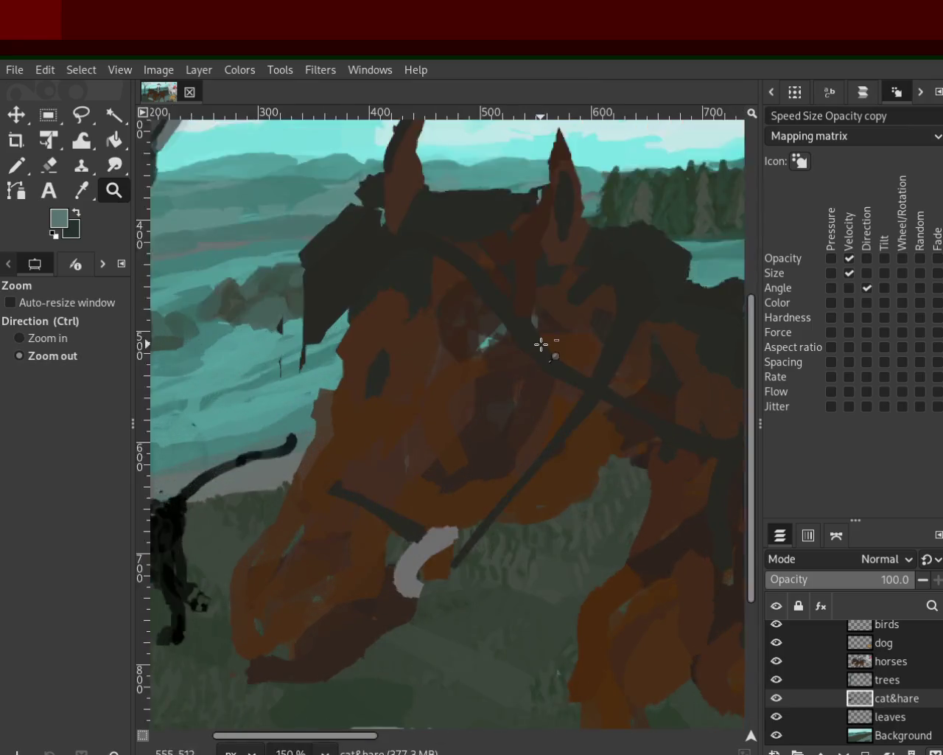
pyautogui.scroll(-3, 541, 341)
pyautogui.scroll(3, 287, 472)
pyautogui.scroll(-3, 346, 417)
pyautogui.scroll(3, 434, 589)
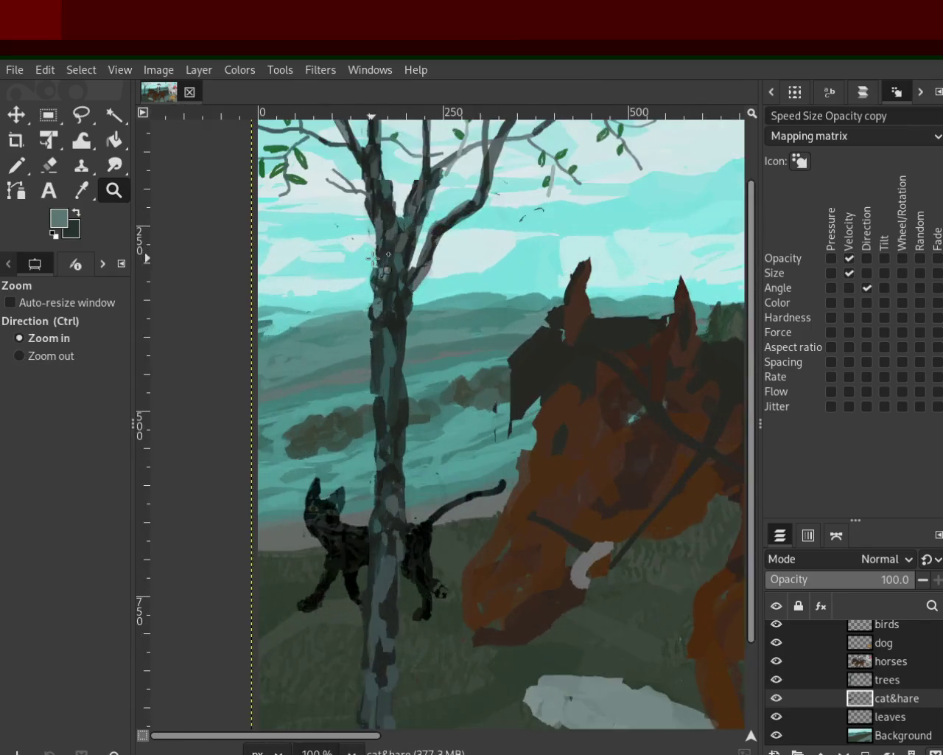
pyautogui.scroll(-2, 435, 589)
pyautogui.scroll(1, 355, 219)
pyautogui.scroll(2, 355, 219)
pyautogui.scroll(-3, 369, 310)
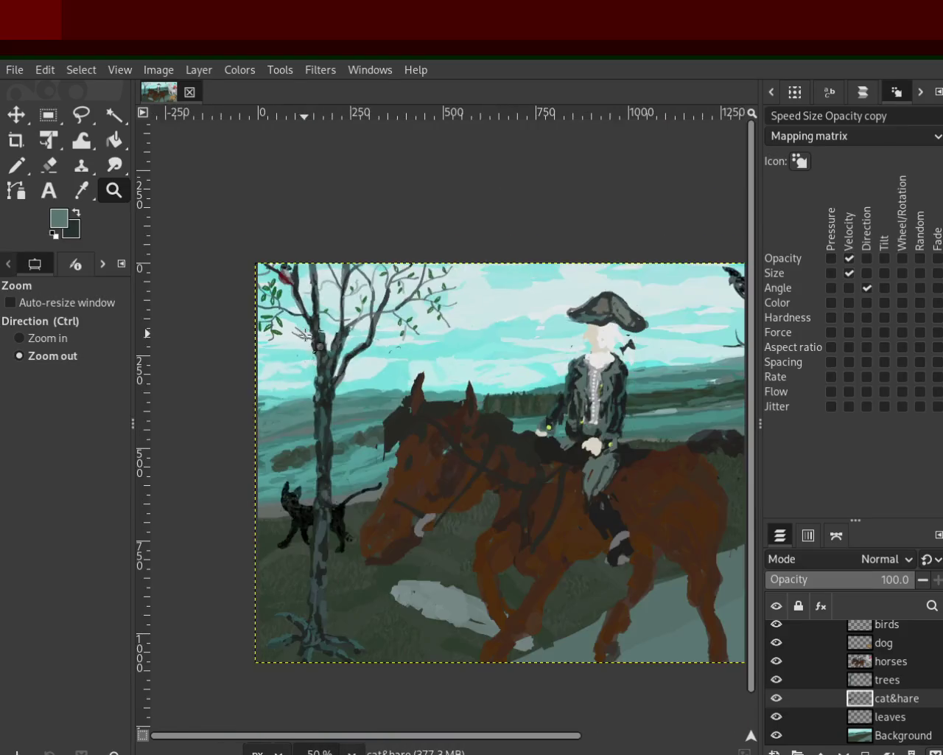
pyautogui.scroll(3, 380, 398)
pyautogui.scroll(-2, 380, 397)
pyautogui.scroll(-3, 381, 398)
pyautogui.scroll(3, 381, 398)
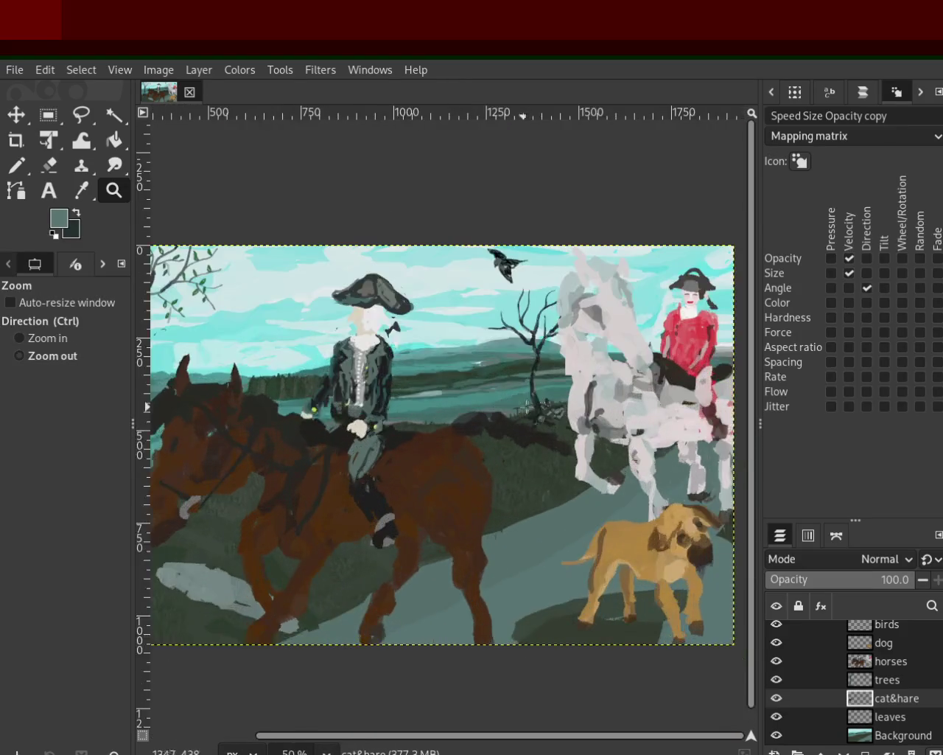
pyautogui.scroll(-2, 428, 428)
pyautogui.scroll(1, 428, 428)
pyautogui.scroll(-1, 428, 428)
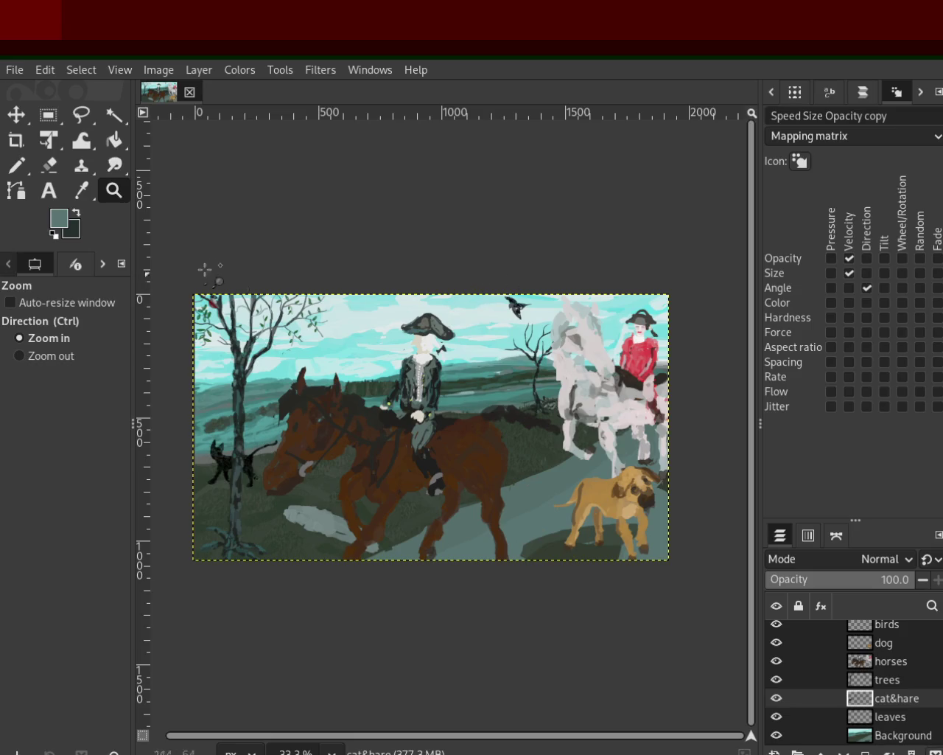
pyautogui.keyDown('ctrl'); pyautogui.click(526, 358); pyautogui.keyUp('ctrl')
pyautogui.keyDown('ctrl'); pyautogui.scroll(3, 308, 438); pyautogui.keyUp('ctrl')
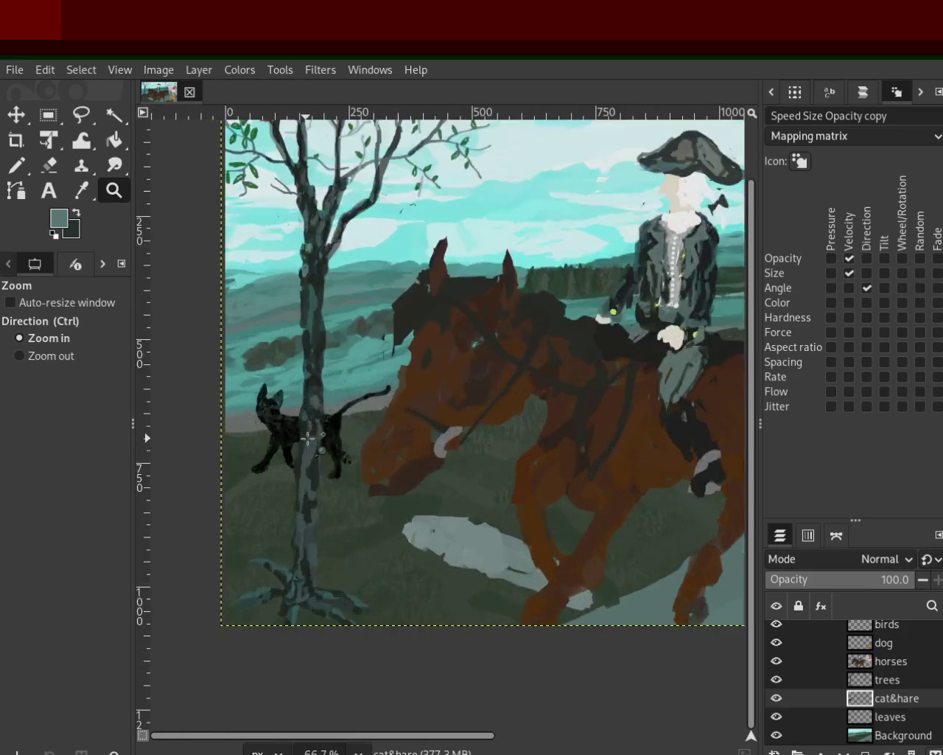
pyautogui.keyDown('ctrl'); pyautogui.scroll(2, 331, 457); pyautogui.keyUp('ctrl')
pyautogui.keyDown('ctrl'); pyautogui.scroll(-3, 357, 479); pyautogui.keyUp('ctrl')
pyautogui.keyDown('ctrl'); pyautogui.scroll(1, 362, 482); pyautogui.keyUp('ctrl')
pyautogui.keyDown('ctrl'); pyautogui.scroll(3, 354, 309); pyautogui.keyUp('ctrl')
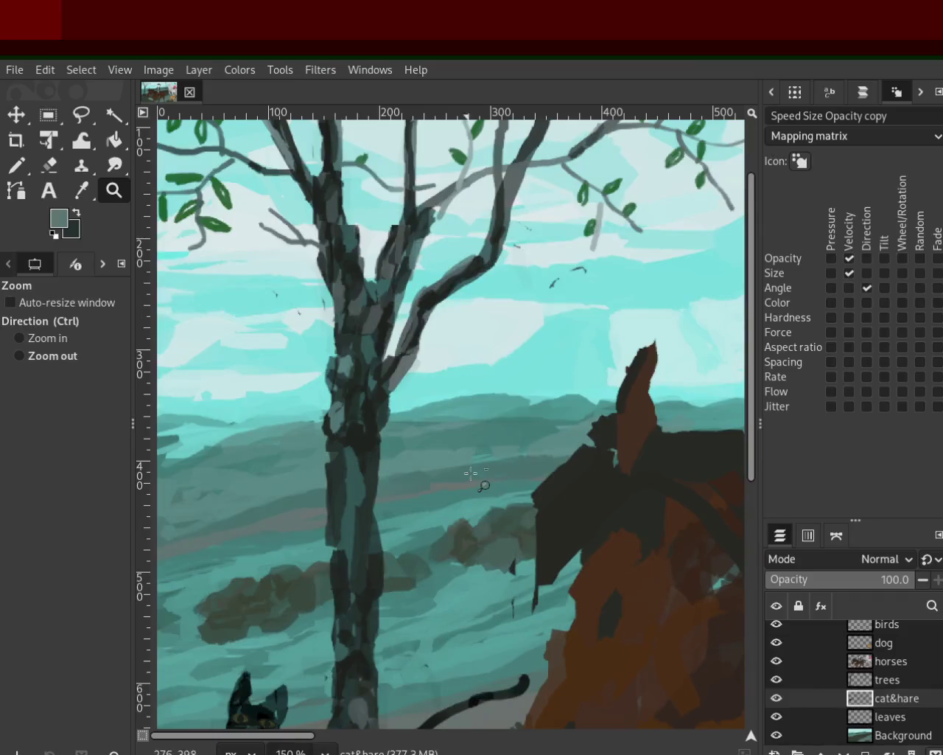
pyautogui.keyDown('ctrl'); pyautogui.scroll(-2, 383, 339); pyautogui.keyUp('ctrl')
pyautogui.keyDown('ctrl'); pyautogui.scroll(2, 413, 361); pyautogui.keyUp('ctrl')
pyautogui.keyDown('ctrl'); pyautogui.scroll(-1, 433, 379); pyautogui.keyUp('ctrl')
pyautogui.click(305, 390)
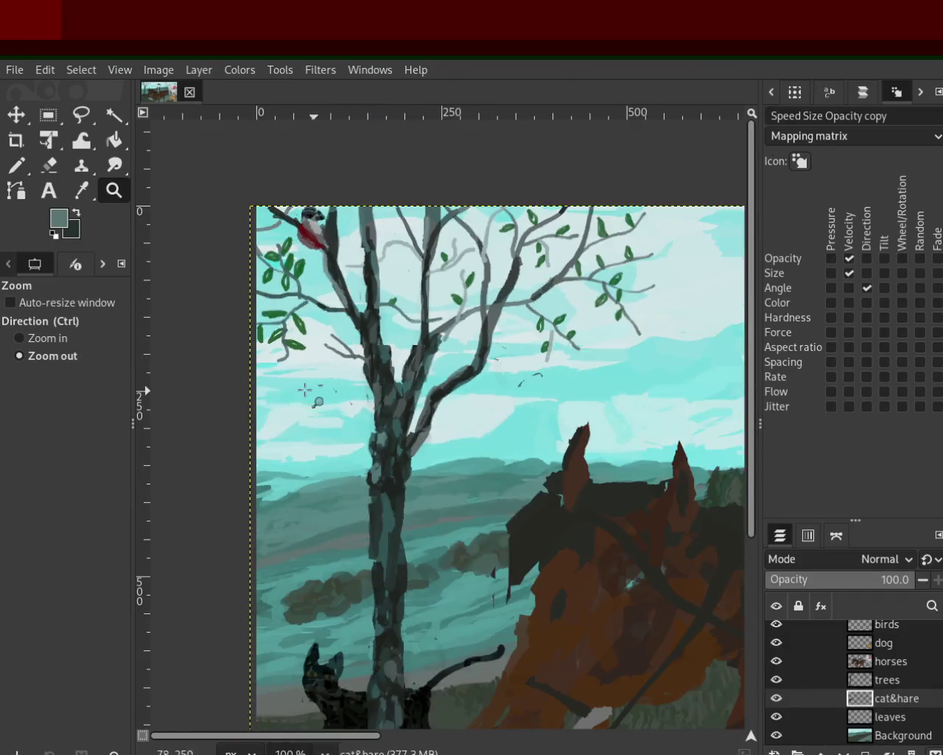
pyautogui.click(305, 390)
pyautogui.keyDown('ctrl'); pyautogui.click(438, 358); pyautogui.keyUp('ctrl')
pyautogui.click(256, 373)
pyautogui.keyDown('ctrl'); pyautogui.scroll(-1, 256, 373); pyautogui.keyUp('ctrl')
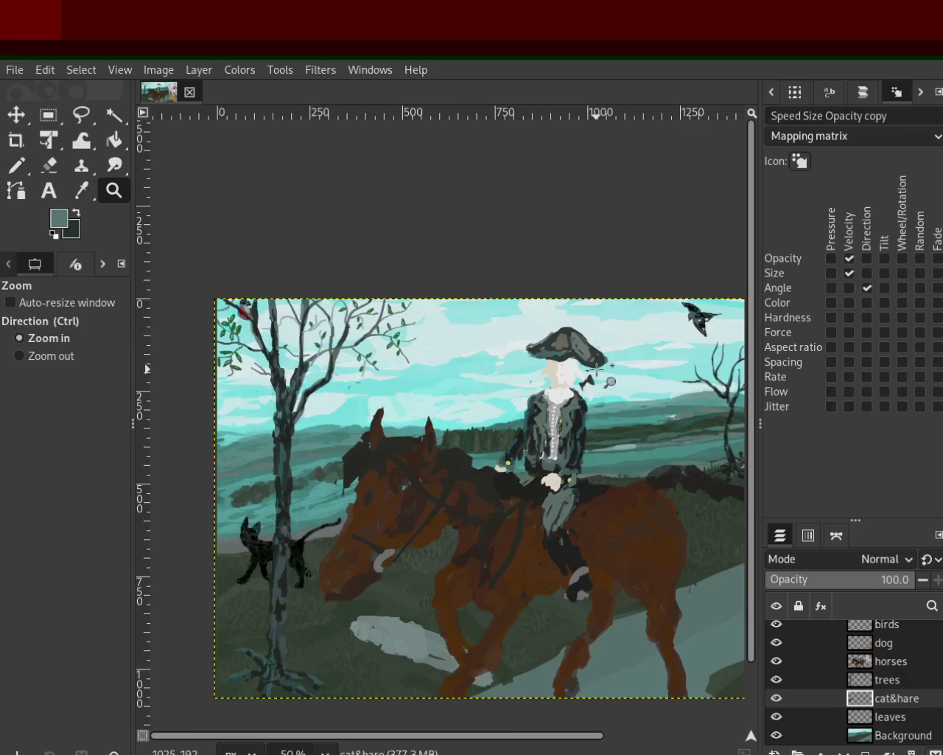
pyautogui.keyDown('ctrl'); pyautogui.scroll(-1, 280, 373); pyautogui.keyUp('ctrl')
pyautogui.keyDown('ctrl'); pyautogui.scroll(1, 421, 375); pyautogui.keyUp('ctrl')
pyautogui.keyDown('ctrl'); pyautogui.scroll(-1, 442, 377); pyautogui.keyUp('ctrl')
pyautogui.keyDown('ctrl'); pyautogui.scroll(1, 587, 380); pyautogui.keyUp('ctrl')
pyautogui.keyDown('ctrl'); pyautogui.scroll(1, 586, 380); pyautogui.keyUp('ctrl')
pyautogui.keyDown('ctrl'); pyautogui.scroll(-1, 590, 398); pyautogui.keyUp('ctrl')
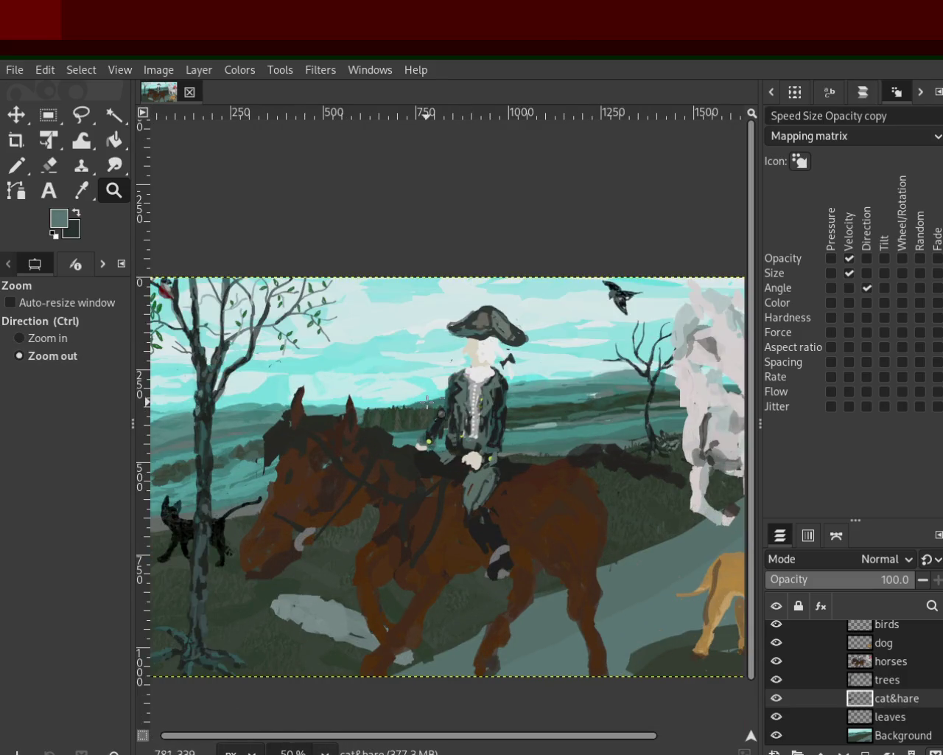
pyautogui.keyDown('ctrl'); pyautogui.click(589, 418); pyautogui.keyUp('ctrl')
pyautogui.keyDown('ctrl'); pyautogui.click(554, 425); pyautogui.keyUp('ctrl')
pyautogui.click(555, 425)
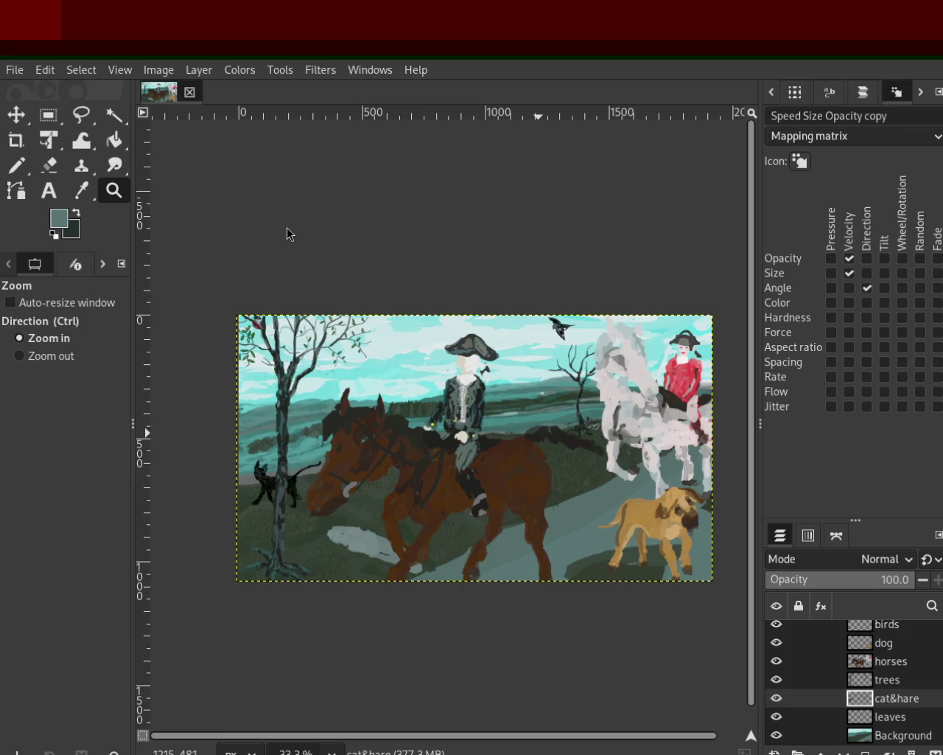
pyautogui.keyDown('ctrl'); pyautogui.click(708, 451); pyautogui.keyUp('ctrl')
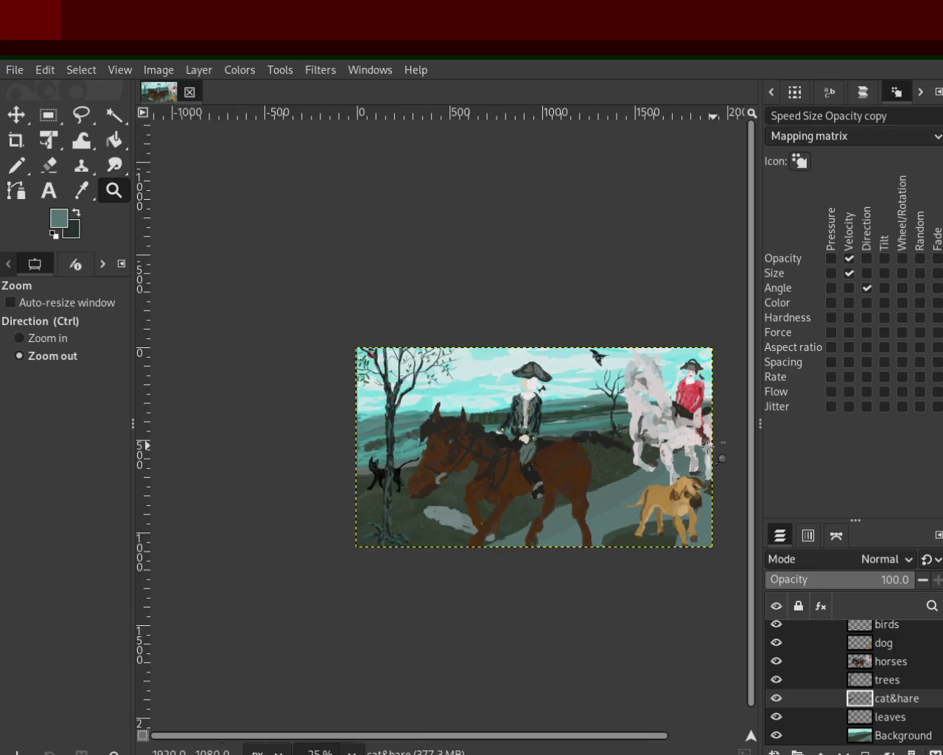
pyautogui.click(648, 454)
pyautogui.click(648, 453)
pyautogui.click(648, 453)
pyautogui.keyDown('ctrl'); pyautogui.click(560, 413); pyautogui.keyUp('ctrl')
pyautogui.click(527, 400)
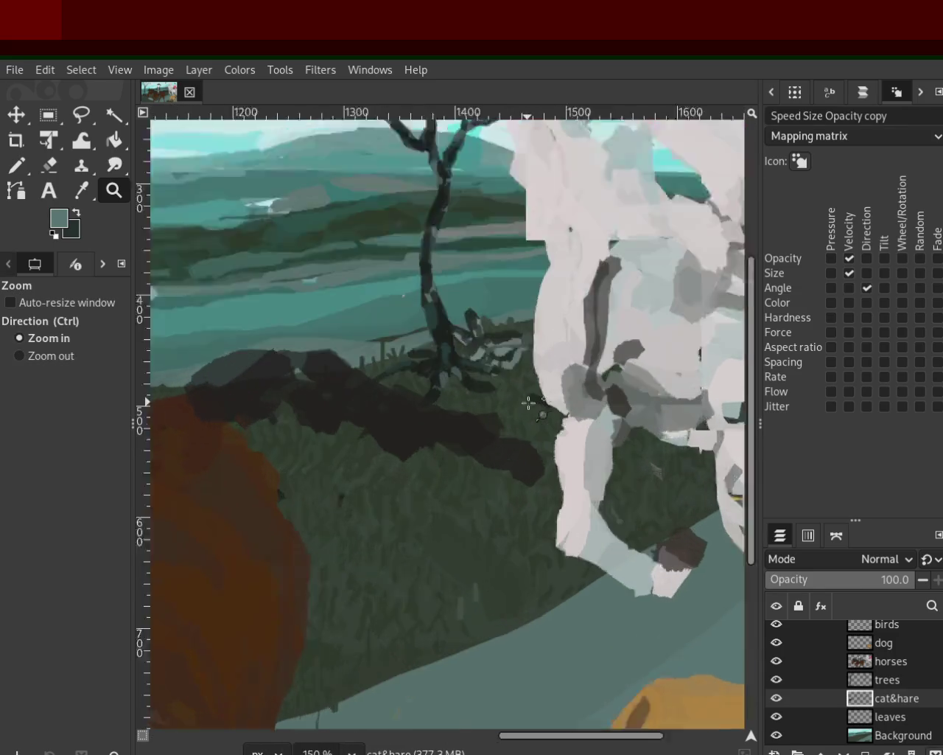
pyautogui.click(458, 361)
pyautogui.keyDown('ctrl'); pyautogui.click(527, 378); pyautogui.keyUp('ctrl')
pyautogui.keyDown('ctrl'); pyautogui.click(514, 386); pyautogui.keyUp('ctrl')
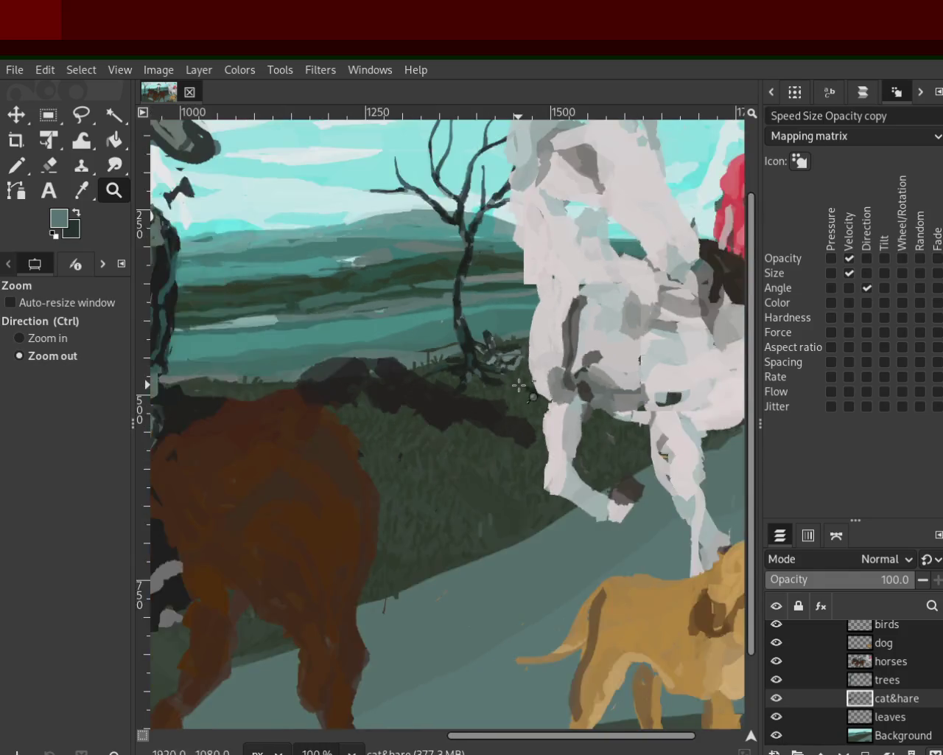
pyautogui.keyDown('ctrl'); pyautogui.click(509, 382); pyautogui.keyUp('ctrl')
pyautogui.keyDown('ctrl'); pyautogui.click(524, 382); pyautogui.keyUp('ctrl')
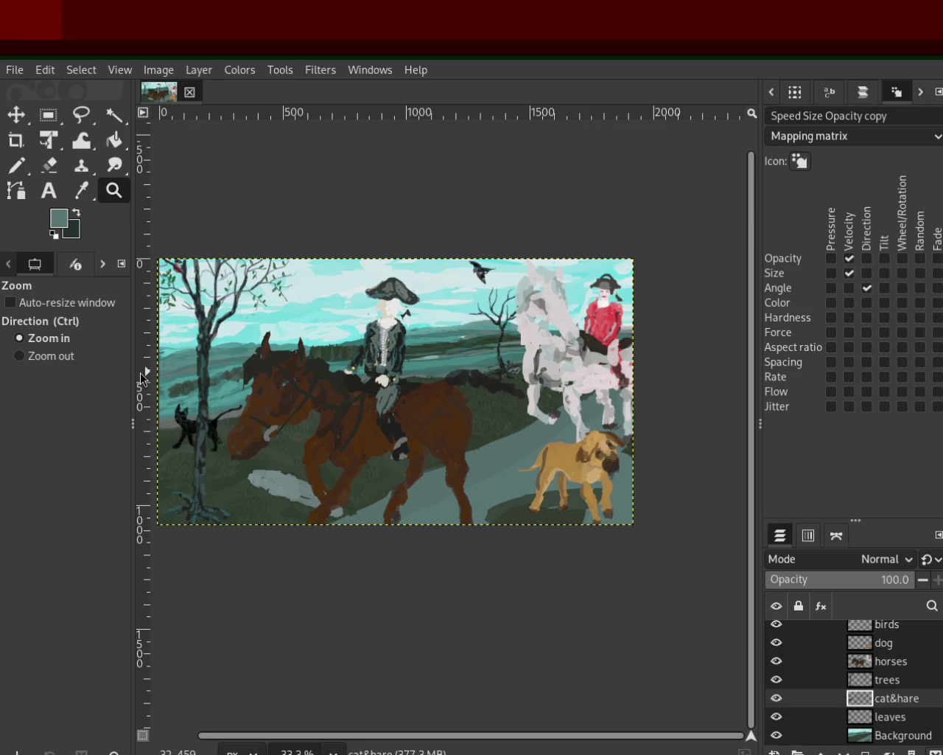
pyautogui.click(488, 359)
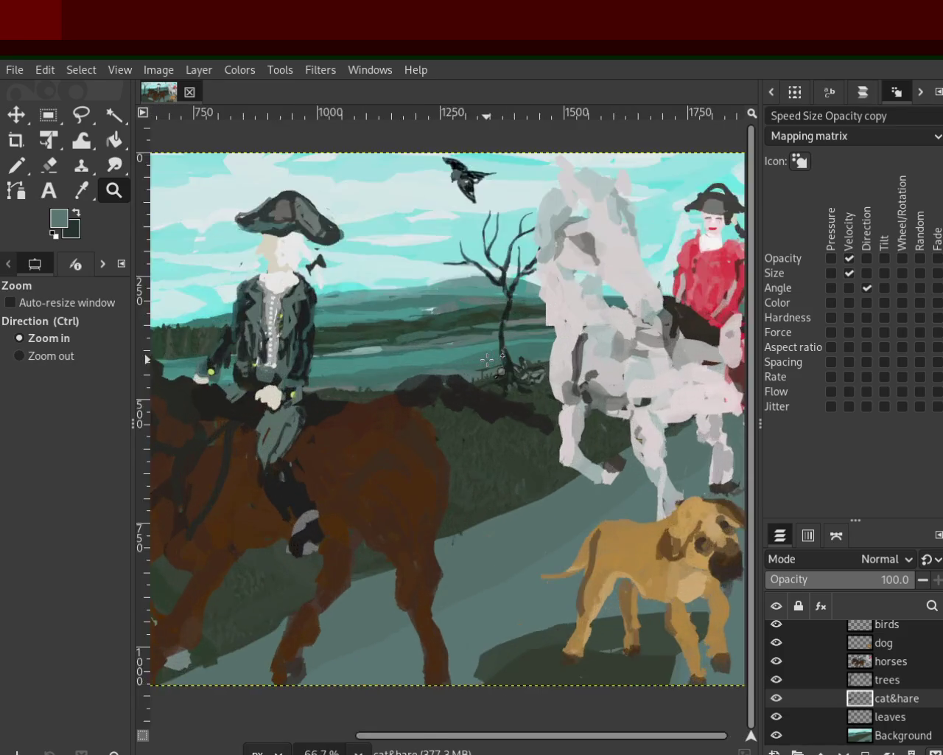
pyautogui.keyDown('ctrl'); pyautogui.scroll(2, 487, 359); pyautogui.keyUp('ctrl')
pyautogui.keyDown('ctrl'); pyautogui.scroll(-1, 541, 363); pyautogui.keyUp('ctrl')
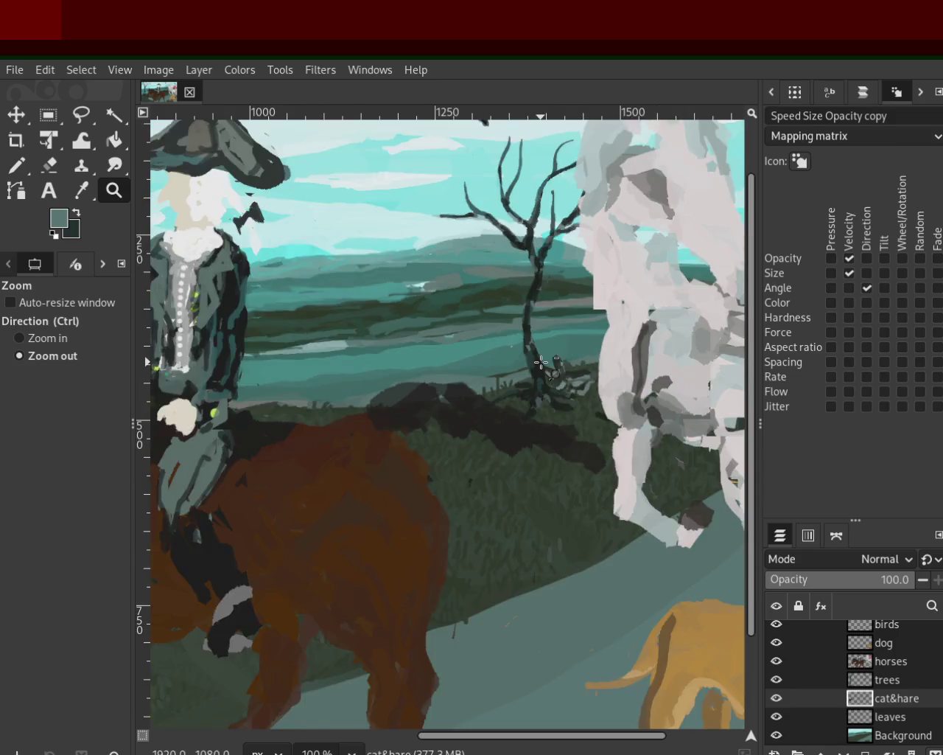
pyautogui.keyDown('ctrl'); pyautogui.scroll(-1, 541, 363); pyautogui.keyUp('ctrl')
pyautogui.keyDown('ctrl'); pyautogui.scroll(-1, 541, 363); pyautogui.keyUp('ctrl')
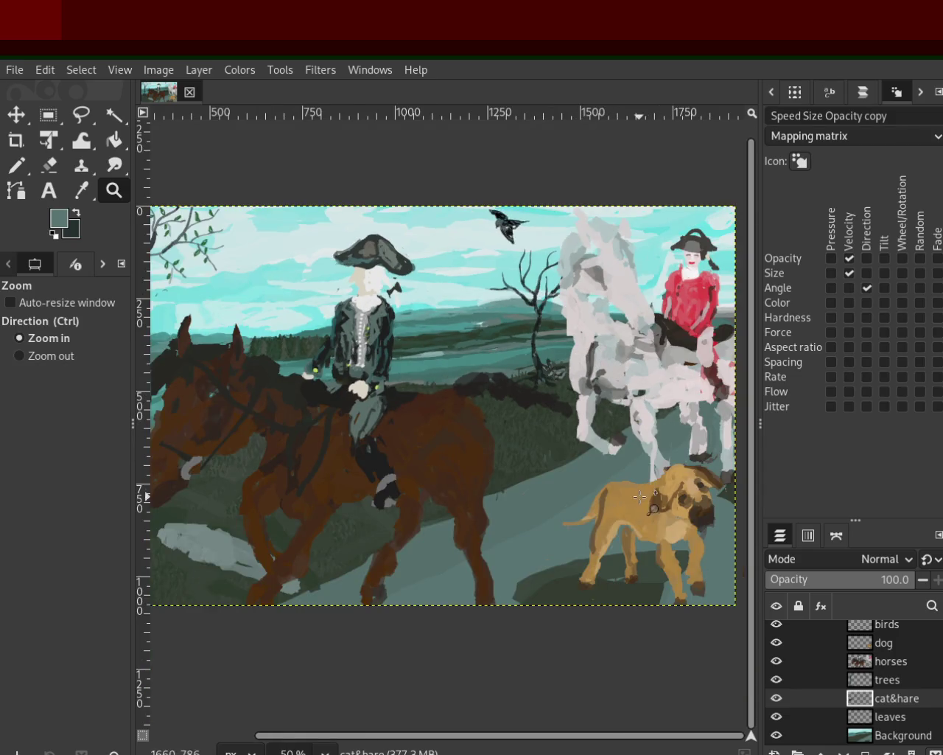
pyautogui.keyDown('ctrl'); pyautogui.scroll(-1, 653, 510); pyautogui.keyUp('ctrl')
pyautogui.keyDown('ctrl'); pyautogui.scroll(2, 636, 472); pyautogui.keyUp('ctrl')
pyautogui.keyDown('ctrl'); pyautogui.scroll(1, 635, 472); pyautogui.keyUp('ctrl')
pyautogui.press('ctrl')
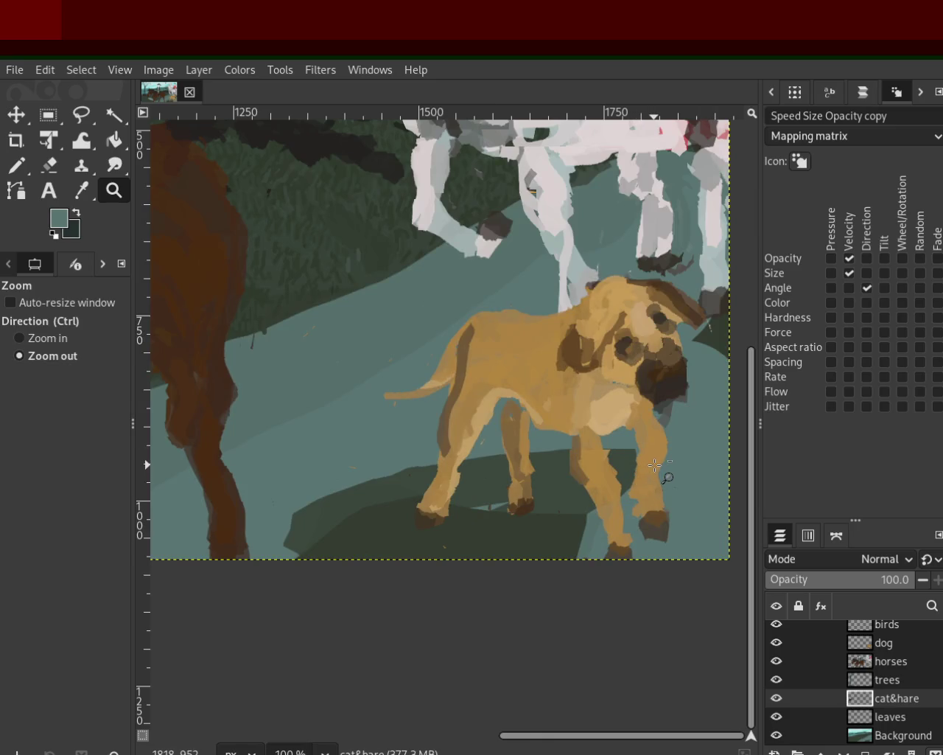
pyautogui.keyDown('ctrl'); pyautogui.scroll(-3, 655, 465); pyautogui.keyUp('ctrl')
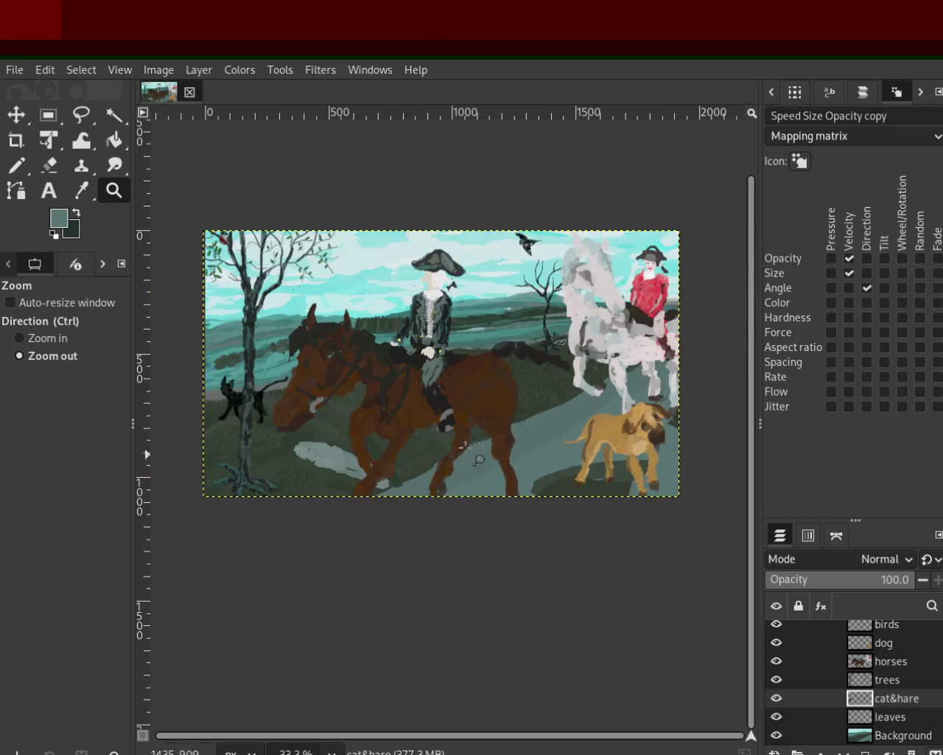
pyautogui.keyDown('ctrl'); pyautogui.scroll(3, 192, 389); pyautogui.keyUp('ctrl')
pyautogui.keyDown('ctrl'); pyautogui.scroll(3, 191, 389); pyautogui.keyUp('ctrl')
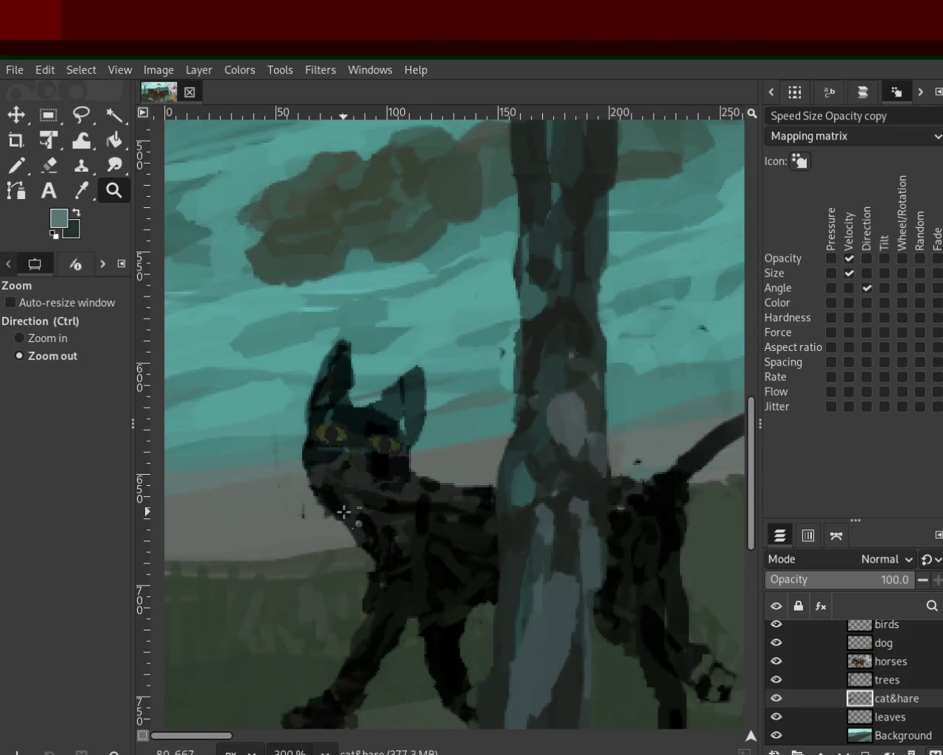
pyautogui.keyDown('ctrl'); pyautogui.scroll(-4, 343, 512); pyautogui.keyUp('ctrl')
pyautogui.keyDown('ctrl'); pyautogui.scroll(1, 321, 392); pyautogui.keyUp('ctrl')
pyautogui.press('ctrl')
pyautogui.keyDown('ctrl'); pyautogui.scroll(-3, 321, 392); pyautogui.keyUp('ctrl')
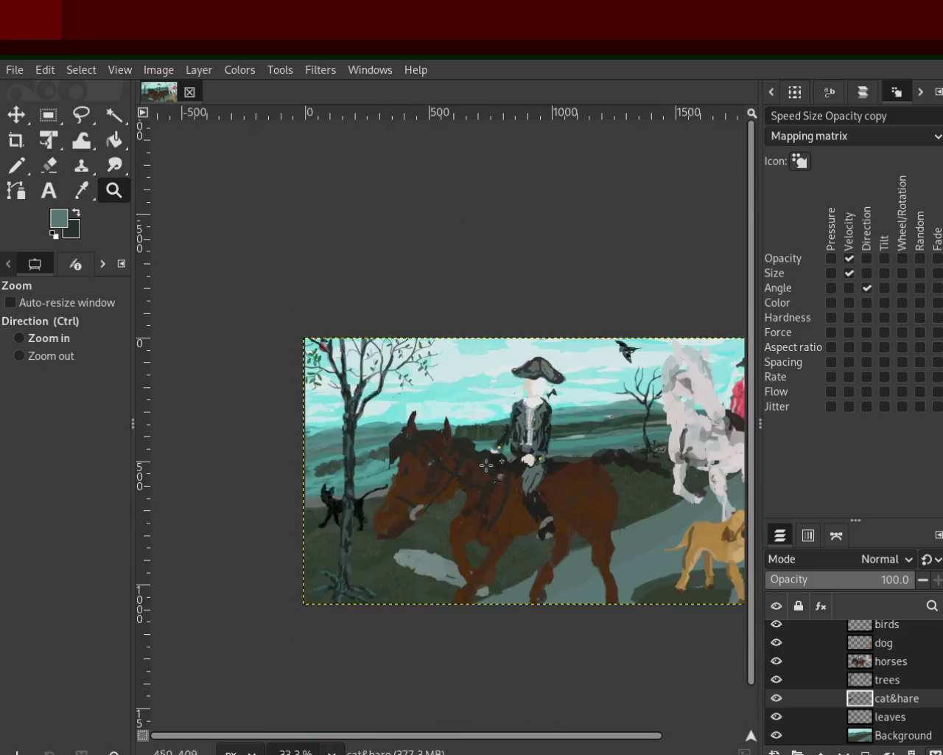
pyautogui.keyDown('ctrl'); pyautogui.scroll(1, 505, 444); pyautogui.keyUp('ctrl')
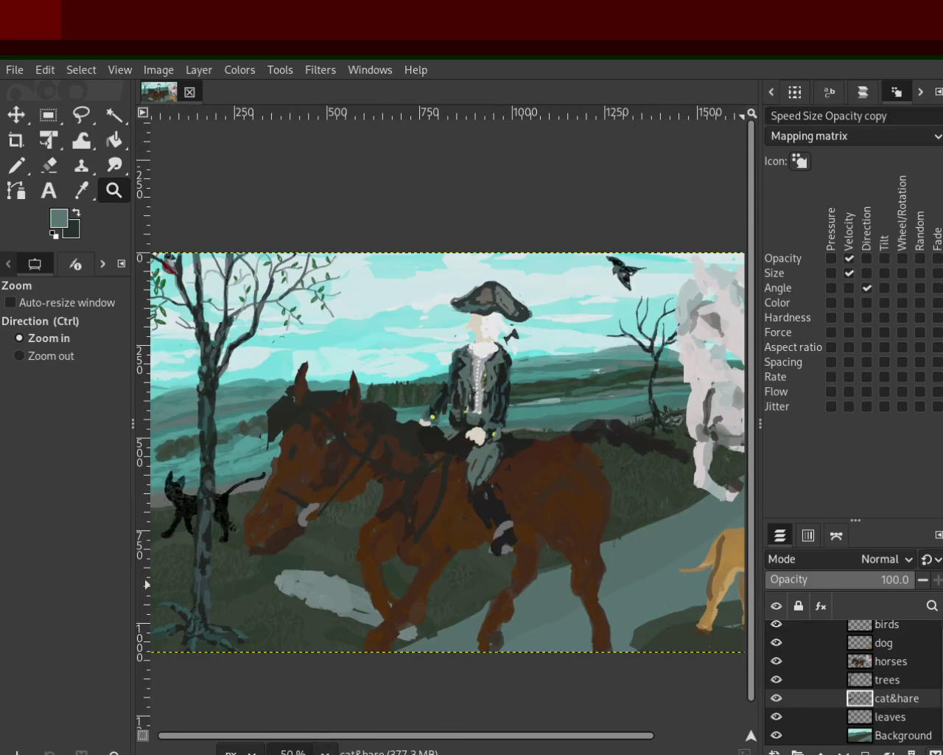
pyautogui.scroll(1, 922, 668)
pyautogui.moveTo(776, 628); pyautogui.dragTo(775, 707)
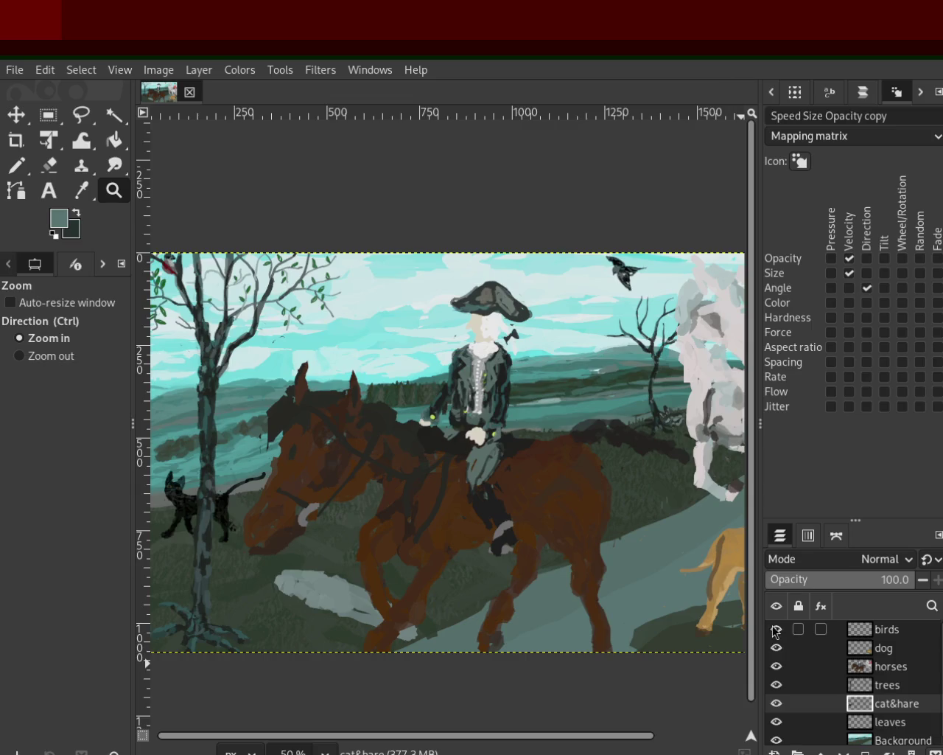
pyautogui.click(776, 722)
pyautogui.click(776, 721)
pyautogui.click(776, 722)
pyautogui.click(776, 721)
pyautogui.click(776, 725)
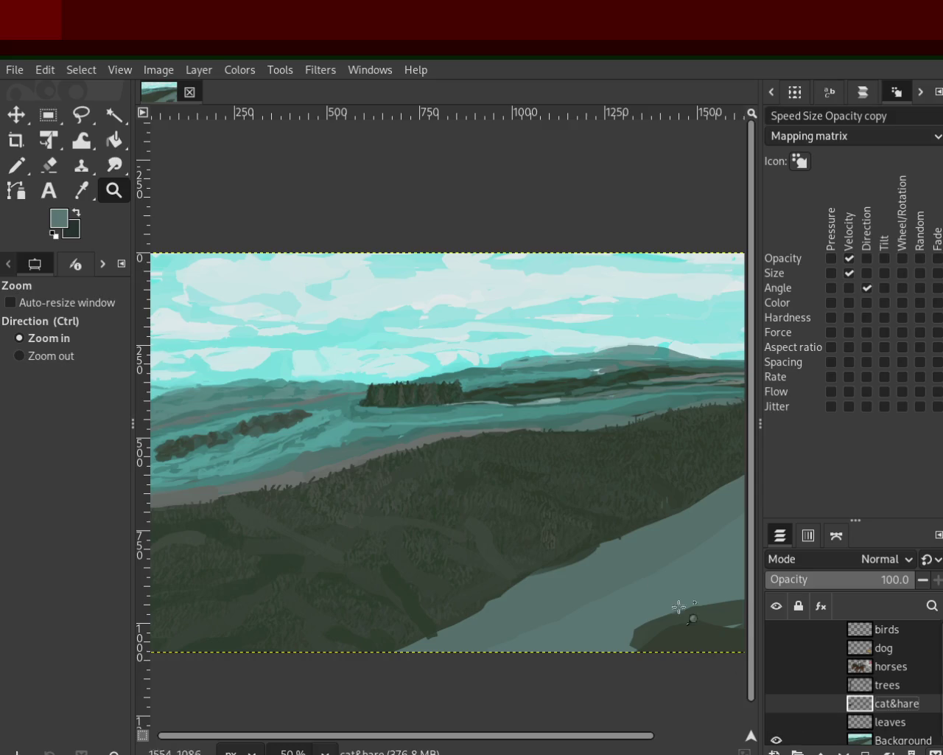
pyautogui.keyDown('ctrl'); pyautogui.click(491, 386); pyautogui.keyUp('ctrl')
pyautogui.click(491, 386)
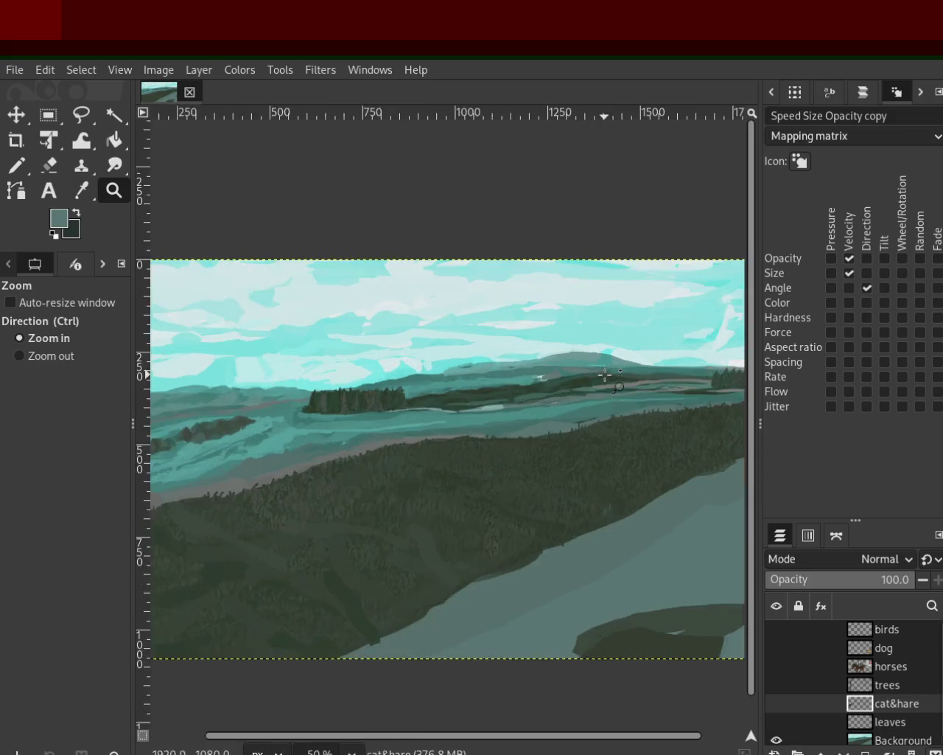
pyautogui.click(413, 398)
pyautogui.keyDown('ctrl'); pyautogui.click(553, 407); pyautogui.keyUp('ctrl')
pyautogui.click(553, 407)
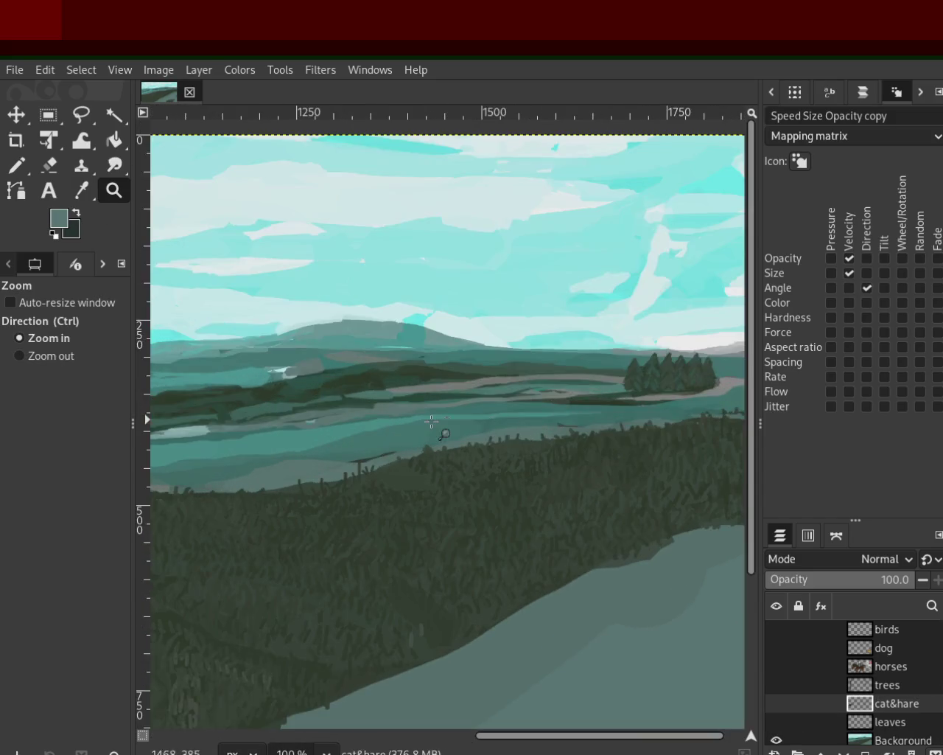
pyautogui.keyDown('ctrl'); pyautogui.click(575, 406); pyautogui.keyUp('ctrl')
pyautogui.click(593, 405)
pyautogui.keyDown('ctrl'); pyautogui.click(618, 405); pyautogui.keyUp('ctrl')
pyautogui.keyDown('ctrl'); pyautogui.click(618, 404); pyautogui.keyUp('ctrl')
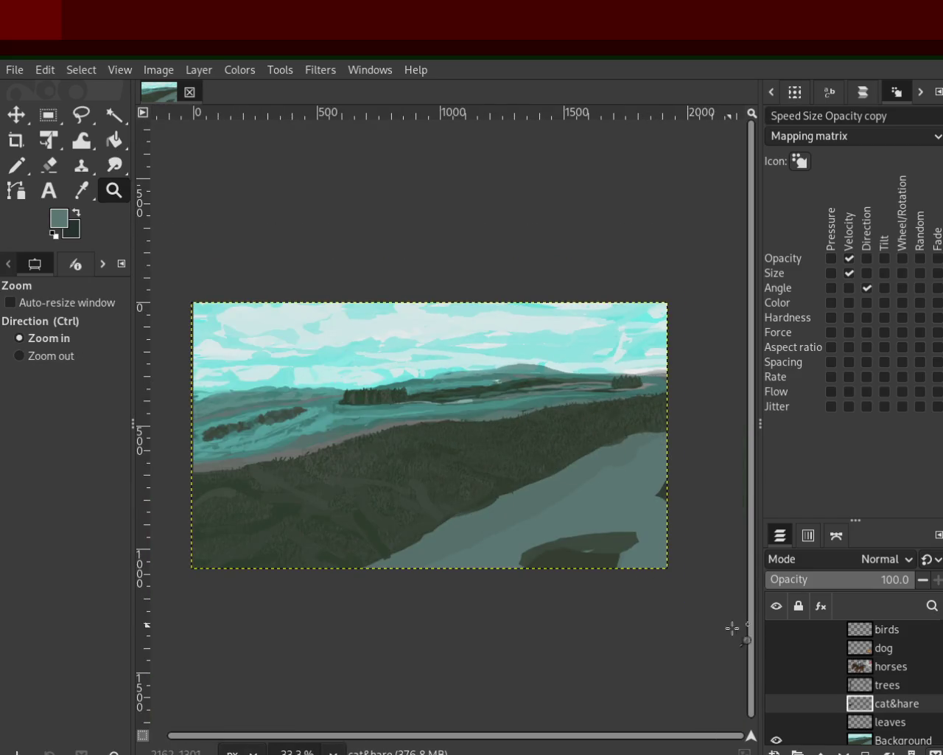
pyautogui.click(776, 628)
pyautogui.click(776, 647)
pyautogui.click(776, 665)
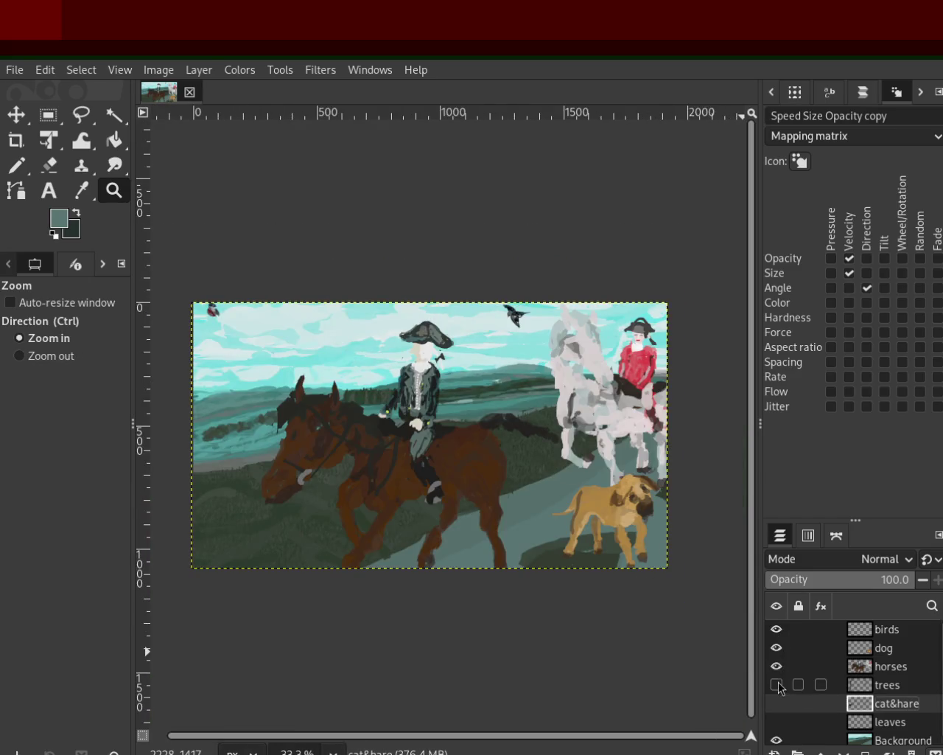
pyautogui.click(776, 684)
pyautogui.click(776, 702)
pyautogui.click(776, 740)
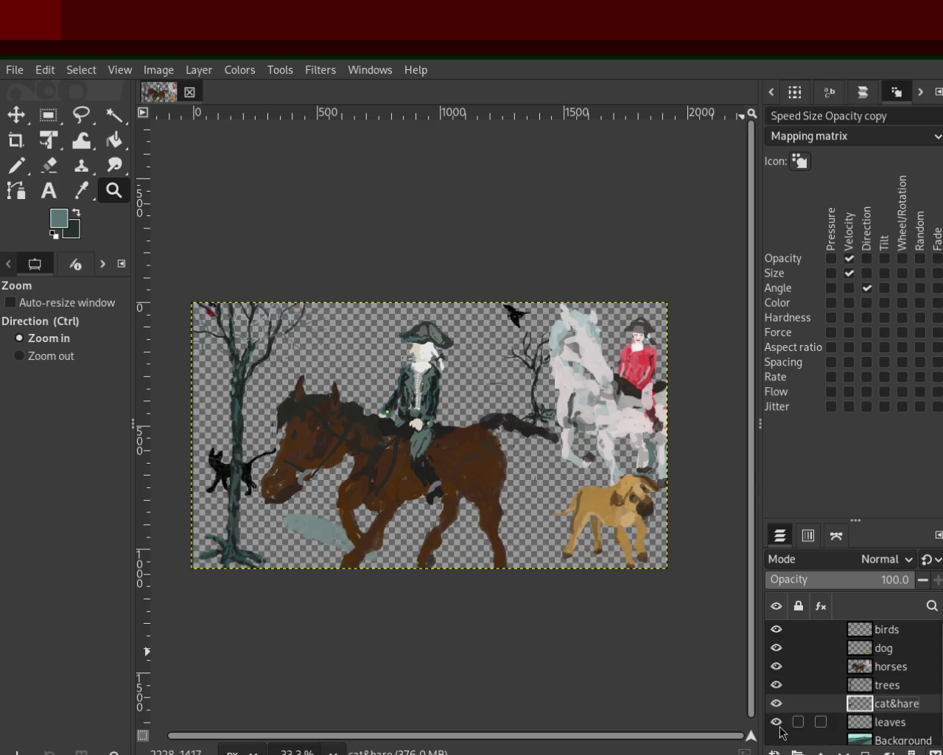
pyautogui.click(776, 721)
pyautogui.click(776, 740)
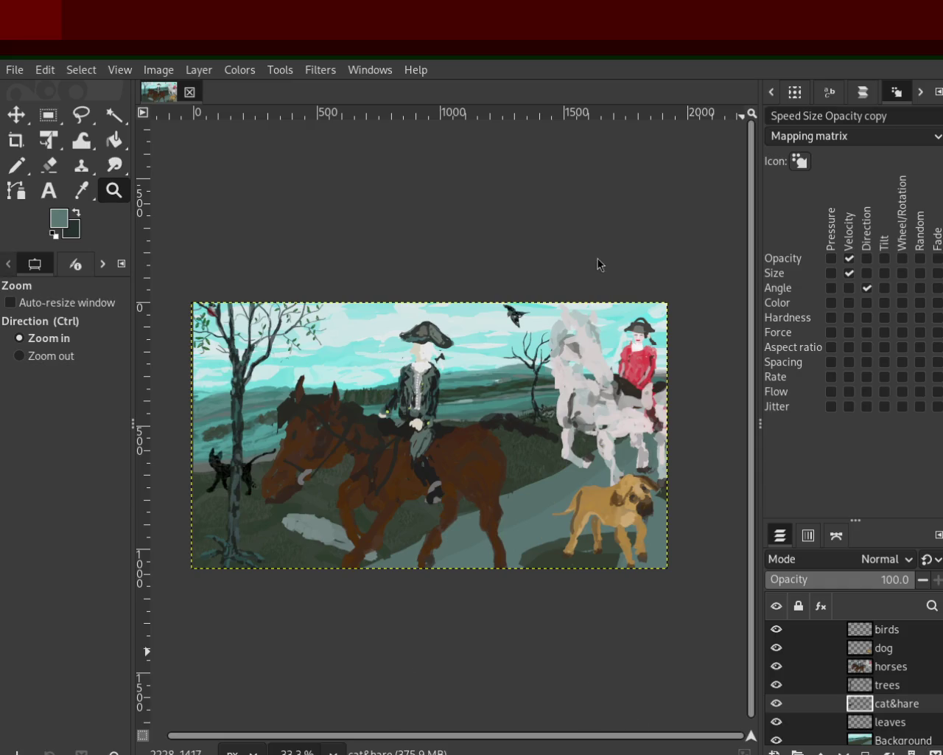
pyautogui.keyDown('ctrl'); pyautogui.click(598, 332); pyautogui.keyUp('ctrl')
pyautogui.scroll(3, 478, 406)
pyautogui.scroll(-1, 457, 369)
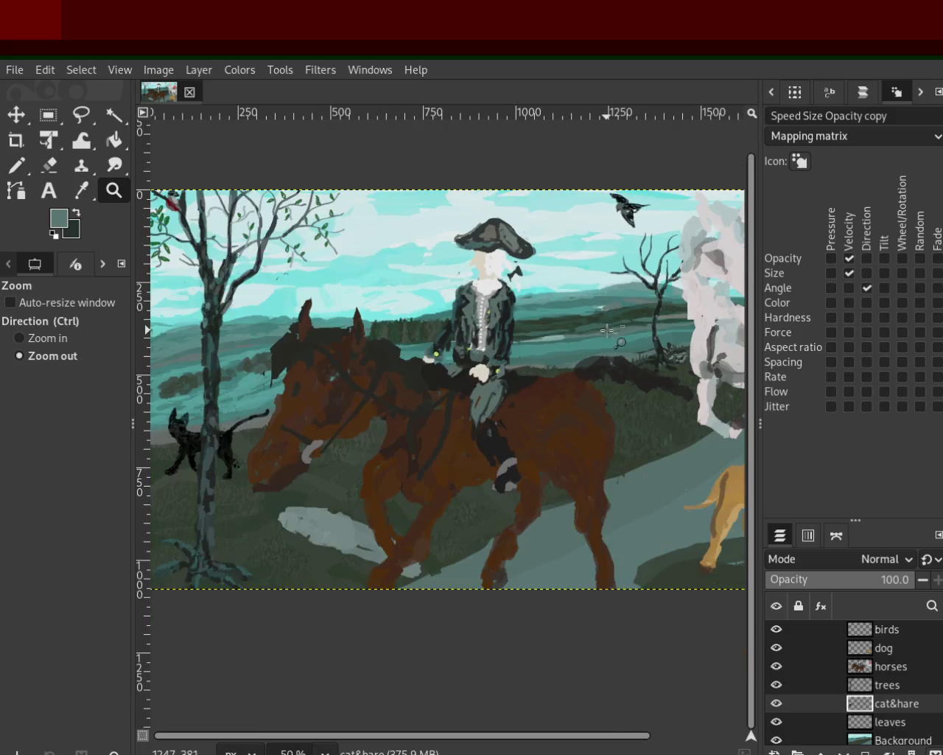
pyautogui.scroll(1, 450, 347)
pyautogui.scroll(1, 438, 319)
pyautogui.scroll(-2, 438, 319)
pyautogui.scroll(4, 280, 450)
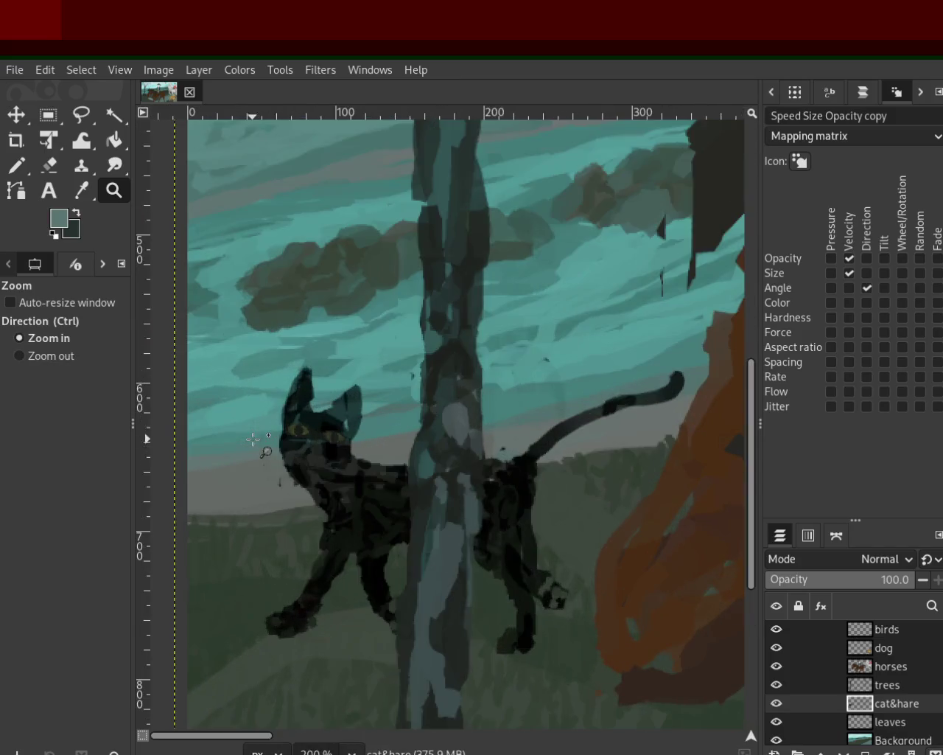
pyautogui.scroll(-3, 308, 510)
pyautogui.scroll(-1, 308, 510)
pyautogui.scroll(2, 307, 310)
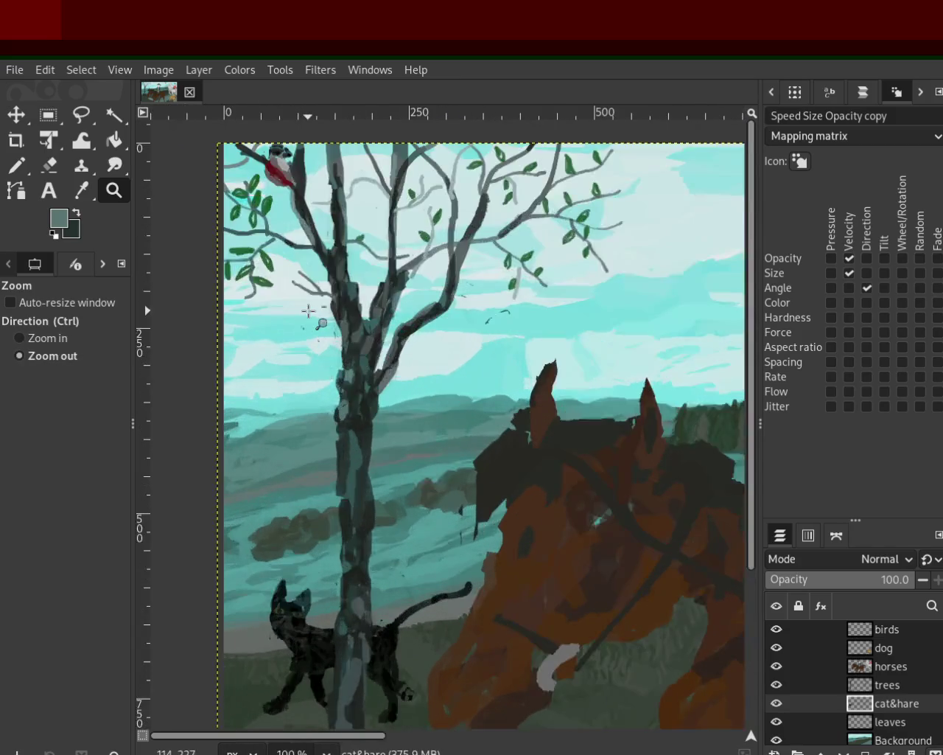
pyautogui.scroll(-2, 302, 265)
pyautogui.scroll(1, 299, 224)
pyautogui.scroll(3, 302, 223)
pyautogui.scroll(-2, 295, 221)
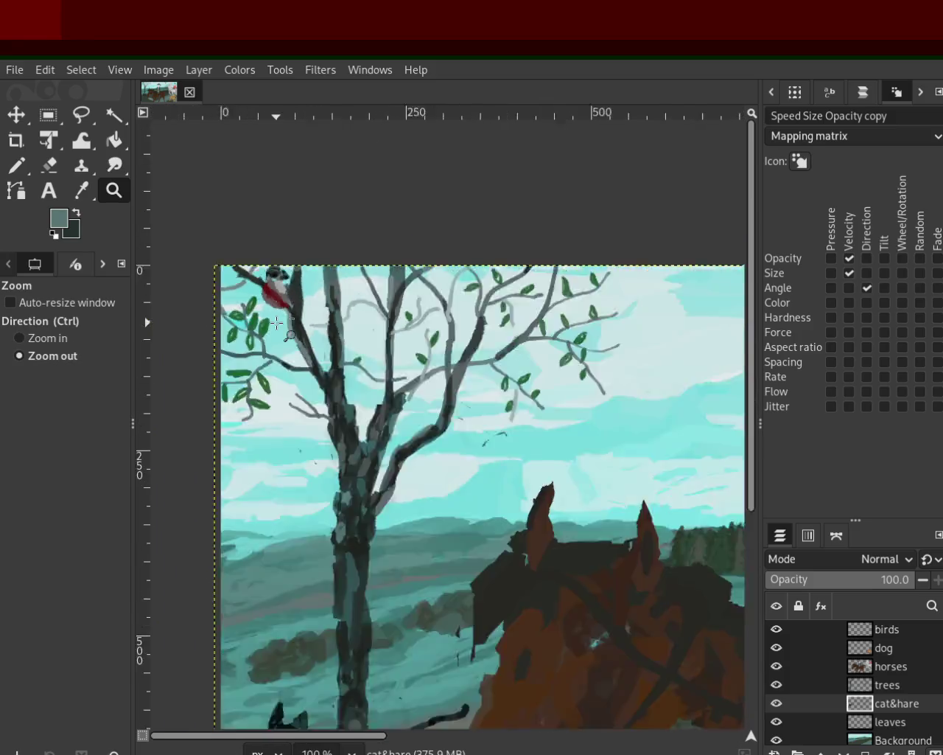
pyautogui.scroll(-4, 280, 339)
pyautogui.scroll(2, 479, 398)
pyautogui.scroll(-1, 479, 399)
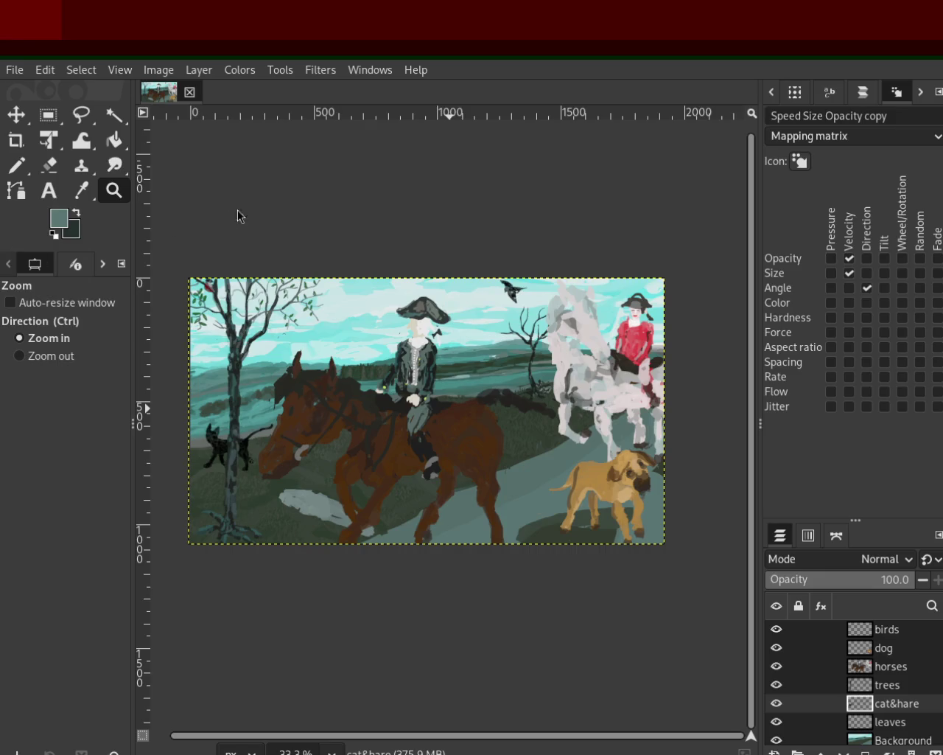
pyautogui.keyDown('ctrl'); pyautogui.click(608, 302); pyautogui.keyUp('ctrl')
pyautogui.click(291, 311)
pyautogui.click(291, 311)
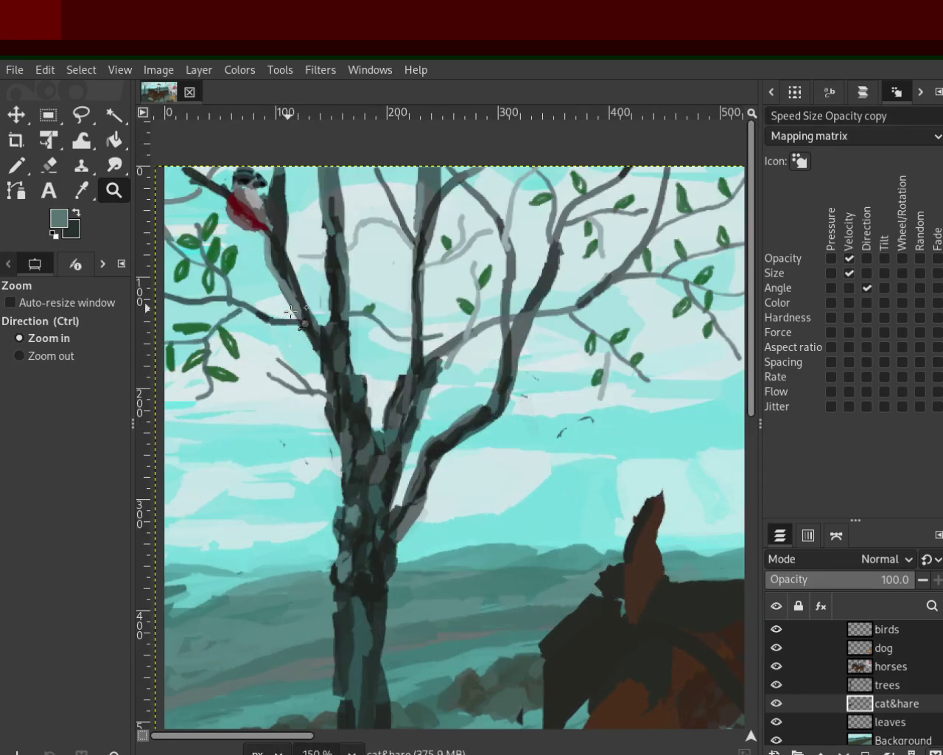
pyautogui.keyDown('ctrl'); pyautogui.click(369, 325); pyautogui.keyUp('ctrl')
pyautogui.click(398, 327)
pyautogui.click(425, 332)
pyautogui.keyDown('ctrl'); pyautogui.click(420, 332); pyautogui.keyUp('ctrl')
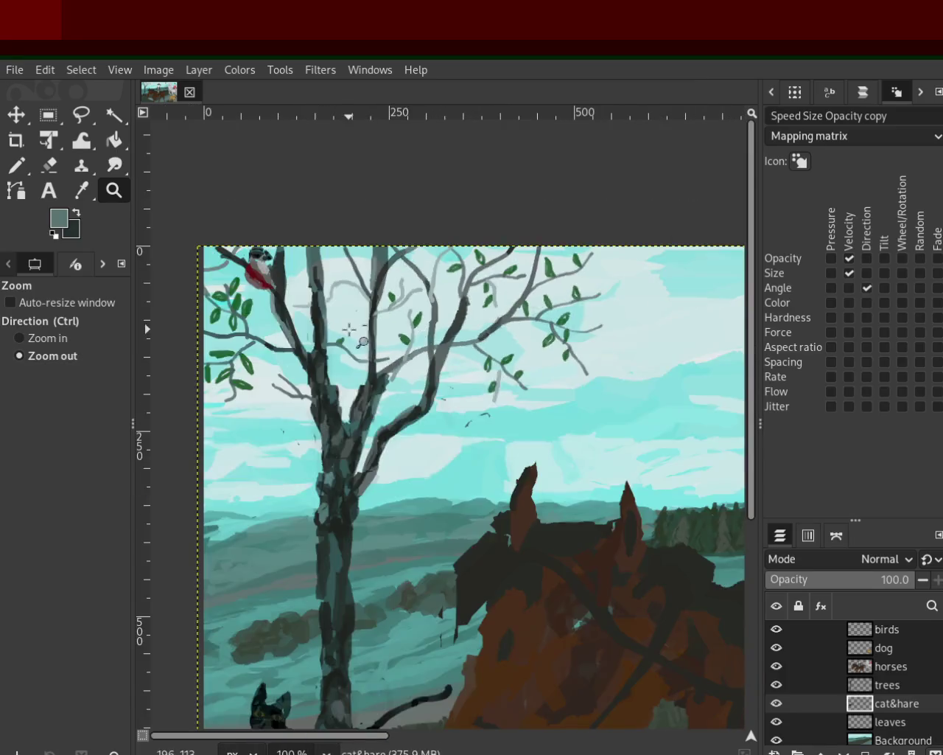
pyautogui.keyDown('ctrl'); pyautogui.click(391, 331); pyautogui.keyUp('ctrl')
pyautogui.keyDown('ctrl'); pyautogui.click(358, 330); pyautogui.keyUp('ctrl')
pyautogui.keyDown('ctrl'); pyautogui.click(326, 329); pyautogui.keyUp('ctrl')
pyautogui.click(351, 320)
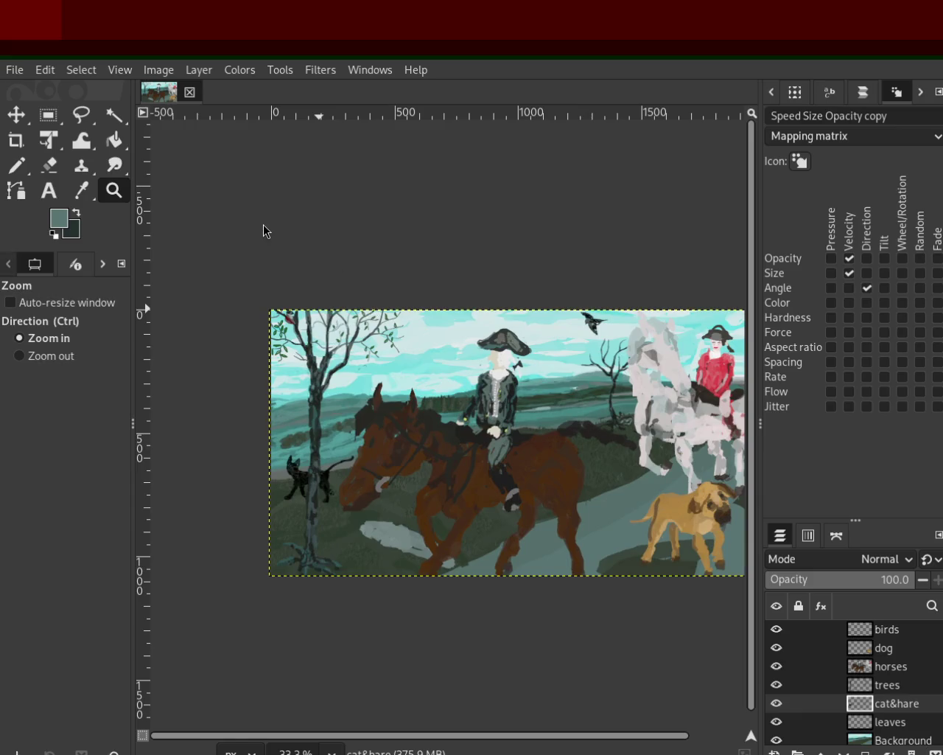
pyautogui.keyDown('ctrl'); pyautogui.click(397, 336); pyautogui.keyUp('ctrl')
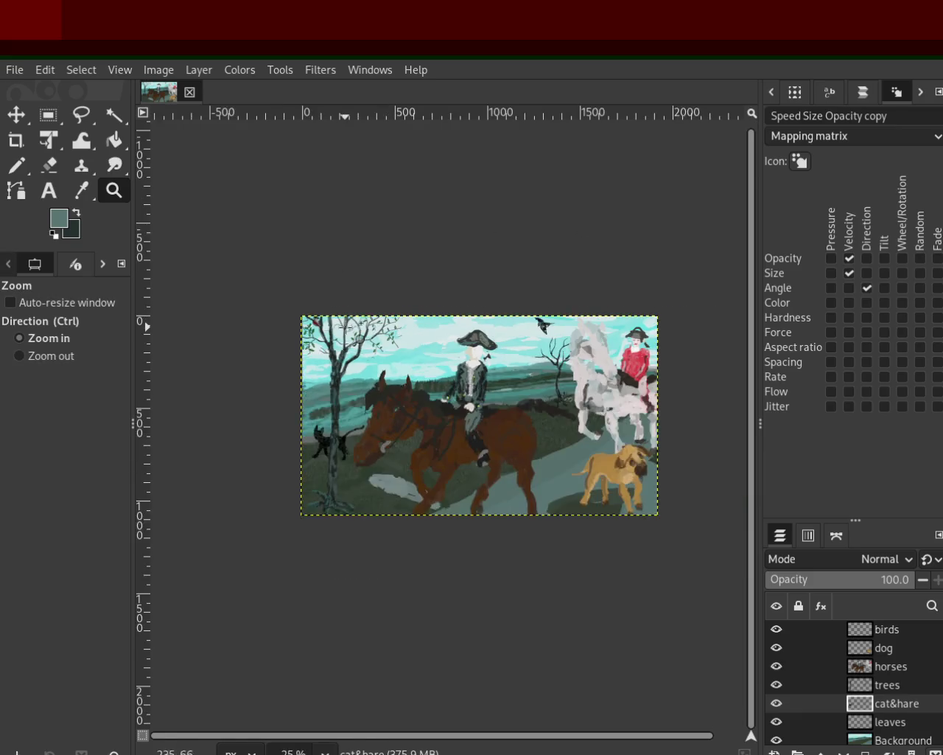
pyautogui.click(346, 329)
pyautogui.click(347, 330)
pyautogui.click(350, 331)
pyautogui.click(354, 333)
pyautogui.click(358, 336)
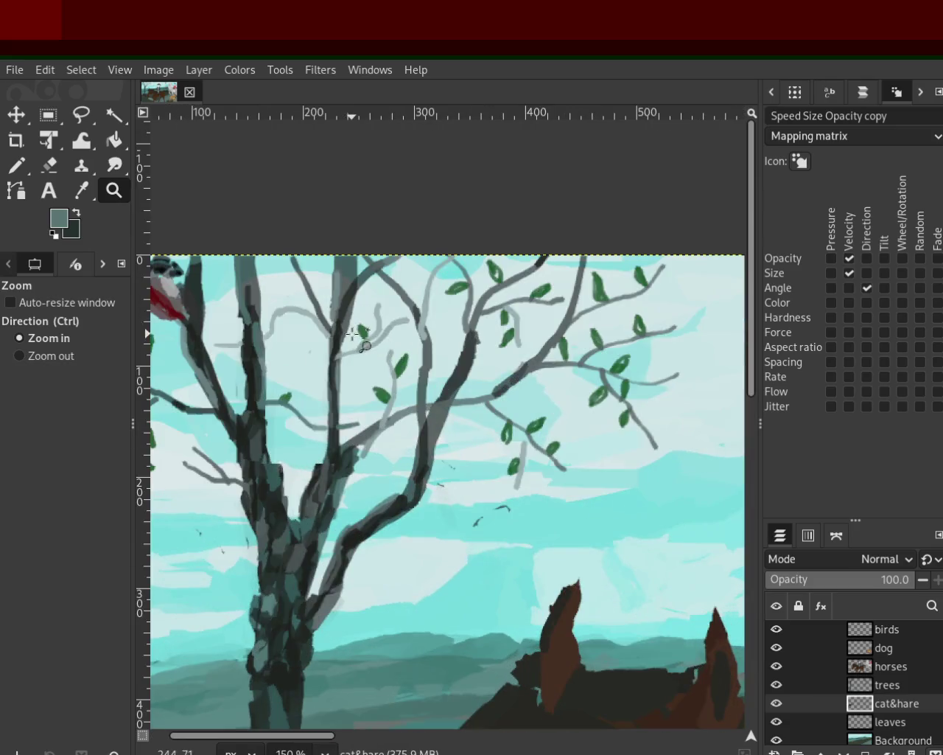
# Select the Pencil on the leaves layer and reduce the brush size to 7
pyautogui.click(17, 165)
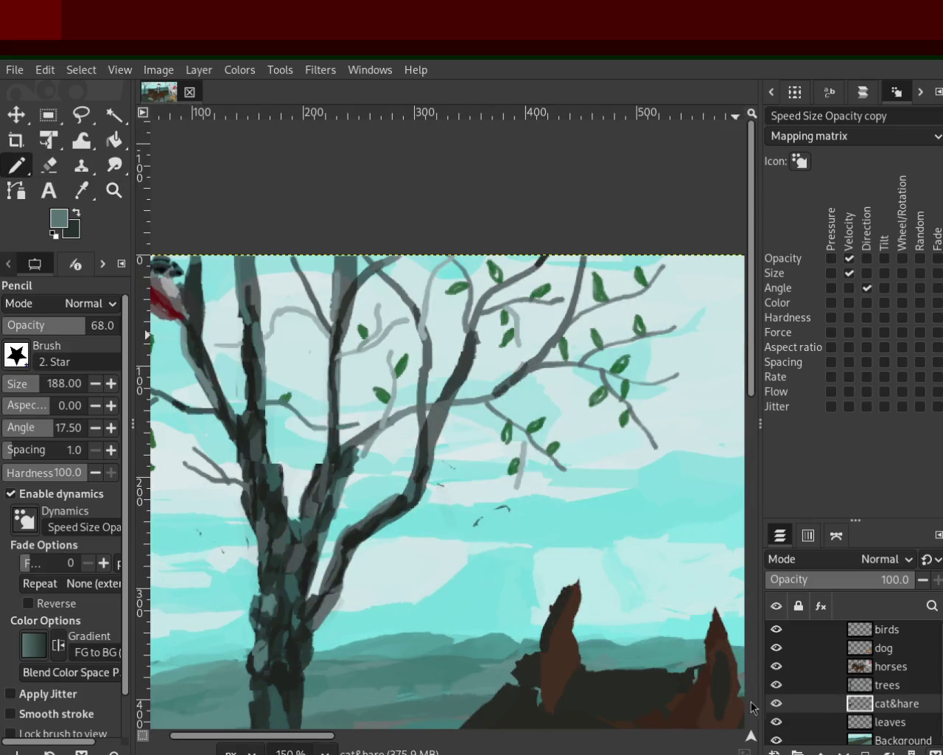
pyautogui.click(855, 721)
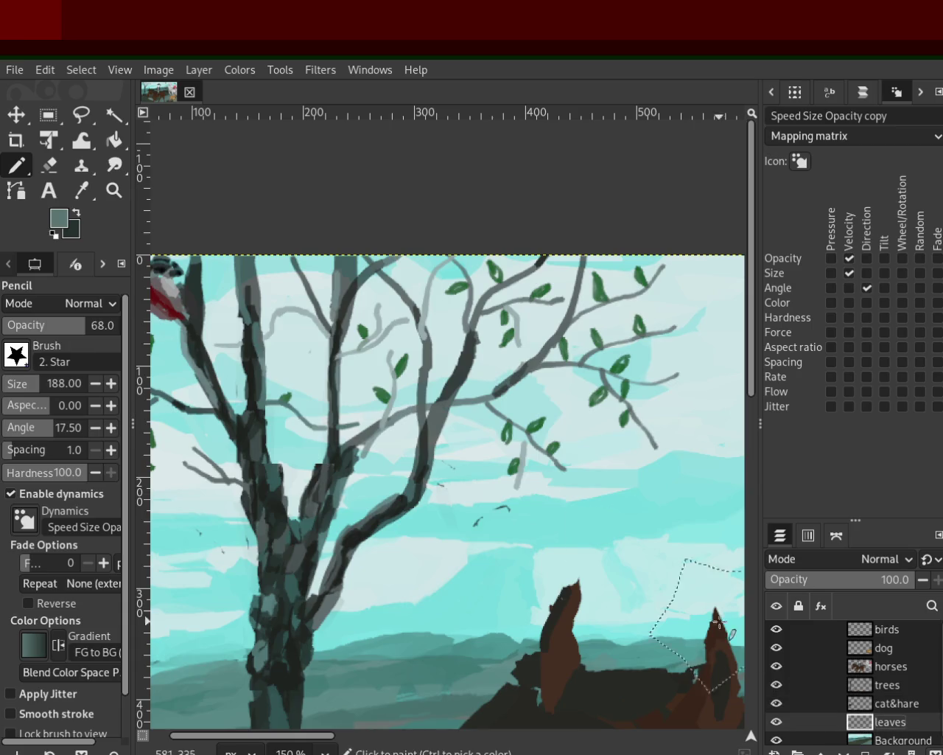
pyautogui.moveTo(12, 396); pyautogui.dragTo(6, 391)
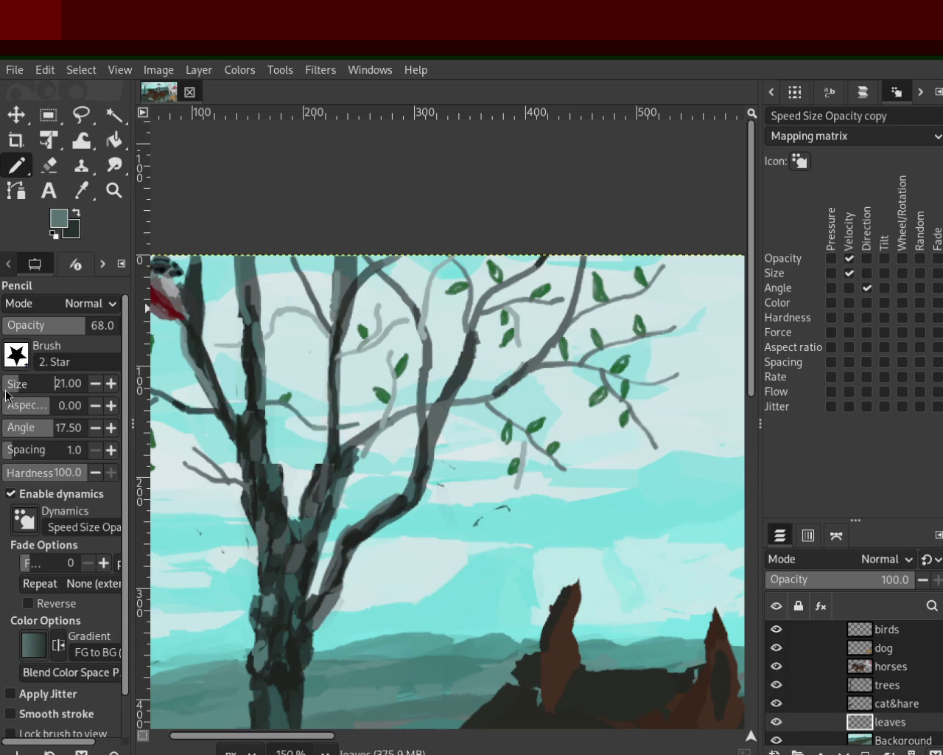
pyautogui.click(96, 384)
pyautogui.click(95, 383)
pyautogui.click(95, 383)
pyautogui.click(95, 383)
pyautogui.click(95, 383)
pyautogui.click(96, 383)
# Sample an existing leaf's green and test leaf dabs at full opacity, undoing them
pyautogui.press('ctrl')
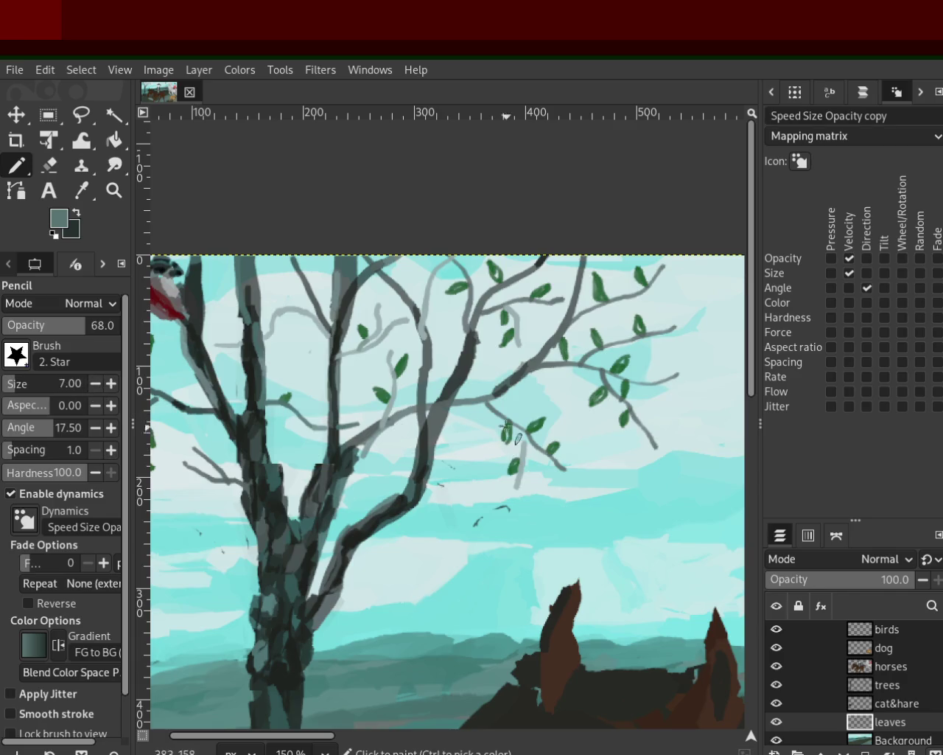
pyautogui.click(532, 425)
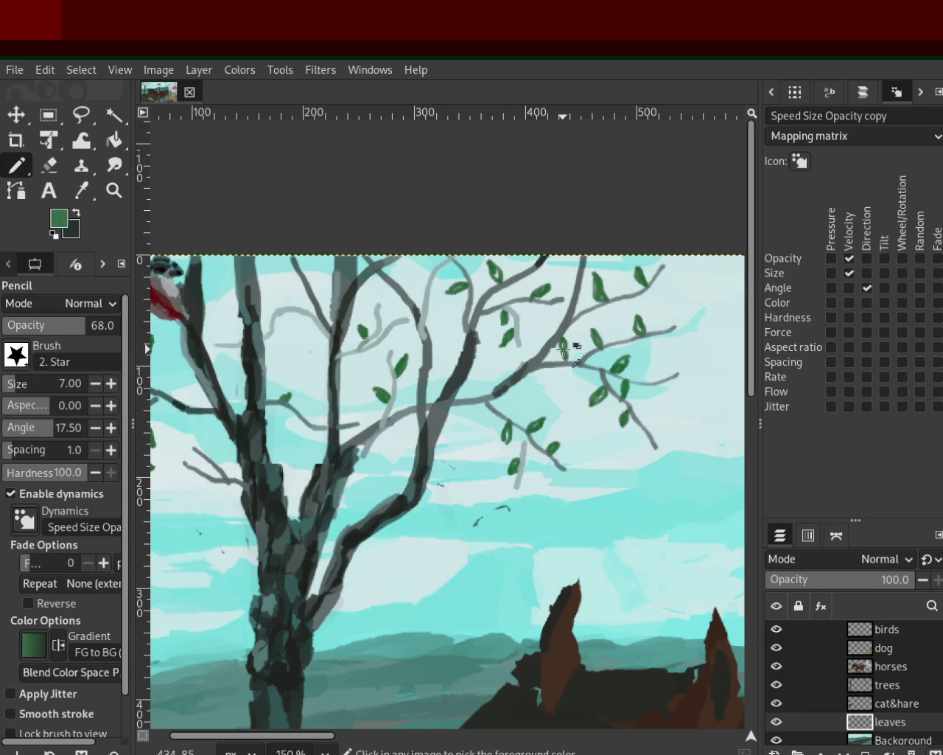
pyautogui.moveTo(485, 366); pyautogui.dragTo(491, 335)
pyautogui.hotkey('ctrl', 'z')
pyautogui.moveTo(74, 330); pyautogui.dragTo(119, 335)
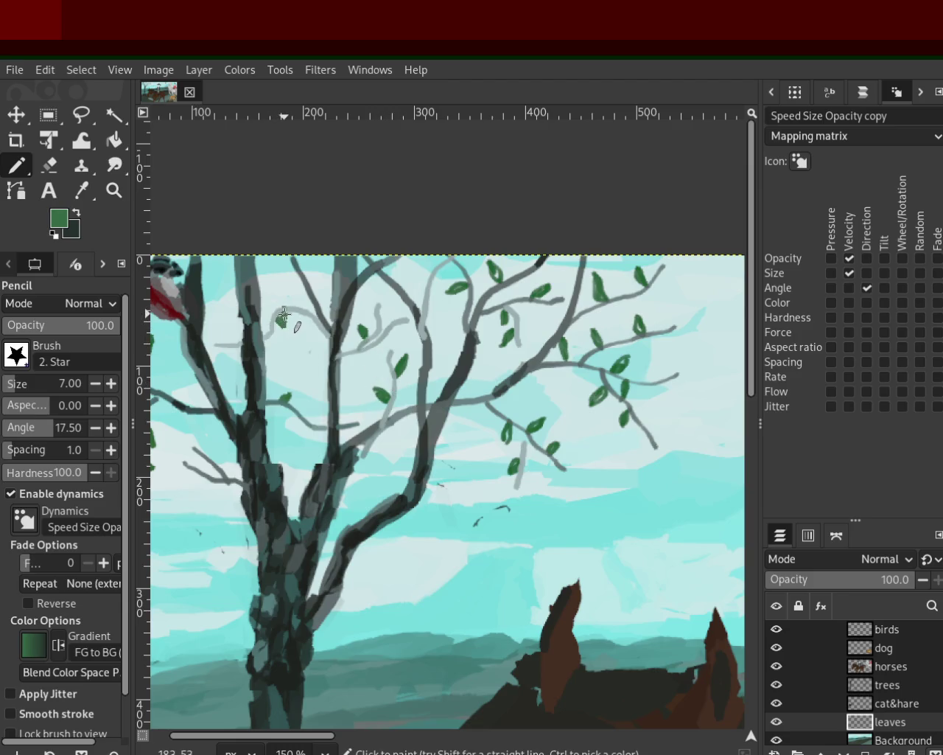
pyautogui.moveTo(293, 318); pyautogui.dragTo(295, 315)
pyautogui.hotkey('ctrl', 'z')
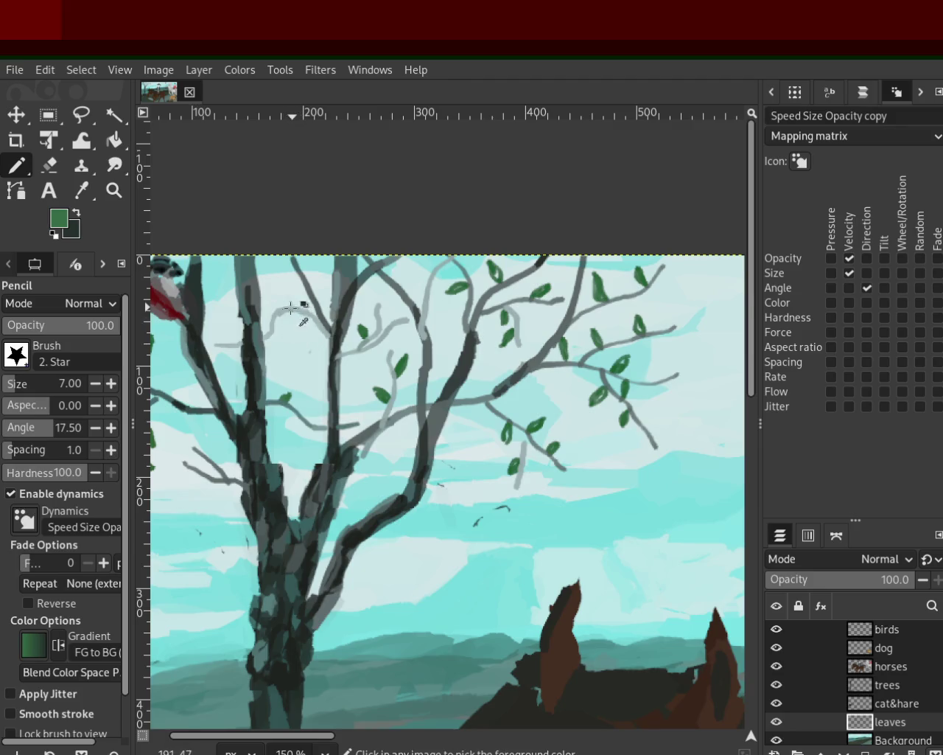
# Set the pencil opacity to 85, then to 95
pyautogui.click(103, 317)
pyautogui.write('85')
pyautogui.press('Return')
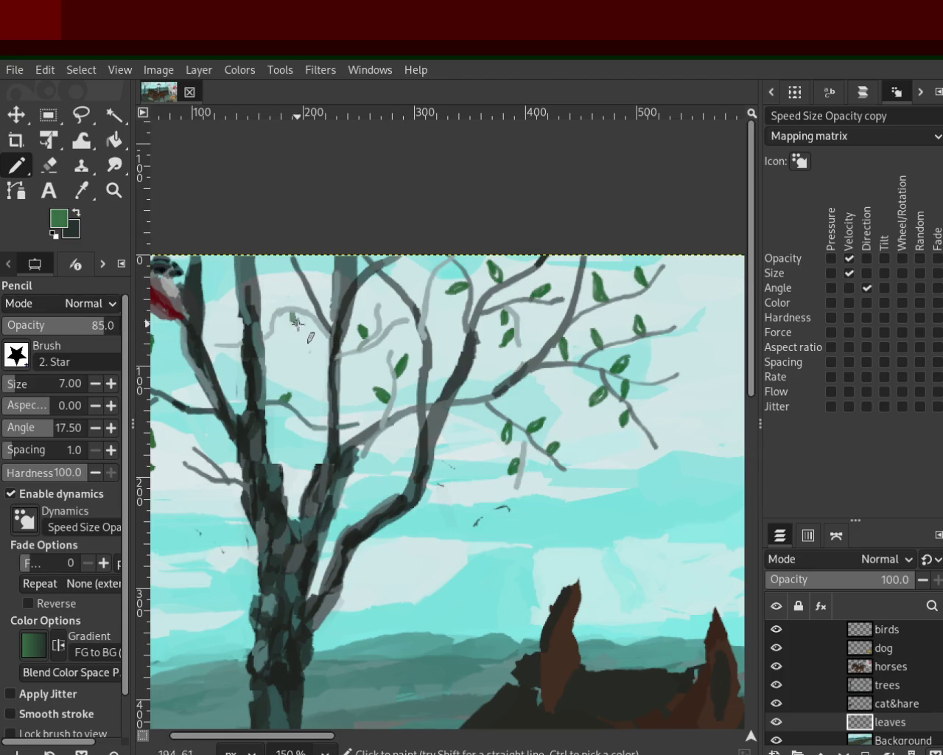
pyautogui.click(97, 325)
pyautogui.write('95')
pyautogui.press('Return')
# Paint leaves on the middle, upper and left branches, adding a lighter green at 100% opacity
pyautogui.moveTo(294, 315); pyautogui.dragTo(298, 327)
pyautogui.moveTo(405, 272); pyautogui.dragTo(400, 284)
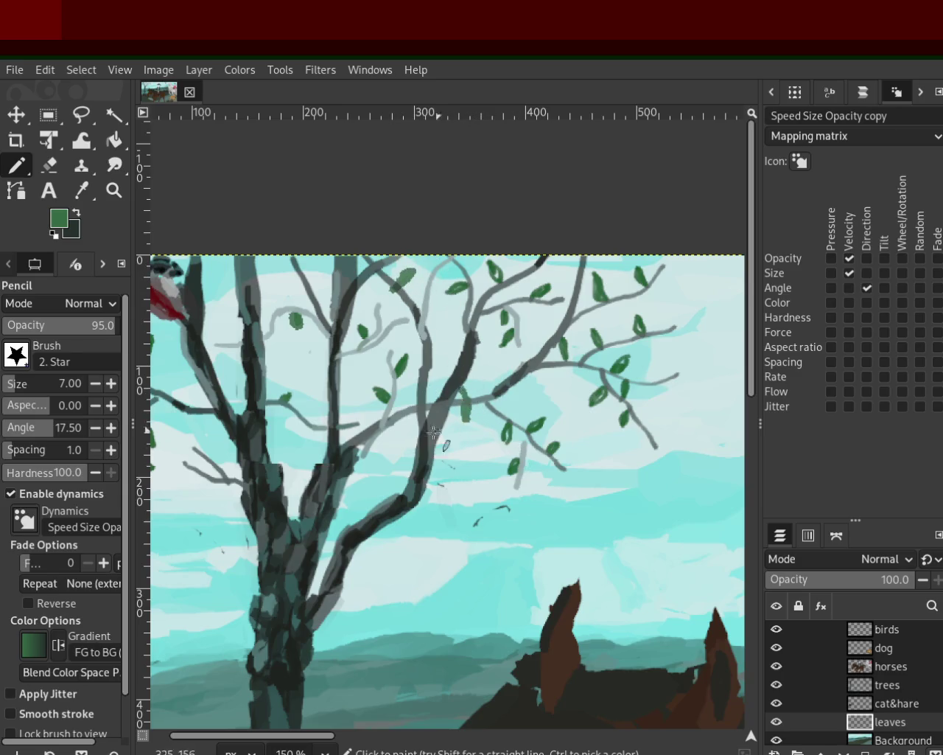
pyautogui.moveTo(223, 432); pyautogui.dragTo(214, 455)
pyautogui.keyDown('ctrl'); pyautogui.click(215, 446); pyautogui.keyUp('ctrl')
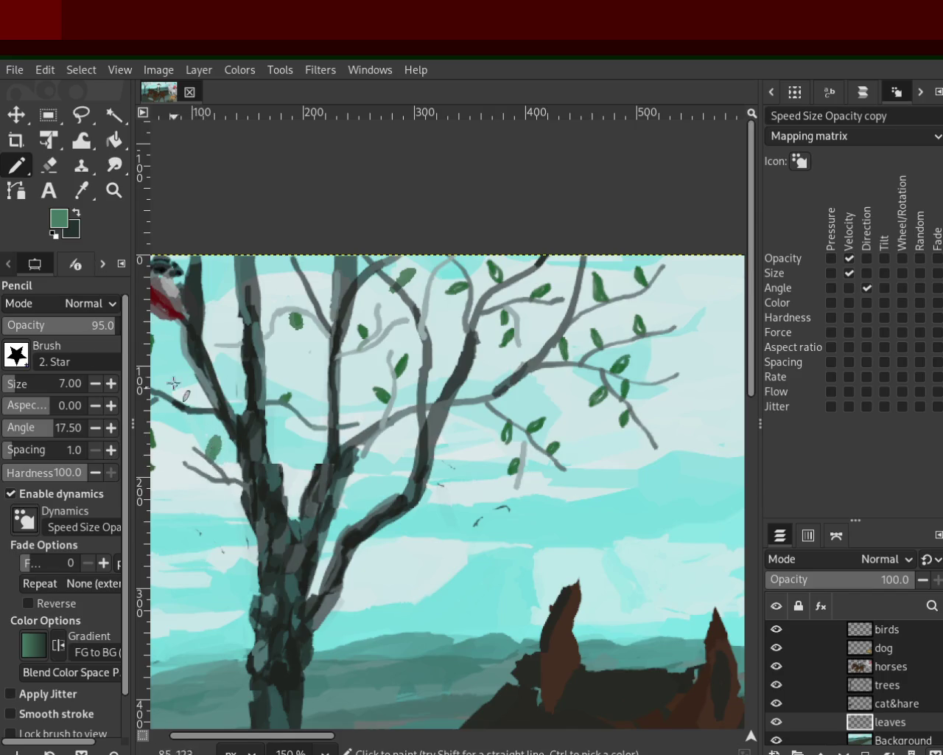
pyautogui.moveTo(71, 331); pyautogui.dragTo(194, 344)
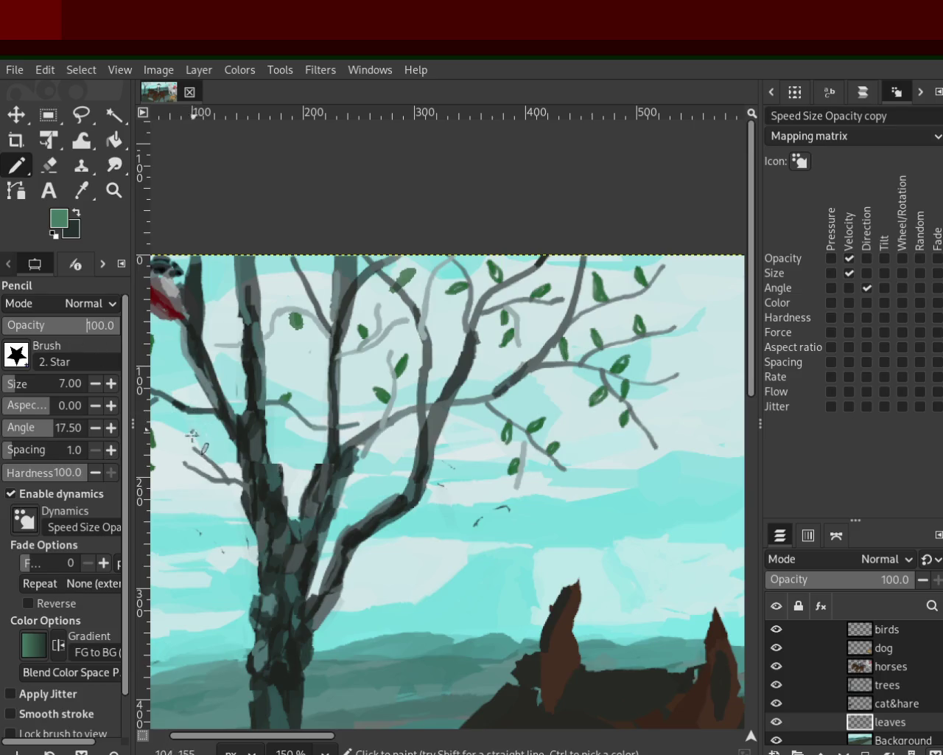
pyautogui.moveTo(203, 447); pyautogui.dragTo(204, 428)
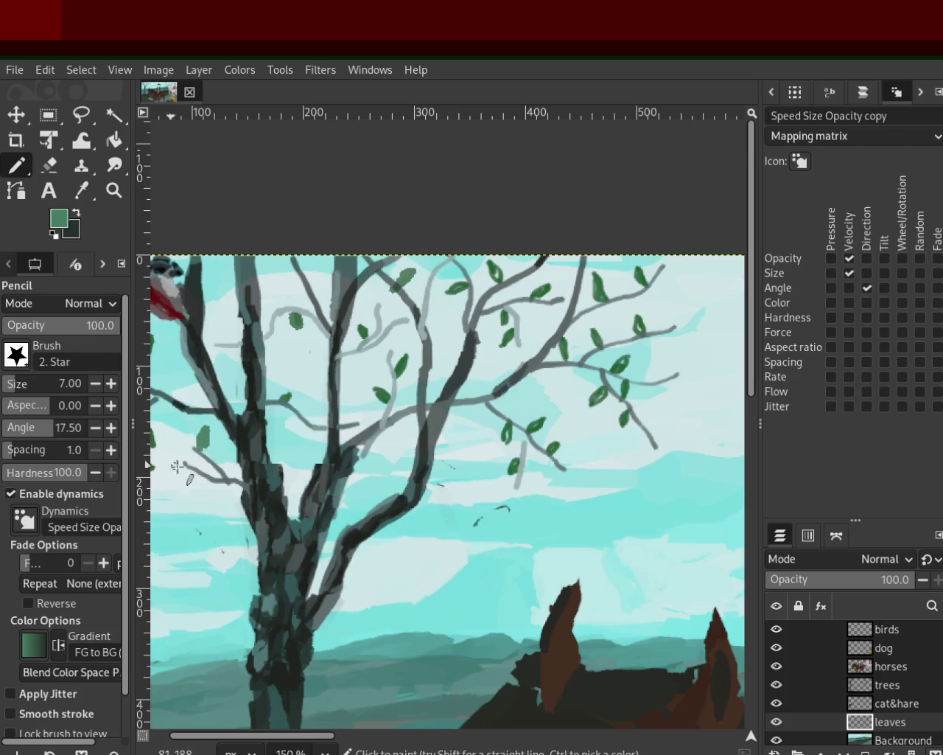
pyautogui.press('z')
pyautogui.scroll(-4, 293, 391)
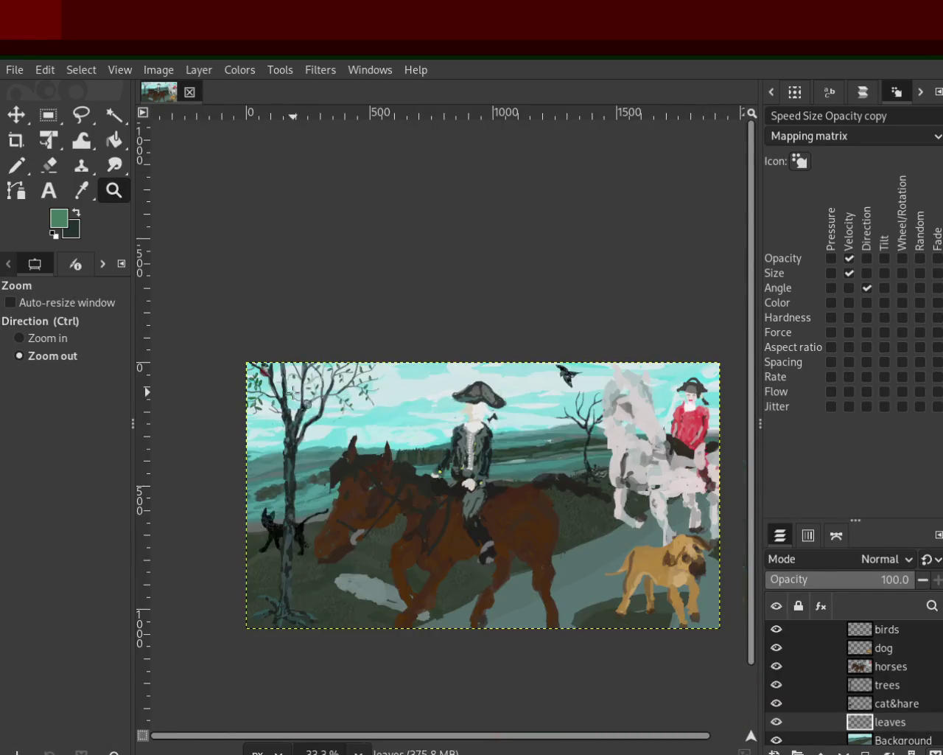
pyautogui.scroll(-1, 317, 420)
pyautogui.scroll(2, 339, 443)
pyautogui.scroll(-1, 353, 462)
pyautogui.keyDown('ctrl'); pyautogui.click(352, 462); pyautogui.keyUp('ctrl')
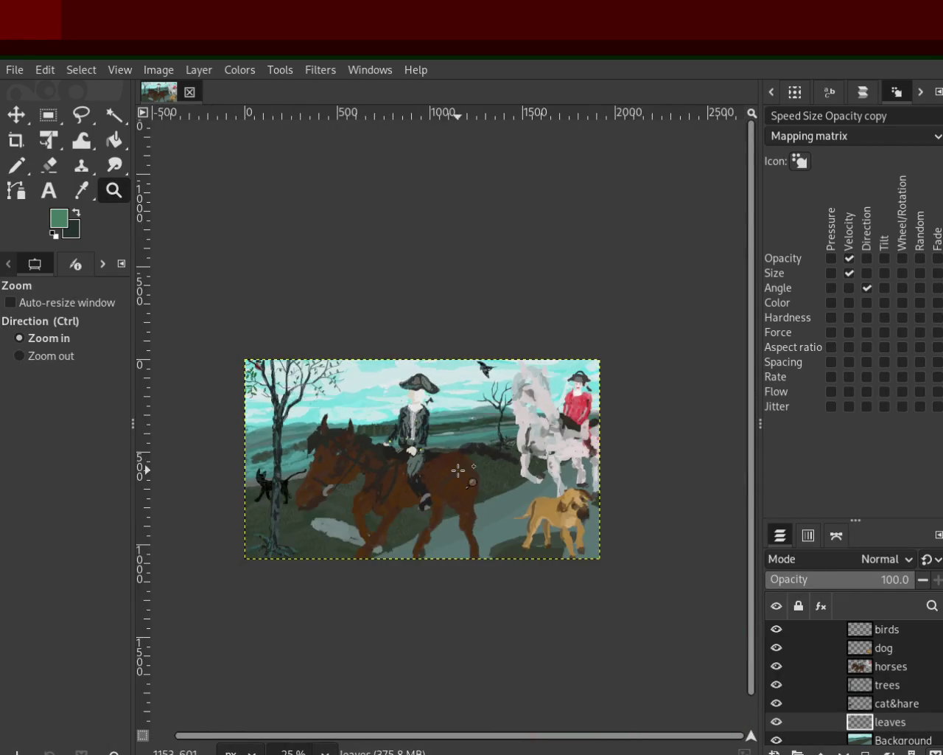
pyautogui.doubleClick(336, 468)
pyautogui.keyDown('ctrl'); pyautogui.click(265, 331); pyautogui.keyUp('ctrl')
pyautogui.doubleClick(579, 379)
pyautogui.click(580, 379)
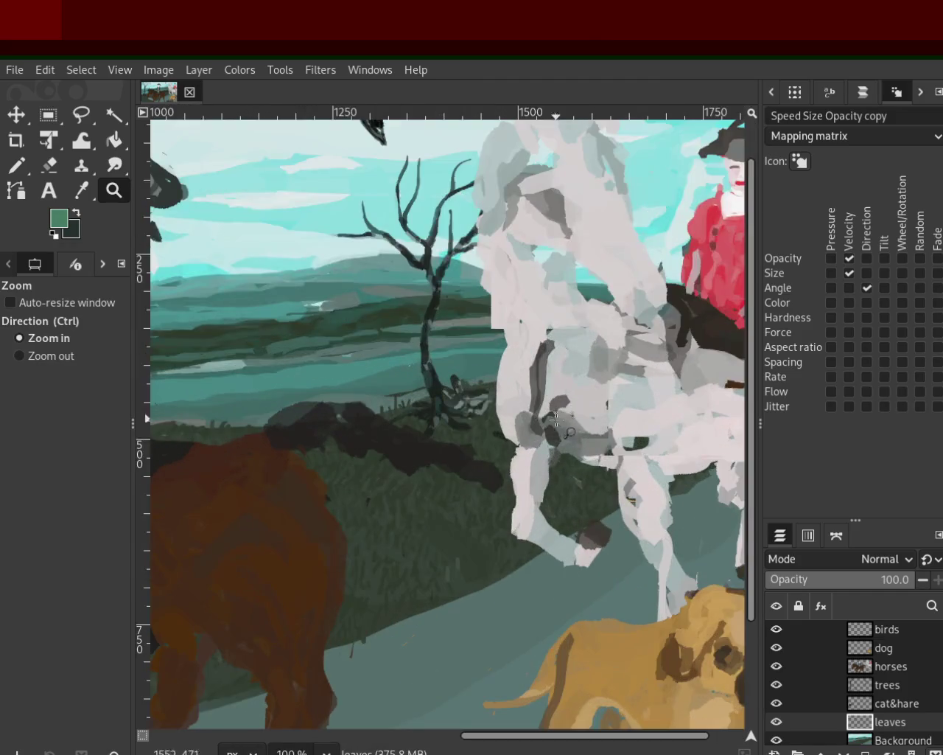
pyautogui.keyDown('ctrl'); pyautogui.click(571, 434); pyautogui.keyUp('ctrl')
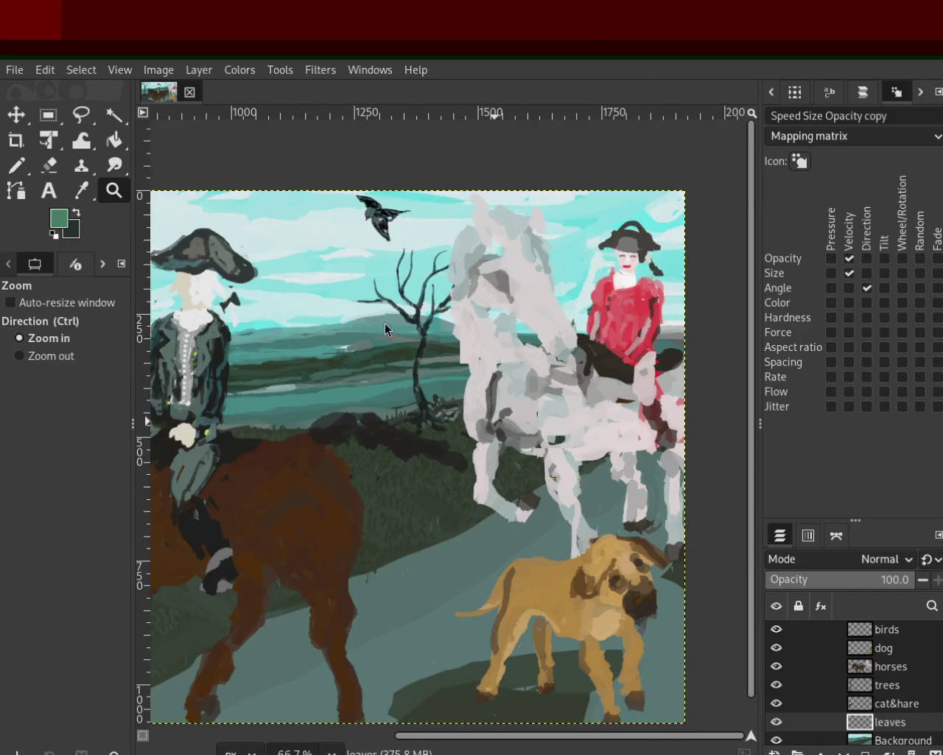
pyautogui.keyDown('ctrl'); pyautogui.click(629, 282); pyautogui.keyUp('ctrl')
pyautogui.click(630, 281)
pyautogui.click(623, 284)
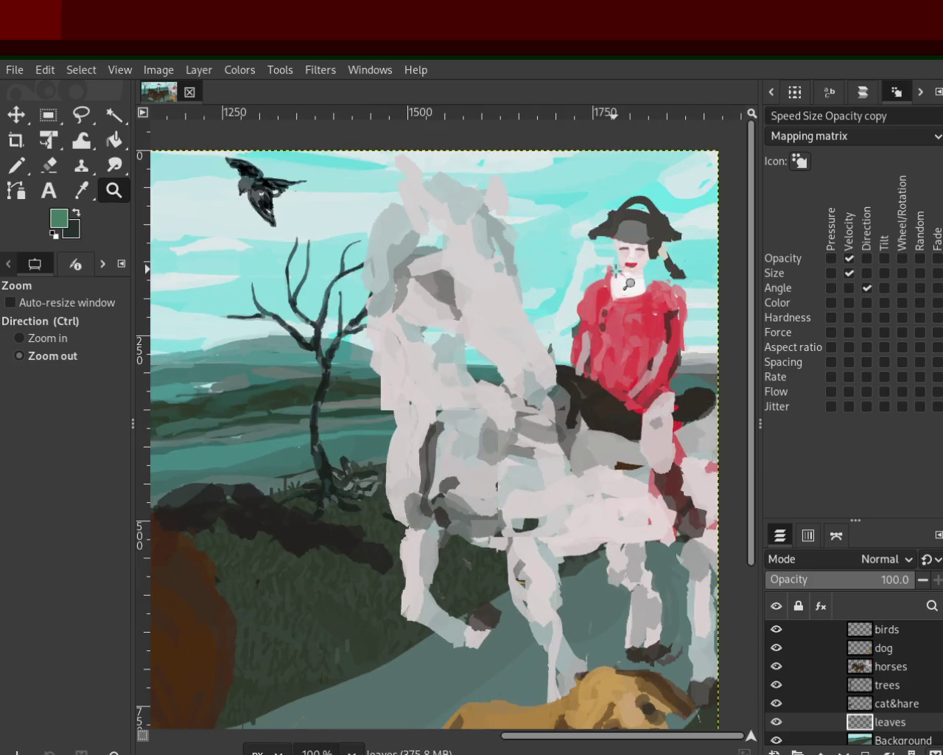
pyautogui.keyDown('ctrl'); pyautogui.click(543, 297); pyautogui.keyUp('ctrl')
pyautogui.click(413, 246)
pyautogui.keyDown('ctrl'); pyautogui.click(574, 338); pyautogui.keyUp('ctrl')
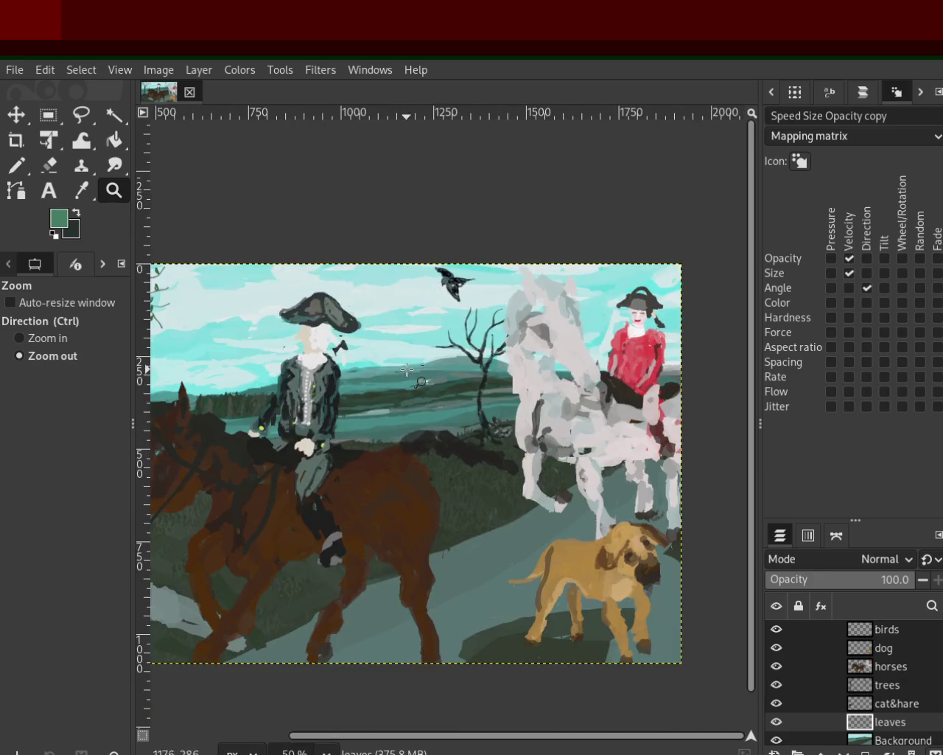
pyautogui.keyDown('ctrl'); pyautogui.click(368, 413); pyautogui.keyUp('ctrl')
pyautogui.click(221, 413)
pyautogui.keyDown('ctrl'); pyautogui.click(200, 415); pyautogui.keyUp('ctrl')
pyautogui.click(201, 415)
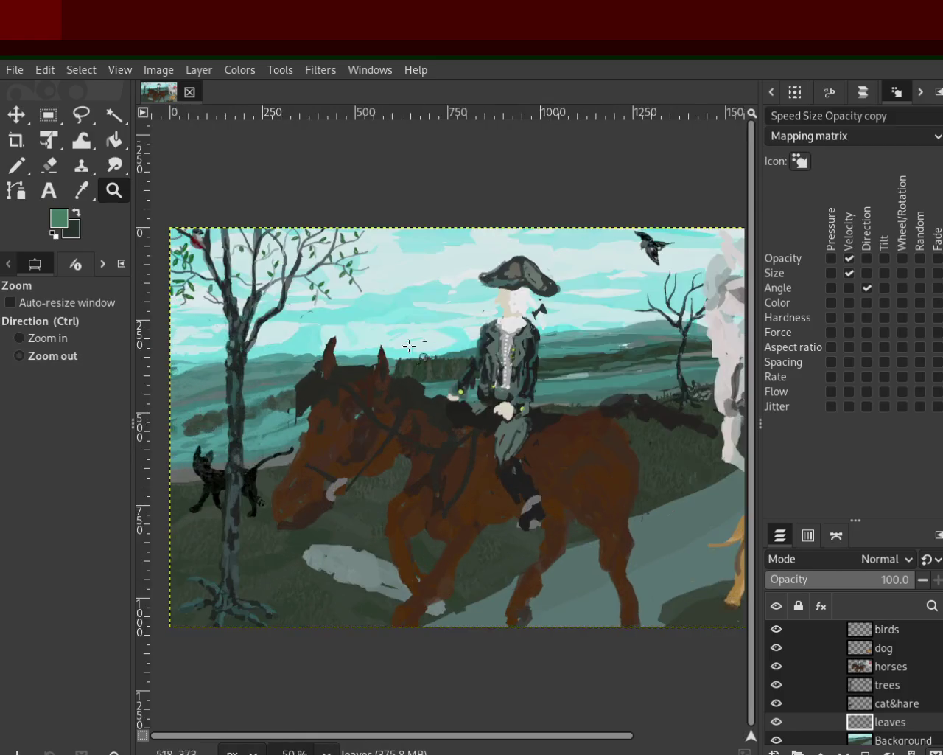
pyautogui.keyDown('ctrl'); pyautogui.click(434, 340); pyautogui.keyUp('ctrl')
pyautogui.click(361, 324)
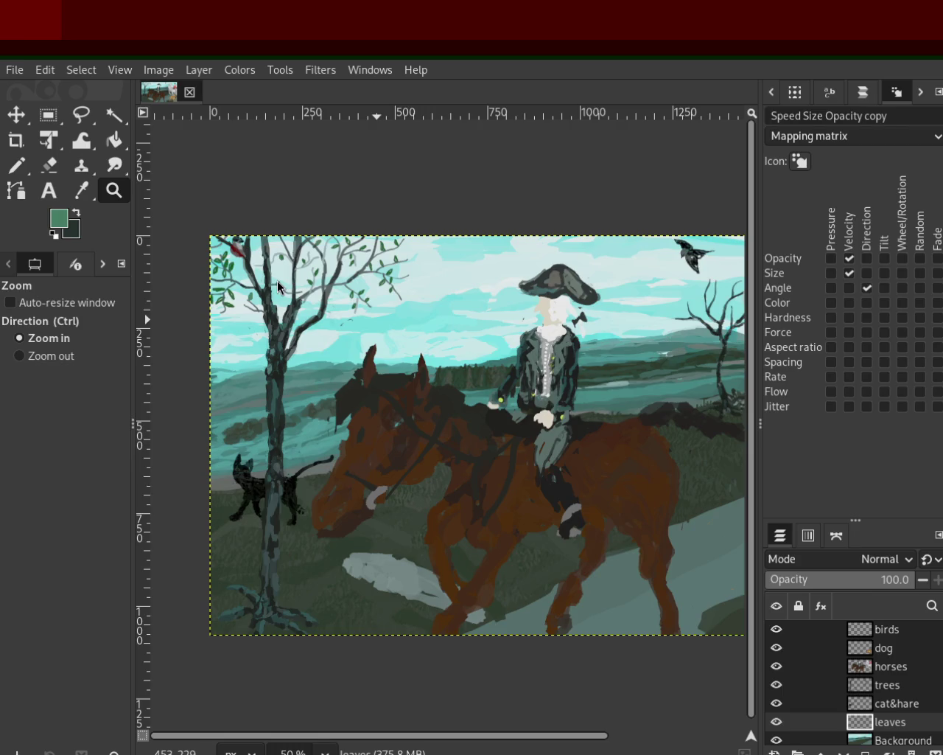
pyautogui.keyDown('ctrl'); pyautogui.click(441, 362); pyautogui.keyUp('ctrl')
pyautogui.keyDown('ctrl'); pyautogui.click(441, 362); pyautogui.keyUp('ctrl')
pyautogui.click(384, 354)
pyautogui.click(384, 353)
pyautogui.click(379, 351)
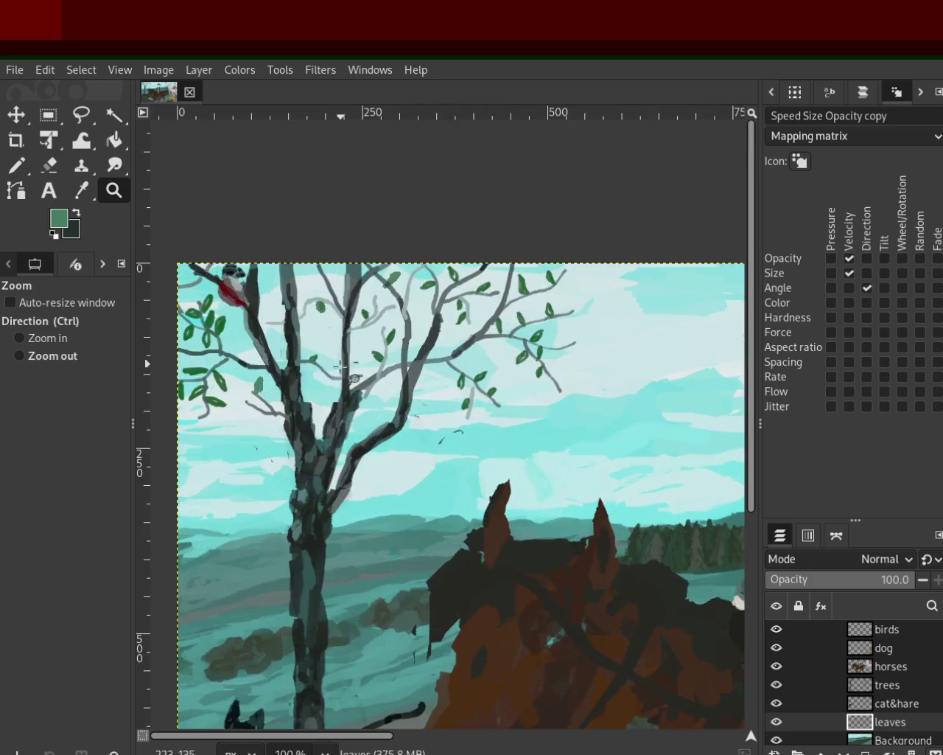
pyautogui.keyDown('ctrl'); pyautogui.click(376, 347); pyautogui.keyUp('ctrl')
pyautogui.doubleClick(375, 347)
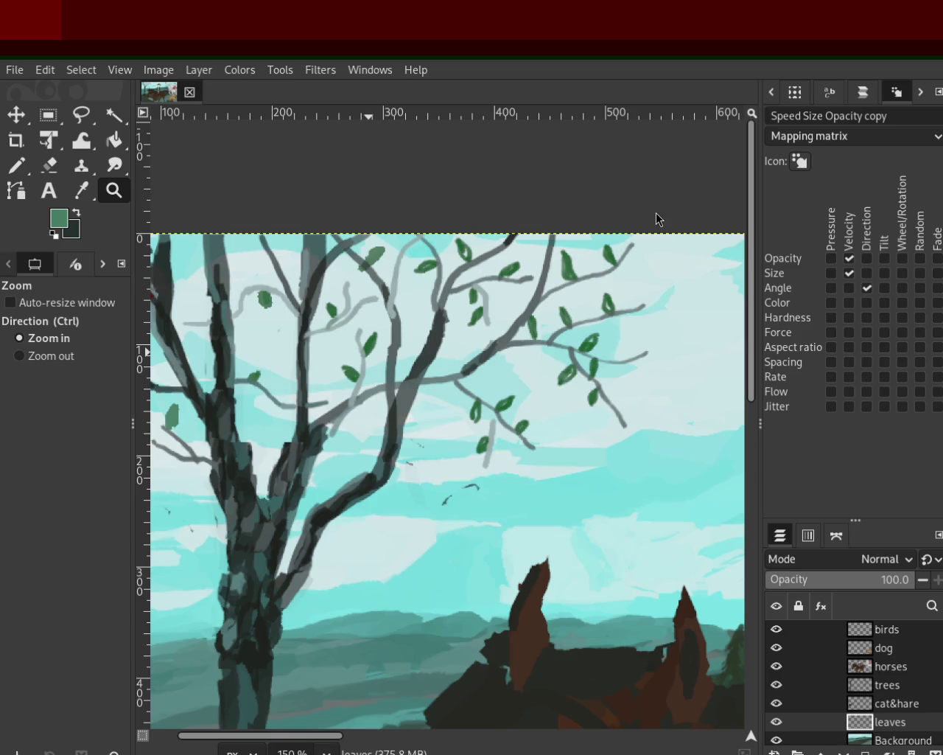
pyautogui.click(16, 165)
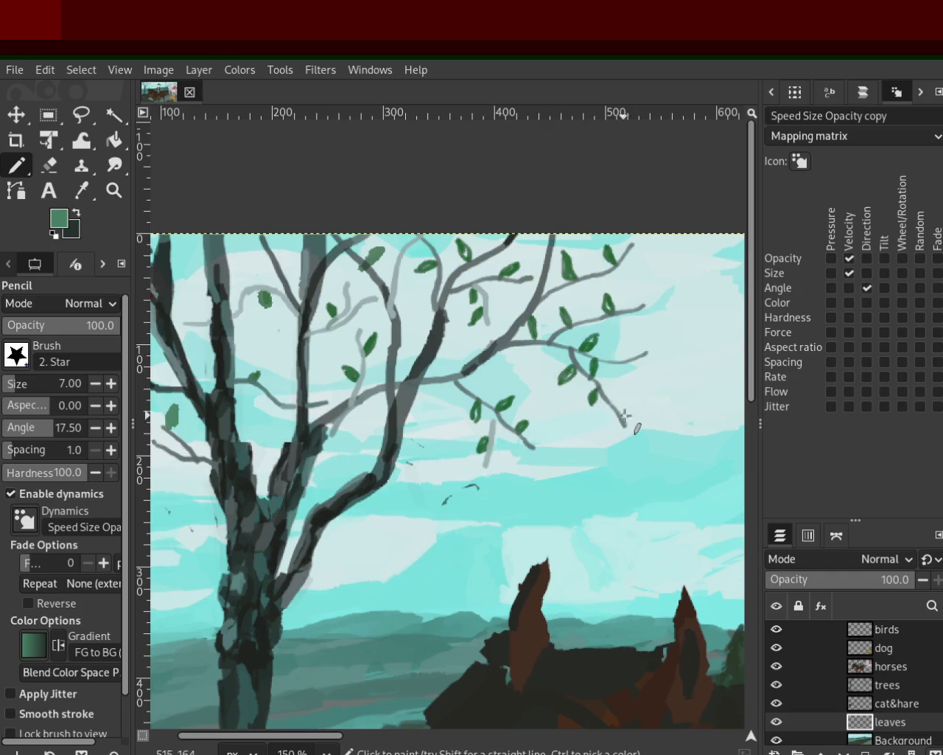
# Try dark-green leaves at the branch tips, undo three, and keep one on the middle branch
pyautogui.moveTo(632, 405)
pyautogui.mouseDown()
pyautogui.moveTo(625, 411)
pyautogui.moveTo(629, 401)
pyautogui.mouseUp()
pyautogui.hotkey('ctrl', 'z')
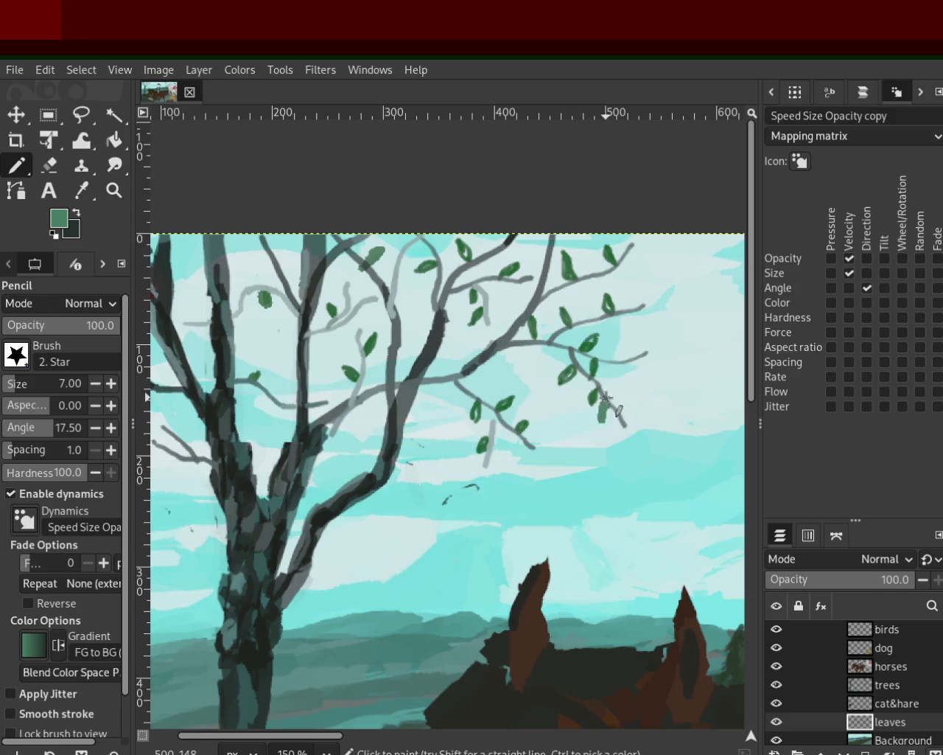
pyautogui.keyDown('ctrl'); pyautogui.click(594, 396); pyautogui.keyUp('ctrl')
pyautogui.moveTo(609, 413); pyautogui.dragTo(606, 424)
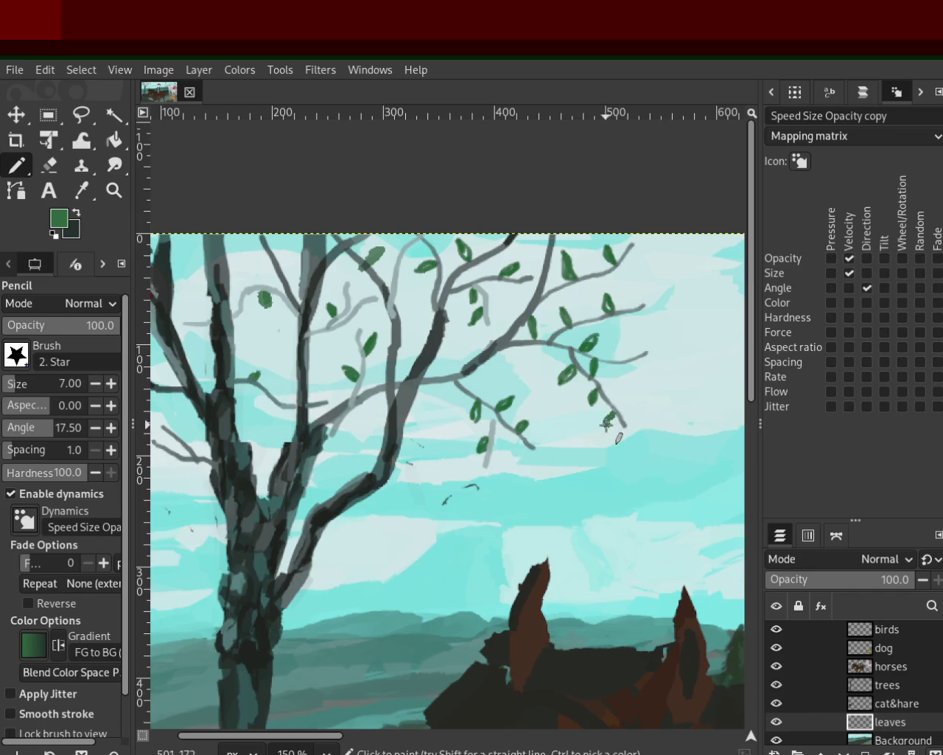
pyautogui.hotkey('ctrl', 'z')
pyautogui.moveTo(631, 369); pyautogui.dragTo(638, 350)
pyautogui.hotkey('ctrl', 'z')
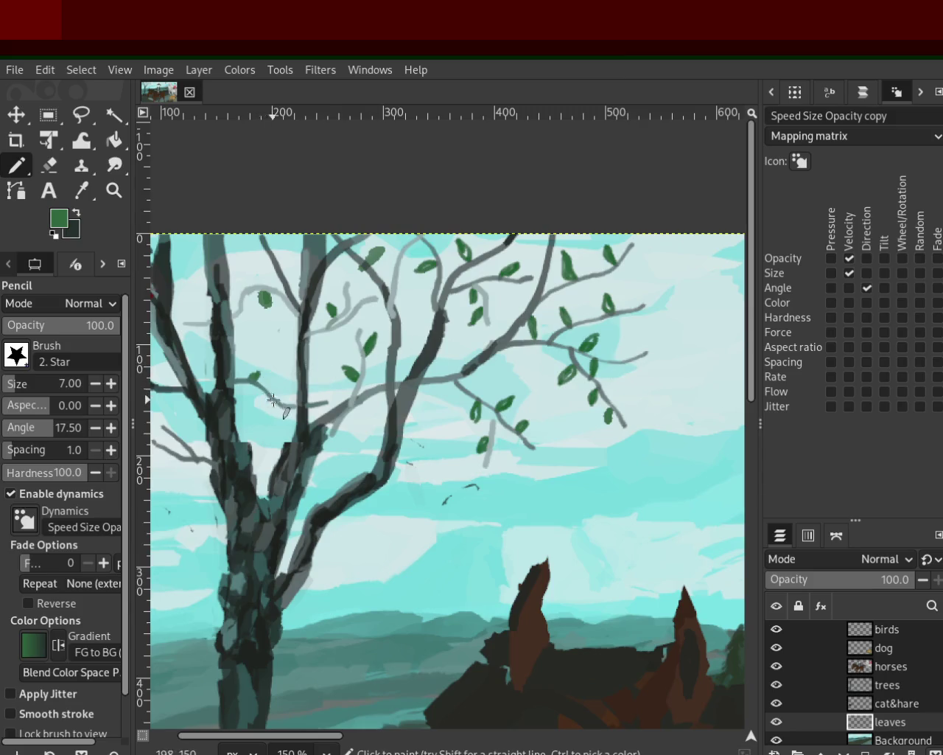
pyautogui.moveTo(317, 395); pyautogui.dragTo(308, 400)
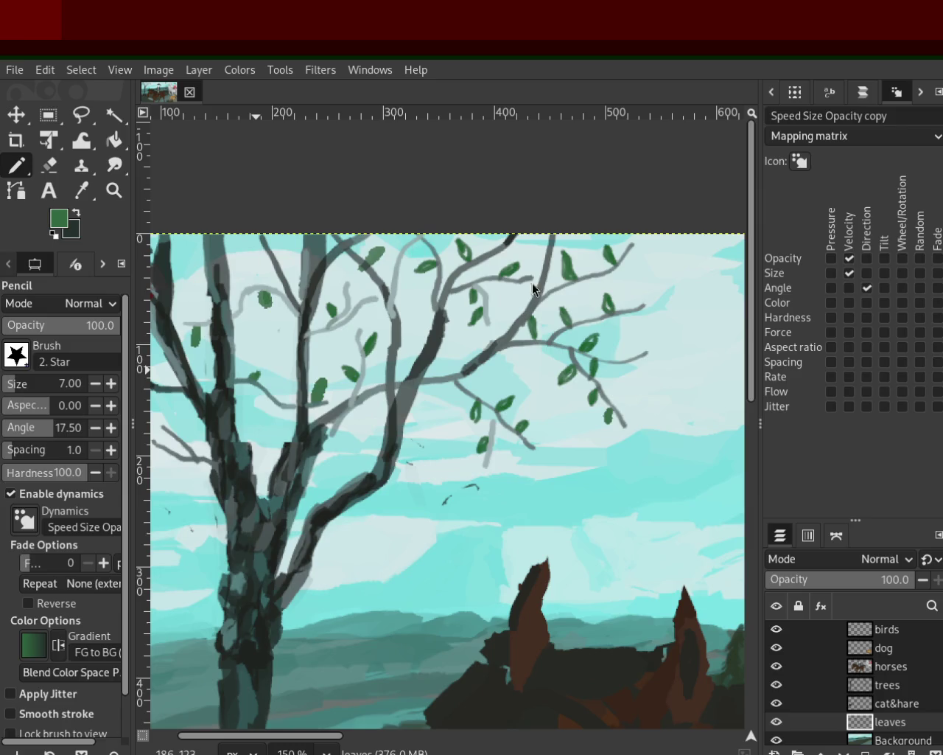
# Zoom out to the whole image, then in to about 550% on the small twig
pyautogui.click(113, 190)
pyautogui.keyDown('ctrl'); pyautogui.click(211, 364); pyautogui.keyUp('ctrl')
pyautogui.keyDown('ctrl'); pyautogui.click(211, 364); pyautogui.keyUp('ctrl')
pyautogui.click(211, 364)
pyautogui.click(236, 332)
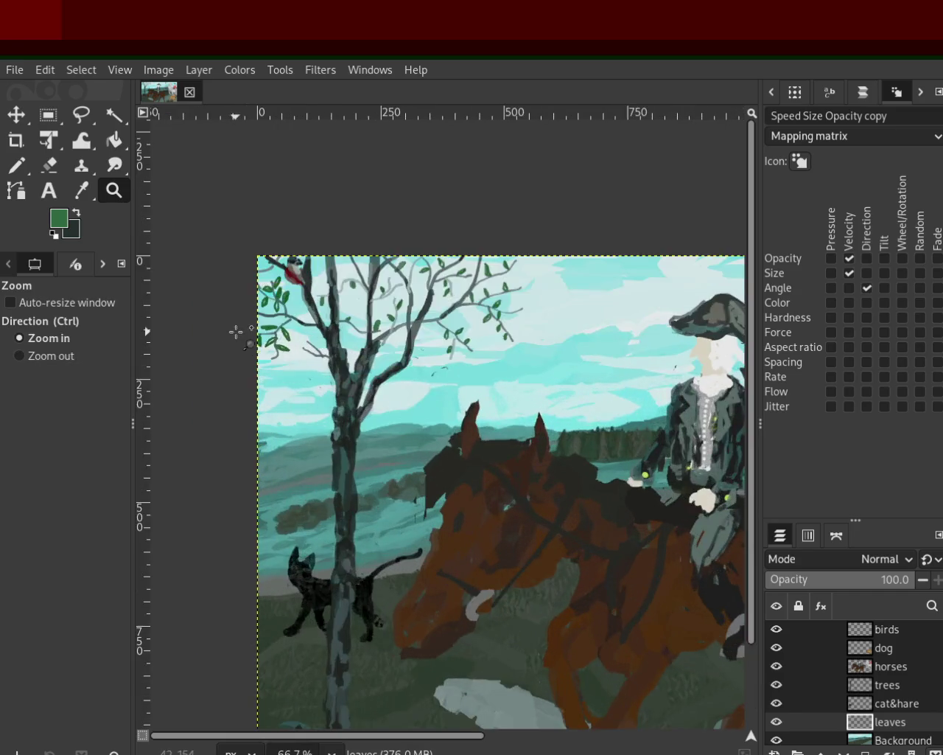
pyautogui.click(236, 332)
pyautogui.keyDown('ctrl'); pyautogui.click(400, 316); pyautogui.keyUp('ctrl')
pyautogui.click(435, 293)
pyautogui.click(388, 324)
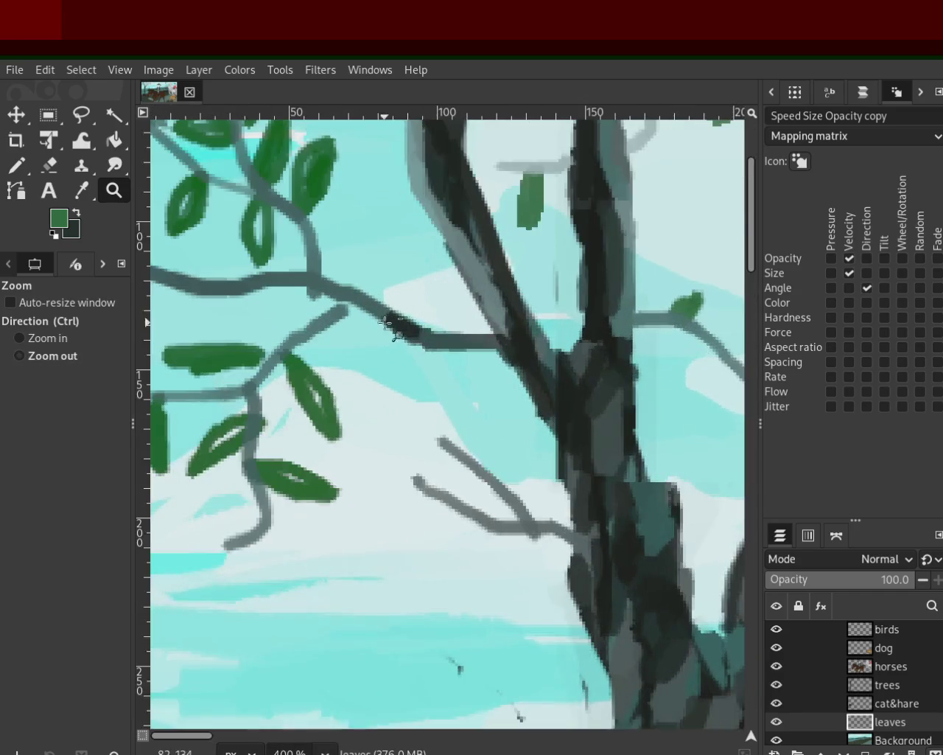
pyautogui.keyDown('ctrl'); pyautogui.click(388, 324); pyautogui.keyUp('ctrl')
pyautogui.click(396, 383)
pyautogui.click(400, 406)
# With the Pencil, paint leaves hanging from and along the grey twig
pyautogui.press('n')
pyautogui.moveTo(438, 440)
pyautogui.mouseDown()
pyautogui.moveTo(381, 455)
pyautogui.moveTo(413, 474)
pyautogui.moveTo(365, 479)
pyautogui.mouseUp()
pyautogui.moveTo(420, 442); pyautogui.dragTo(376, 483)
pyautogui.hotkey('ctrl', 'z')
pyautogui.hotkey('ctrl', 'z')
pyautogui.hotkey('ctrl', 'y')
pyautogui.moveTo(444, 315); pyautogui.dragTo(445, 370)
pyautogui.moveTo(505, 340)
pyautogui.mouseDown()
pyautogui.moveTo(487, 396)
pyautogui.moveTo(472, 398)
pyautogui.mouseUp()
pyautogui.hotkey('ctrl', 'z')
pyautogui.moveTo(512, 344); pyautogui.dragTo(494, 398)
# Add and fill out leaves below the twig and near its upper end
pyautogui.moveTo(479, 480); pyautogui.dragTo(457, 549)
pyautogui.moveTo(519, 487); pyautogui.dragTo(541, 567)
pyautogui.moveTo(549, 490); pyautogui.dragTo(538, 569)
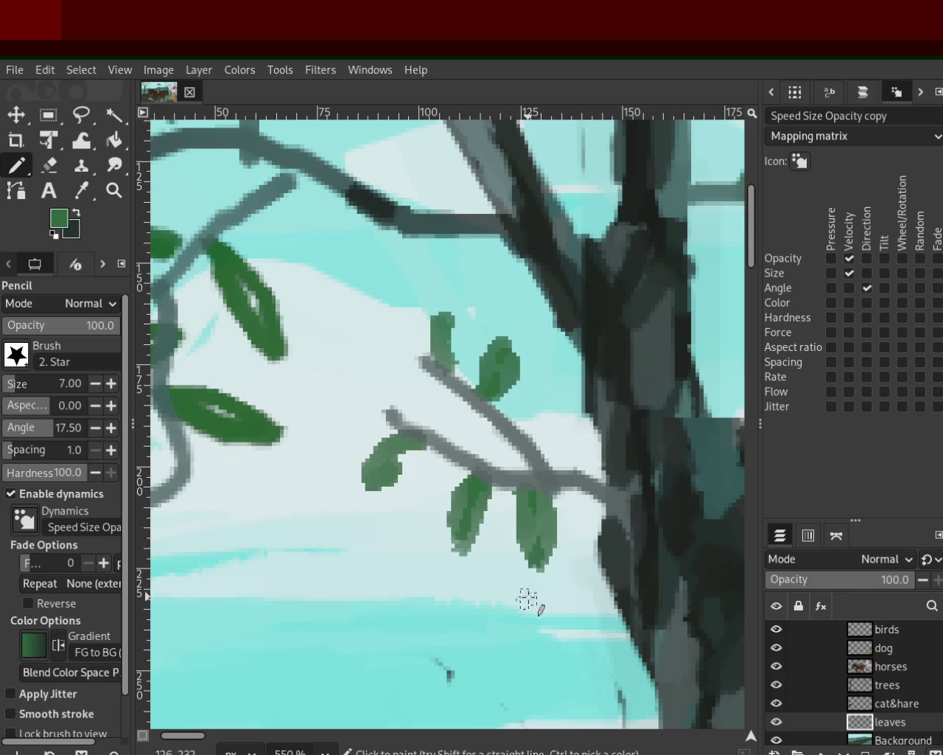
pyautogui.moveTo(354, 353); pyautogui.dragTo(380, 404)
pyautogui.moveTo(547, 446); pyautogui.dragTo(541, 430)
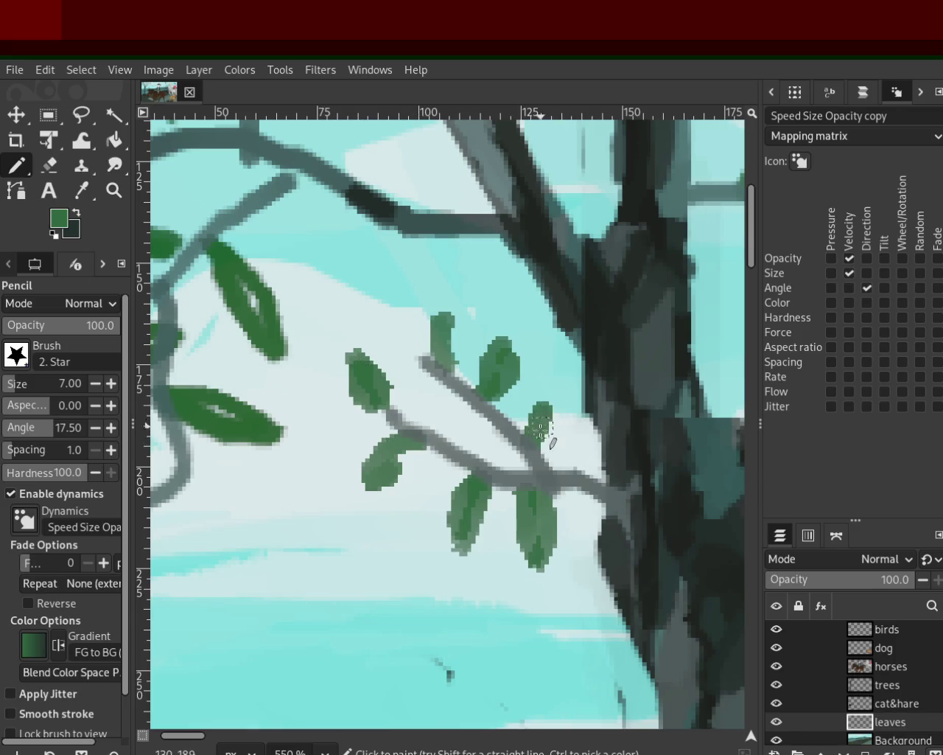